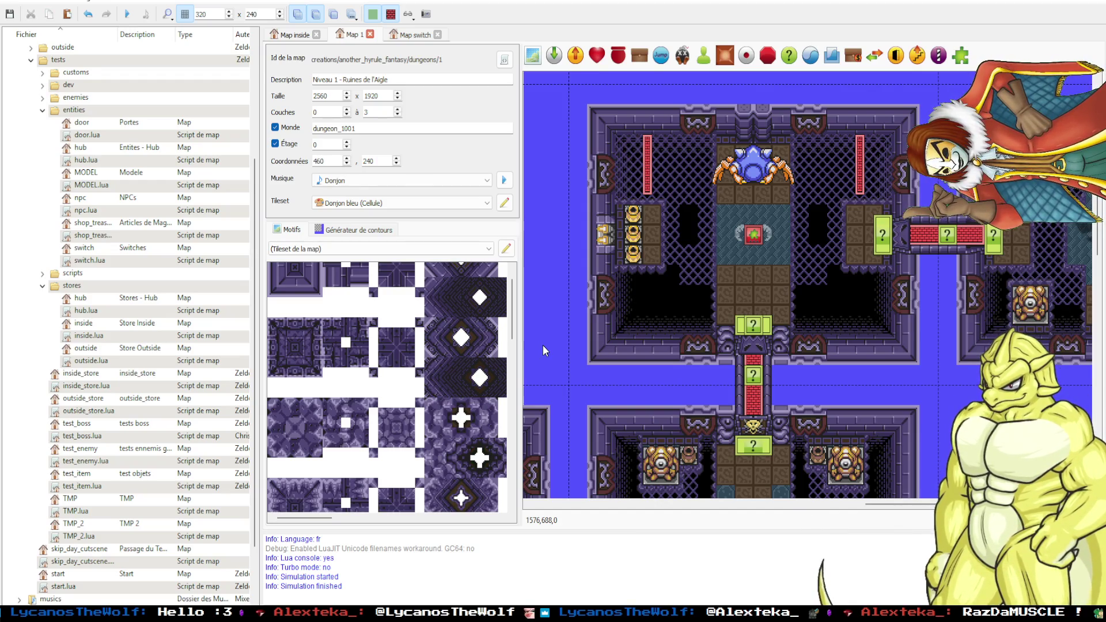
Start a playtest of the dungeon quest with F5 from the map view.
{"action": "scroll", "coordinate": [543, 345], "scroll_direction": "up", "scroll_amount": 2}
{"action": "scroll", "coordinate": [542, 344], "scroll_direction": "down", "scroll_amount": 2}
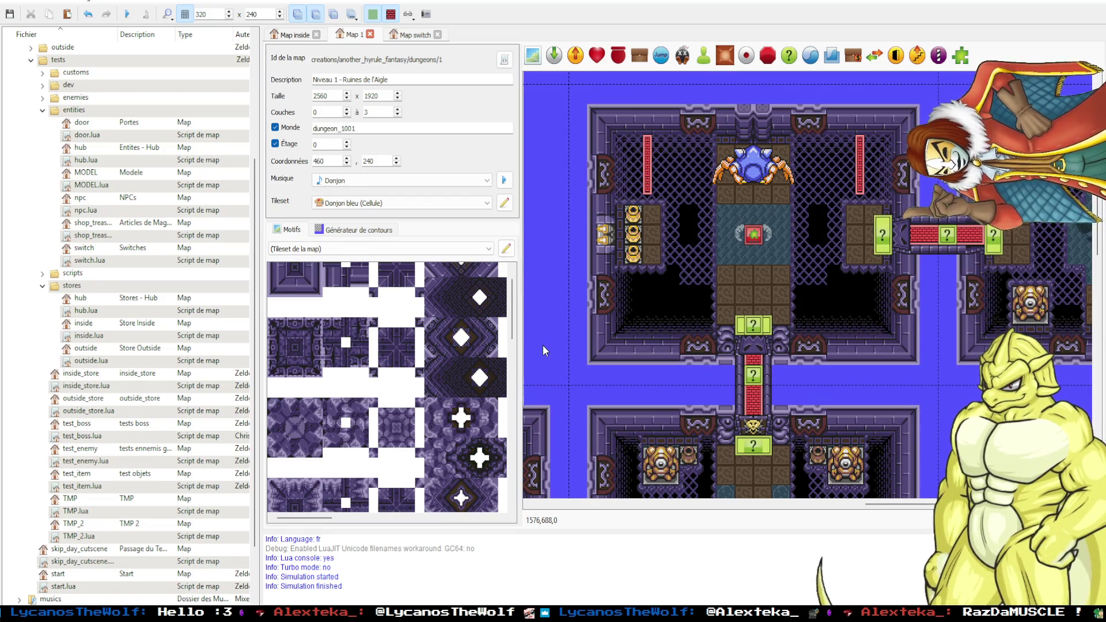
{"action": "key", "text": "F5"}
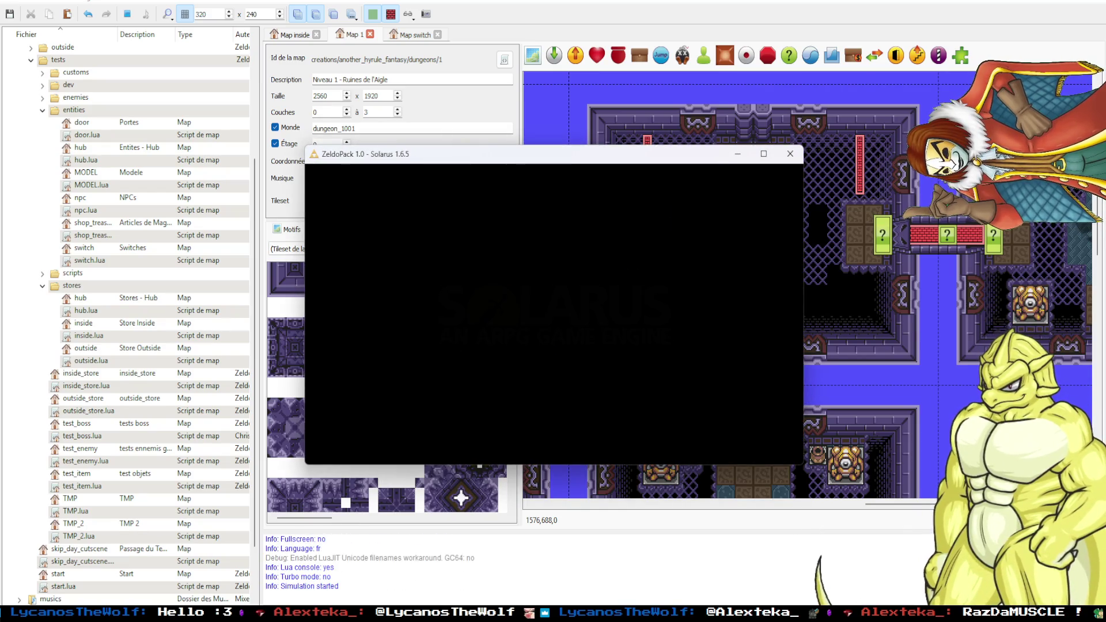
Walk Link through the entrance room and onto the lower brick path of the next room.
{"action": "key", "text": "Up"}
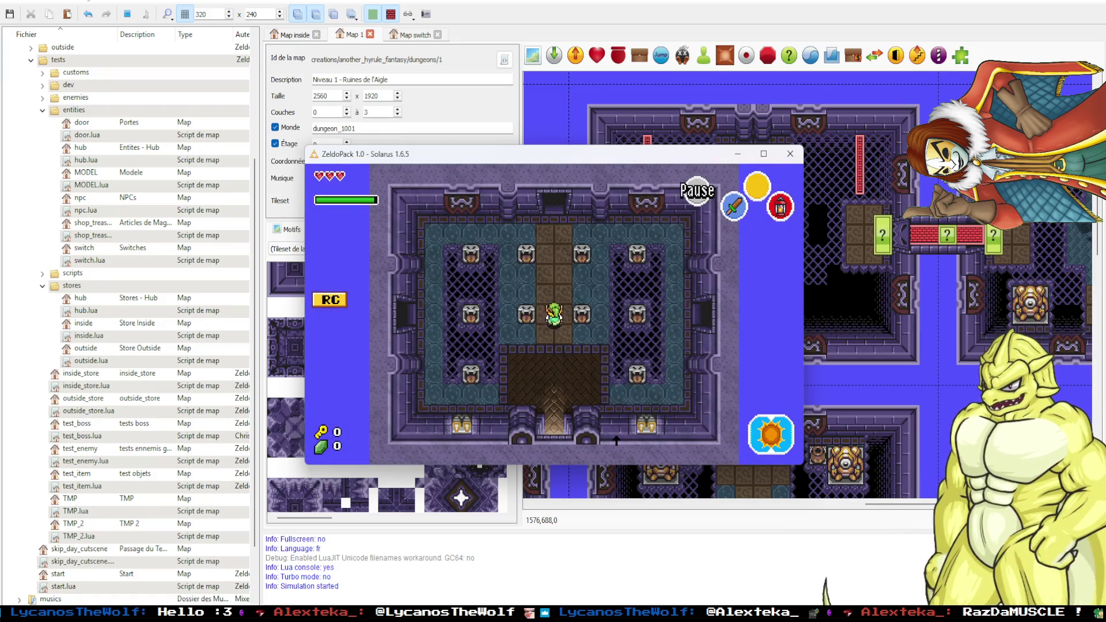
{"action": "key", "text": "Down"}
{"action": "key", "text": "Up"}
{"action": "key", "text": "Left"}
{"action": "key", "text": "Up"}
{"action": "key", "text": "Down"}
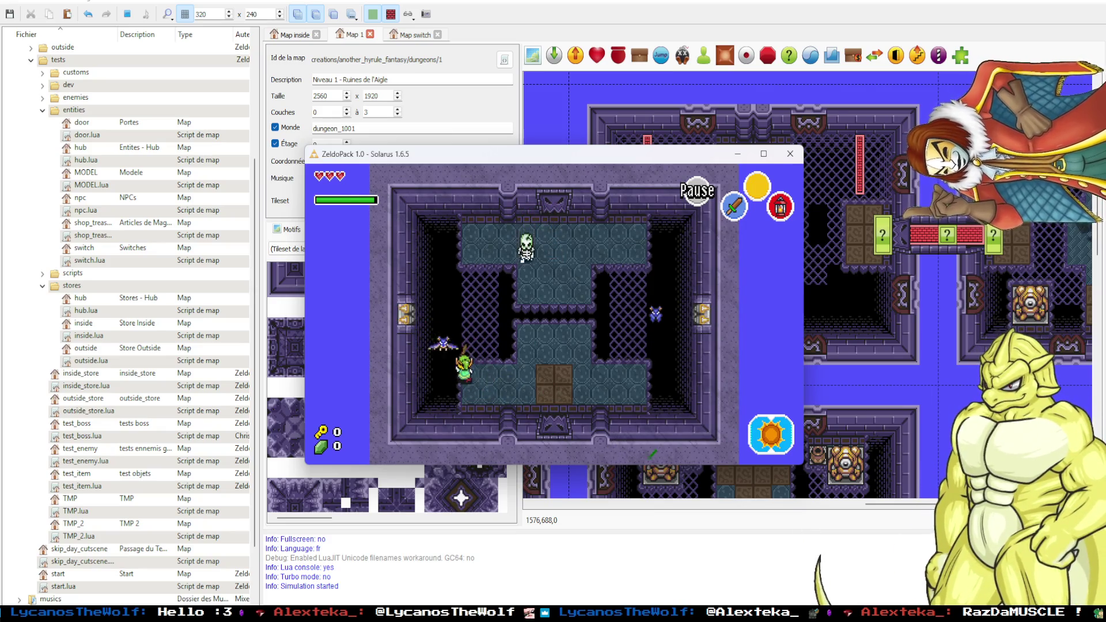
{"action": "key", "text": "Up"}
{"action": "key", "text": "Down"}
{"action": "key", "text": "Right"}
{"action": "key", "text": "Right"}
{"action": "key", "text": "Up"}
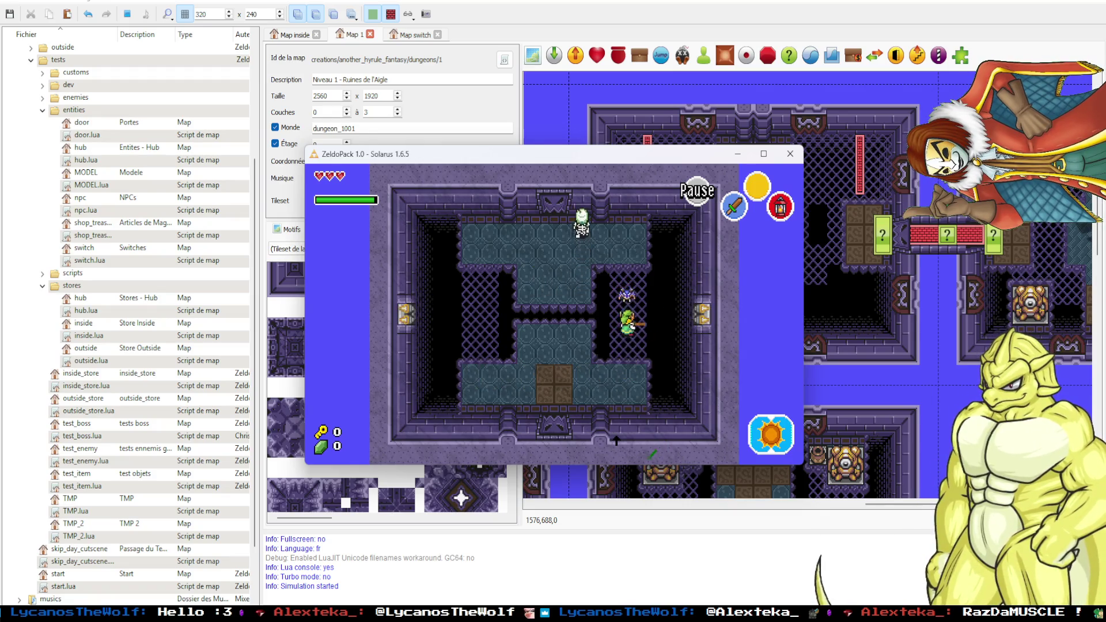
Strike the skeleton with the sword and collect the green rupee.
{"action": "key", "text": "Left"}
{"action": "key", "text": "c"}
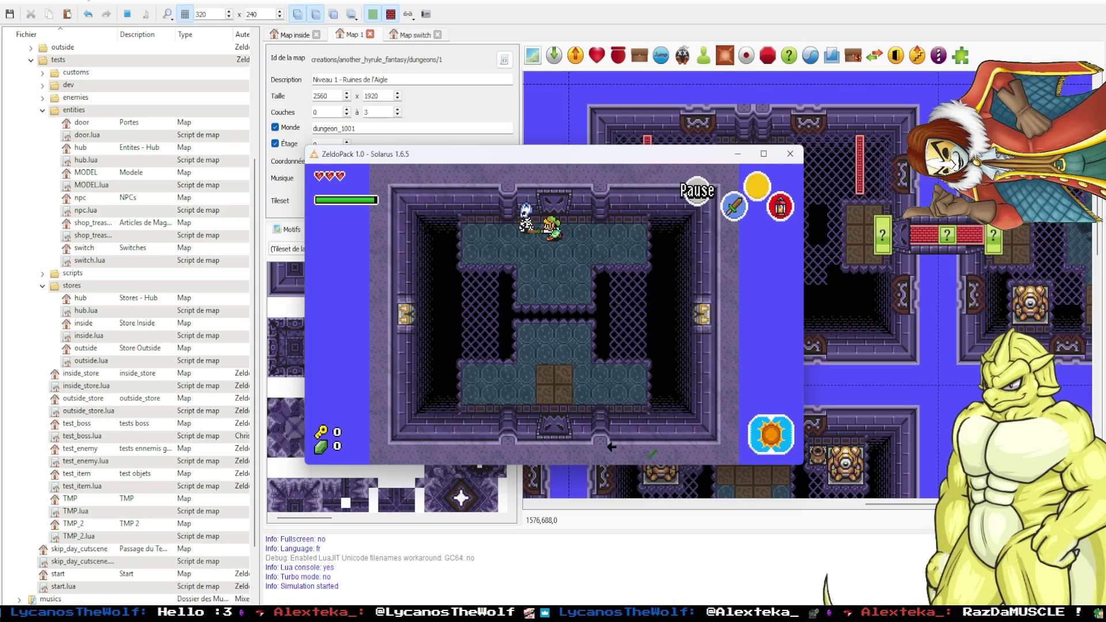
{"action": "key", "text": "Left"}
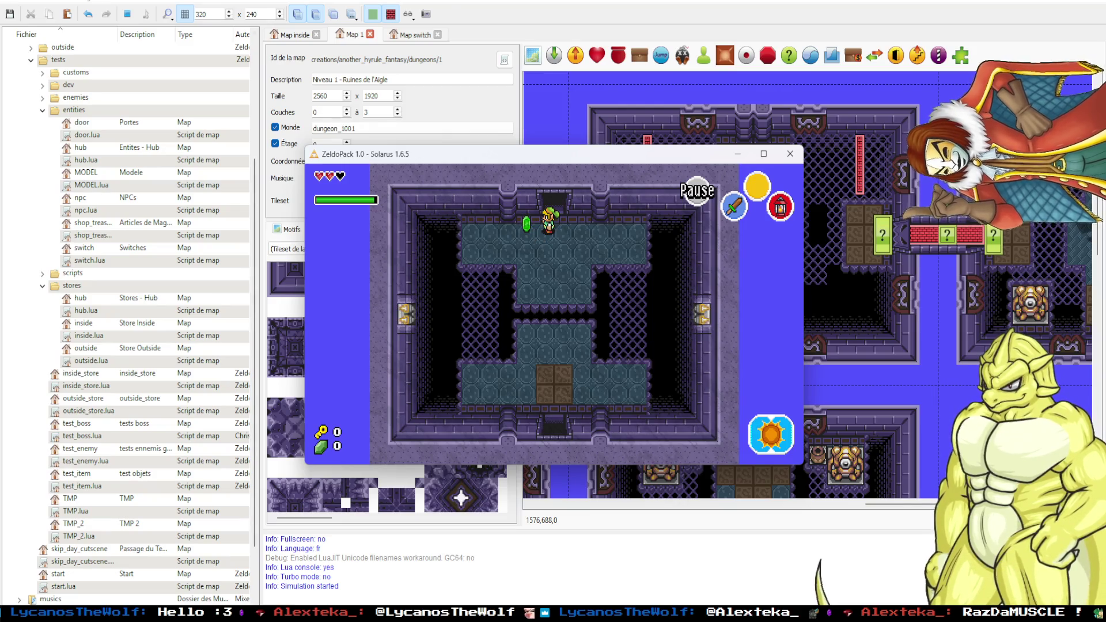
{"action": "key", "text": "Right"}
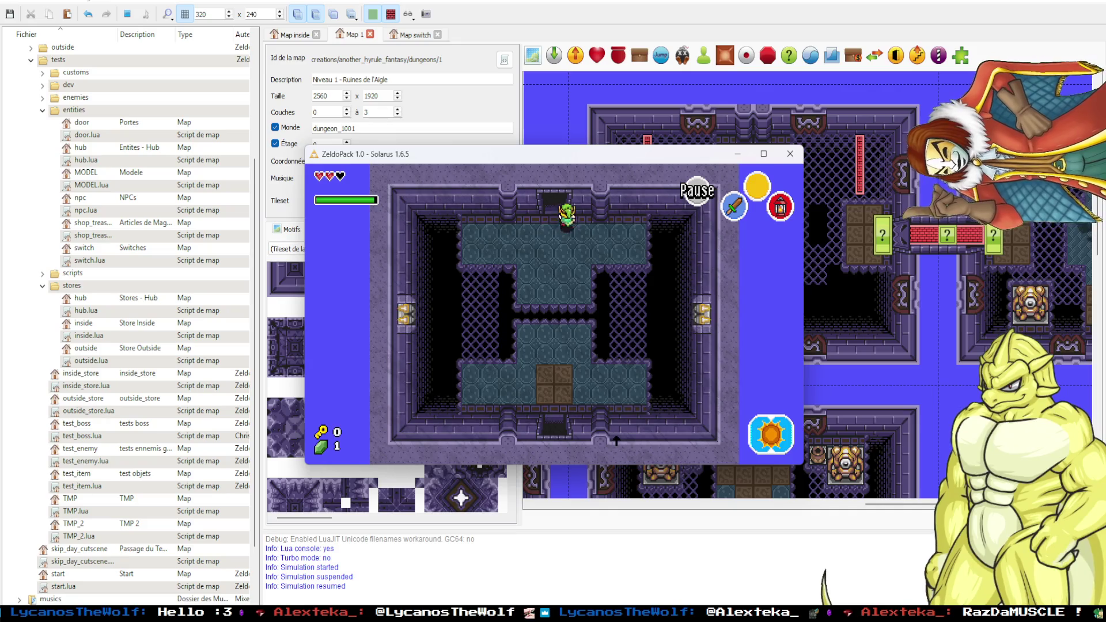
Fight the slimes in the next room, then head north and stray toward the pit.
{"action": "key", "text": "Up"}
{"action": "key", "text": "Left"}
{"action": "key", "text": "c"}
{"action": "key", "text": "Up"}
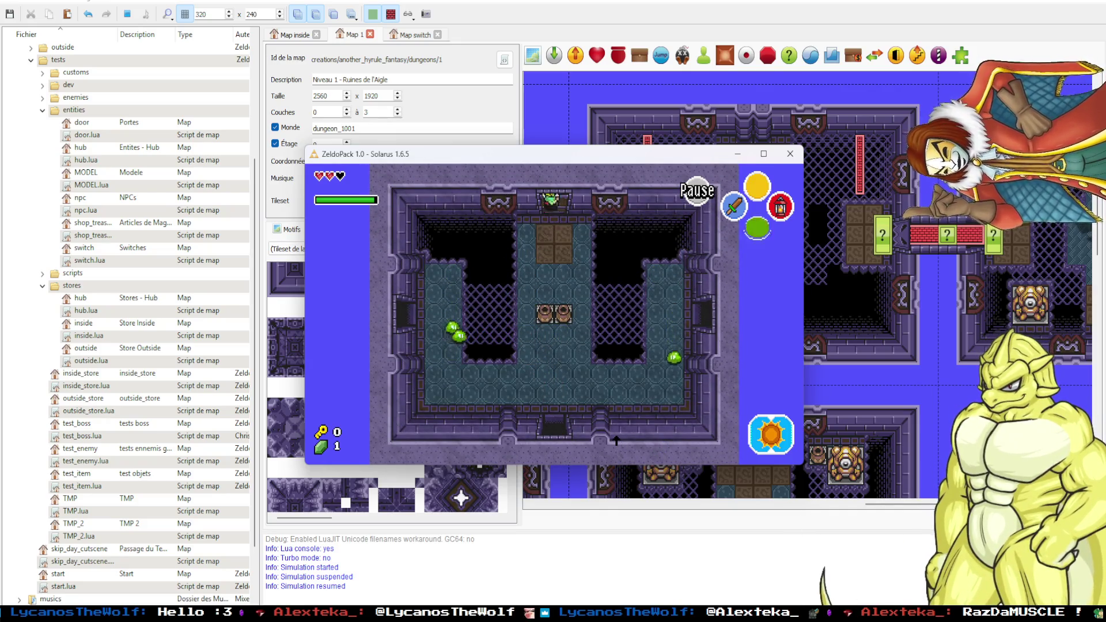
{"action": "key", "text": "c"}
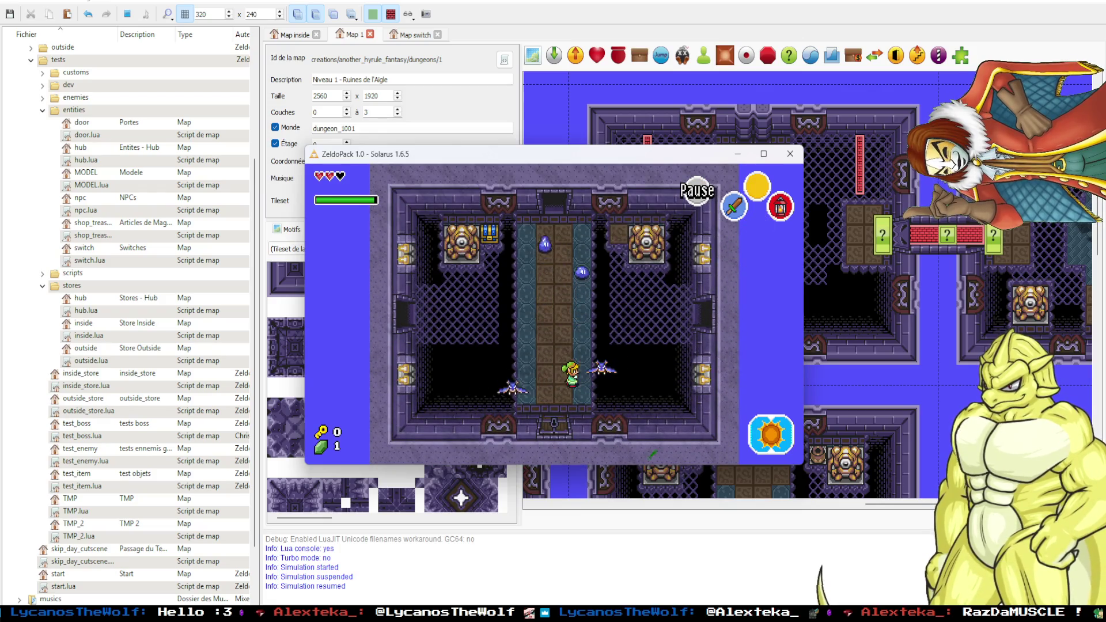
{"action": "key", "text": "Right"}
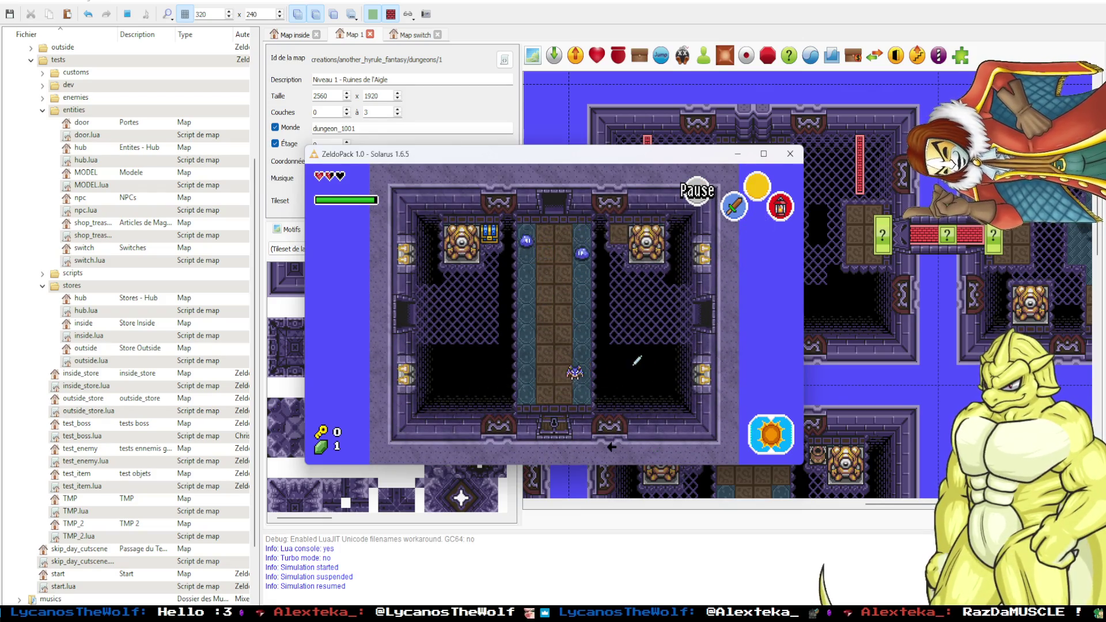
Walk up the walkways through the next rooms, climbing onto the top blocks.
{"action": "key", "text": "Up"}
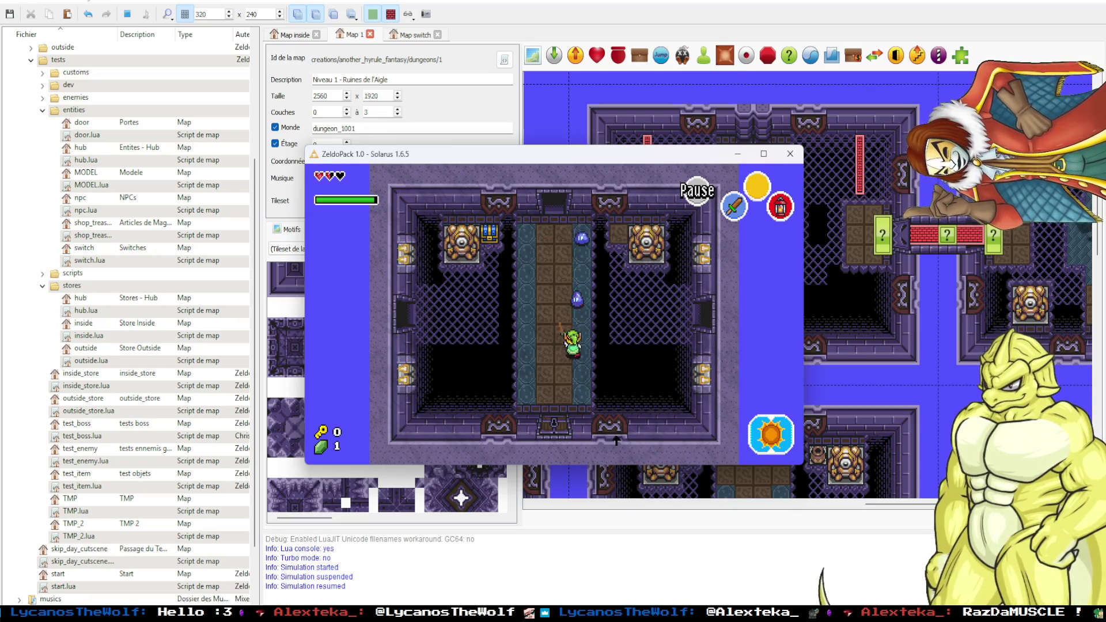
{"action": "key", "text": "Up"}
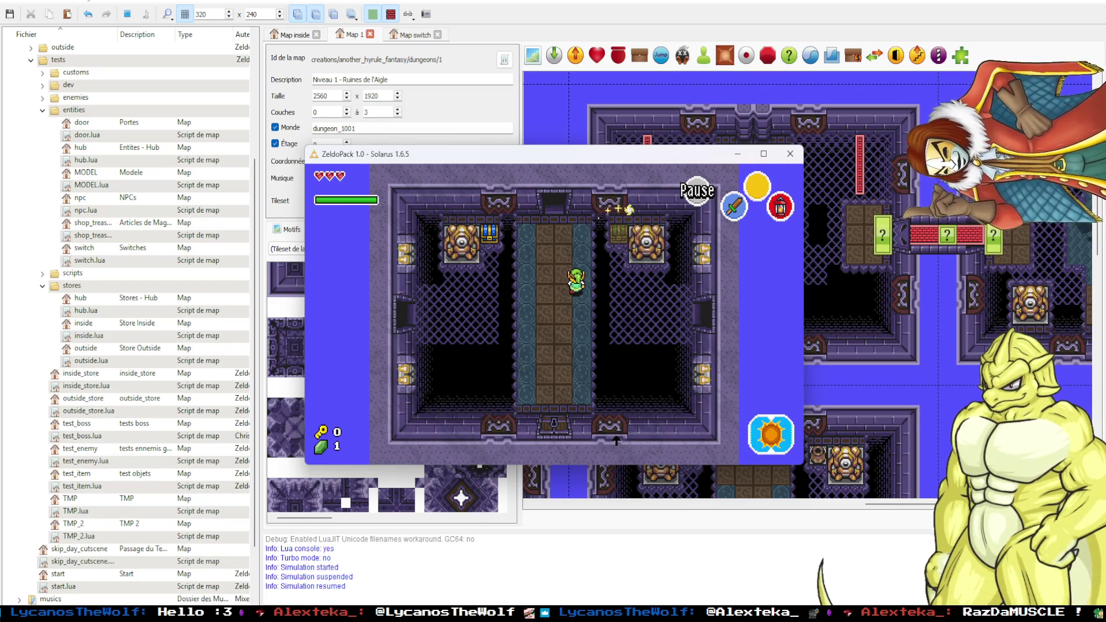
{"action": "key", "text": "Up"}
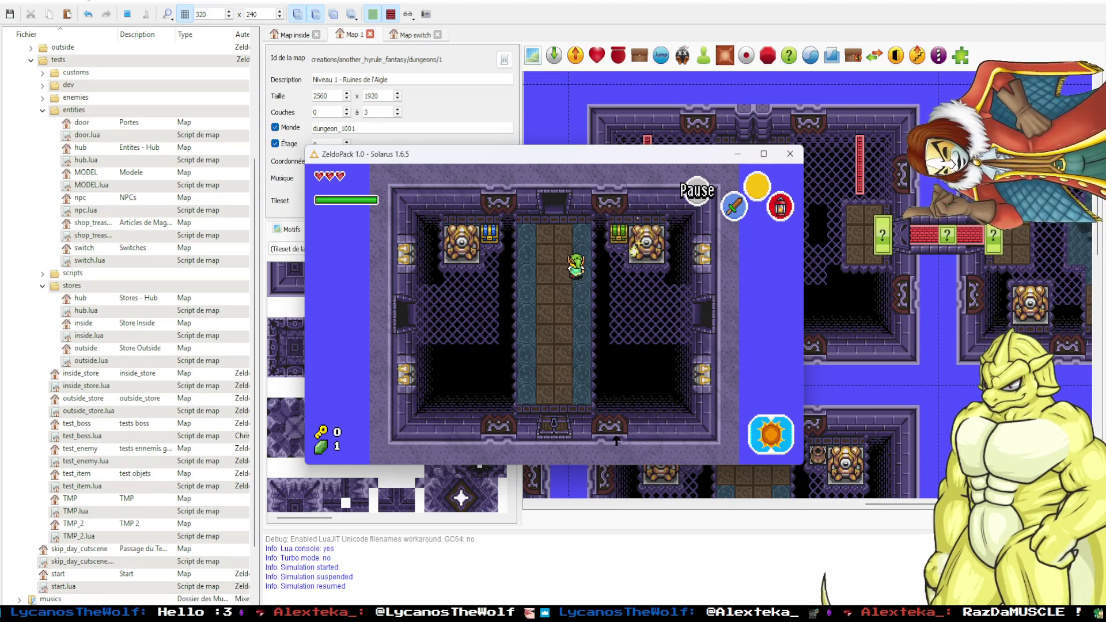
{"action": "key", "text": "Up"}
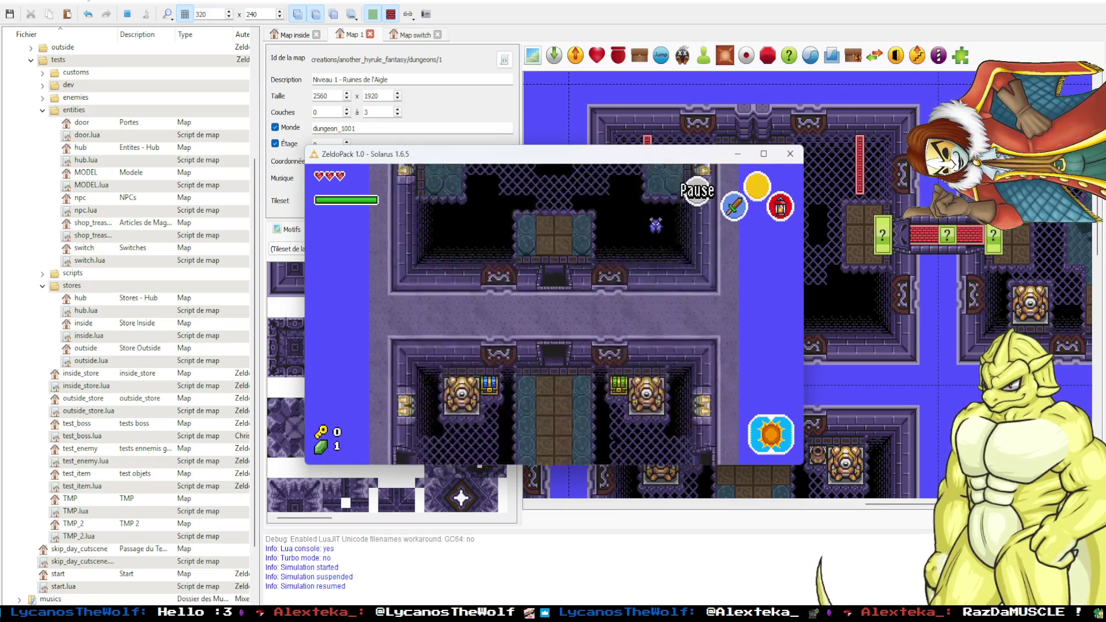
{"action": "key", "text": "Up"}
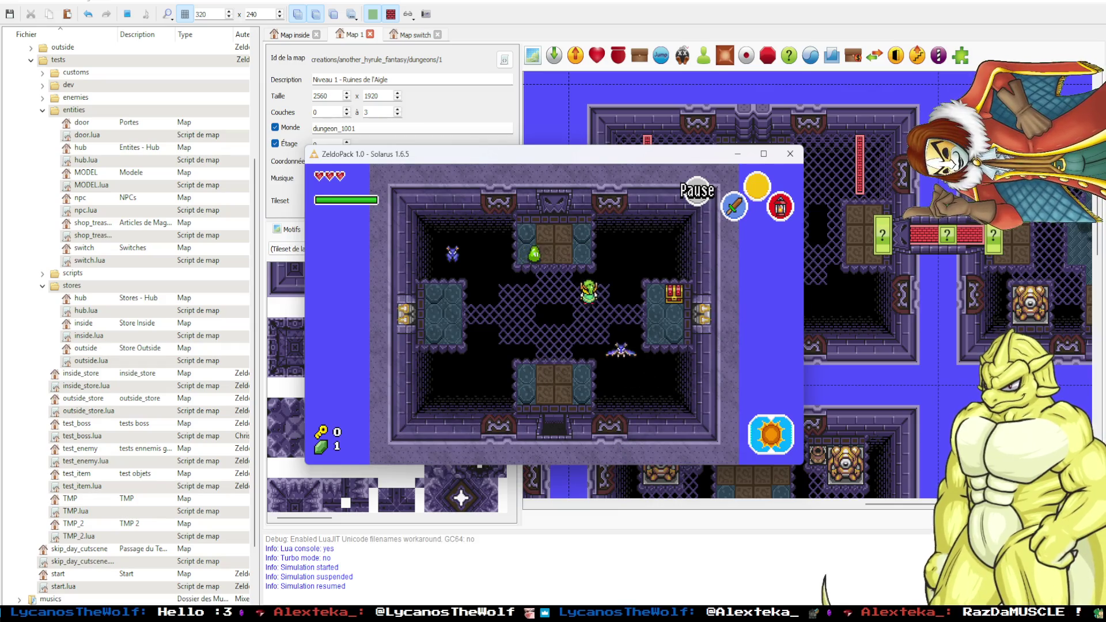
{"action": "key", "text": "Up"}
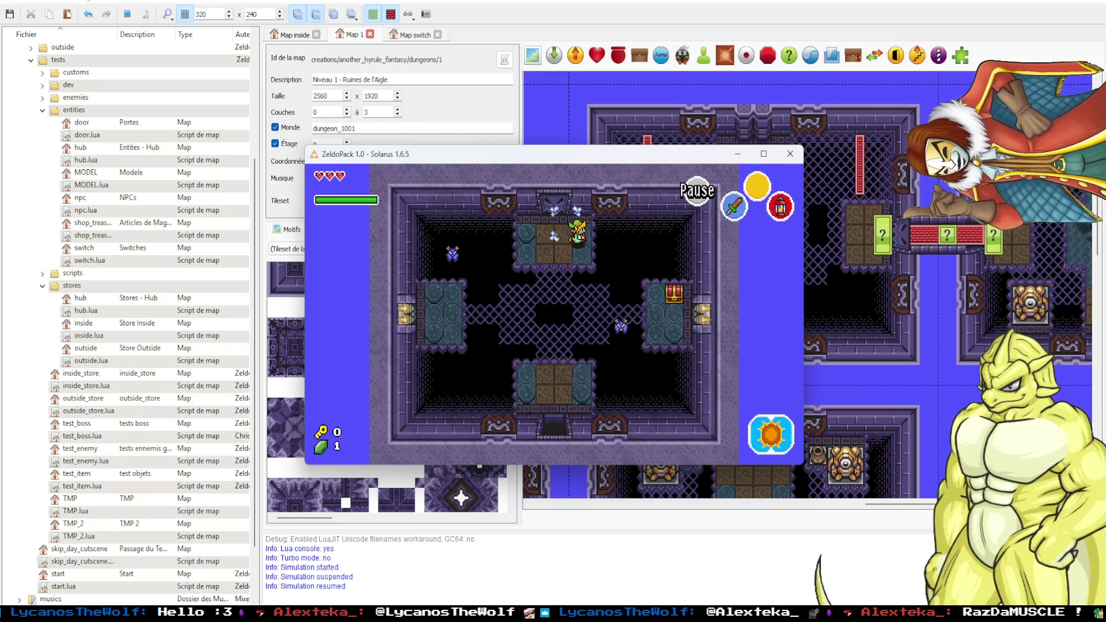
{"action": "key", "text": "Up"}
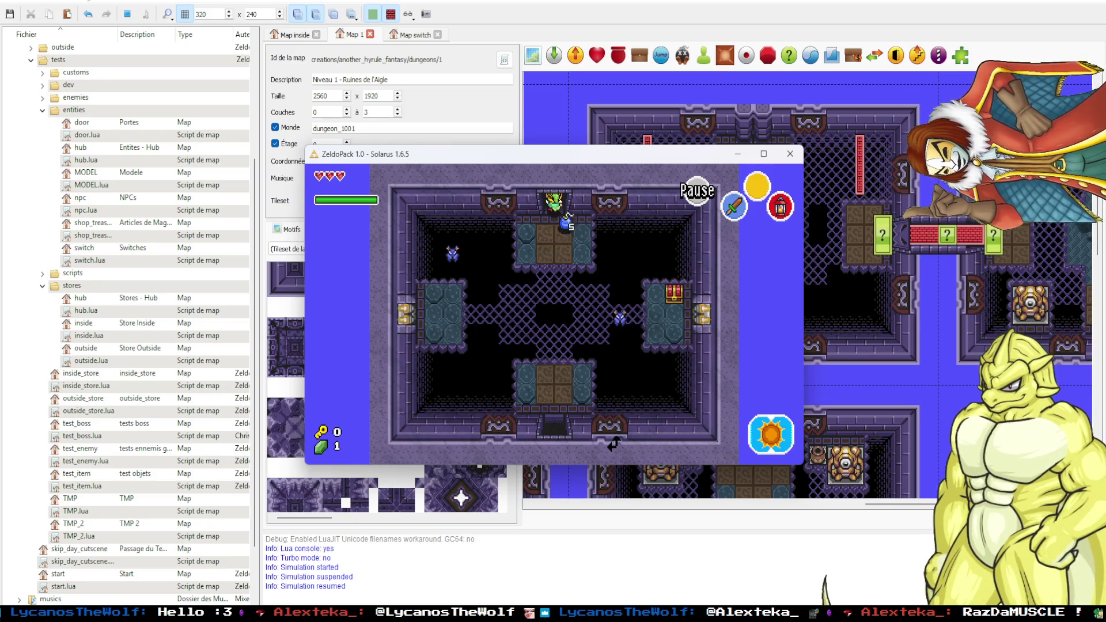
Clear the skeletons around the central platform and reach the pot by the top door.
{"action": "key", "text": "Up"}
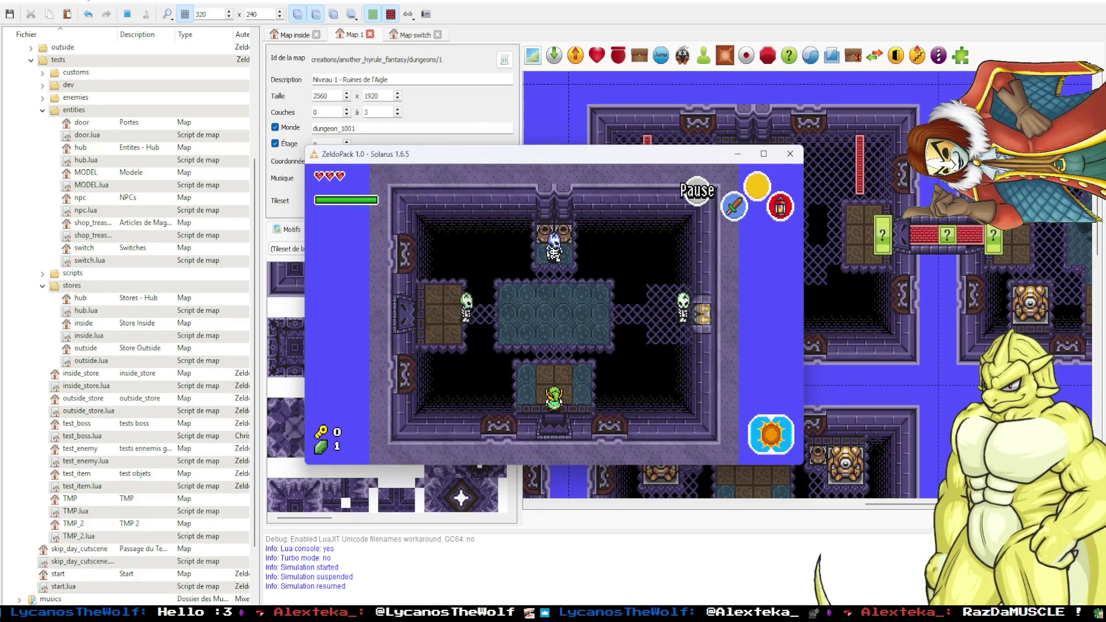
{"action": "key", "text": "Left"}
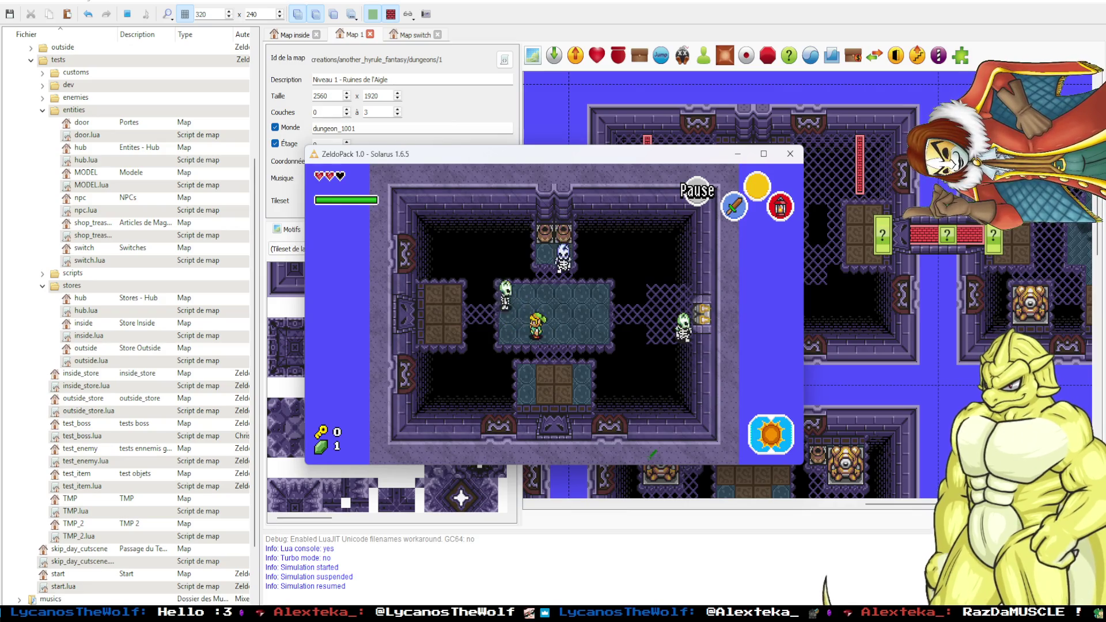
{"action": "key", "text": "Right"}
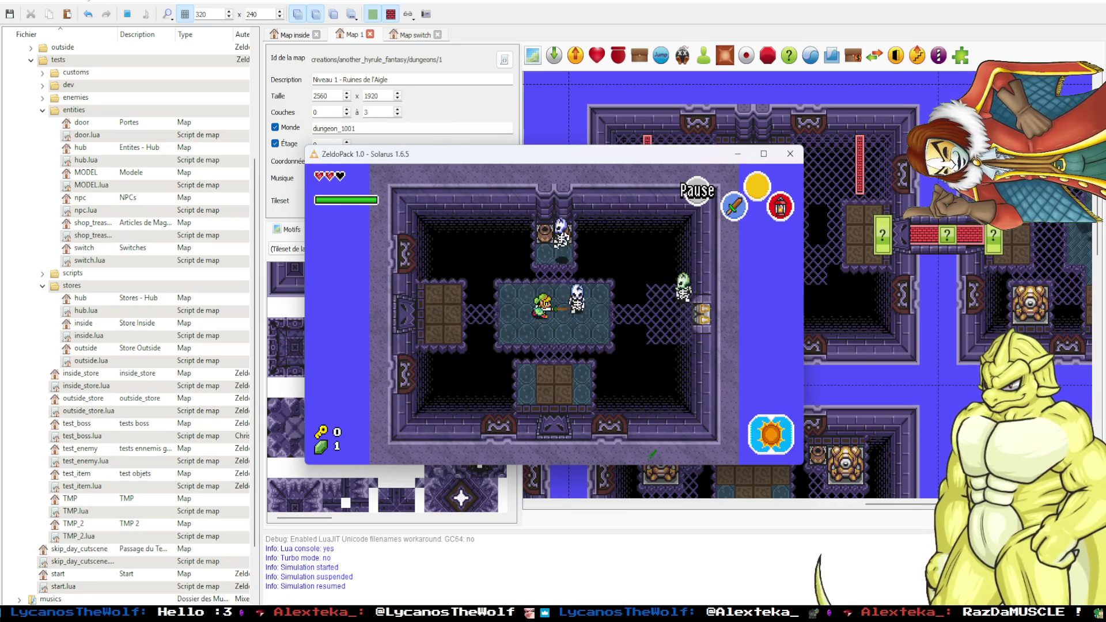
{"action": "key", "text": "c"}
{"action": "key", "text": "Left"}
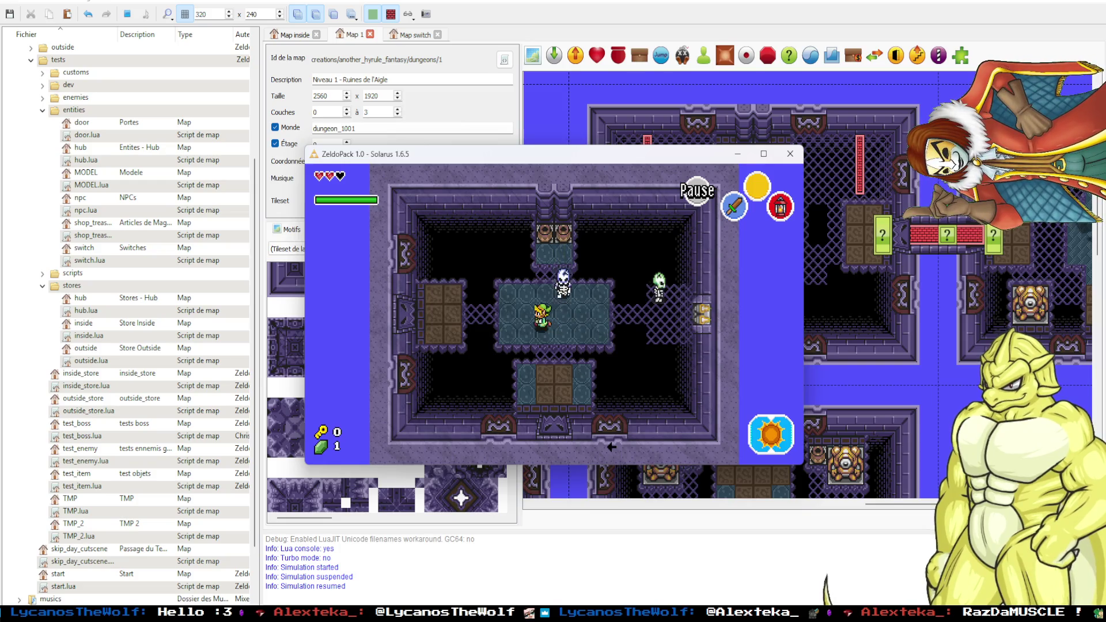
{"action": "key", "text": "Right"}
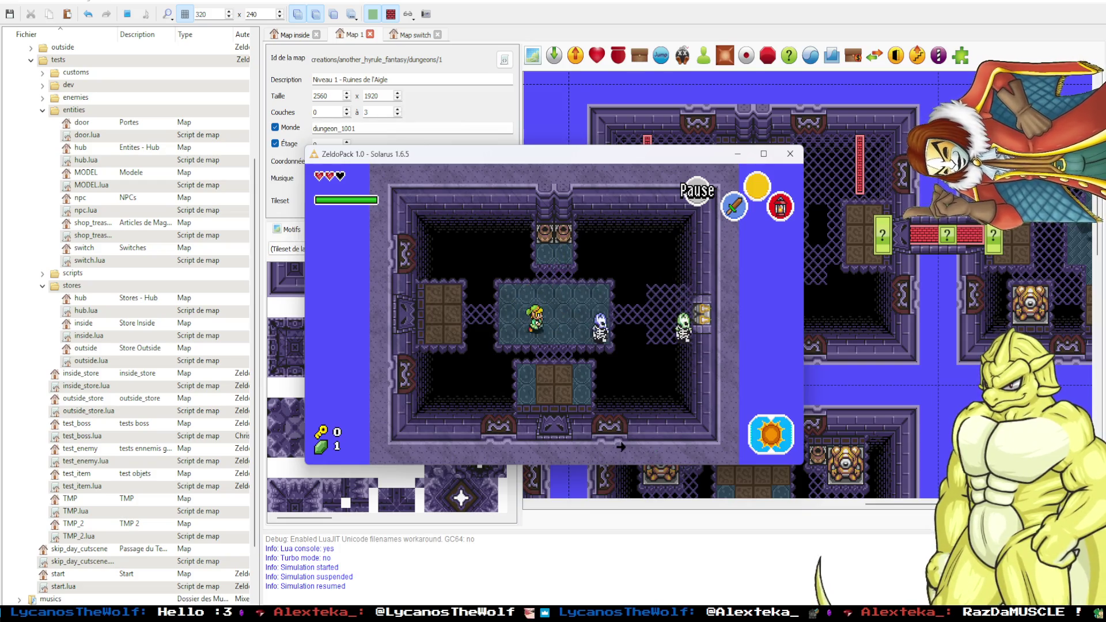
{"action": "key", "text": "Down"}
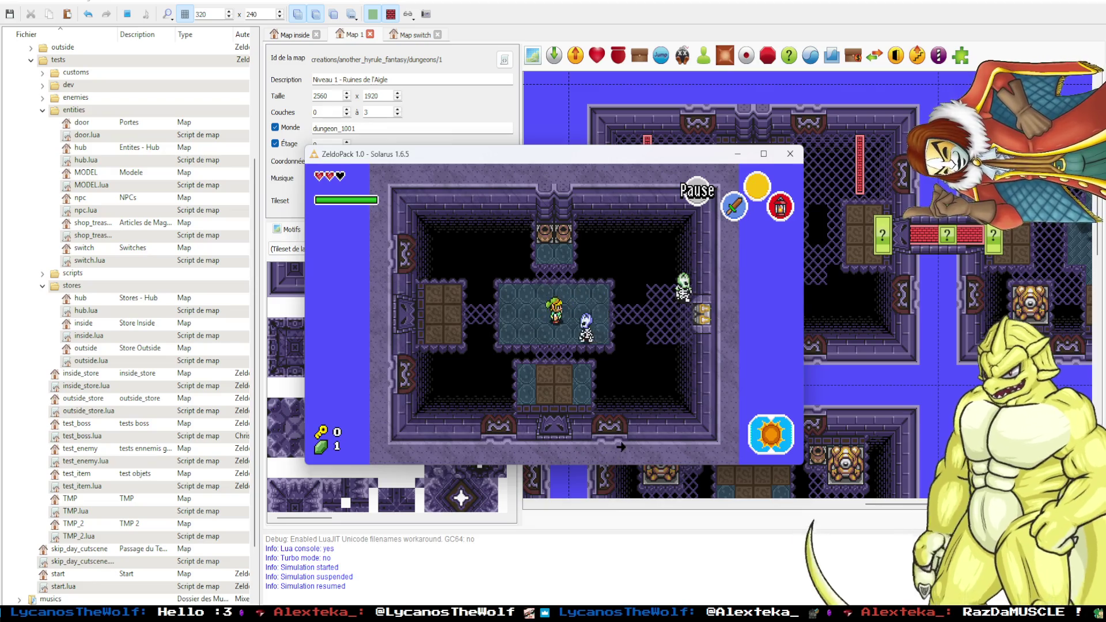
{"action": "key", "text": "c"}
{"action": "key", "text": "Right"}
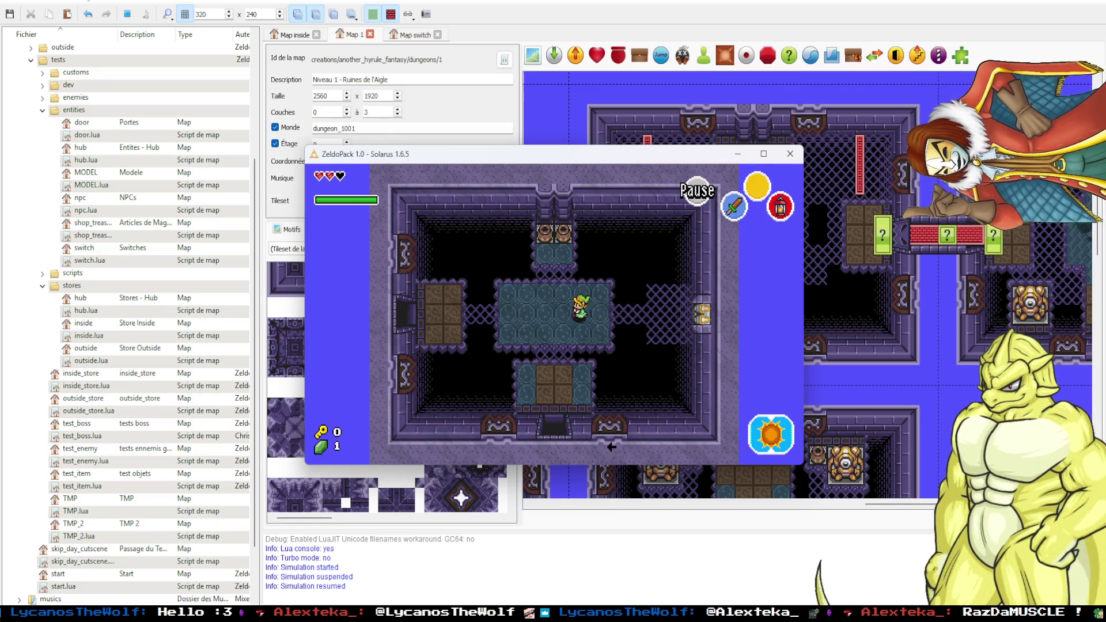
{"action": "key", "text": "Up"}
Lift the pot, then cross the teal platform to the west door.
{"action": "key", "text": "space"}
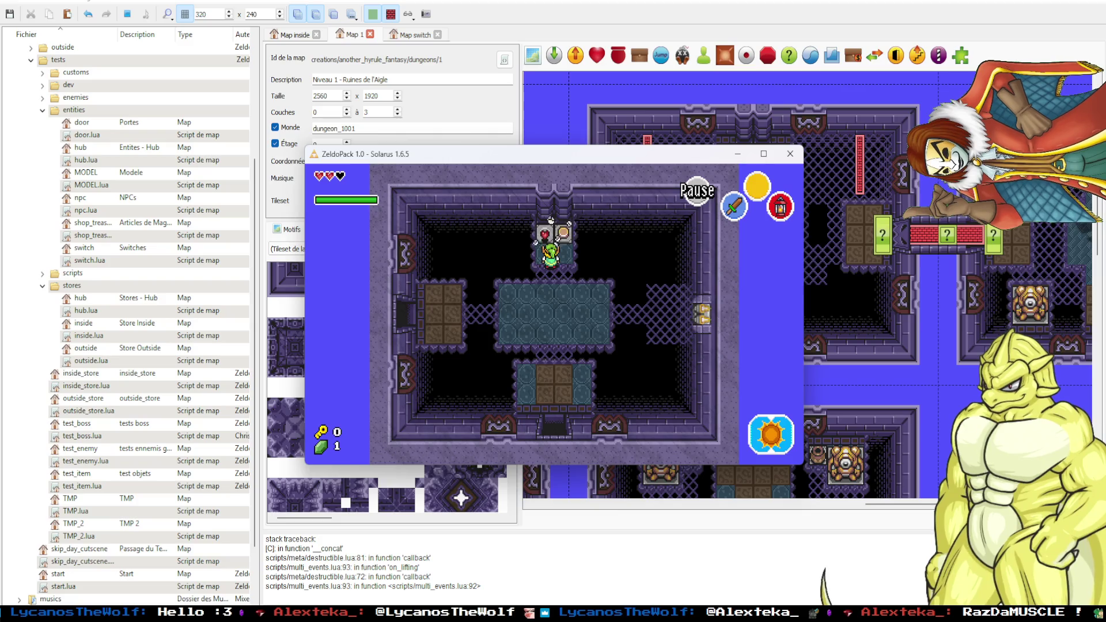
{"action": "key", "text": "Down"}
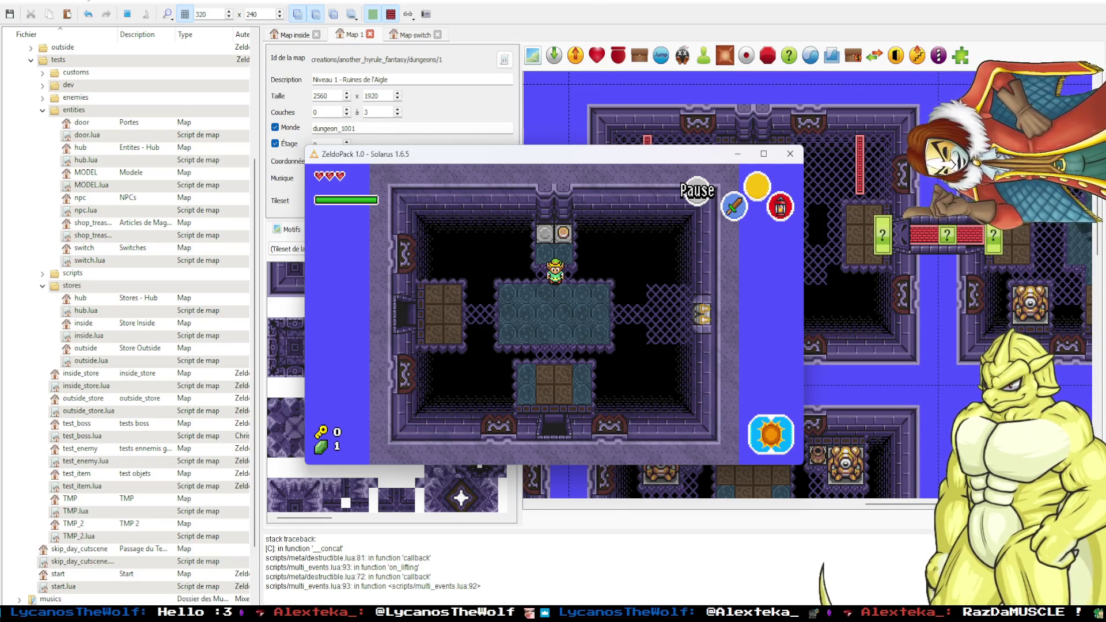
{"action": "key", "text": "Down"}
{"action": "key", "text": "Left"}
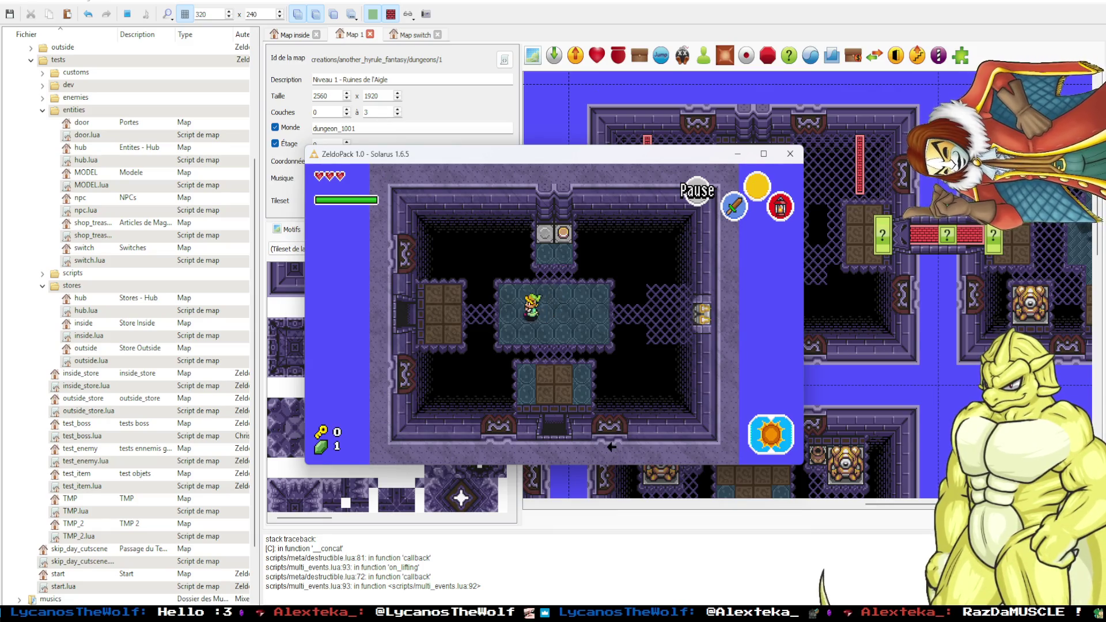
{"action": "key", "text": "Left"}
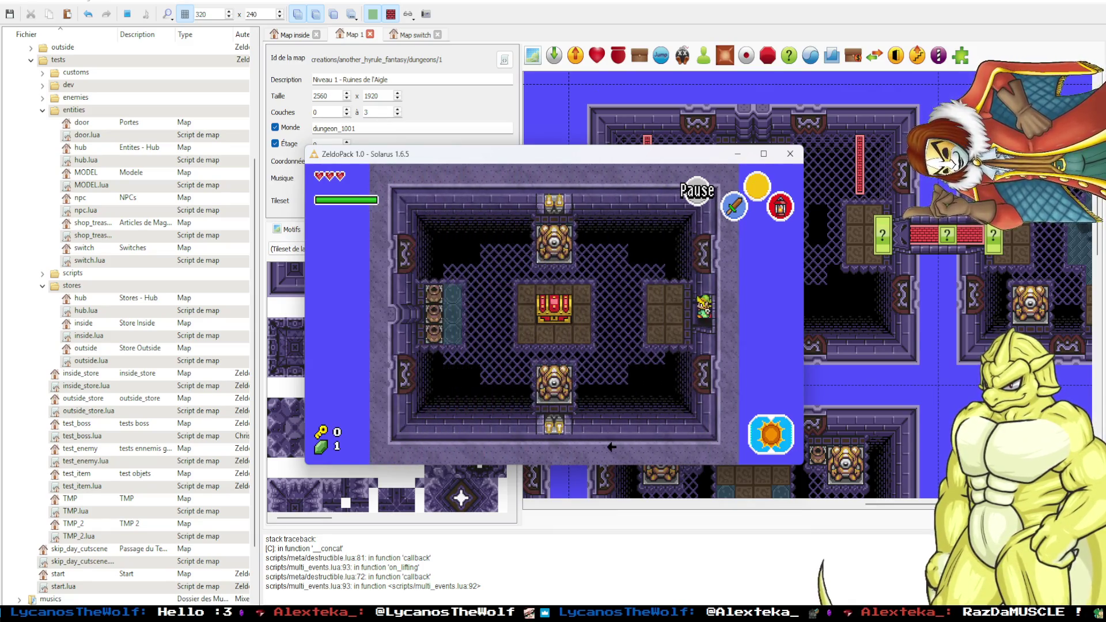
Open the treasure chest to receive the bow and dismiss the message.
{"action": "key", "text": "Left"}
{"action": "key", "text": "Up"}
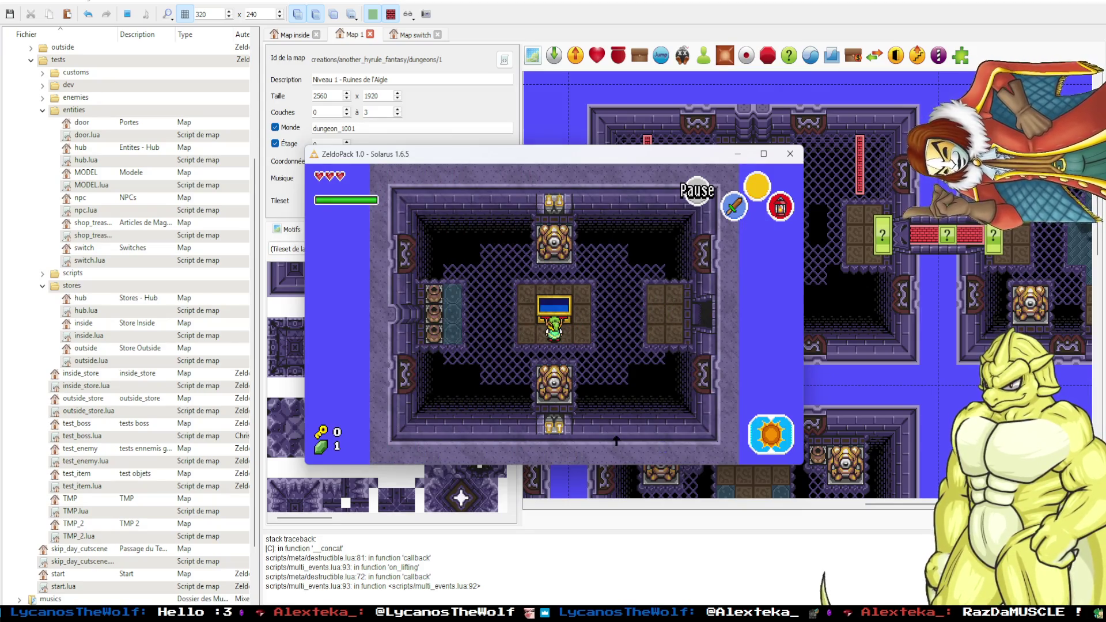
{"action": "key", "text": "space"}
{"action": "key", "text": "space"}
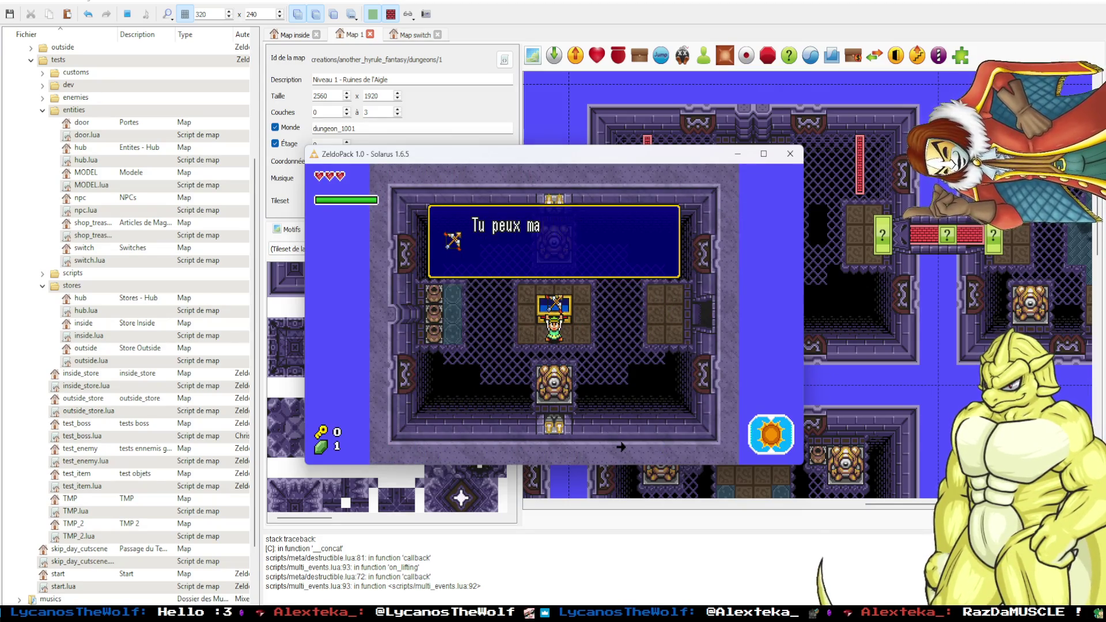
{"action": "key", "text": "space"}
{"action": "key", "text": "Right"}
Assign the bow to the item slot from the pause inventory.
{"action": "key", "text": "d"}
{"action": "key", "text": "x"}
{"action": "key", "text": "d"}
{"action": "key", "text": "Right"}
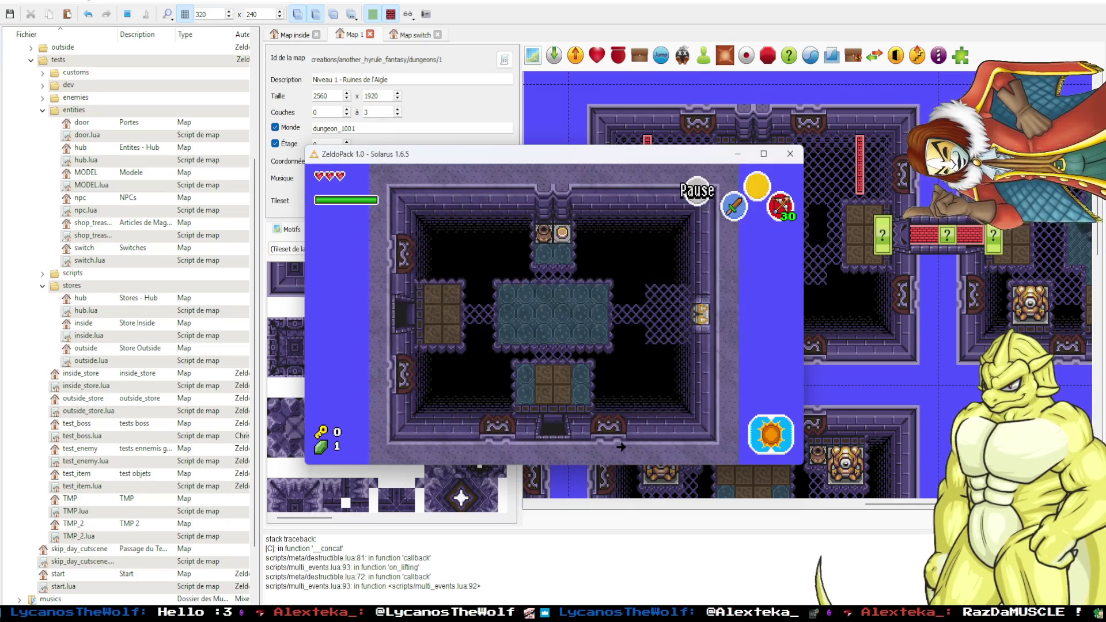
Walk south through the skeleton room and up into Gohma's boss room.
{"action": "key", "text": "Down"}
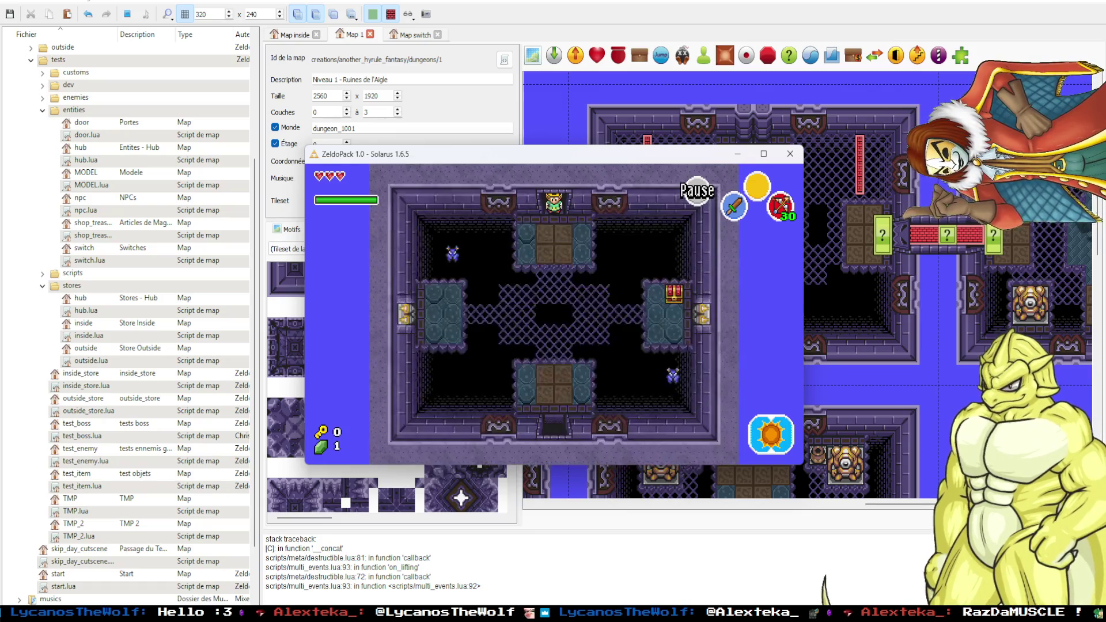
{"action": "key", "text": "Down"}
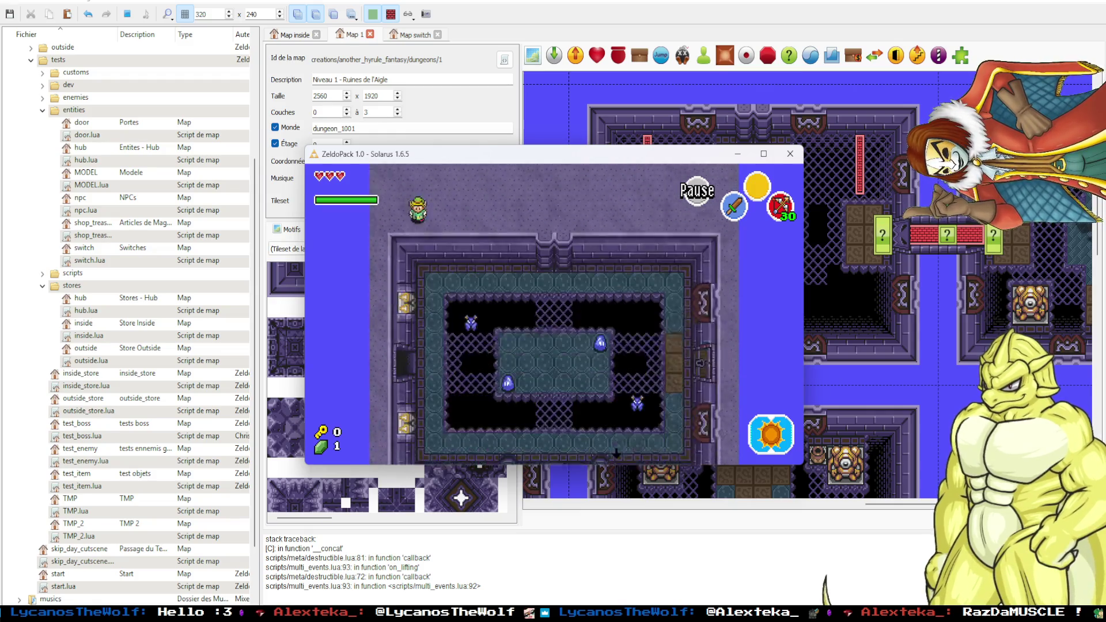
{"action": "key", "text": "Down"}
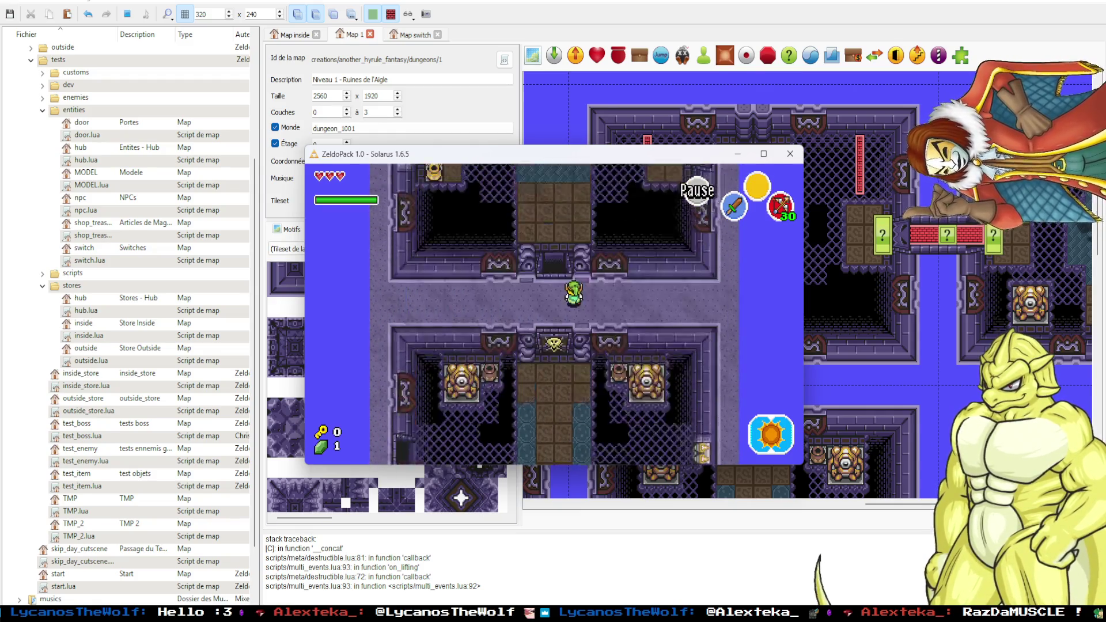
{"action": "key", "text": "Down"}
{"action": "key", "text": "Up"}
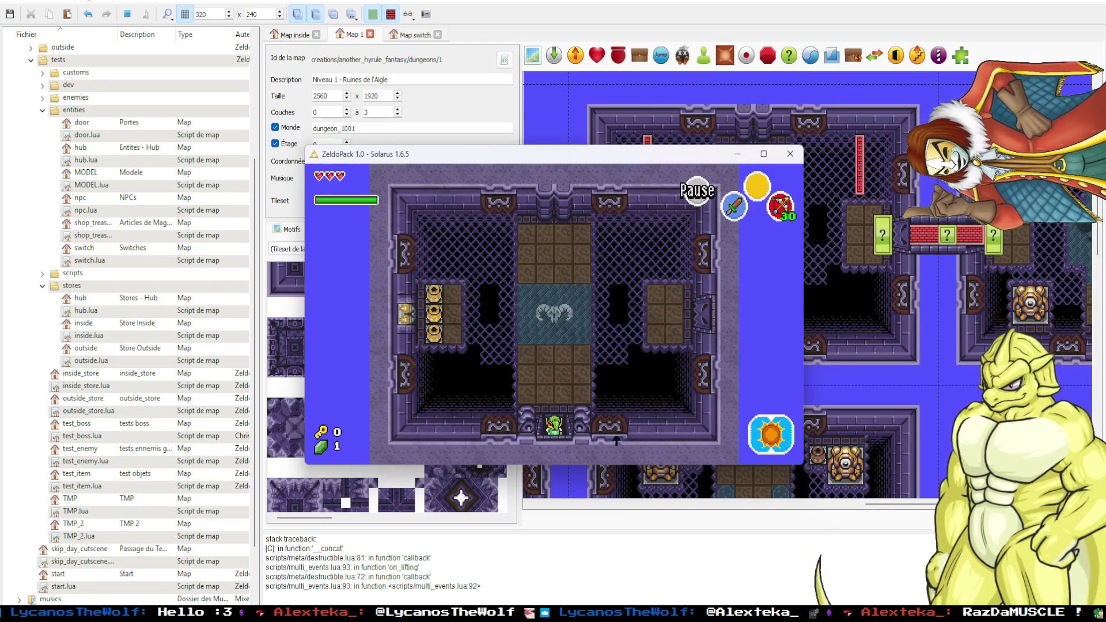
{"action": "key", "text": "Up"}
Open fire on Gohma with arrows while moving across the boss room.
{"action": "key", "text": "Right"}
{"action": "key", "text": "Right"}
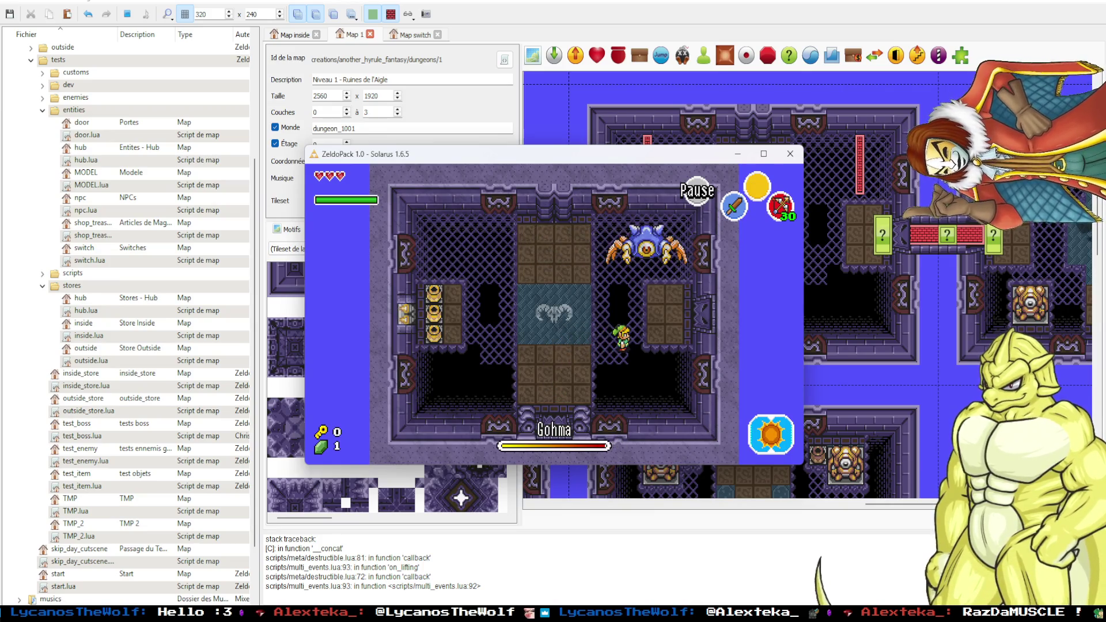
{"action": "key", "text": "x"}
{"action": "key", "text": "Left"}
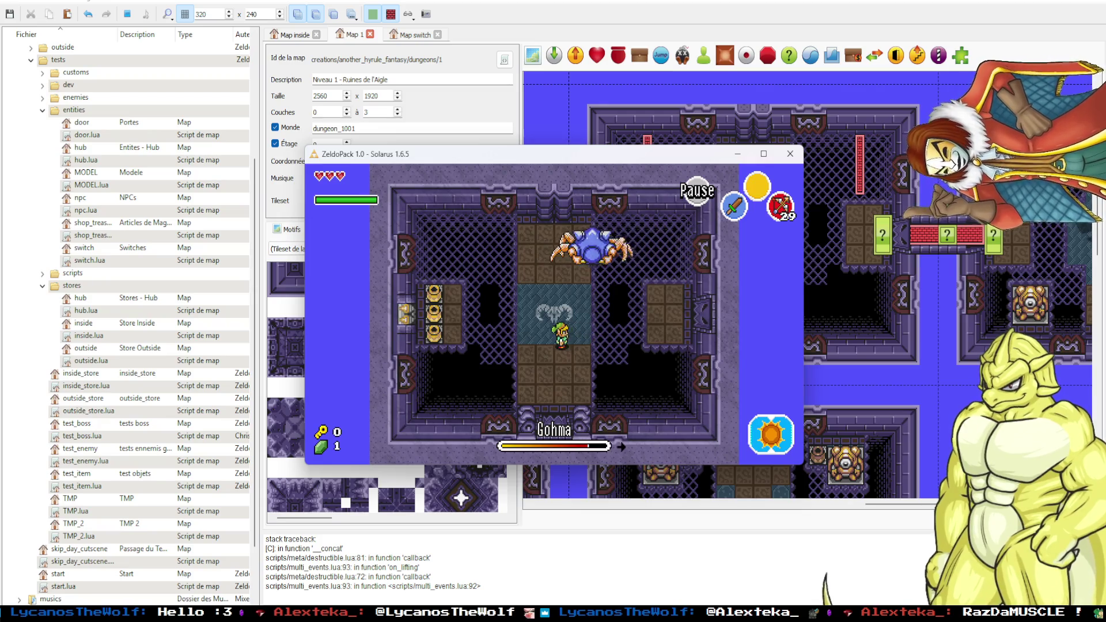
{"action": "key", "text": "Left"}
{"action": "key", "text": "x"}
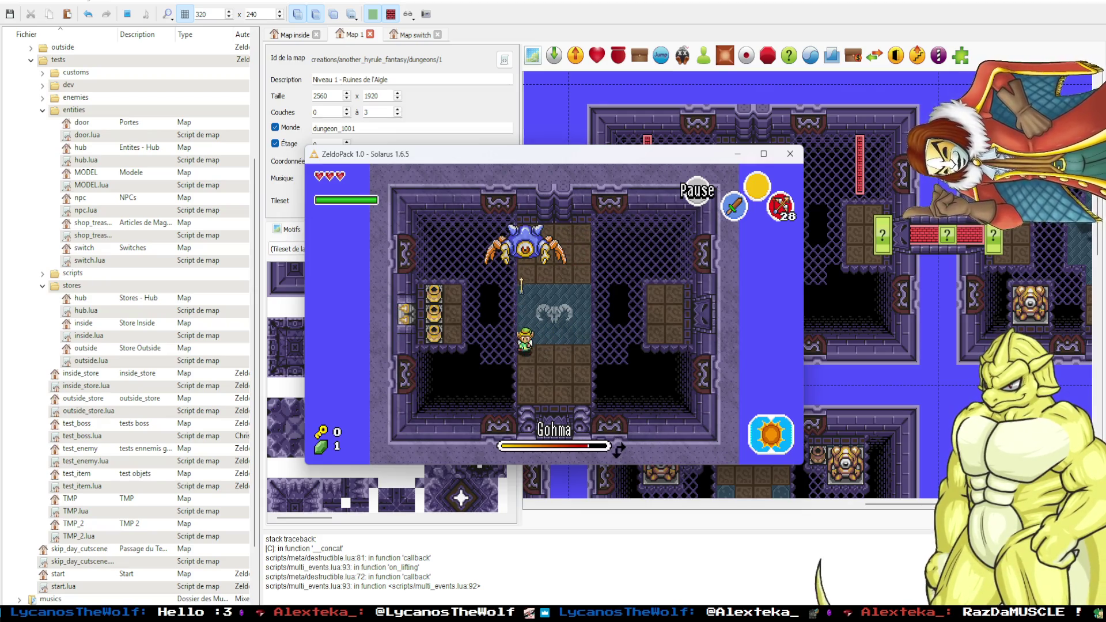
{"action": "key", "text": "Right"}
{"action": "key", "text": "Right"}
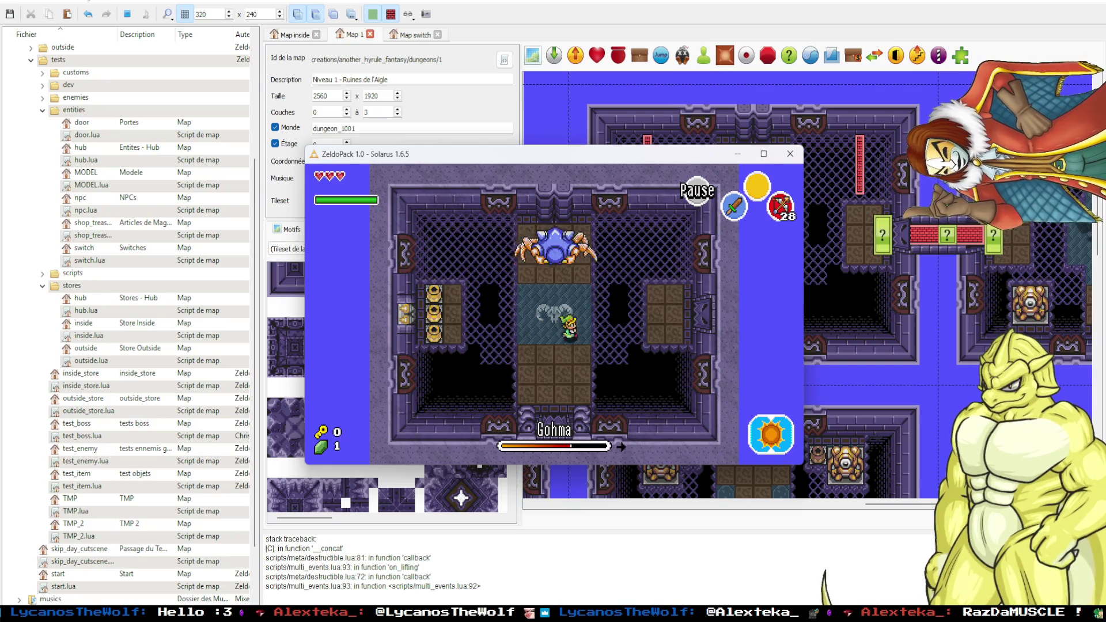
{"action": "key", "text": "x"}
Keep shooting arrows into Gohma's eye until it is defeated.
{"action": "key", "text": "Left"}
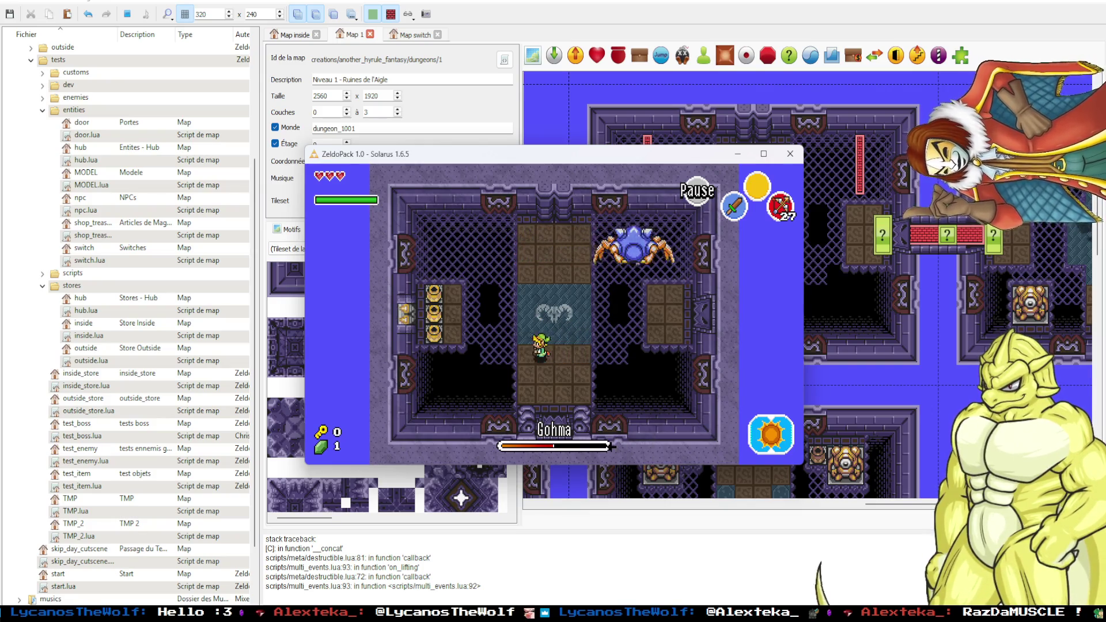
{"action": "key", "text": "x"}
{"action": "key", "text": "Right"}
{"action": "key", "text": "x"}
{"action": "key", "text": "x"}
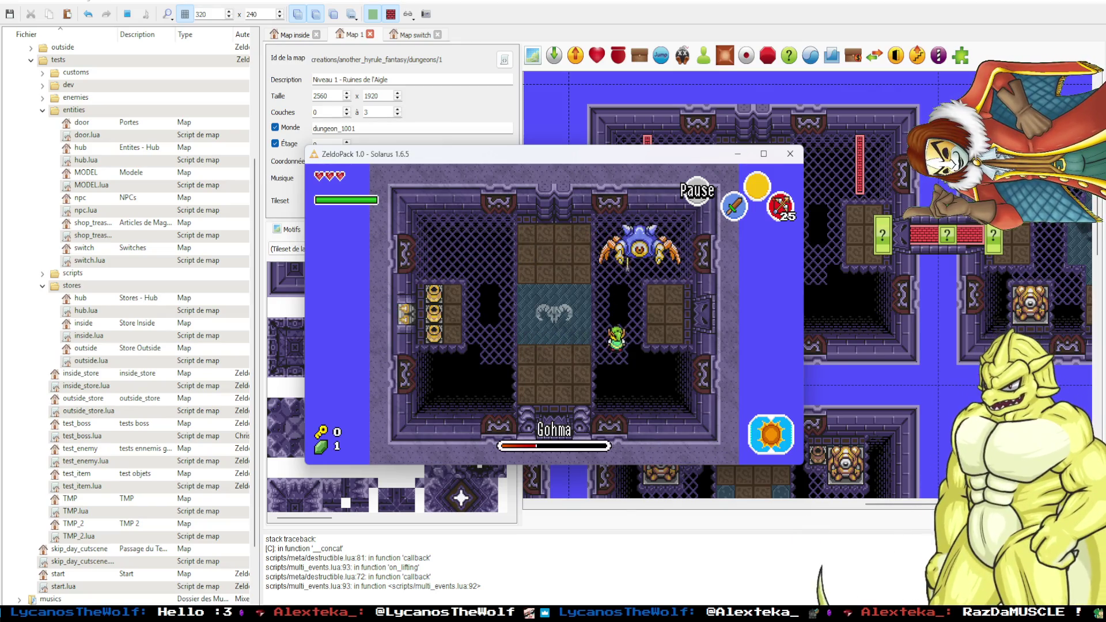
{"action": "key", "text": "Left"}
{"action": "key", "text": "Left"}
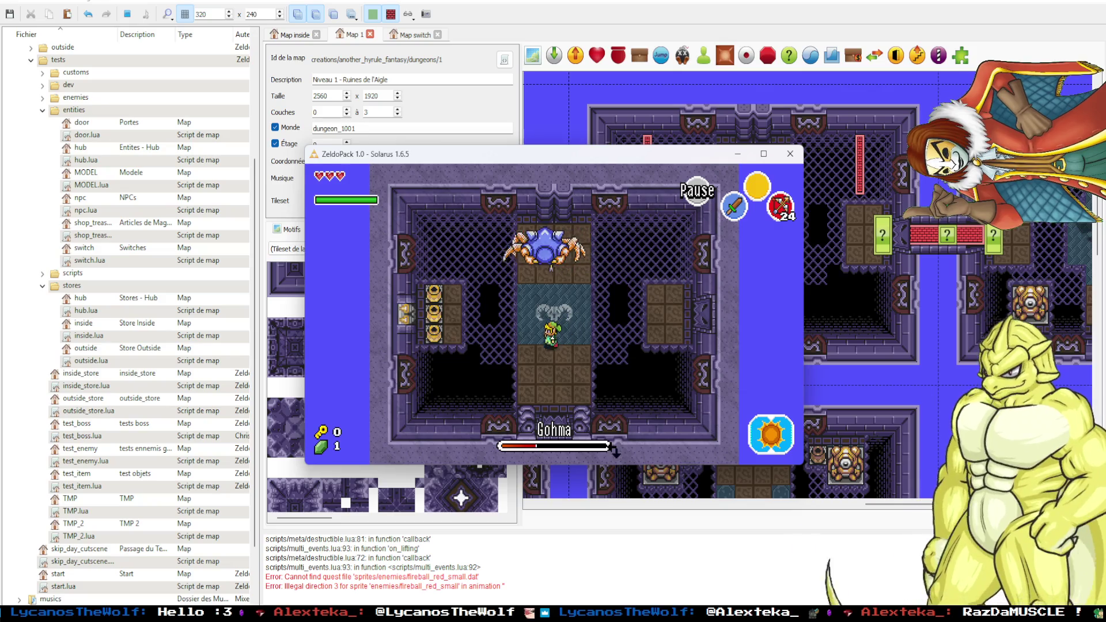
{"action": "key", "text": "Right"}
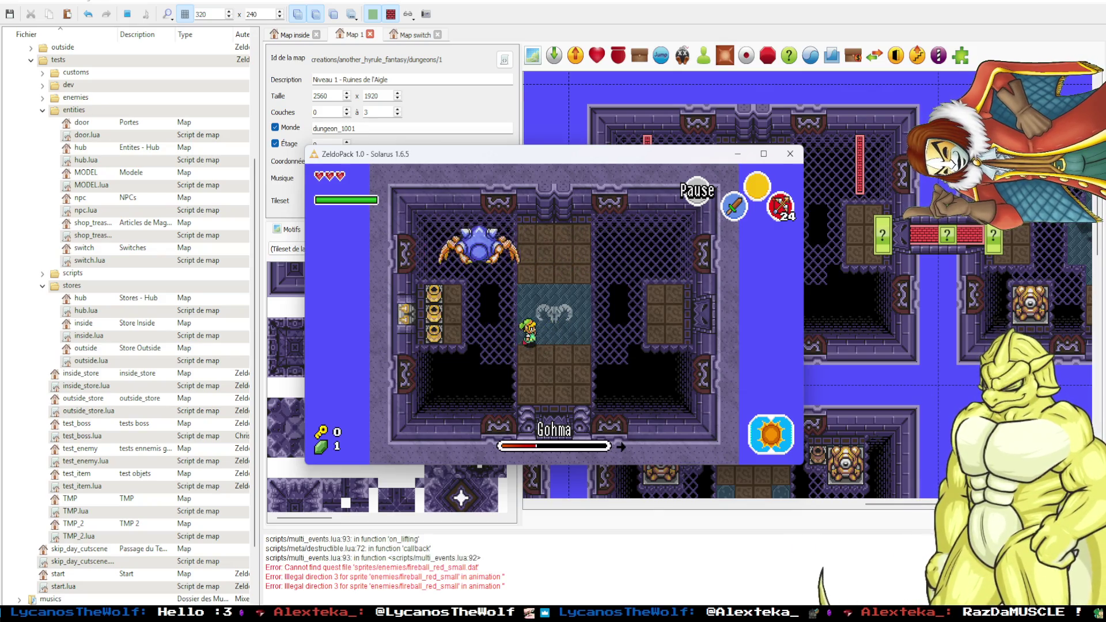
{"action": "key", "text": "x"}
{"action": "key", "text": "Left"}
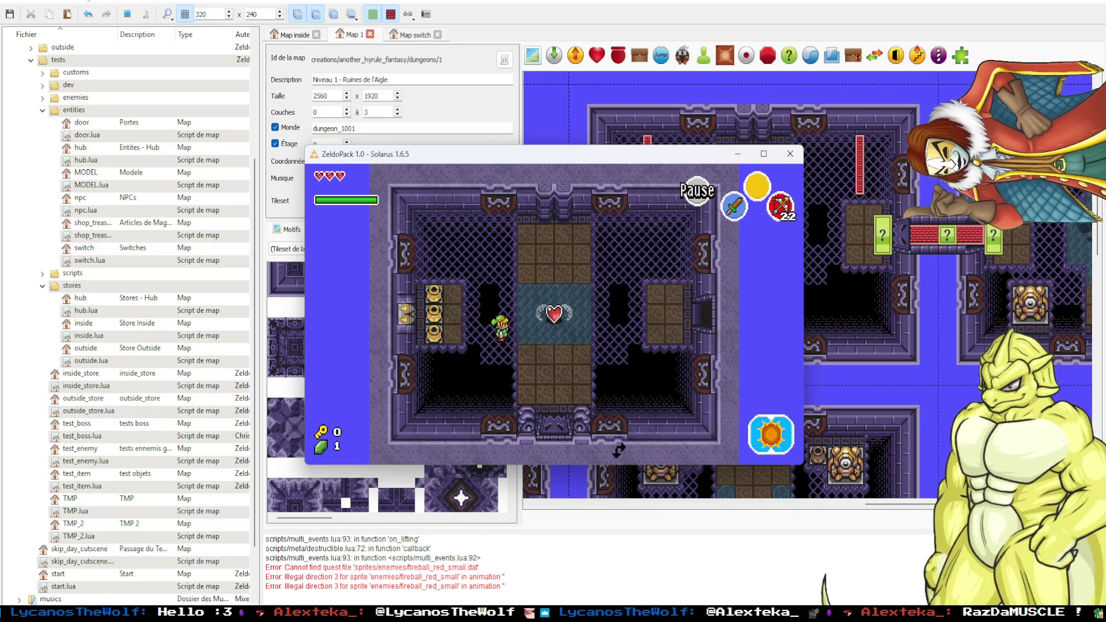
Collect the heart container for a fourth heart and enter the Triforce room through the east door.
{"action": "key", "text": "Up"}
{"action": "key", "text": "space"}
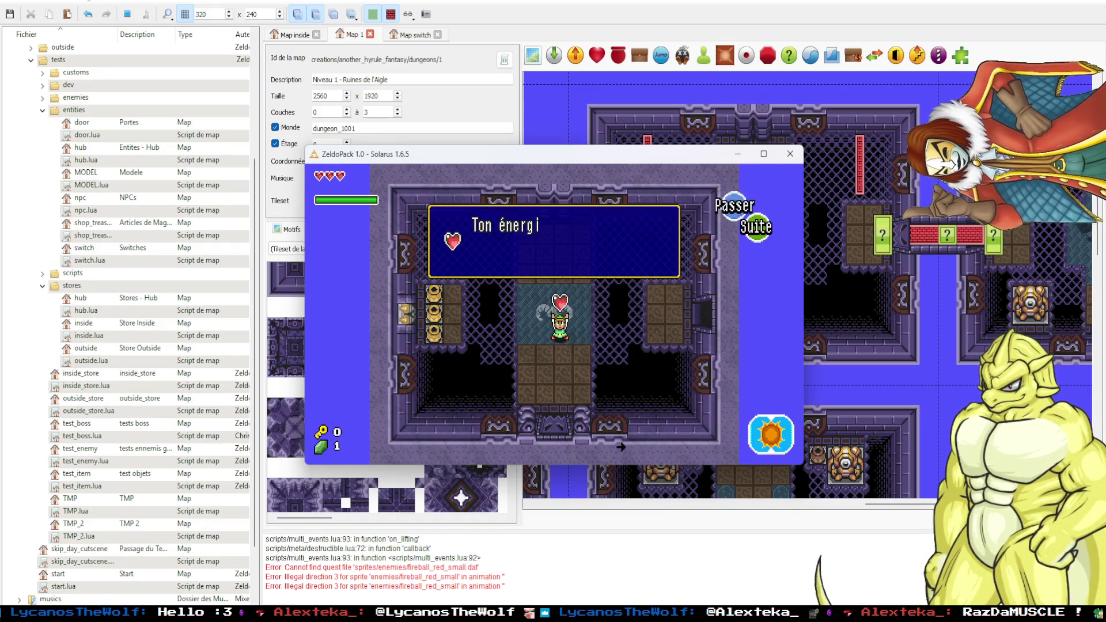
{"action": "key", "text": "space"}
{"action": "key", "text": "Right"}
{"action": "key", "text": "Right"}
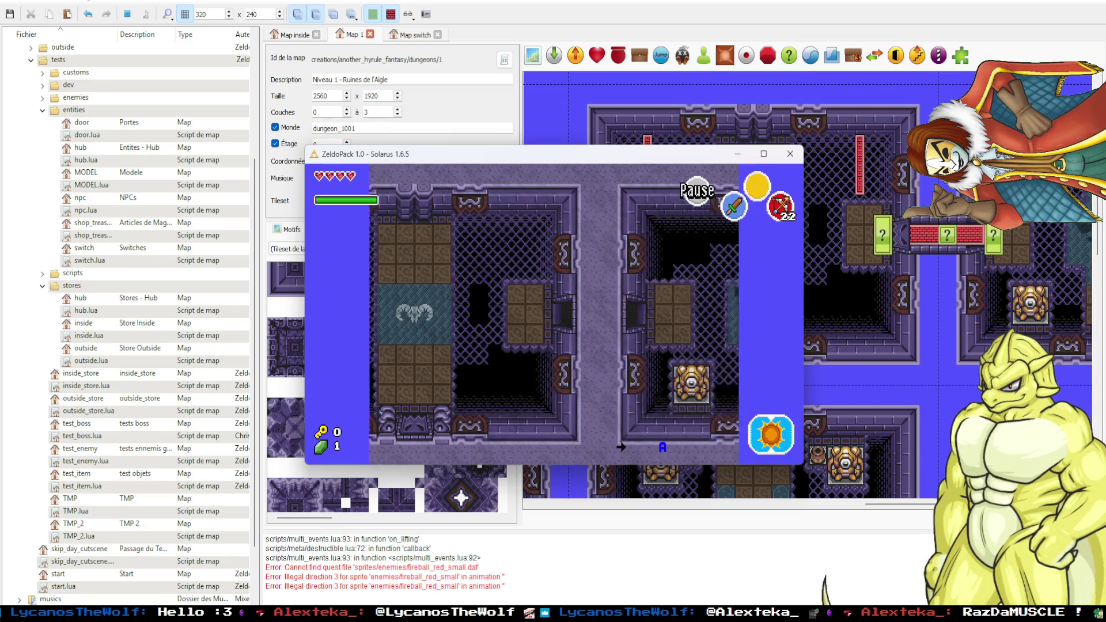
{"action": "key", "text": "Right"}
{"action": "key", "text": "Down"}
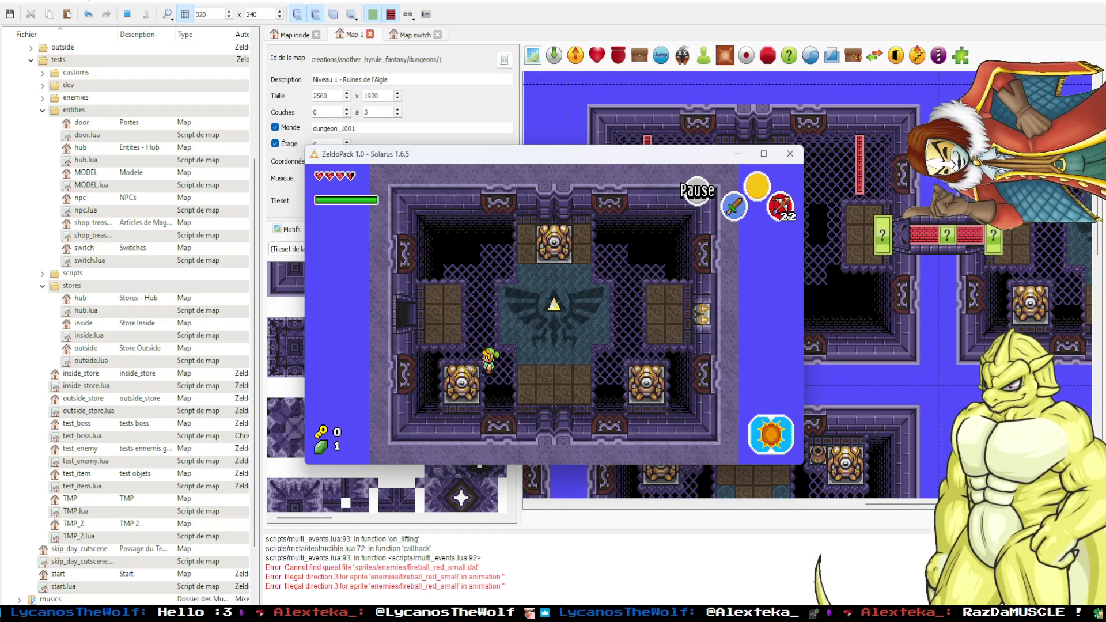
{"action": "key", "text": "F12"}
Run game:set_value("dark_room",125) in the Lua console to darken the room.
{"action": "key", "text": "Up"}
{"action": "key", "text": "Up"}
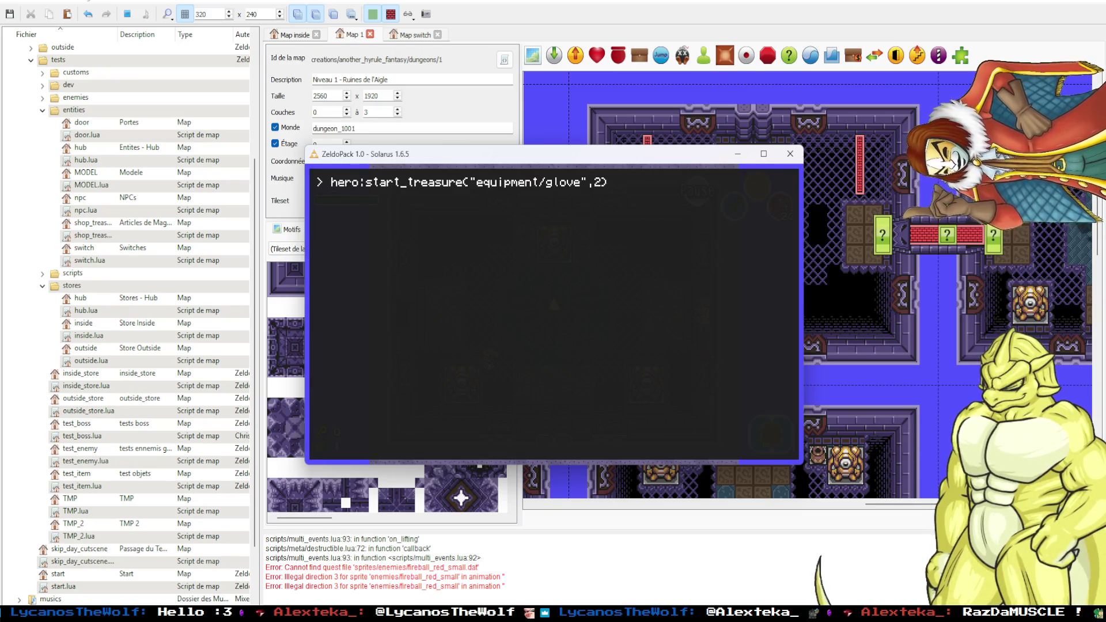
{"action": "key", "text": "Up"}
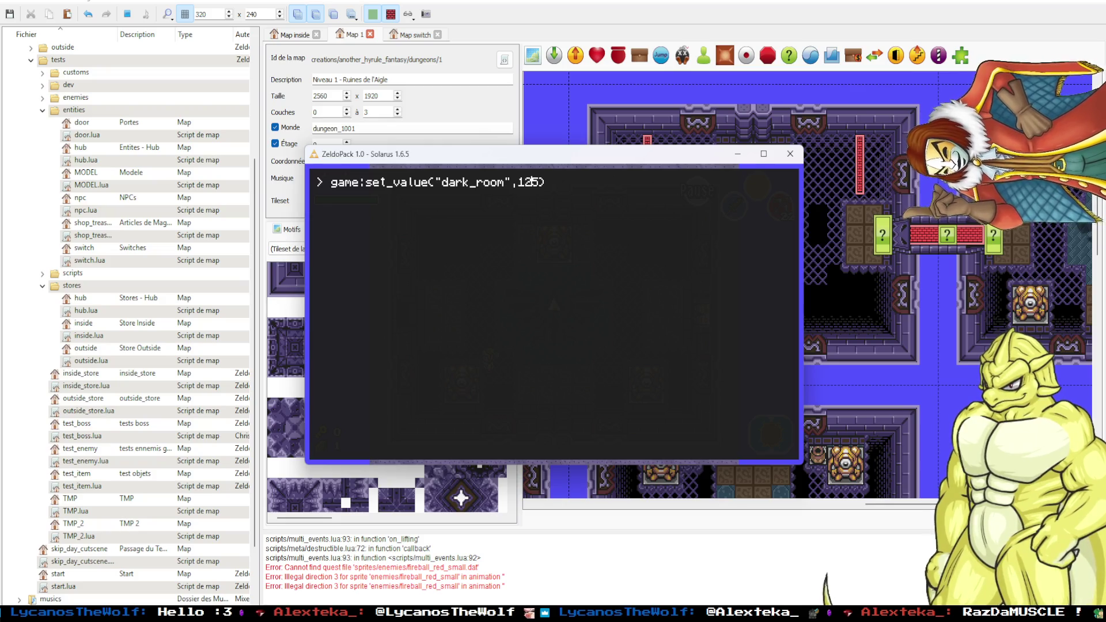
{"action": "key", "text": "Return"}
{"action": "key", "text": "F12"}
Cross the dark room and open the chest to collect rupees.
{"action": "key", "text": "Left"}
{"action": "key", "text": "c"}
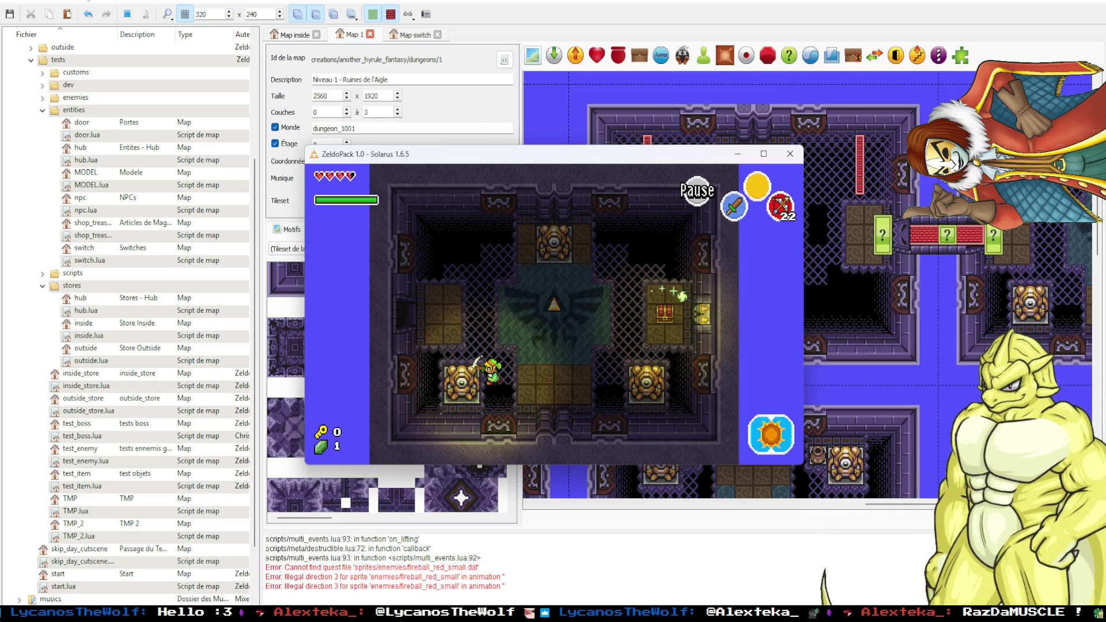
{"action": "key", "text": "Right"}
{"action": "key", "text": "Up"}
{"action": "key", "text": "Right"}
{"action": "key", "text": "space"}
{"action": "key", "text": "space"}
{"action": "key", "text": "space"}
Reset dark_room to 255 from the console and pick up the Triforce.
{"action": "key", "text": "F12"}
{"action": "key", "text": "Up"}
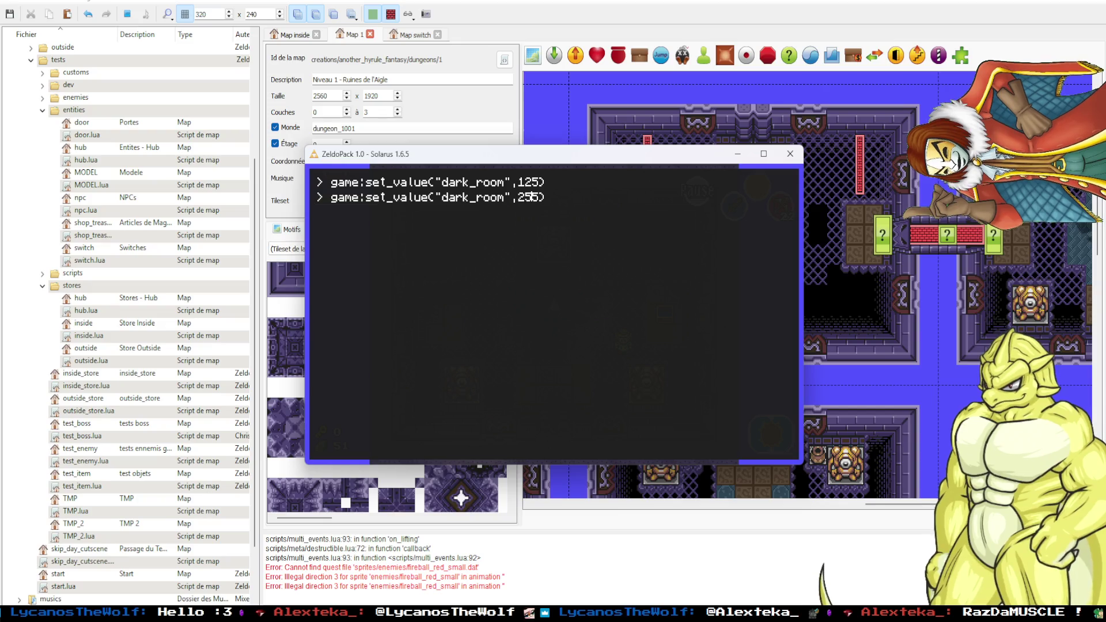
{"action": "key", "text": "F12"}
{"action": "key", "text": "Left"}
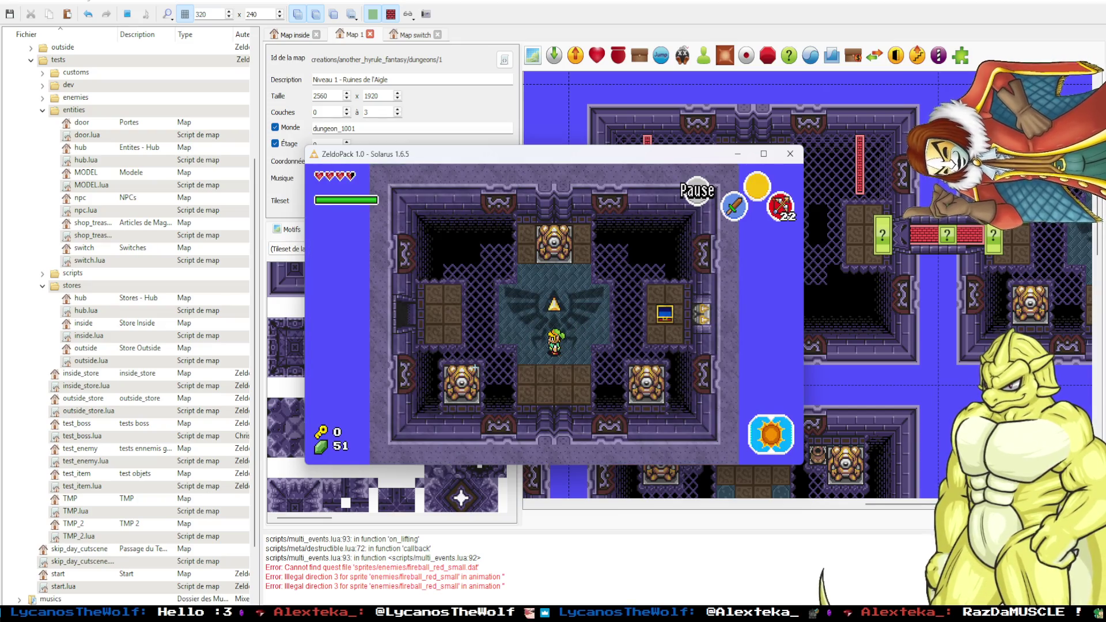
{"action": "key", "text": "Up"}
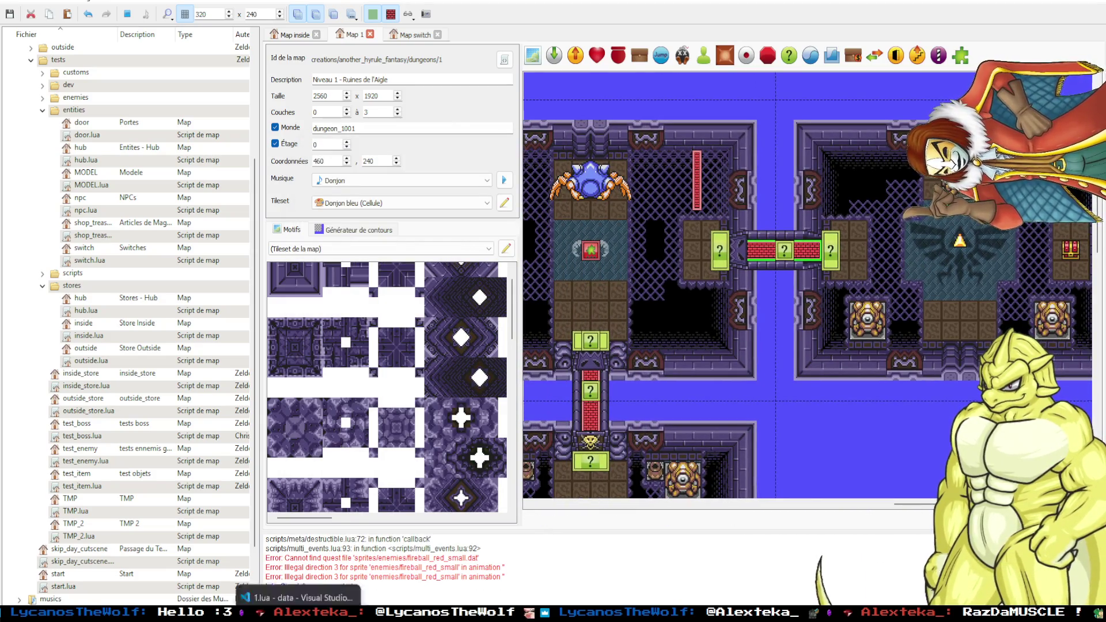
Bring the game window back in front and dismiss the save question.
{"action": "mouse_move", "coordinate": [173, 616]}
{"action": "left_click", "coordinate": [271, 535]}
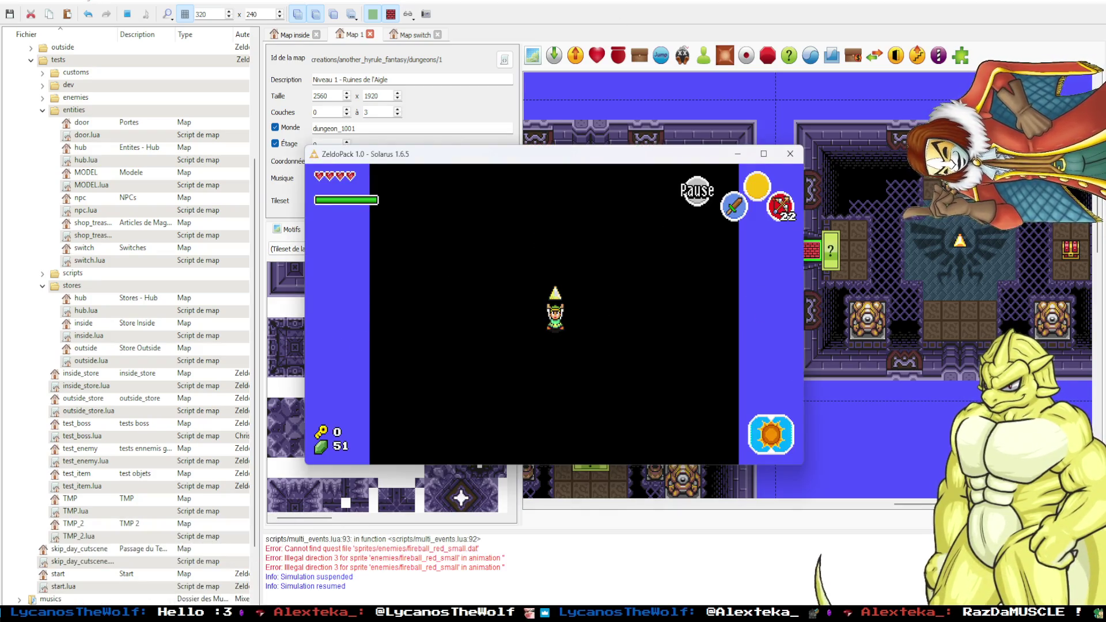
{"action": "key", "text": "Escape"}
{"action": "key", "text": "space"}
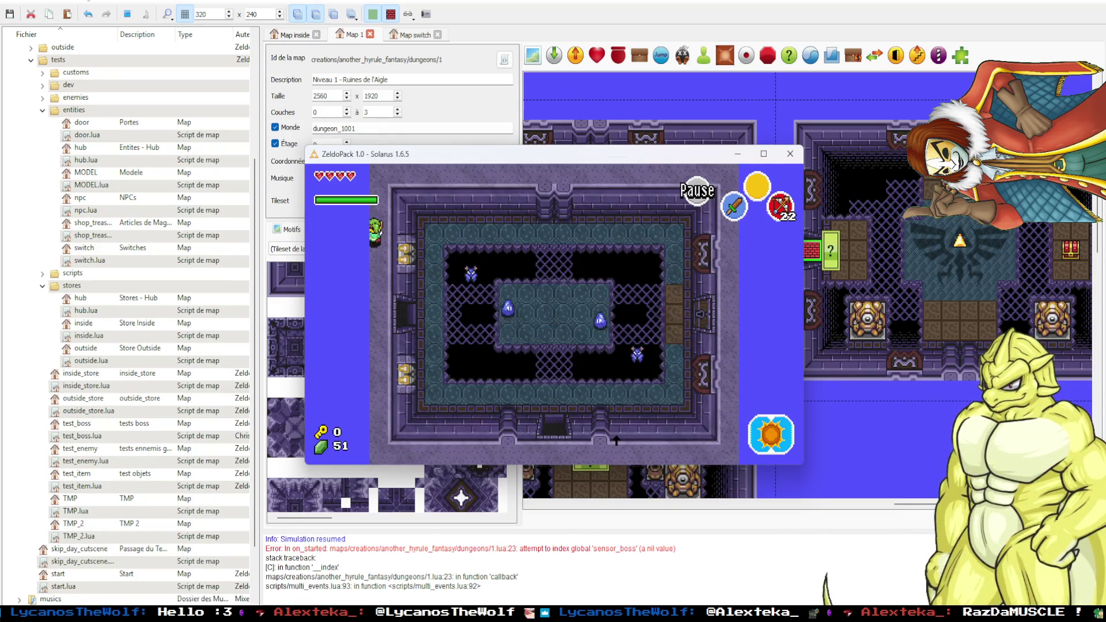
Walk Link into the boss room and back, then stop the test run.
{"action": "key", "text": "Right"}
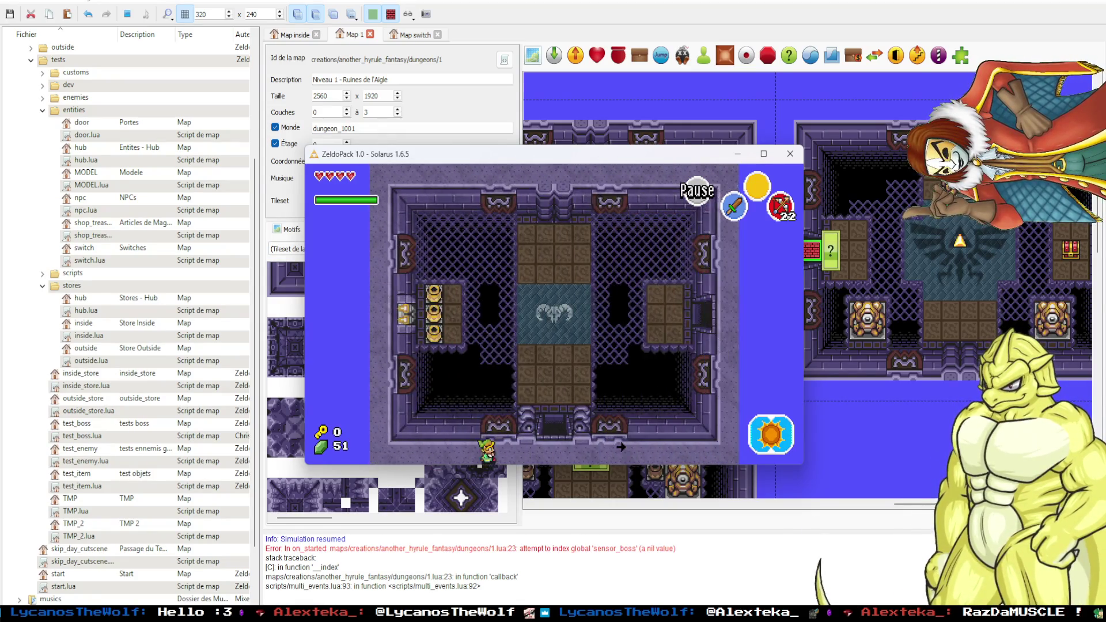
{"action": "key", "text": "Up"}
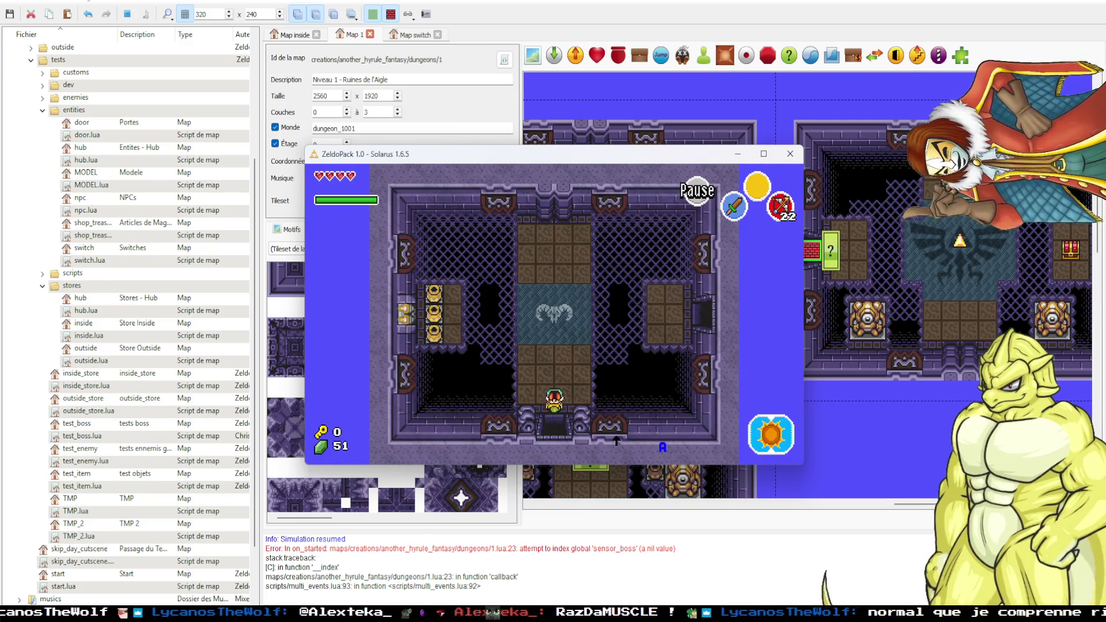
{"action": "key", "text": "Up"}
{"action": "key", "text": "Down"}
{"action": "key", "text": "Up"}
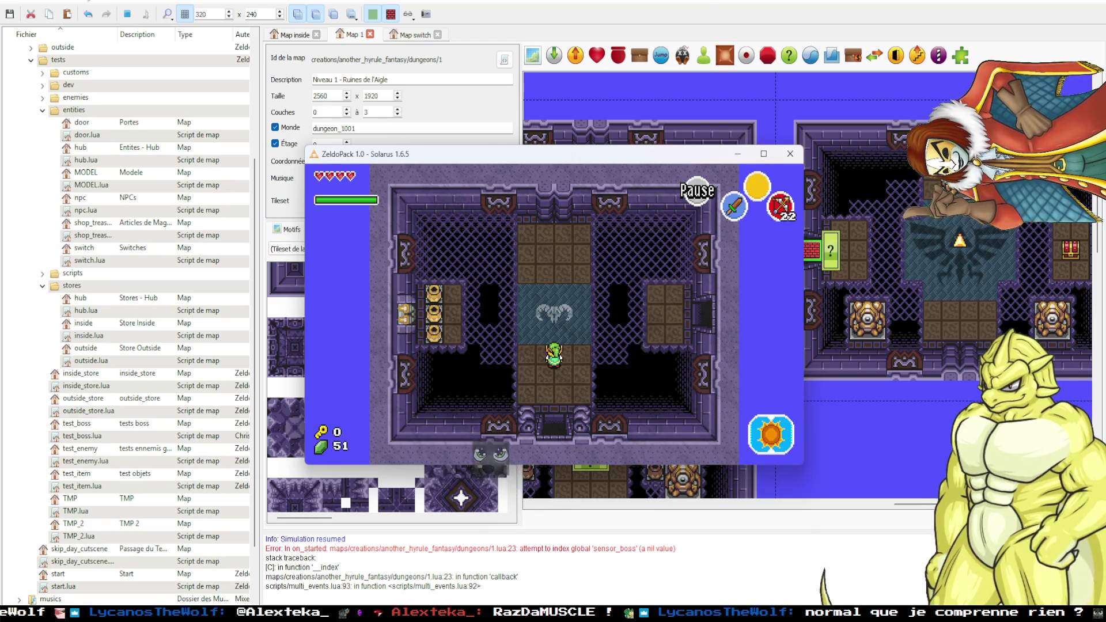
{"action": "left_click", "coordinate": [790, 154]}
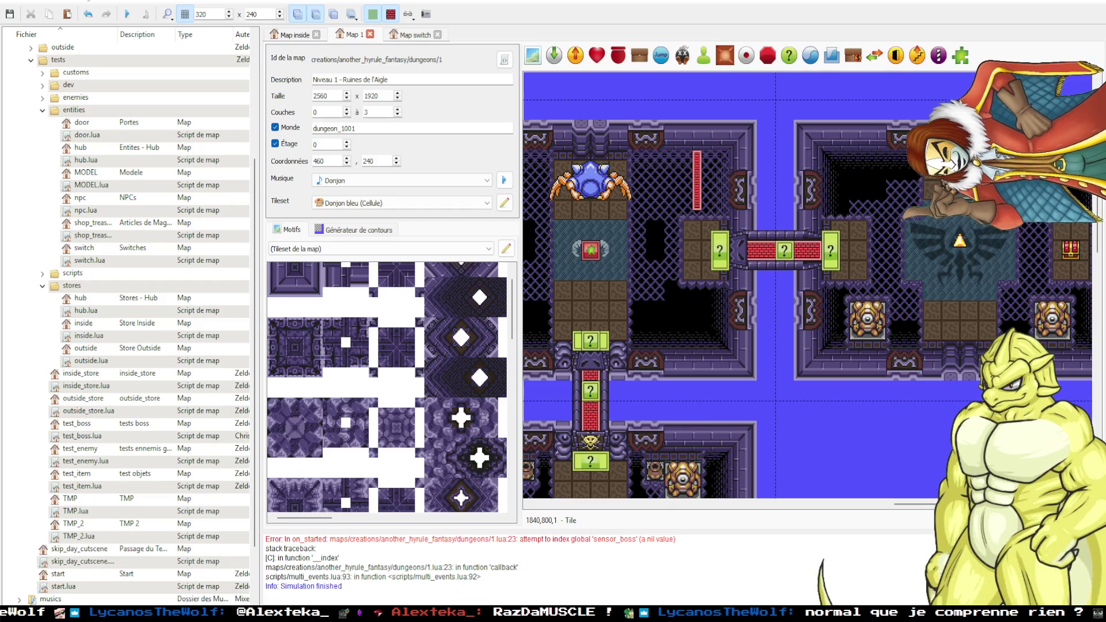
{"action": "scroll", "coordinate": [470, 570], "scroll_direction": "up", "scroll_amount": 1}
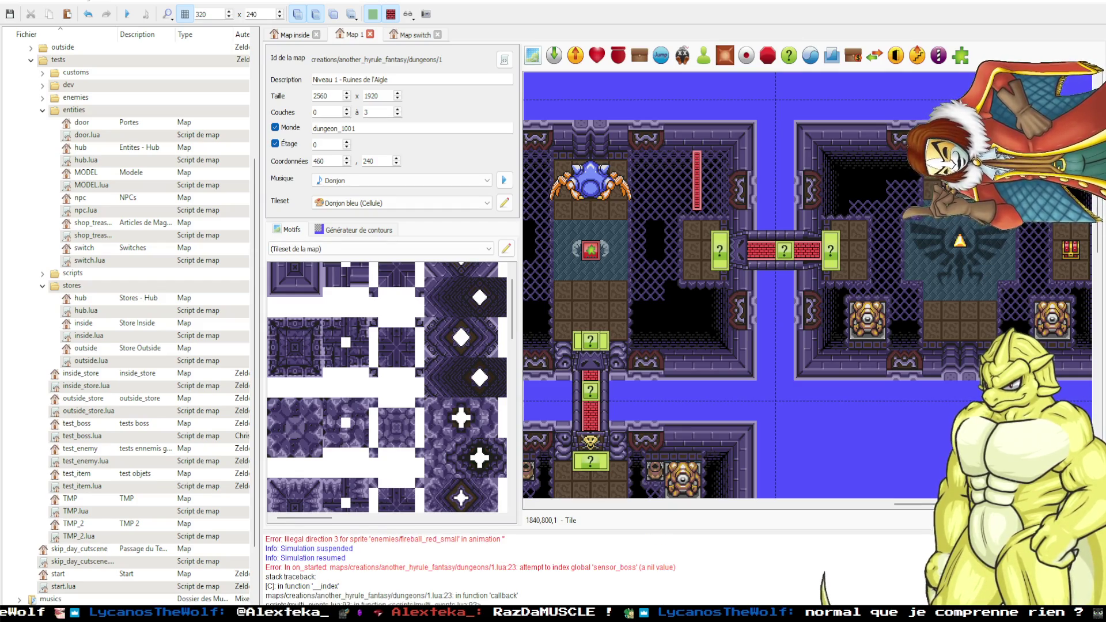
Delete the --Boss block (lines 21–34) from 1.lua in VS Code, then return to Solarus.
{"action": "scroll", "coordinate": [649, 594], "scroll_direction": "down", "scroll_amount": 1}
{"action": "key", "text": "alt+Tab"}
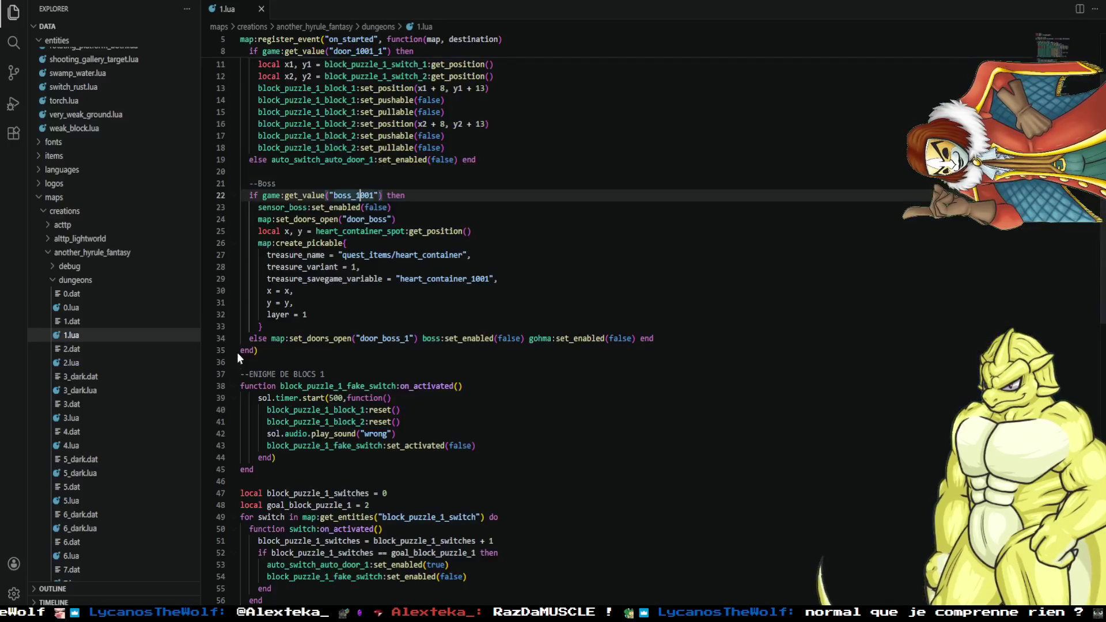
{"action": "scroll", "coordinate": [265, 340], "scroll_direction": "up", "scroll_amount": 3}
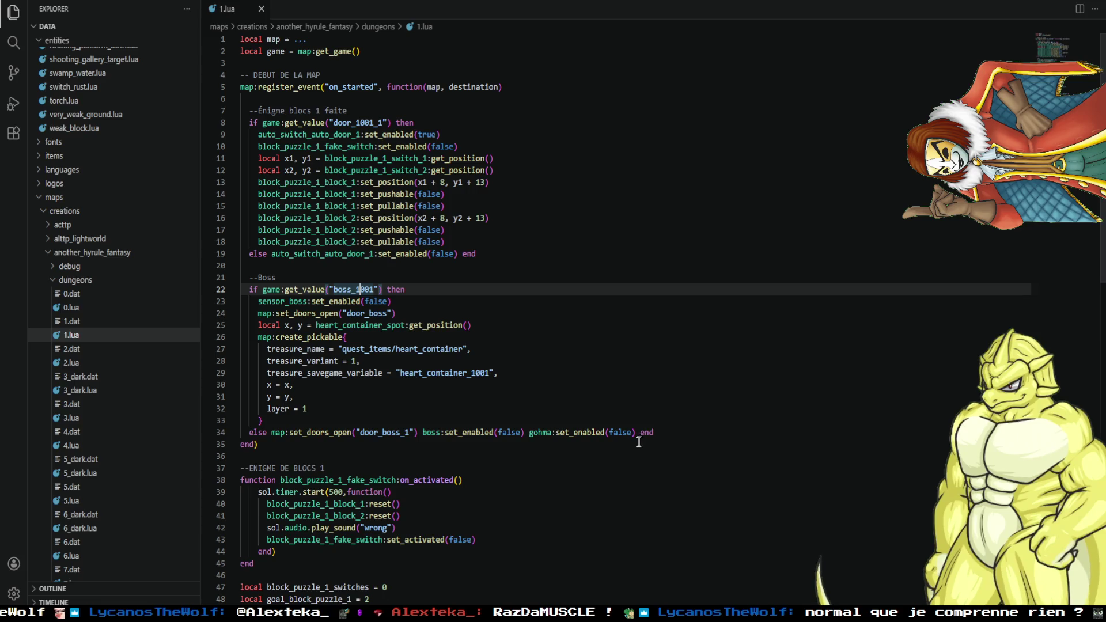
{"action": "left_click_drag", "start_coordinate": [655, 432], "coordinate": [224, 278]}
{"action": "key", "text": "BackSpace"}
{"action": "key", "text": "BackSpace"}
{"action": "key", "text": "BackSpace"}
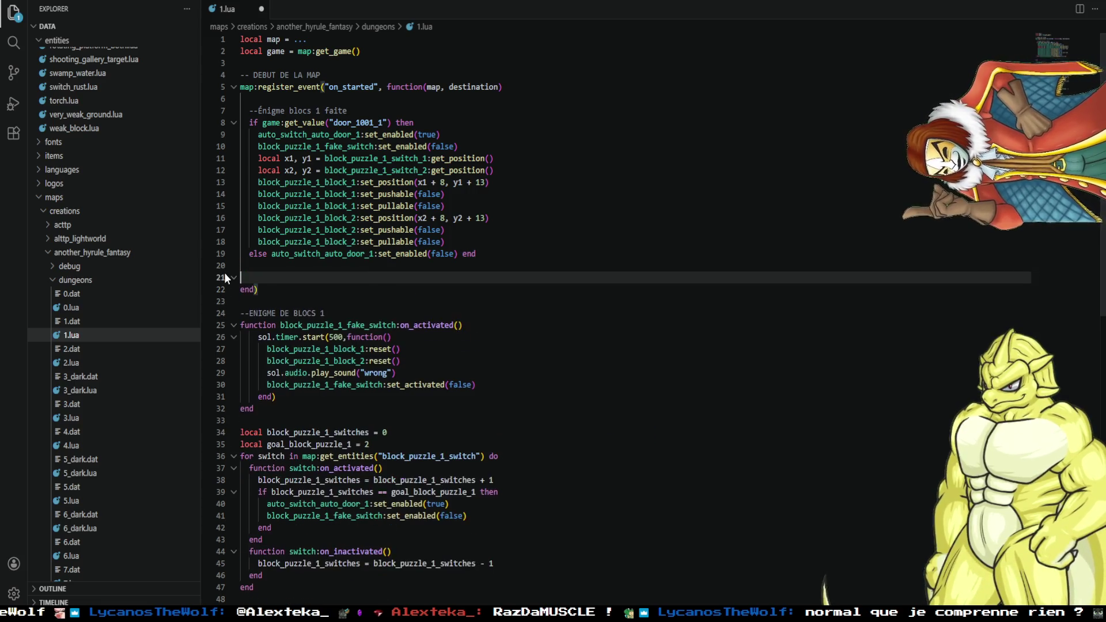
{"action": "scroll", "coordinate": [249, 291], "scroll_direction": "down", "scroll_amount": 5}
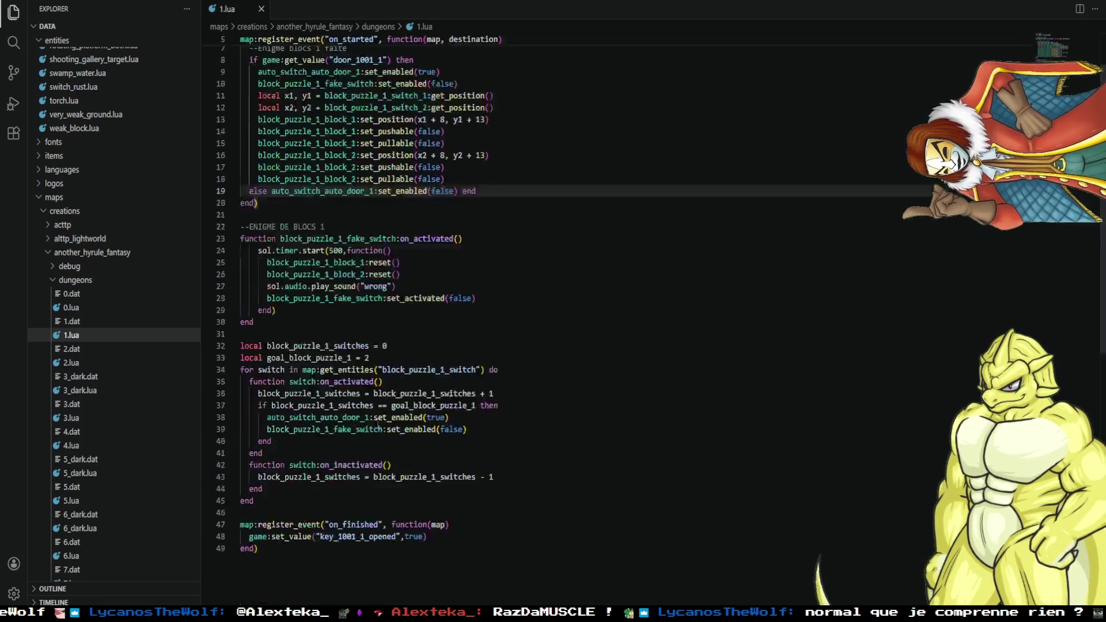
{"action": "scroll", "coordinate": [255, 530], "scroll_direction": "up", "scroll_amount": 3}
{"action": "scroll", "coordinate": [256, 530], "scroll_direction": "up", "scroll_amount": 3}
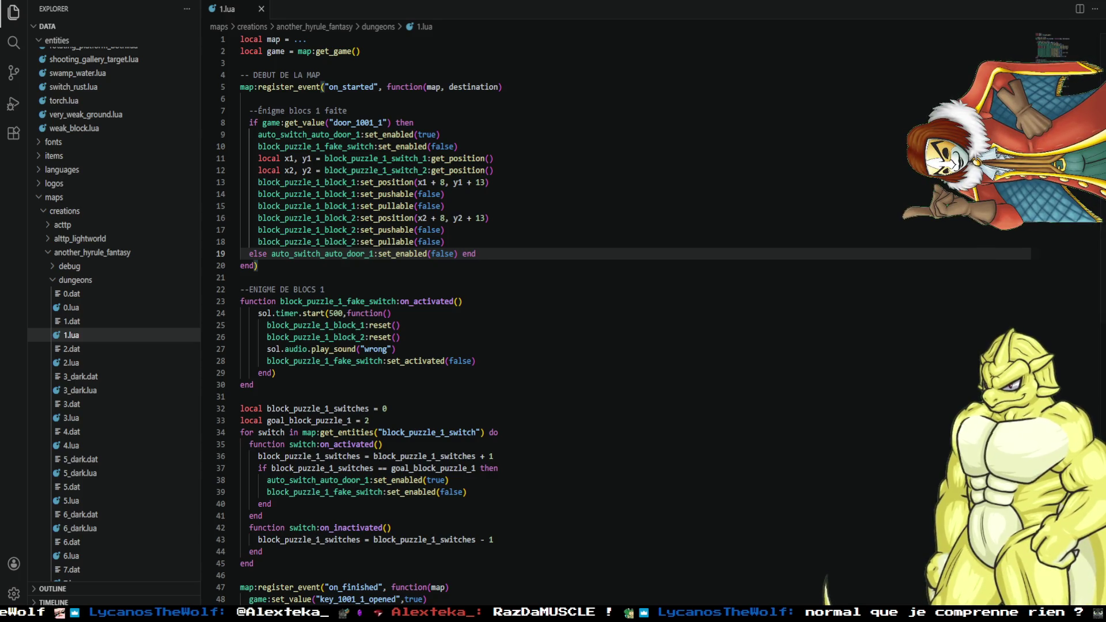
{"action": "key", "text": "alt+Tab"}
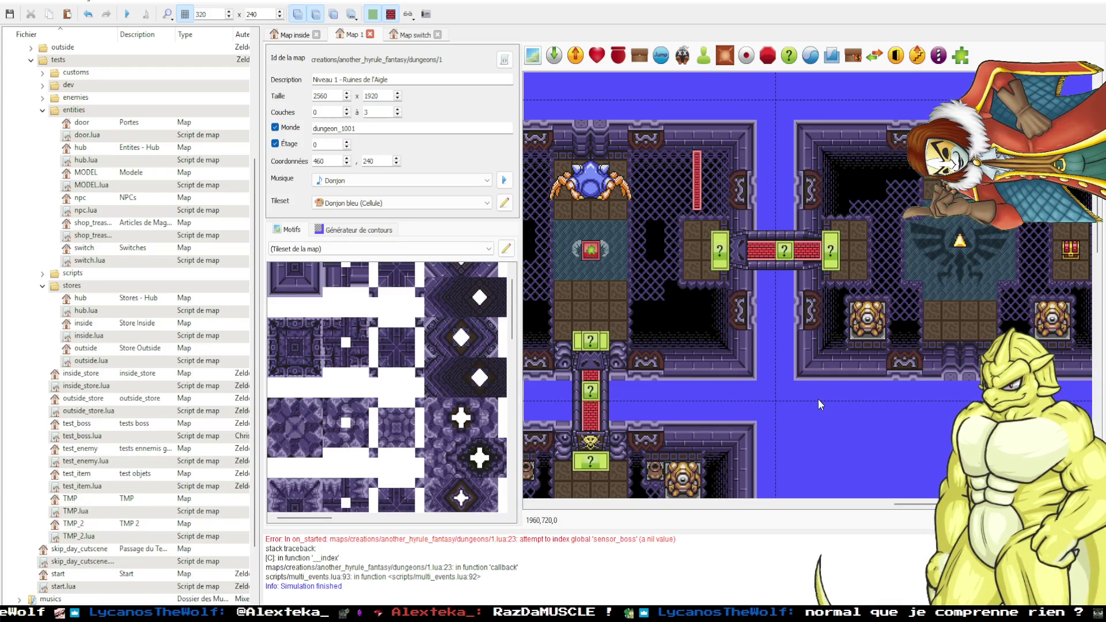
Inspect the properties of the vase at the room's top and close them unchanged.
{"action": "scroll", "coordinate": [821, 400], "scroll_direction": "right", "scroll_amount": 2}
{"action": "scroll", "coordinate": [780, 416], "scroll_direction": "left", "scroll_amount": 6}
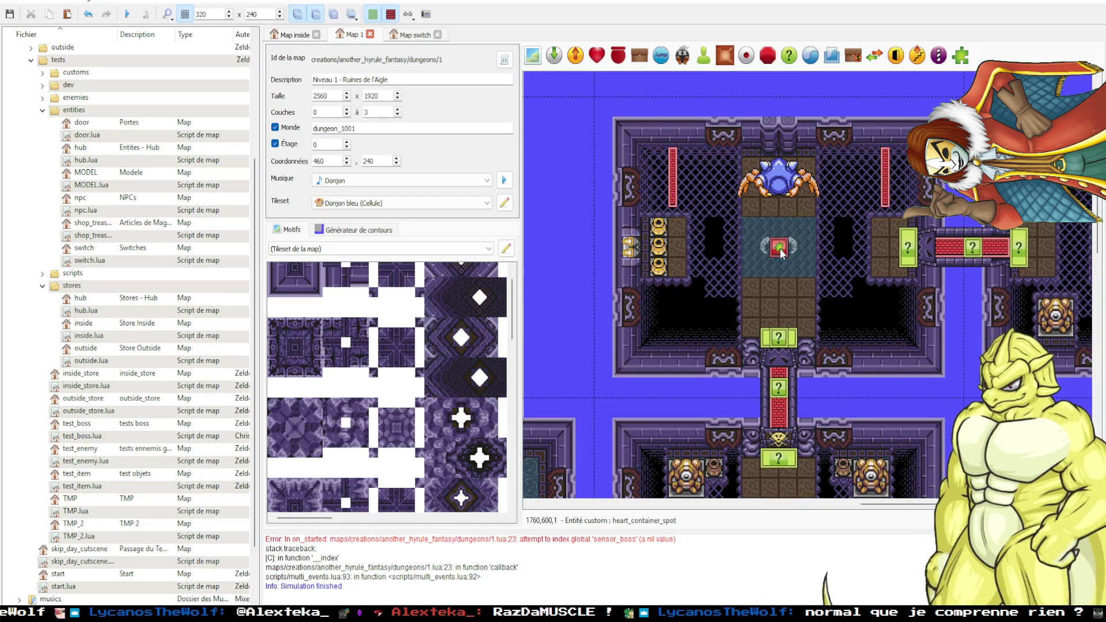
{"action": "scroll", "coordinate": [801, 362], "scroll_direction": "down", "scroll_amount": 4}
{"action": "scroll", "coordinate": [801, 361], "scroll_direction": "left", "scroll_amount": 2}
{"action": "scroll", "coordinate": [801, 362], "scroll_direction": "down", "scroll_amount": 10}
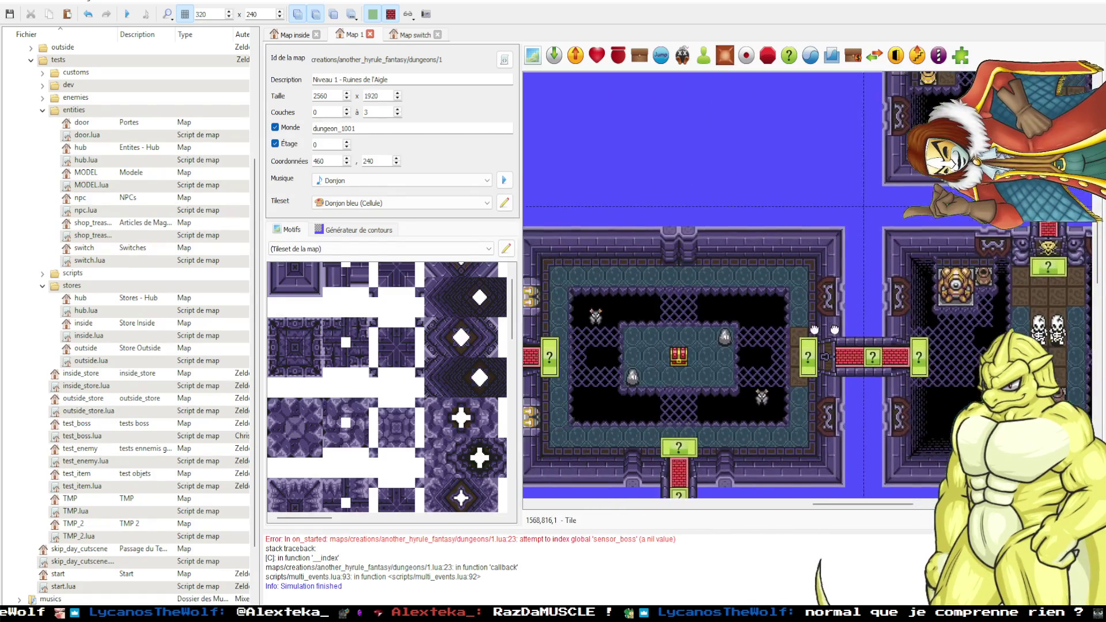
{"action": "scroll", "coordinate": [822, 272], "scroll_direction": "up", "scroll_amount": 5}
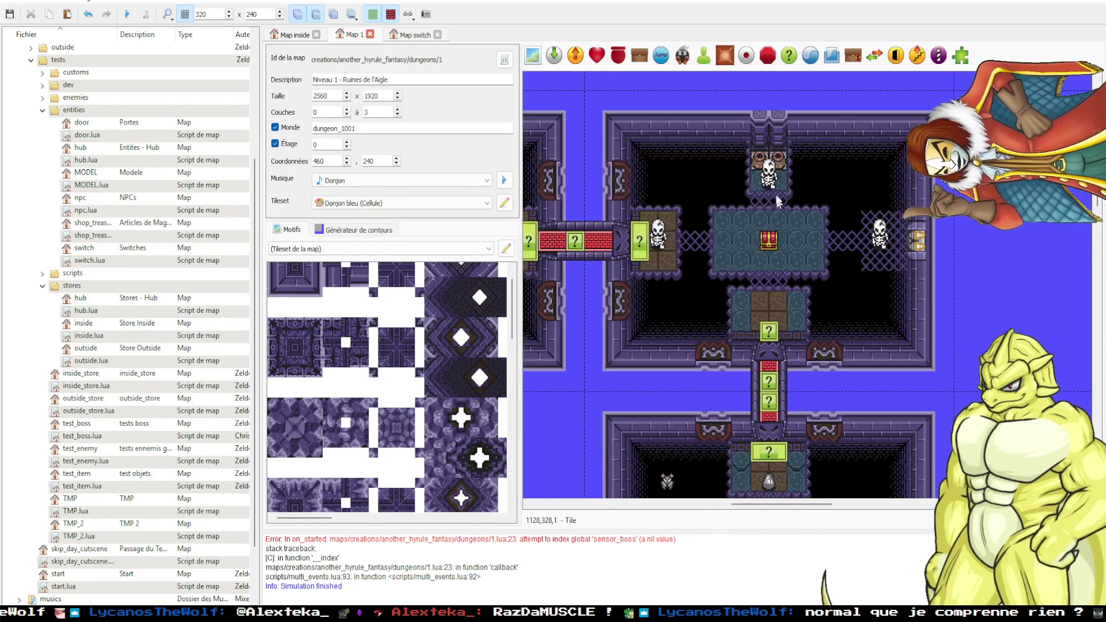
{"action": "double_click", "coordinate": [777, 161]}
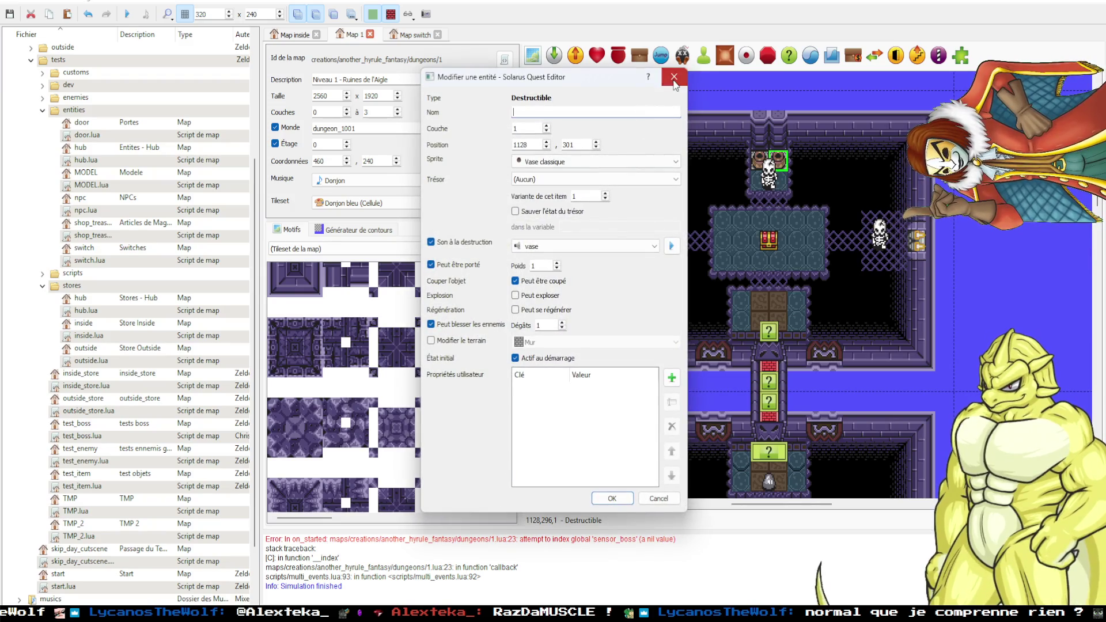
{"action": "left_click", "coordinate": [673, 77]}
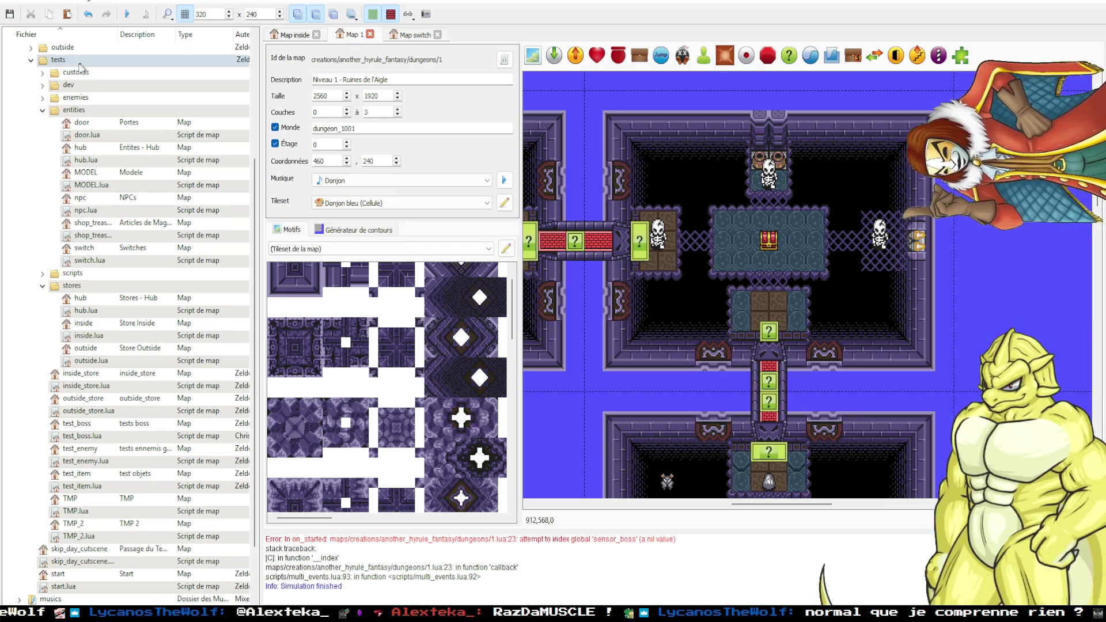
Collapse the tests and maps folders and expand scripts > meta in the quest tree.
{"action": "left_click", "coordinate": [30, 59]}
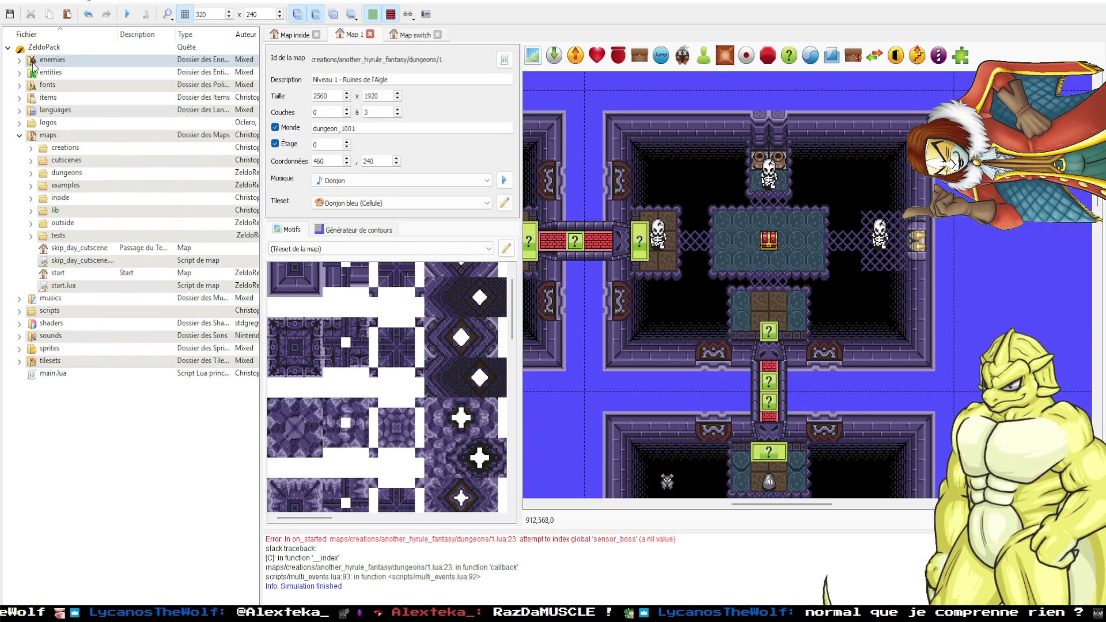
{"action": "left_click", "coordinate": [20, 135]}
{"action": "left_click", "coordinate": [19, 161]}
{"action": "left_click", "coordinate": [31, 223]}
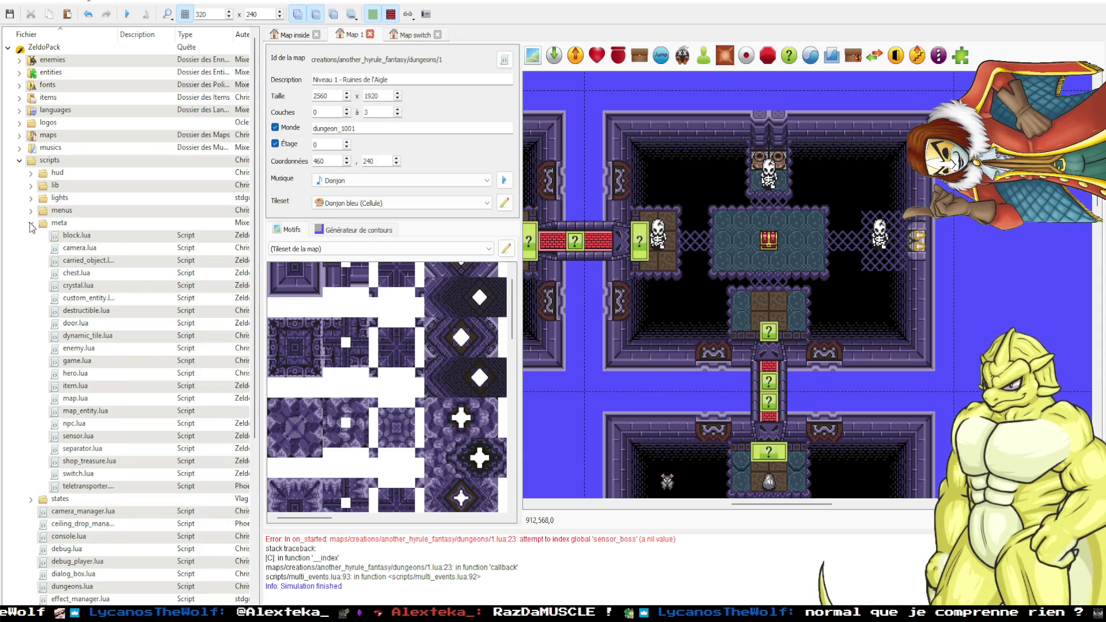
{"action": "key", "text": "alt+Tab"}
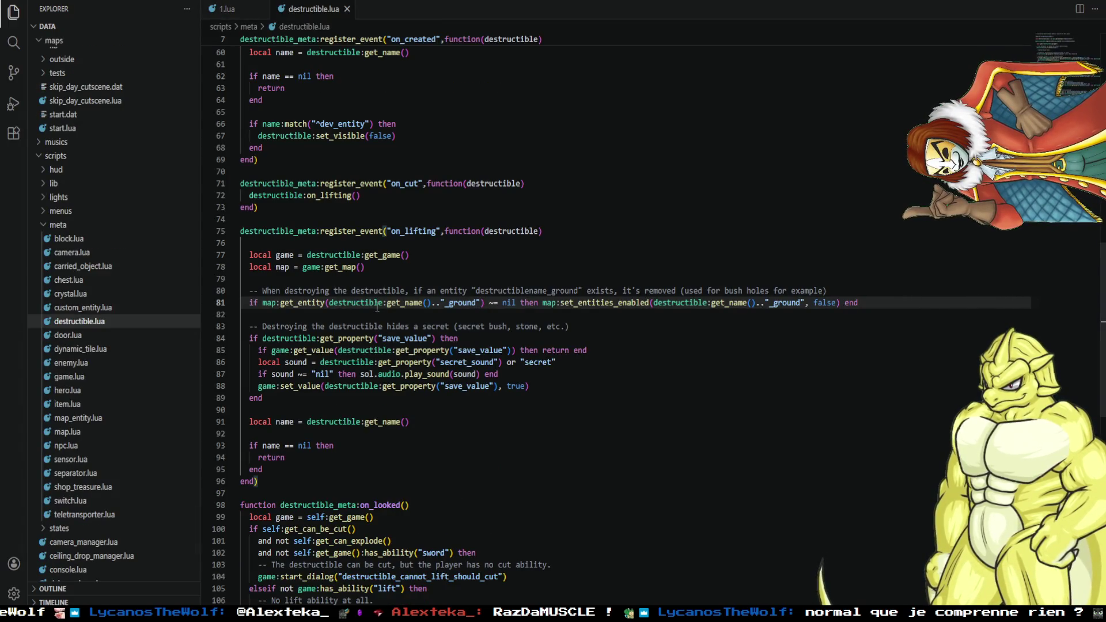
Study the _ground removal comment and get_entity check on lines 80–81 of destructible.lua without editing.
{"action": "left_click", "coordinate": [305, 291]}
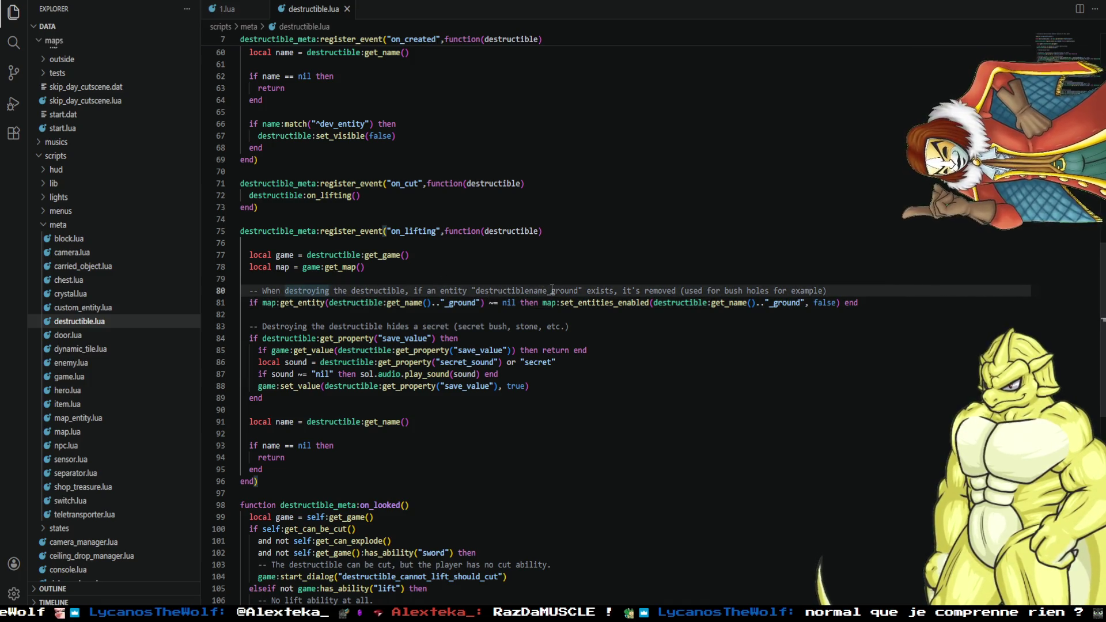
{"action": "left_click", "coordinate": [534, 290]}
{"action": "left_click", "coordinate": [657, 291]}
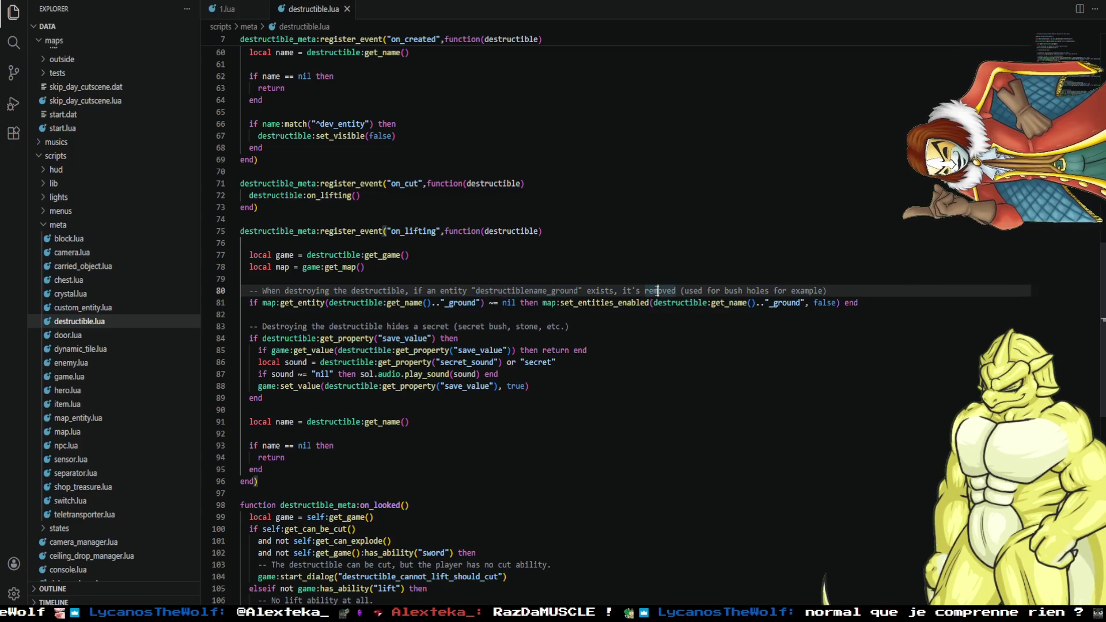
{"action": "left_click", "coordinate": [297, 303]}
{"action": "left_click", "coordinate": [404, 302]}
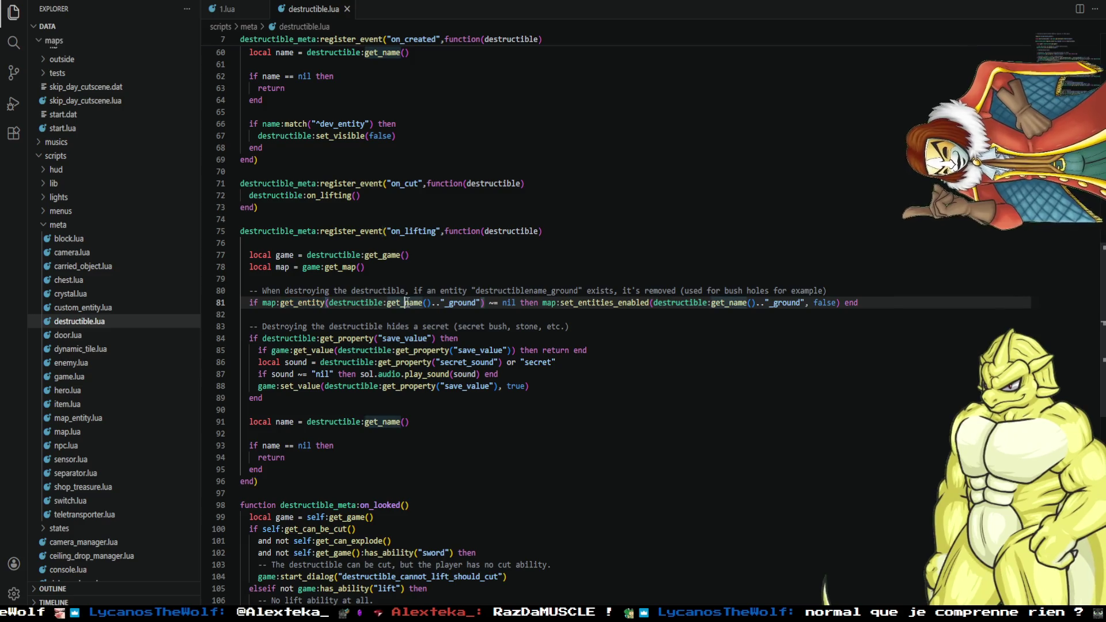
{"action": "left_click", "coordinate": [511, 303]}
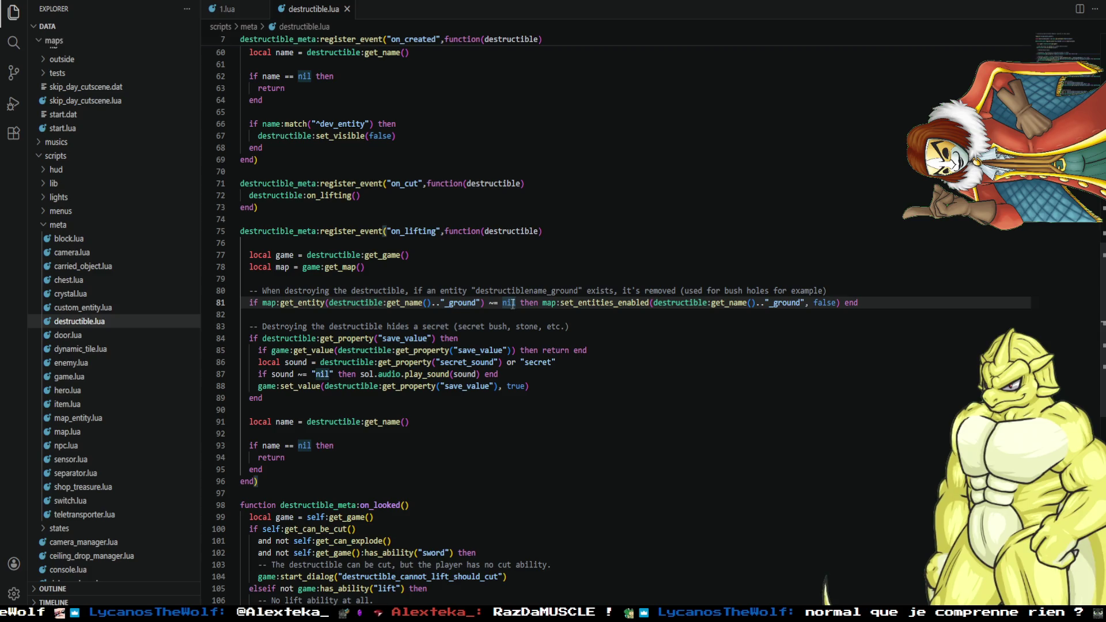
{"action": "left_click", "coordinate": [453, 303]}
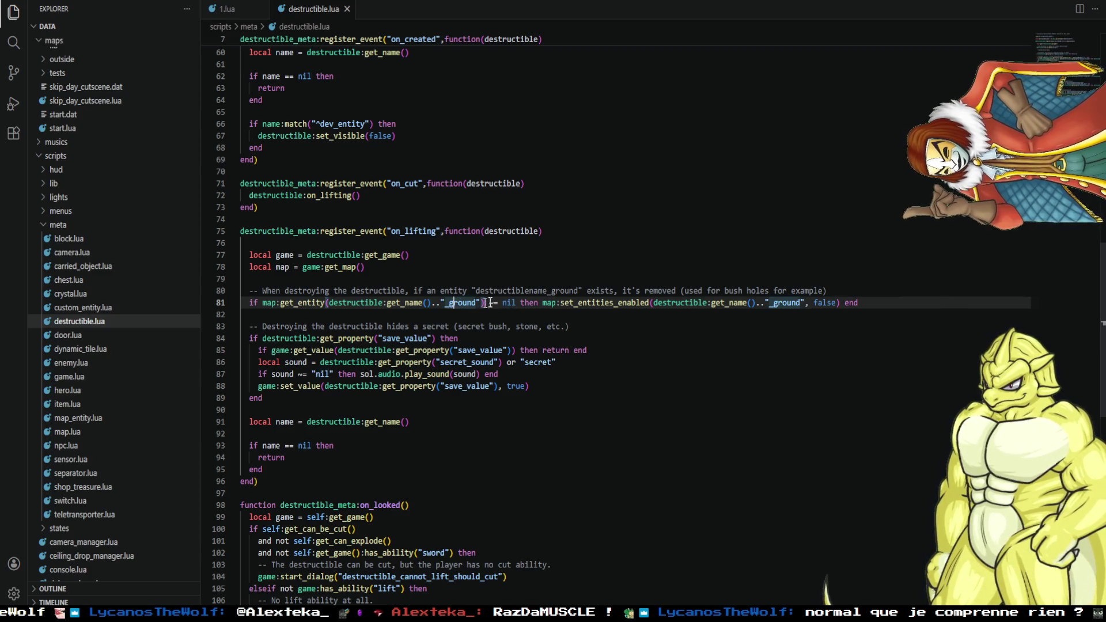
{"action": "left_click", "coordinate": [512, 303]}
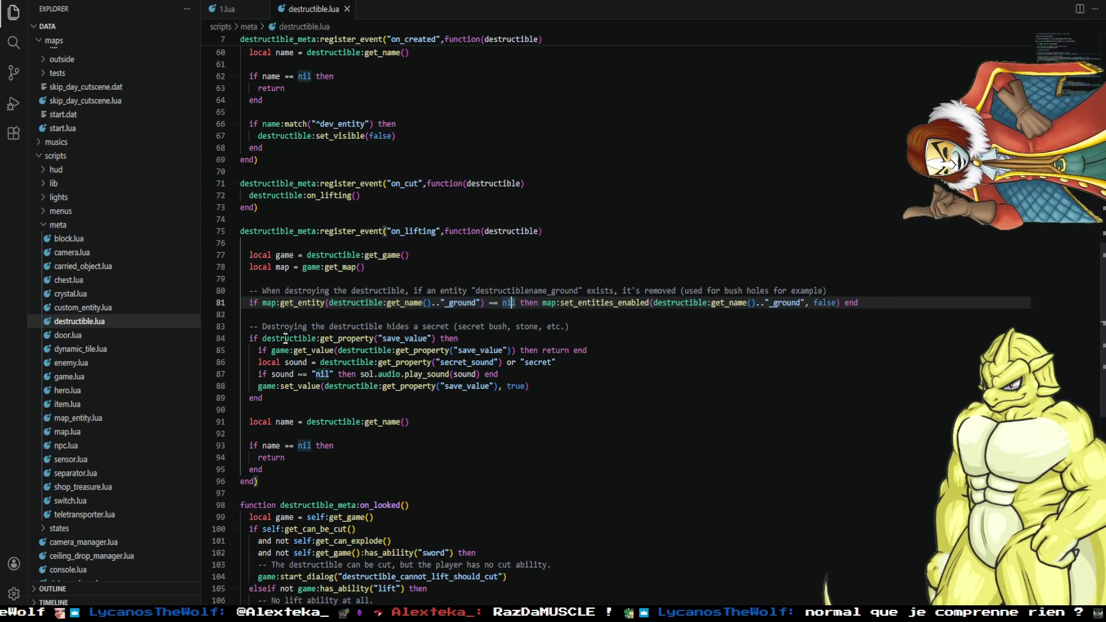
{"action": "key", "text": "alt+Tab"}
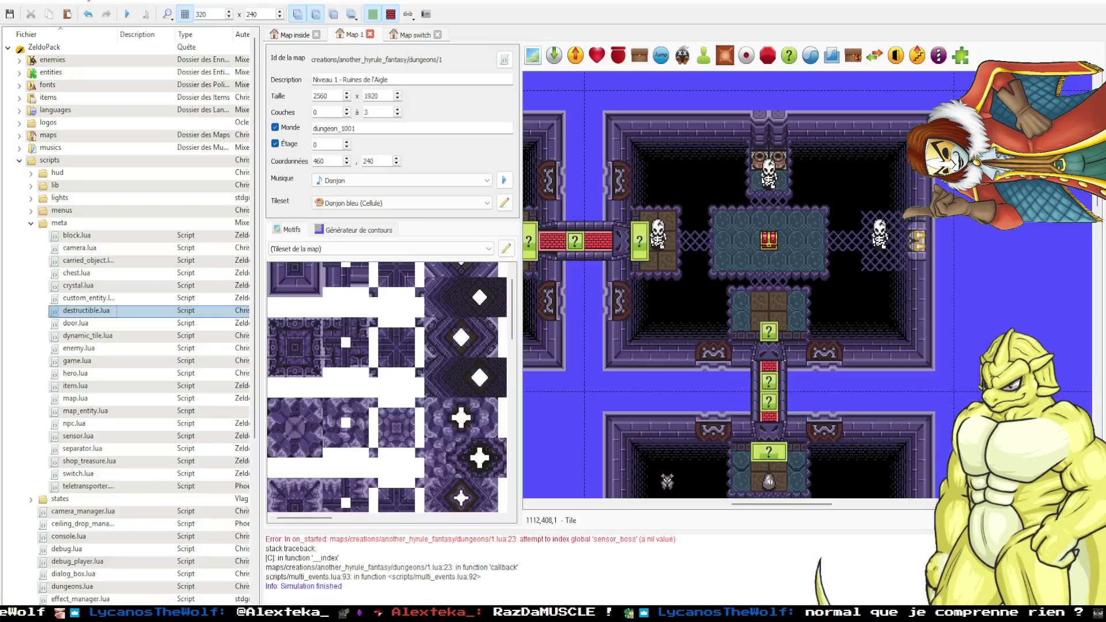
Rerun the quest and read the destructible.lua:81 'concatenate a nil value' error in the console.
{"action": "key", "text": "F5"}
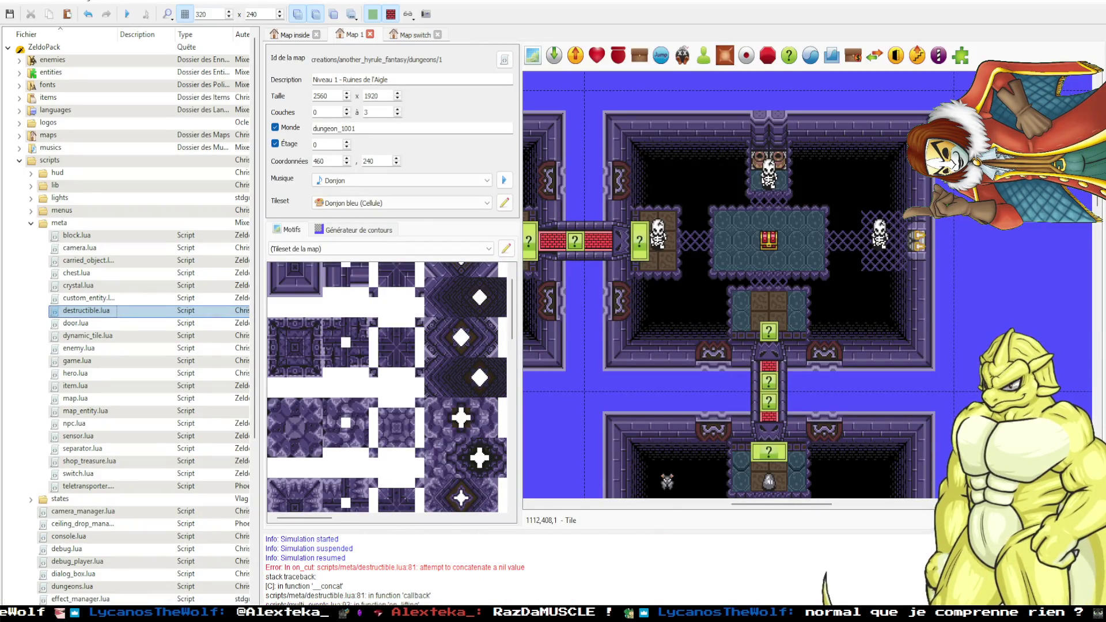
{"action": "scroll", "coordinate": [413, 585], "scroll_direction": "down", "scroll_amount": 1}
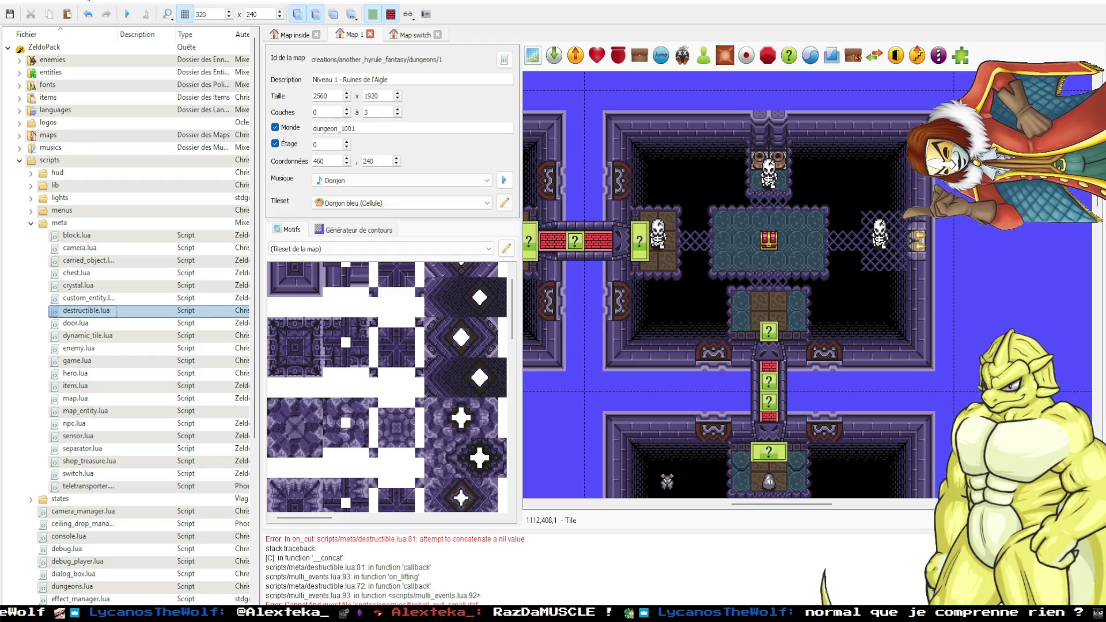
{"action": "scroll", "coordinate": [427, 582], "scroll_direction": "up", "scroll_amount": 1}
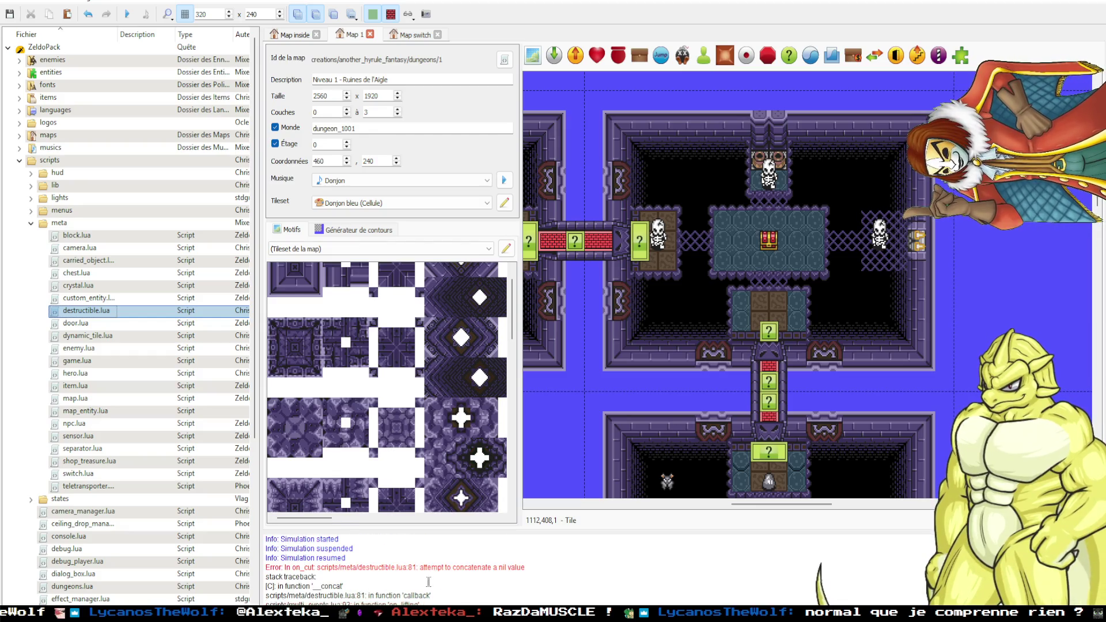
{"action": "scroll", "coordinate": [412, 571], "scroll_direction": "down", "scroll_amount": 1}
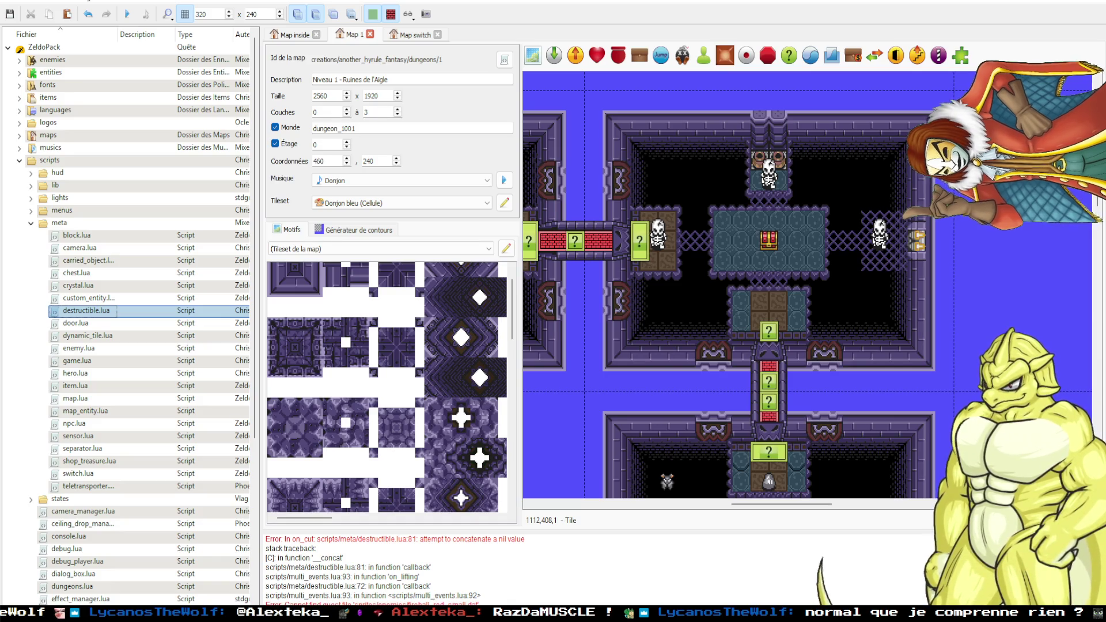
{"action": "key", "text": "alt+Tab"}
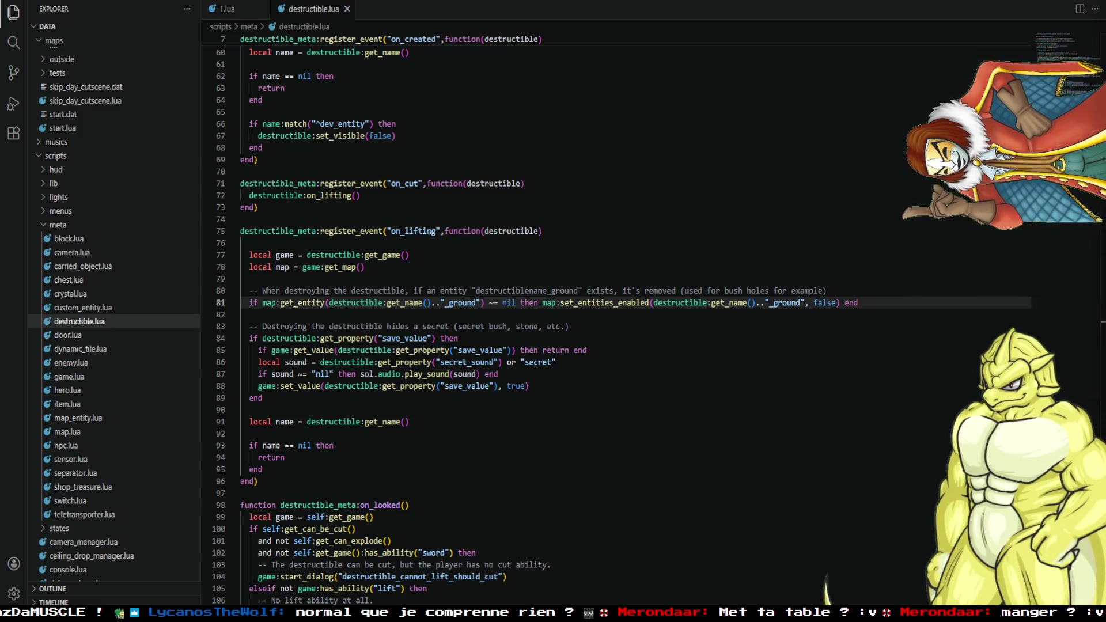
Inspect destructible.lua, highlighting the destructible and get_name occurrences around the ground-removal line.
{"action": "left_click", "coordinate": [641, 361]}
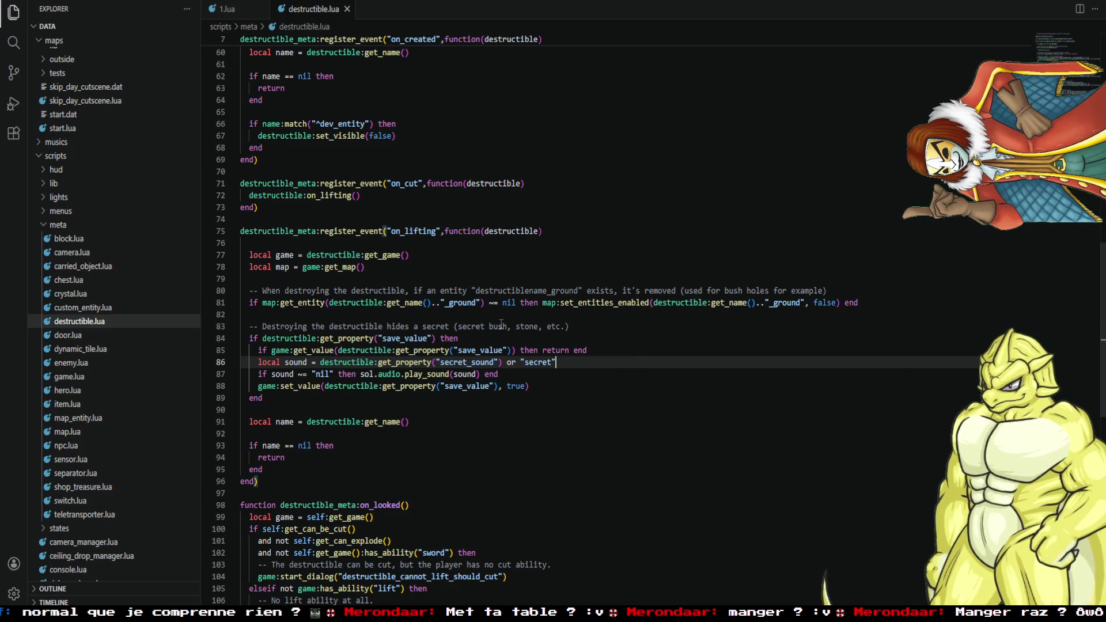
{"action": "left_click", "coordinate": [355, 302]}
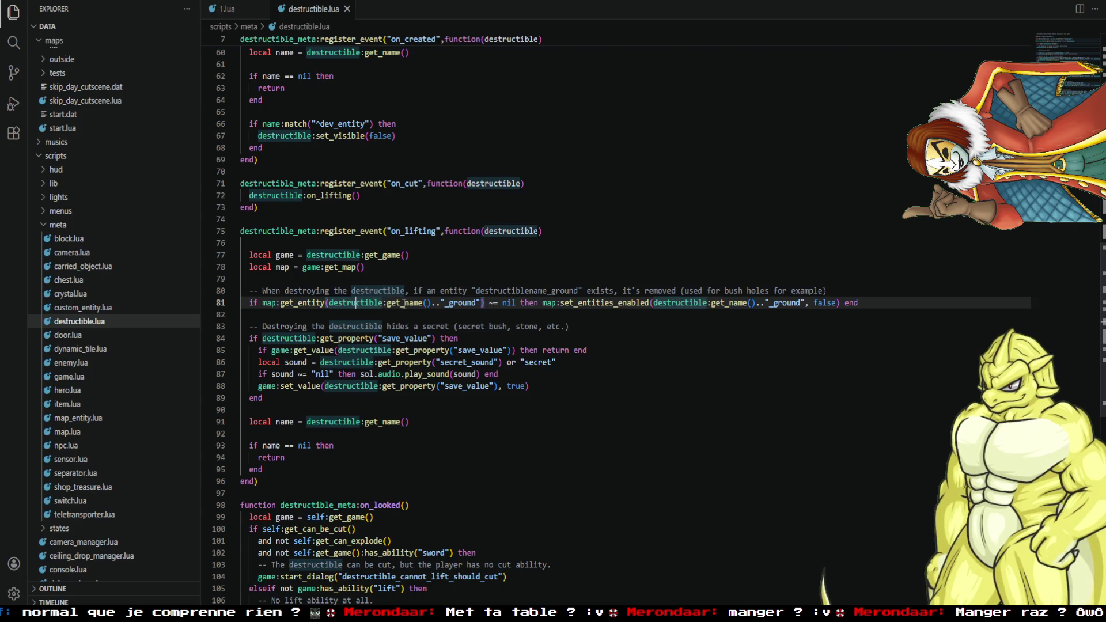
{"action": "left_click", "coordinate": [403, 303]}
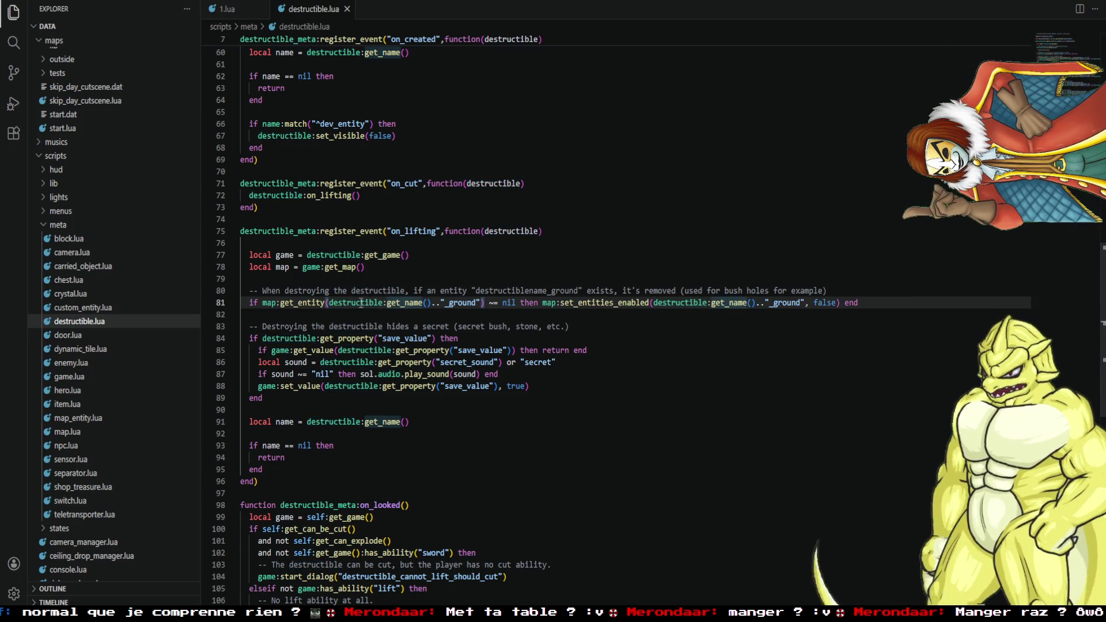
{"action": "left_click", "coordinate": [361, 302]}
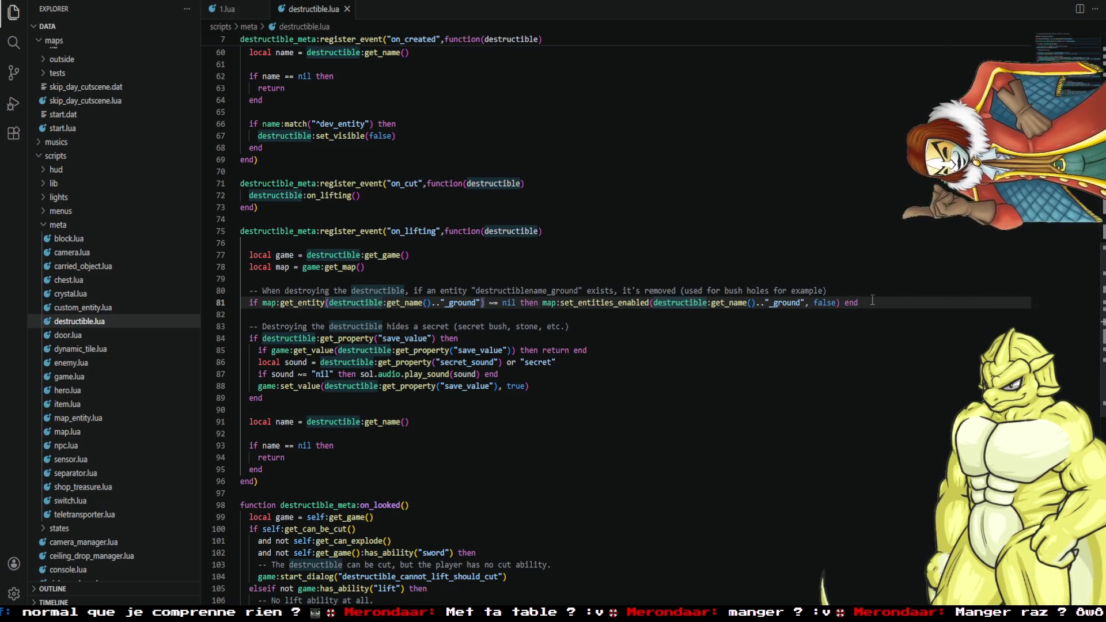
Move the ground-removal comment and code line after the name check and save destructible.lua.
{"action": "left_click_drag", "start_coordinate": [874, 301], "coordinate": [236, 293]}
{"action": "key", "text": "ctrl+c"}
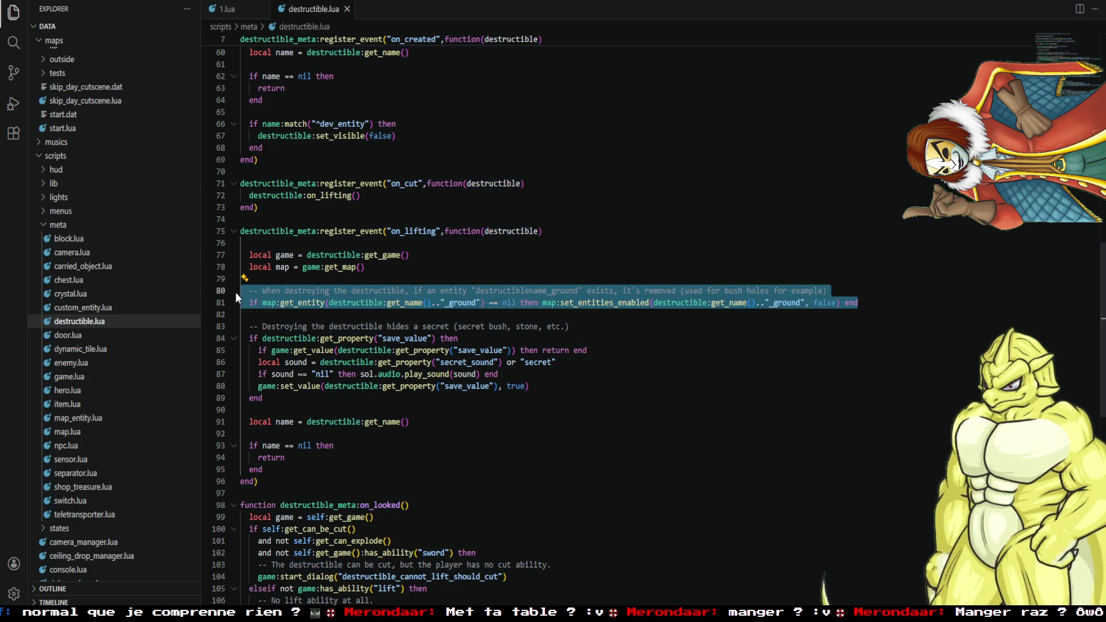
{"action": "key", "text": "BackSpace"}
{"action": "key", "text": "BackSpace"}
{"action": "key", "text": "BackSpace"}
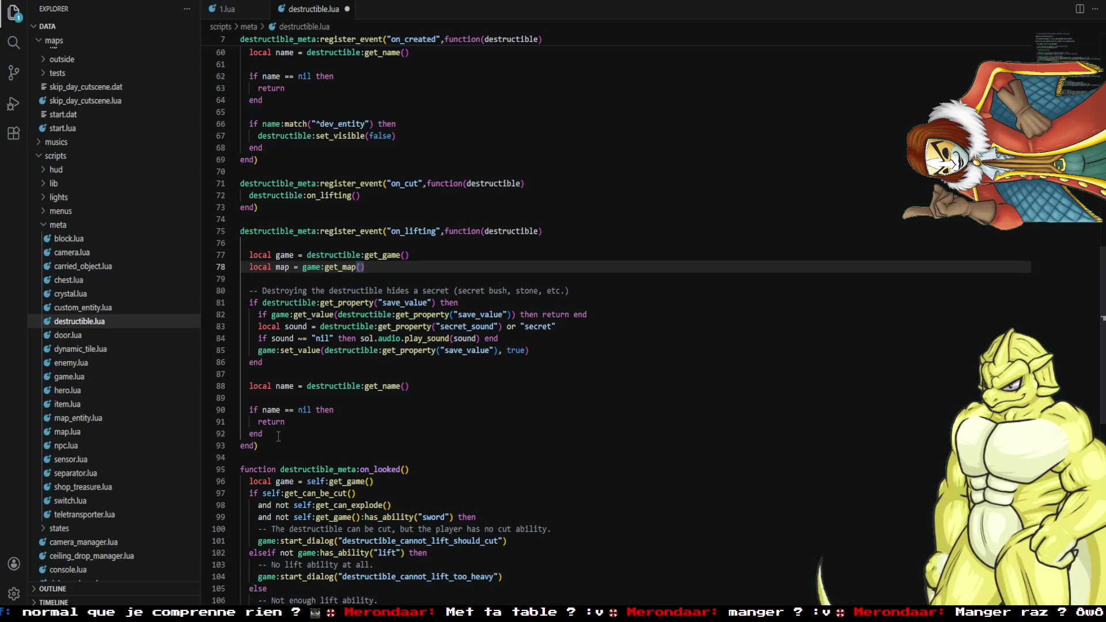
{"action": "left_click", "coordinate": [279, 436]}
{"action": "key", "text": "Return"}
{"action": "key", "text": "Return"}
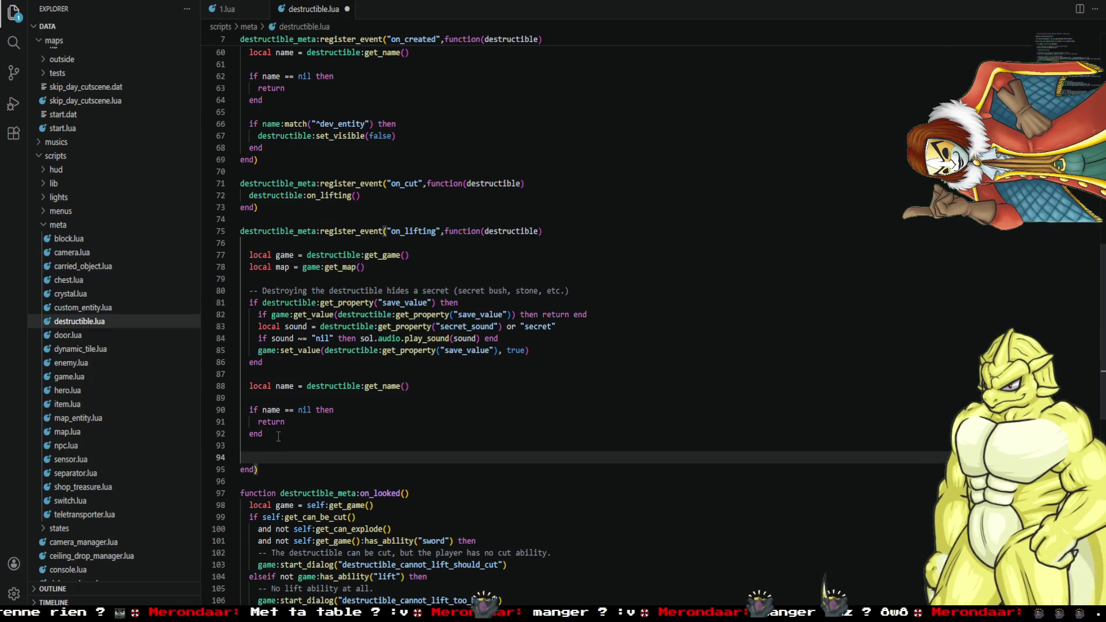
{"action": "key", "text": "ctrl+v"}
{"action": "key", "text": "ctrl+s"}
{"action": "scroll", "coordinate": [278, 436], "scroll_direction": "down", "scroll_amount": 1}
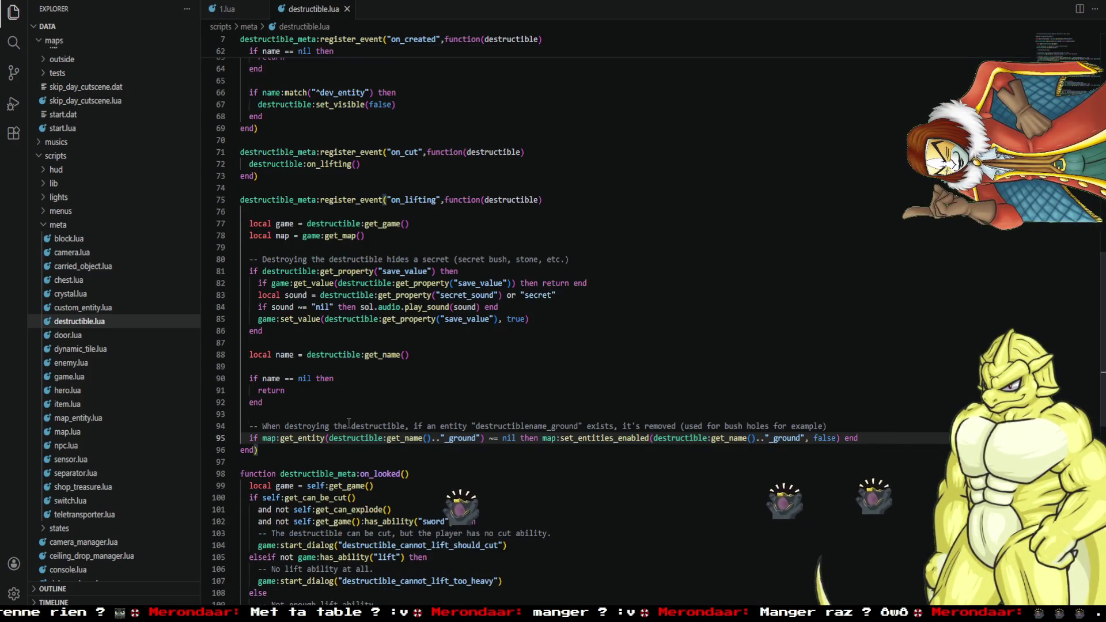
{"action": "left_click", "coordinate": [173, 553]}
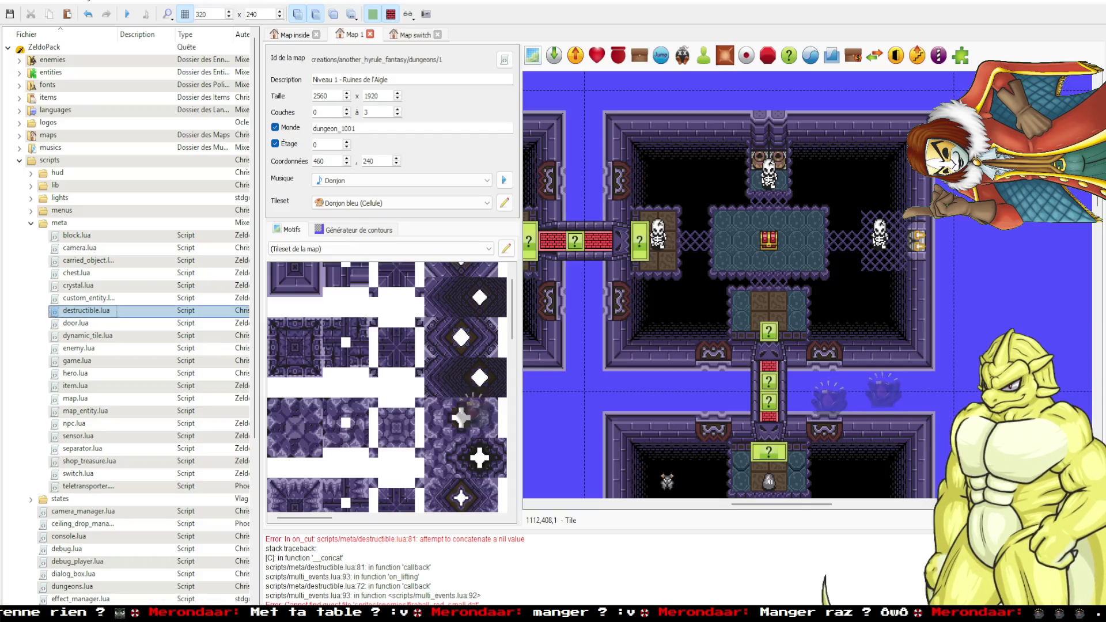
Test-run the quest, close the game, then open the Gohma boss properties in the boss room.
{"action": "key", "text": "F5"}
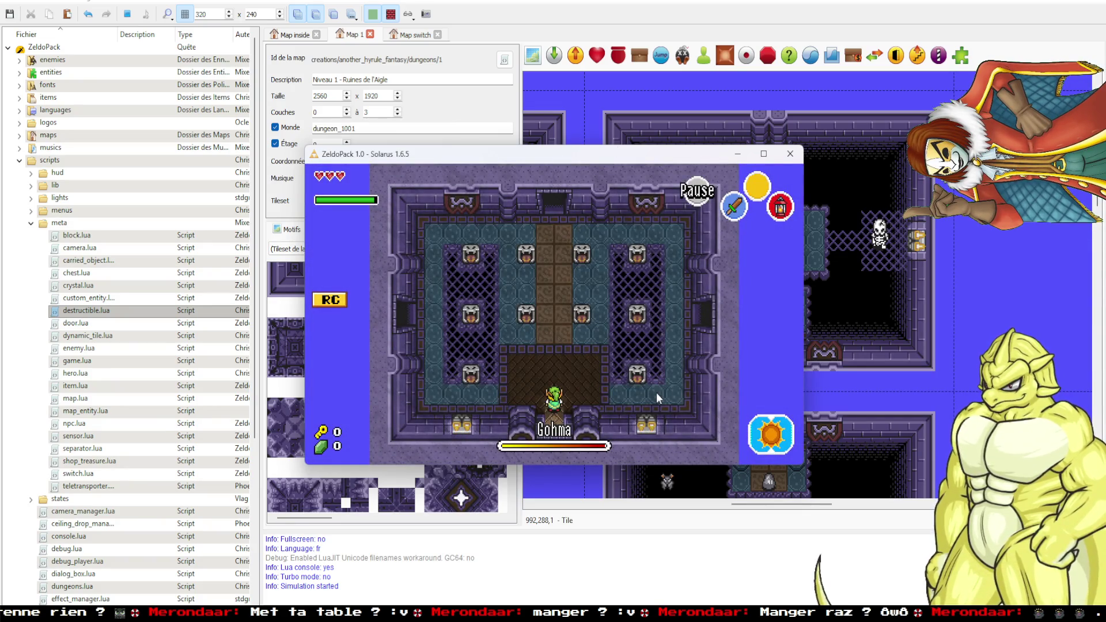
{"action": "left_click", "coordinate": [789, 154]}
{"action": "scroll", "coordinate": [605, 234], "scroll_direction": "down", "scroll_amount": 5}
{"action": "scroll", "coordinate": [662, 305], "scroll_direction": "left", "scroll_amount": 5}
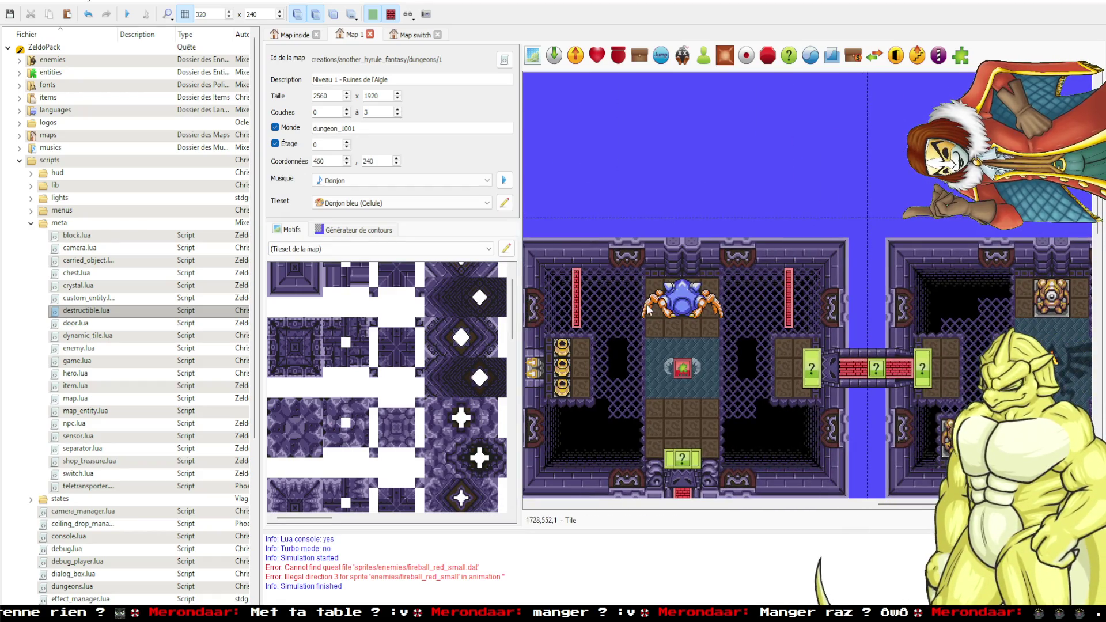
{"action": "double_click", "coordinate": [680, 315]}
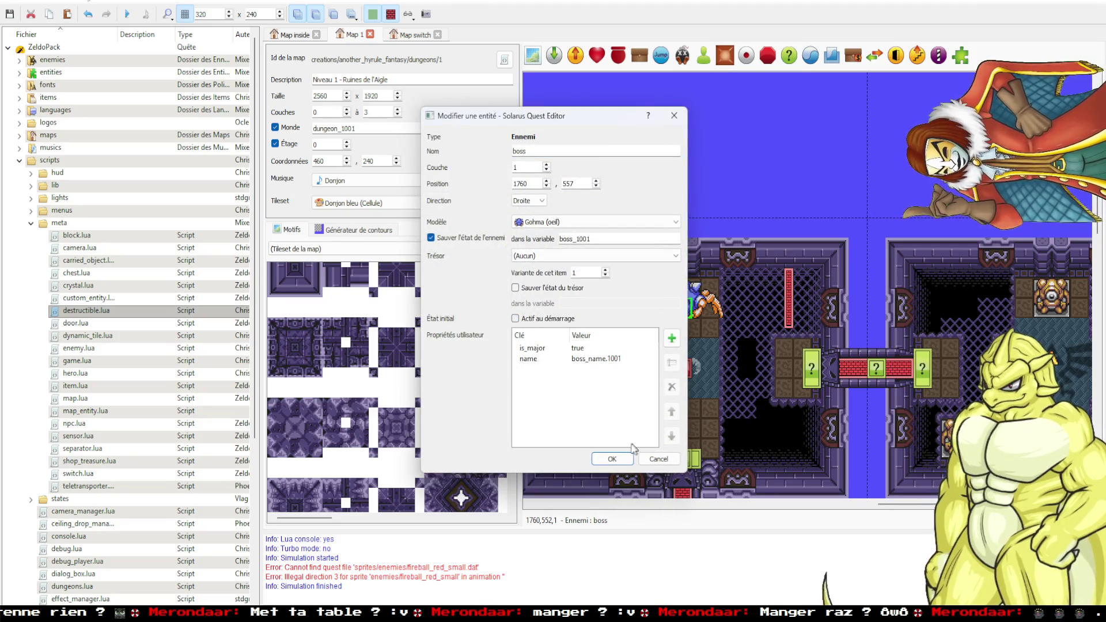
{"action": "left_click", "coordinate": [611, 460]}
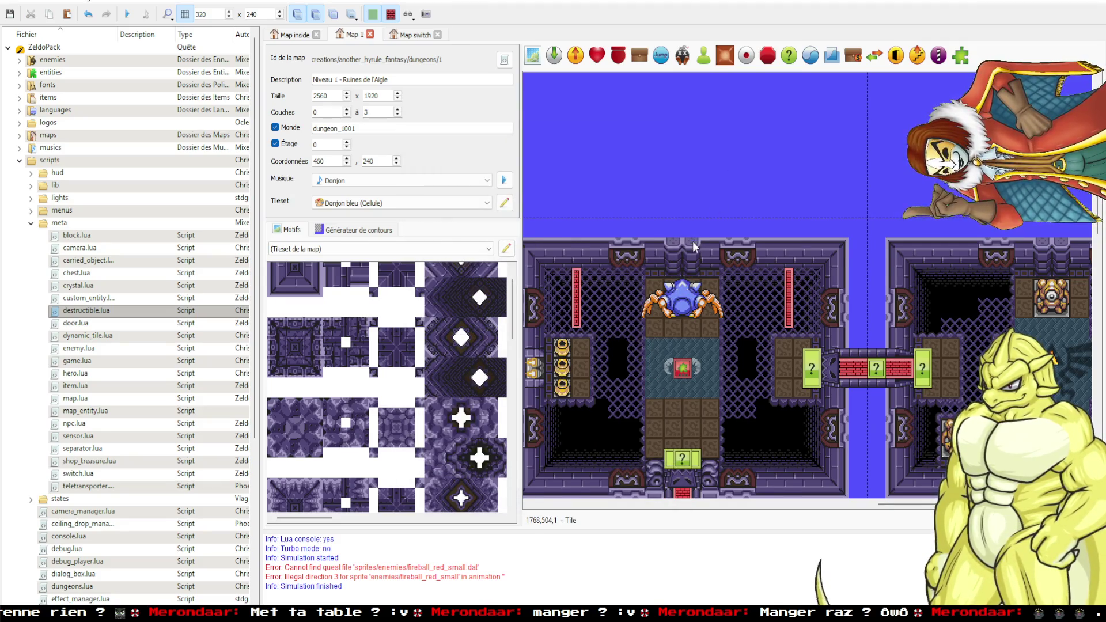
{"action": "scroll", "coordinate": [700, 251], "scroll_direction": "down", "scroll_amount": 3}
{"action": "double_click", "coordinate": [703, 185]}
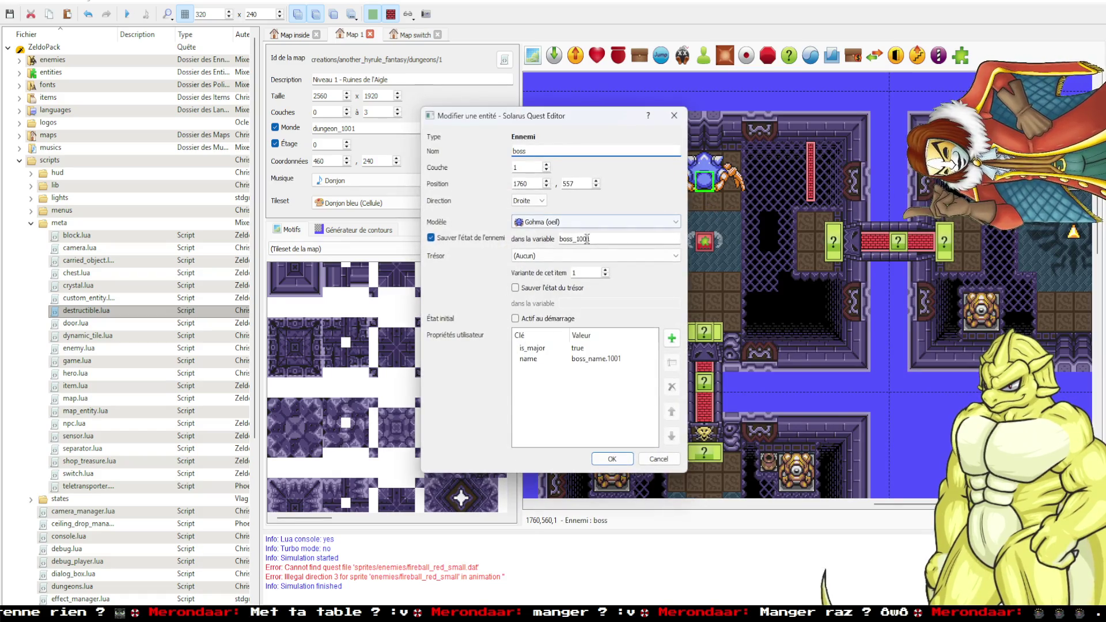
{"action": "left_click", "coordinate": [680, 117]}
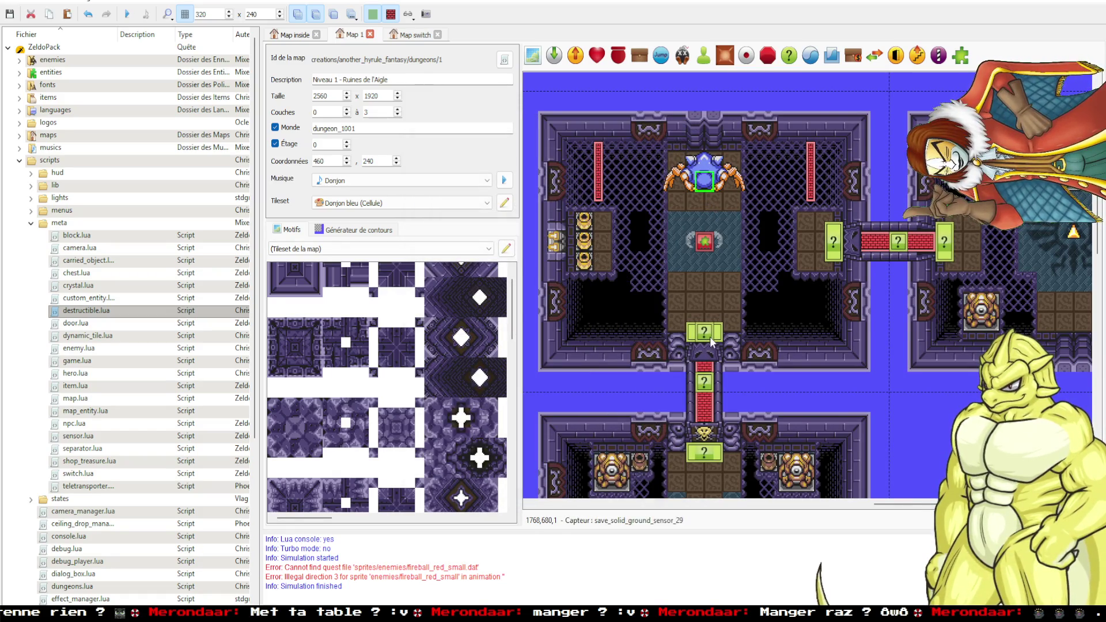
{"action": "double_click", "coordinate": [704, 333]}
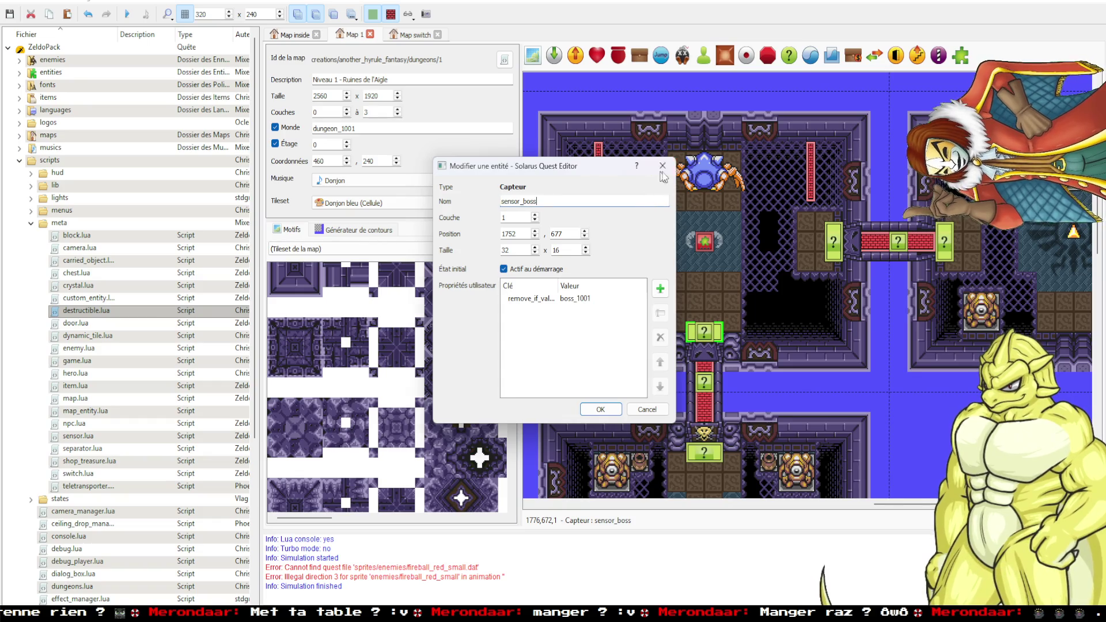
{"action": "left_click", "coordinate": [661, 171]}
{"action": "double_click", "coordinate": [853, 243]}
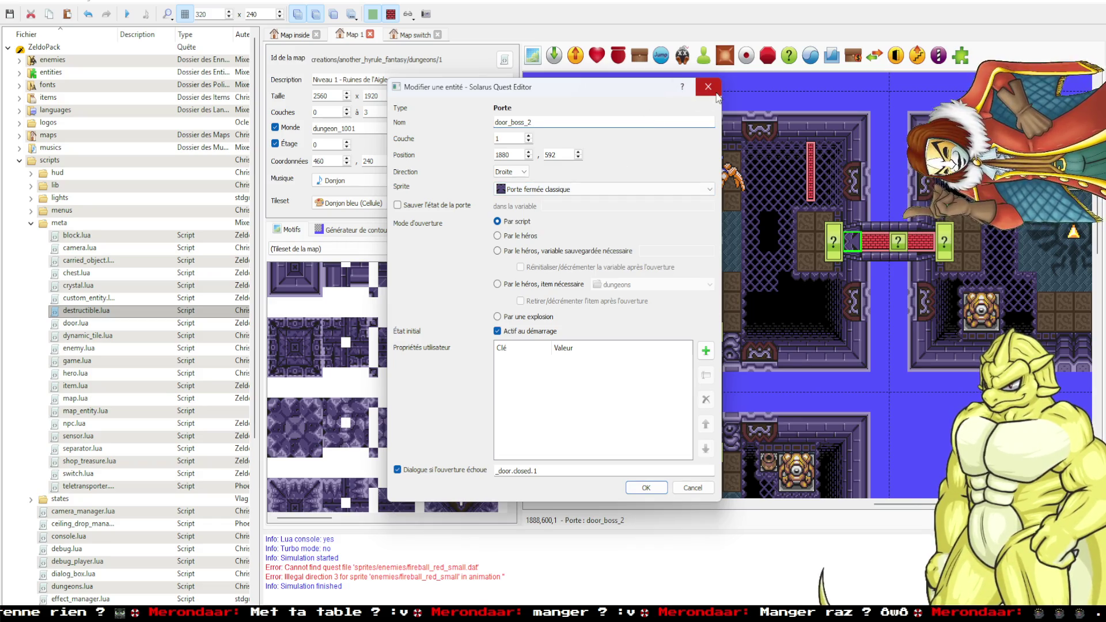
{"action": "left_click", "coordinate": [717, 96]}
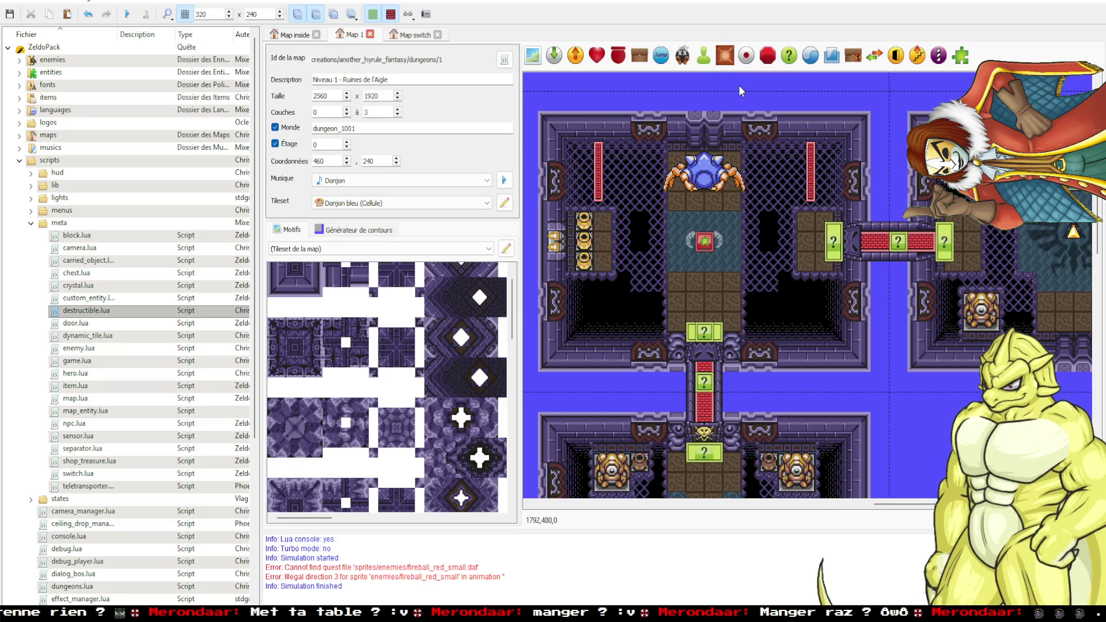
{"action": "key", "text": "F5"}
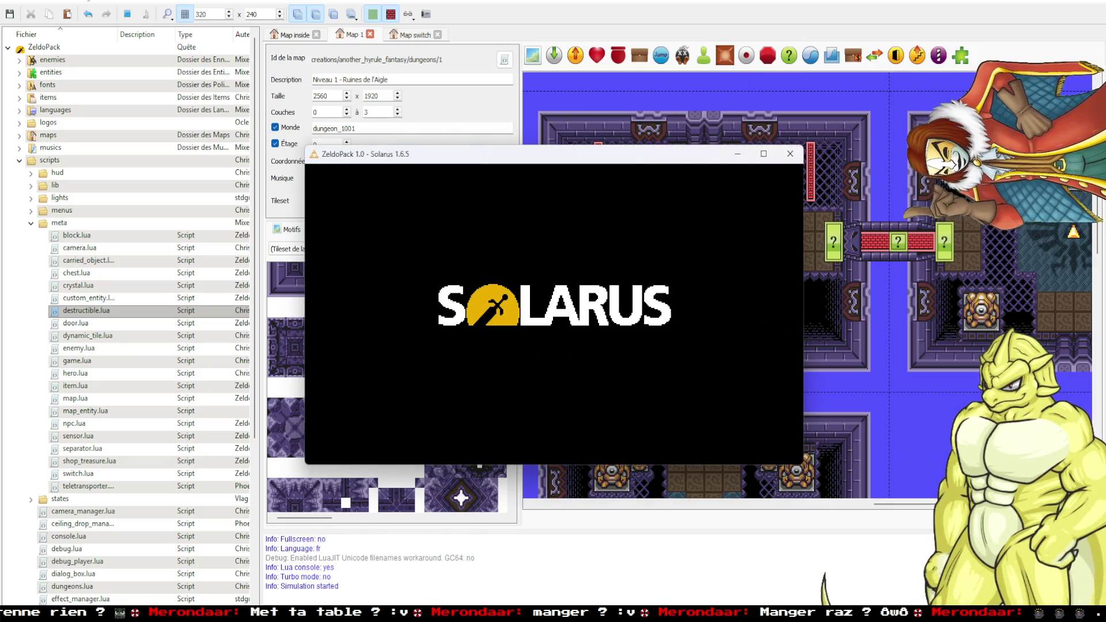
Walk Link north from the entrance through the dungeon rooms and platforms toward the chest room.
{"action": "key", "text": "Up"}
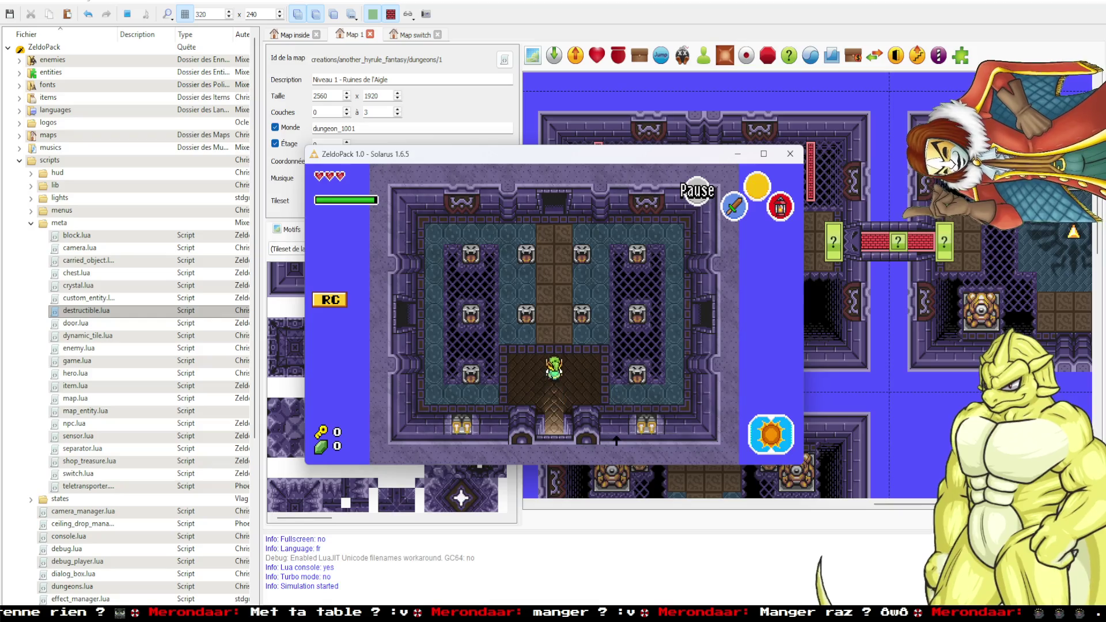
{"action": "key", "text": "Up"}
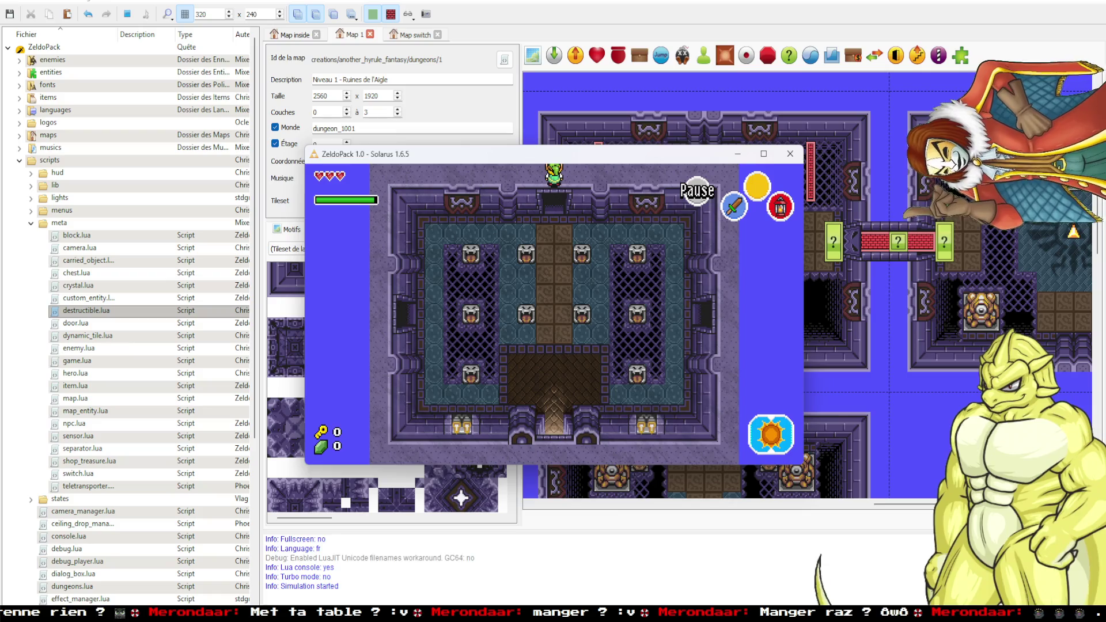
{"action": "key", "text": "alt+Tab"}
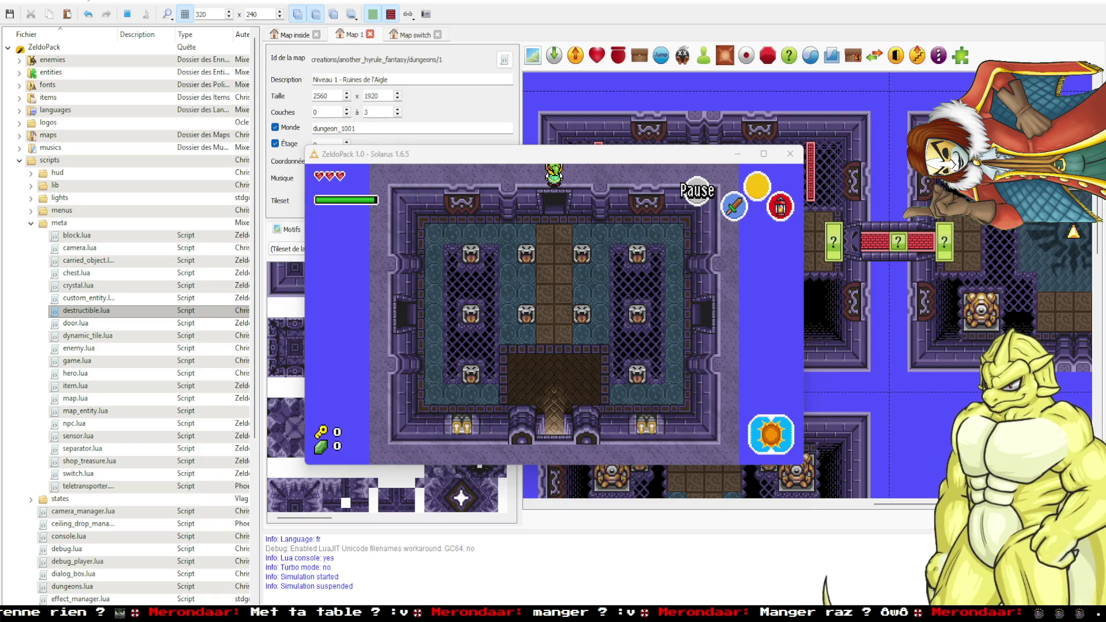
{"action": "key", "text": "alt+Tab"}
{"action": "key", "text": "Up"}
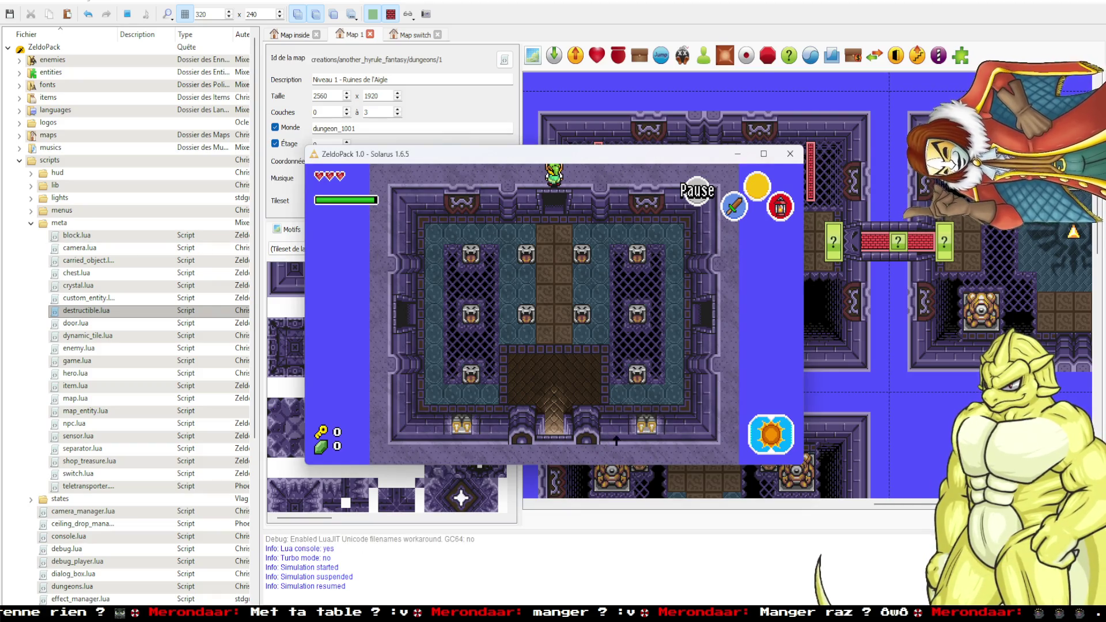
{"action": "key", "text": "Down"}
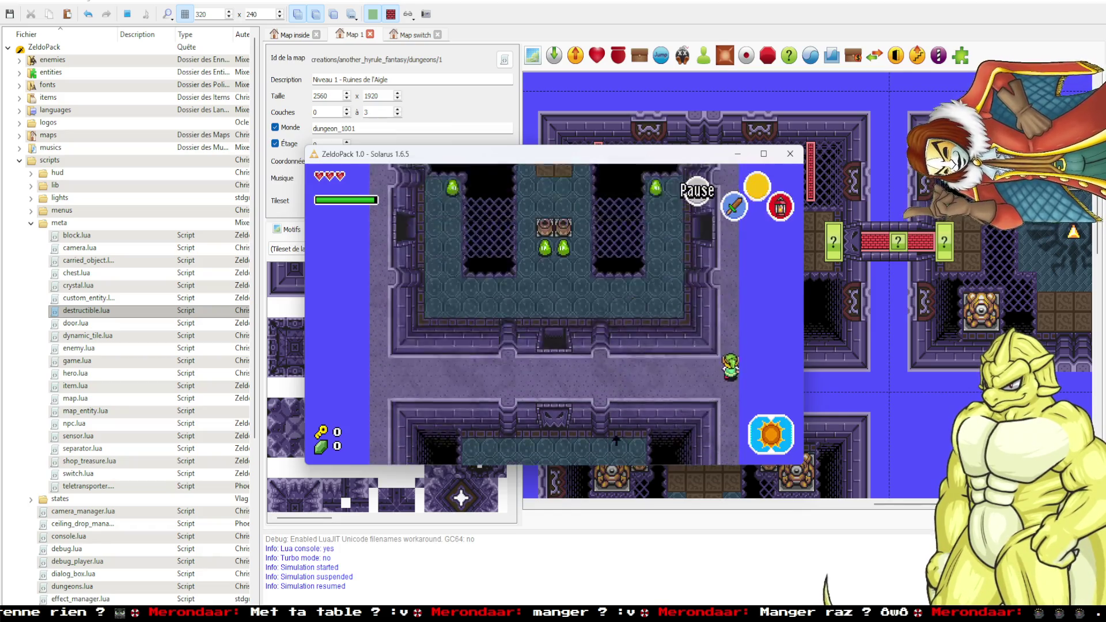
{"action": "key", "text": "Down"}
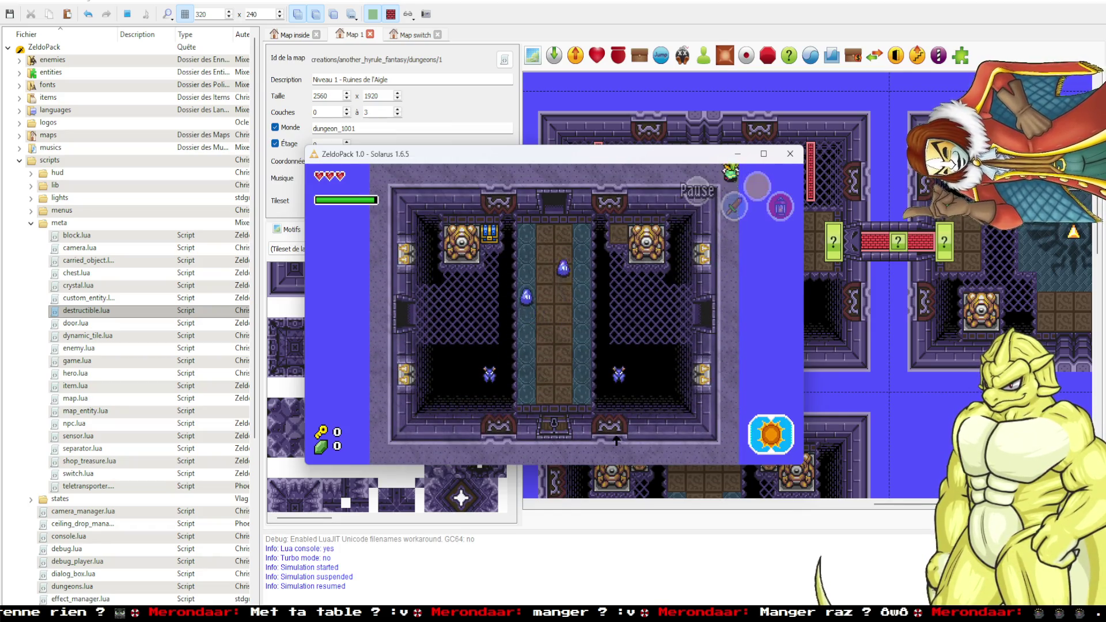
{"action": "key", "text": "Left"}
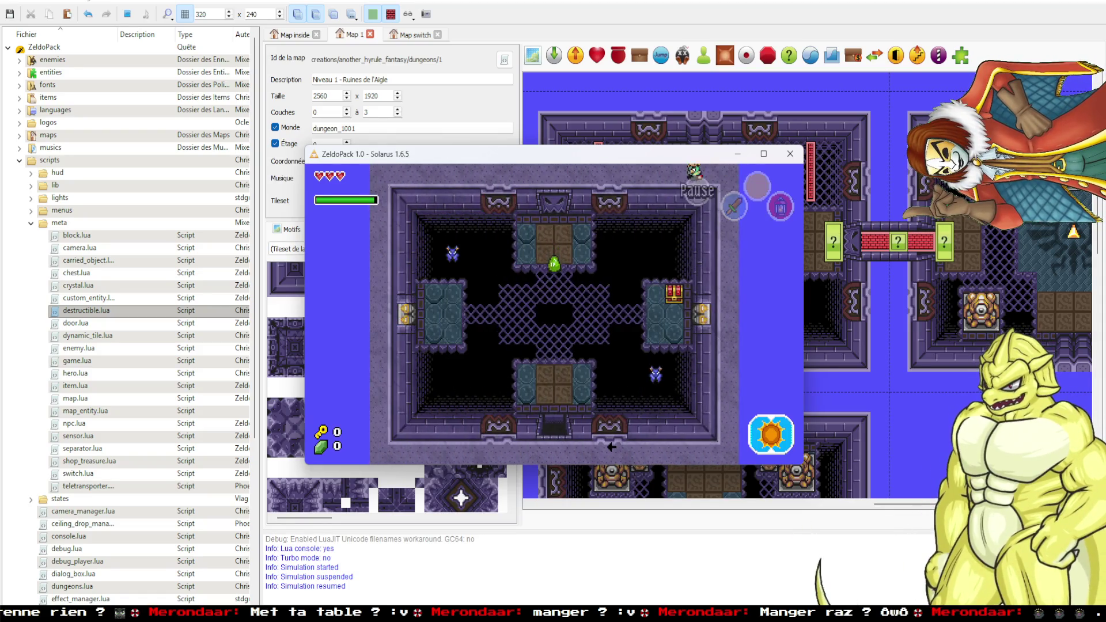
{"action": "key", "text": "Up"}
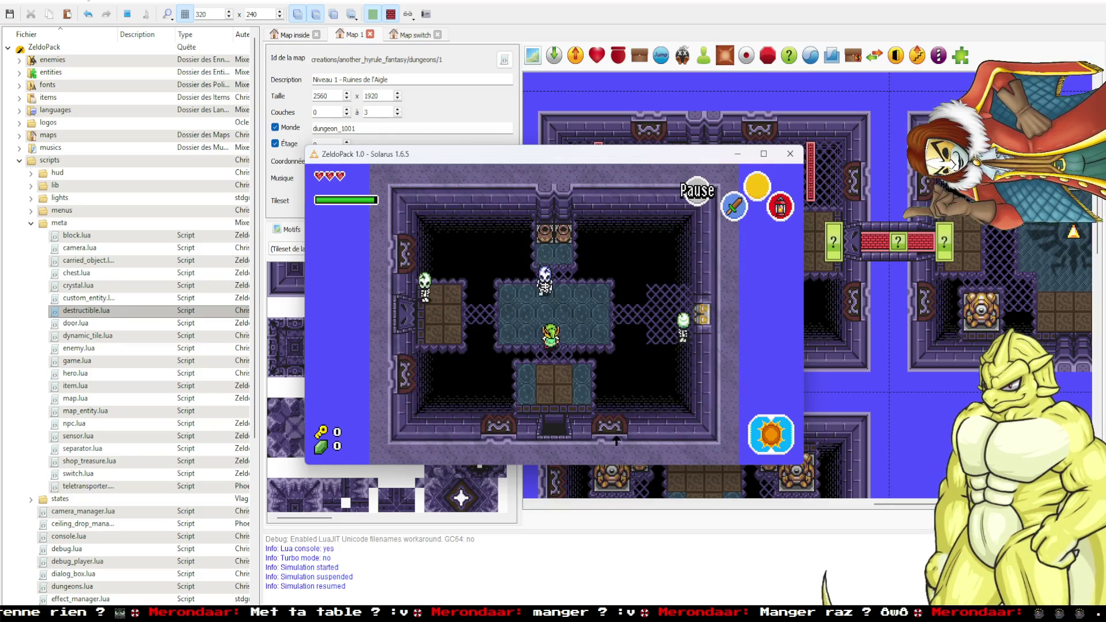
{"action": "key", "text": "Up"}
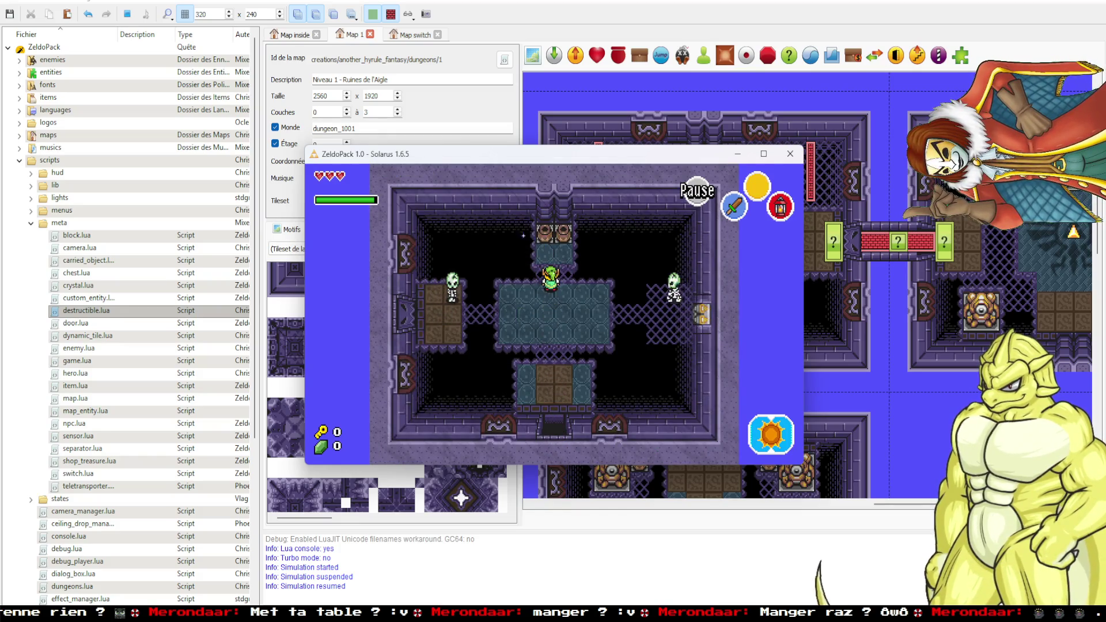
{"action": "key", "text": "Up"}
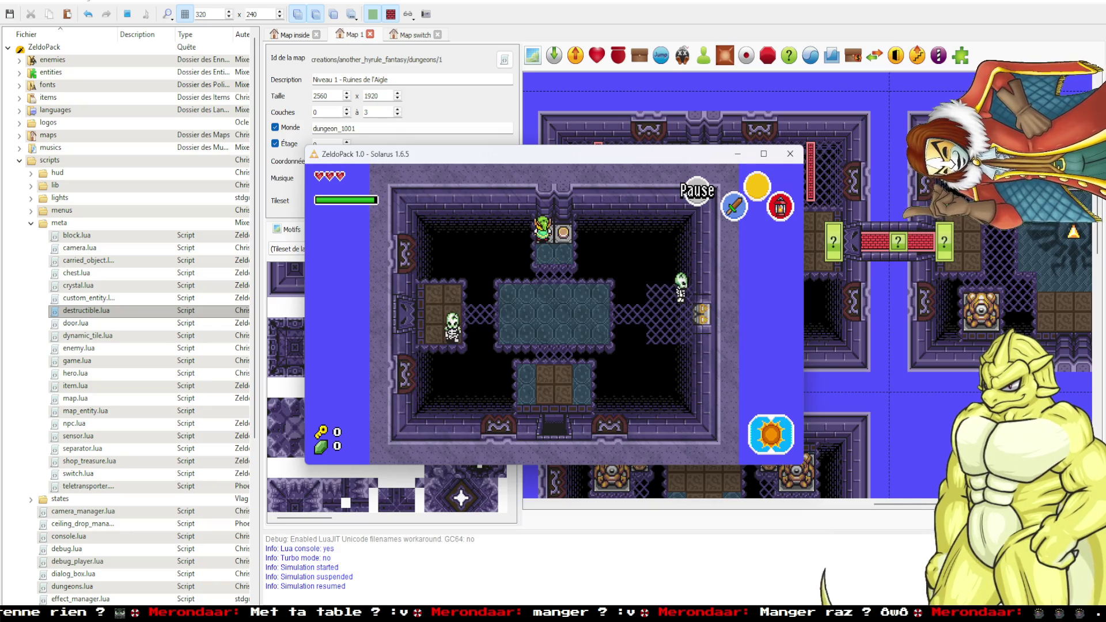
{"action": "key", "text": "Down"}
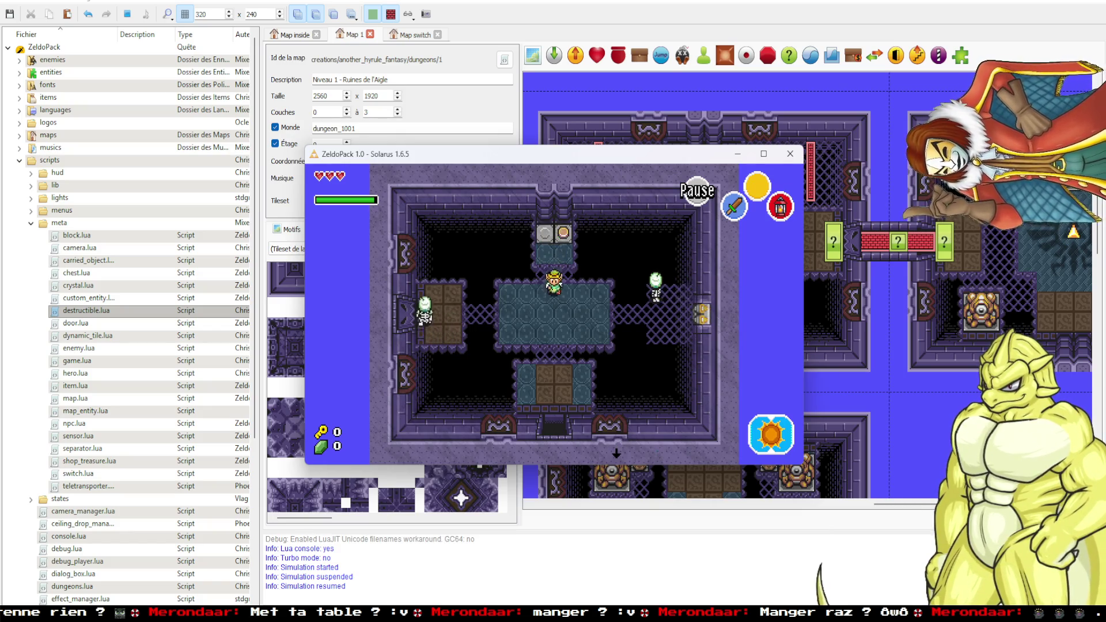
{"action": "key", "text": "Down"}
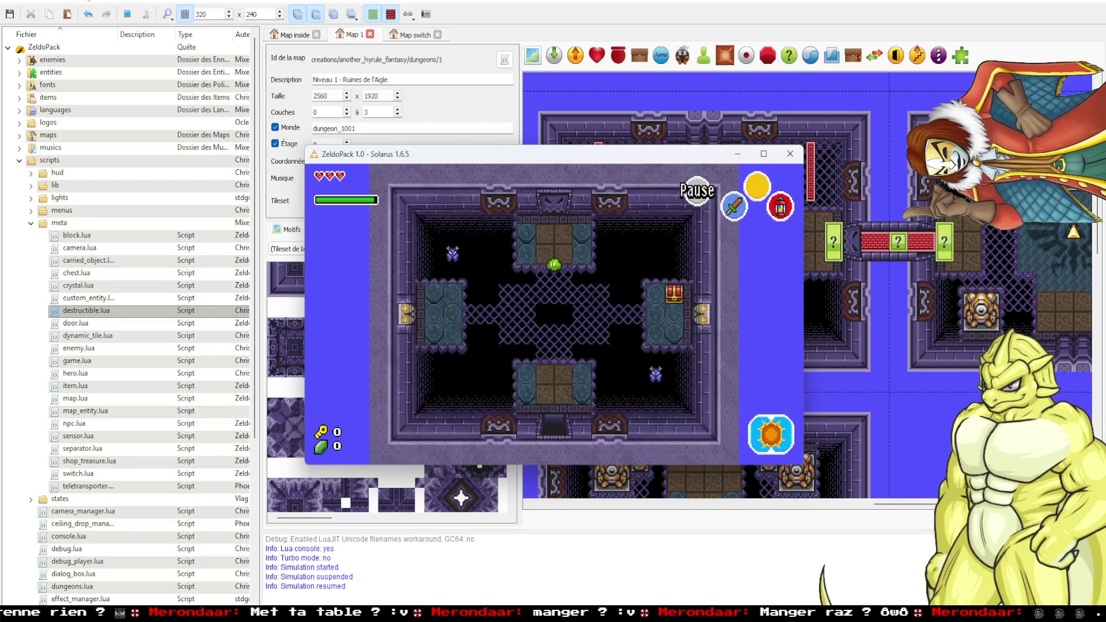
{"action": "key", "text": "Right"}
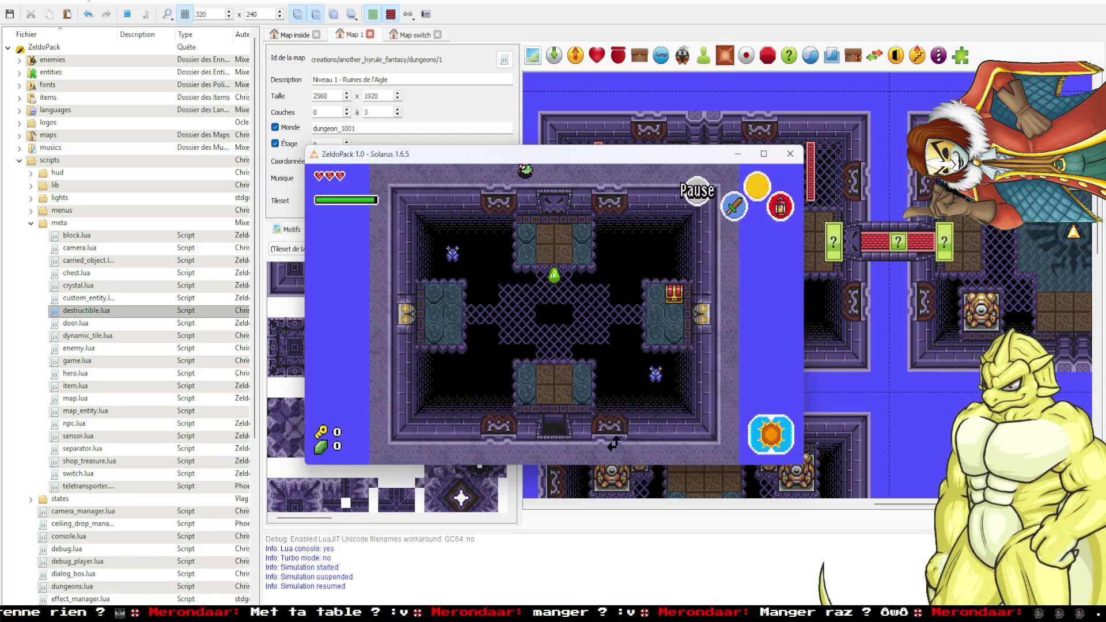
Open the chest to collect the bow, walk through the boss room, and close the game.
{"action": "key", "text": "Left"}
{"action": "key", "text": "space"}
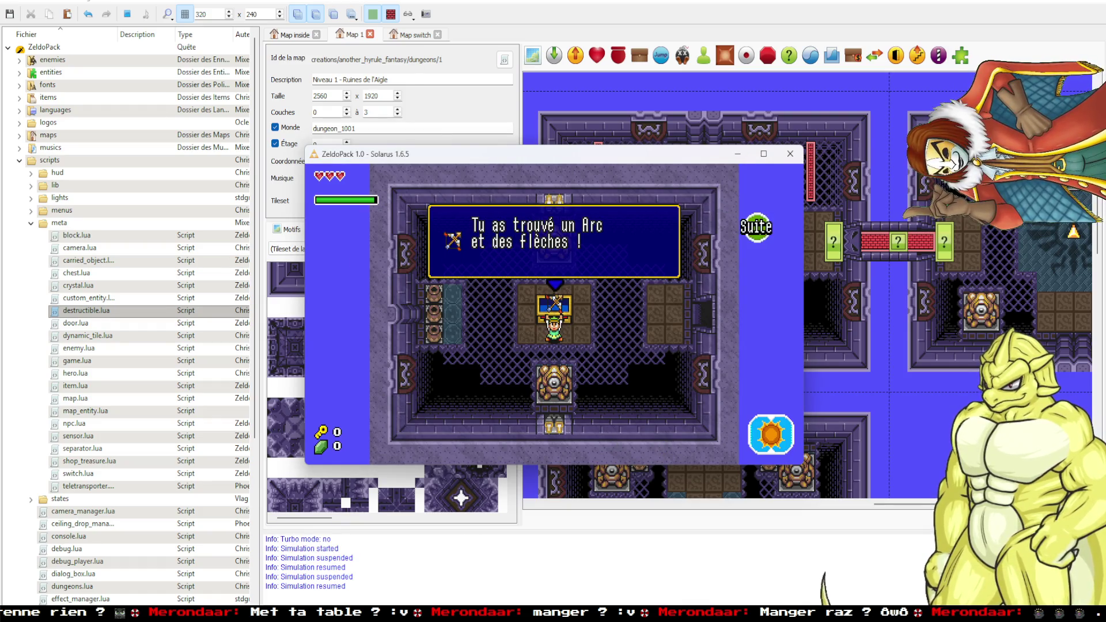
{"action": "key", "text": "space"}
{"action": "key", "text": "space"}
{"action": "key", "text": "Right"}
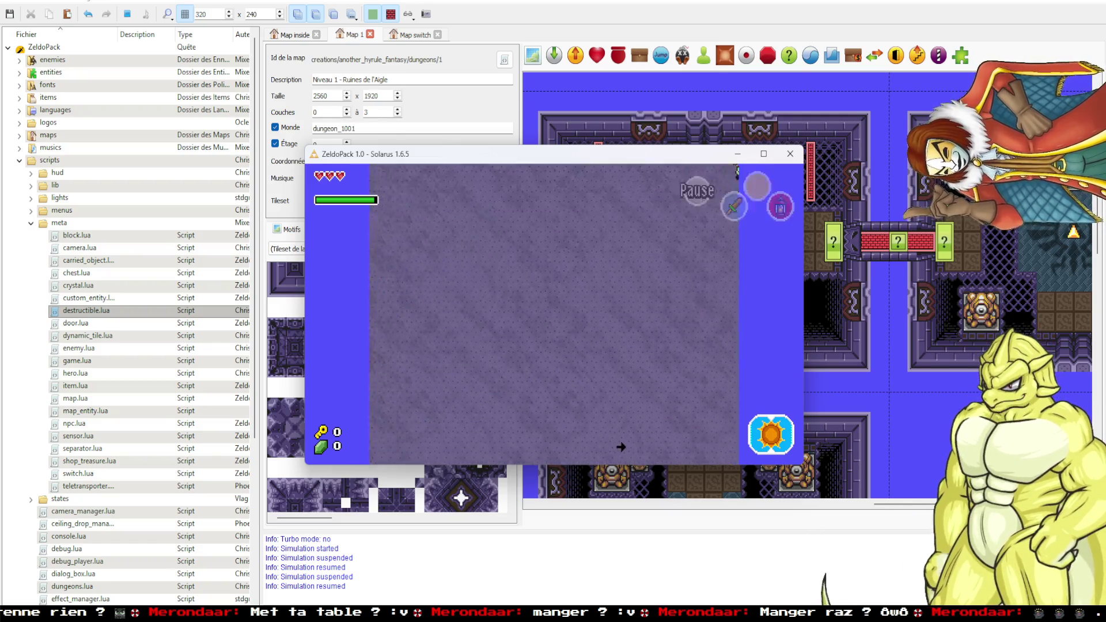
{"action": "key", "text": "Down"}
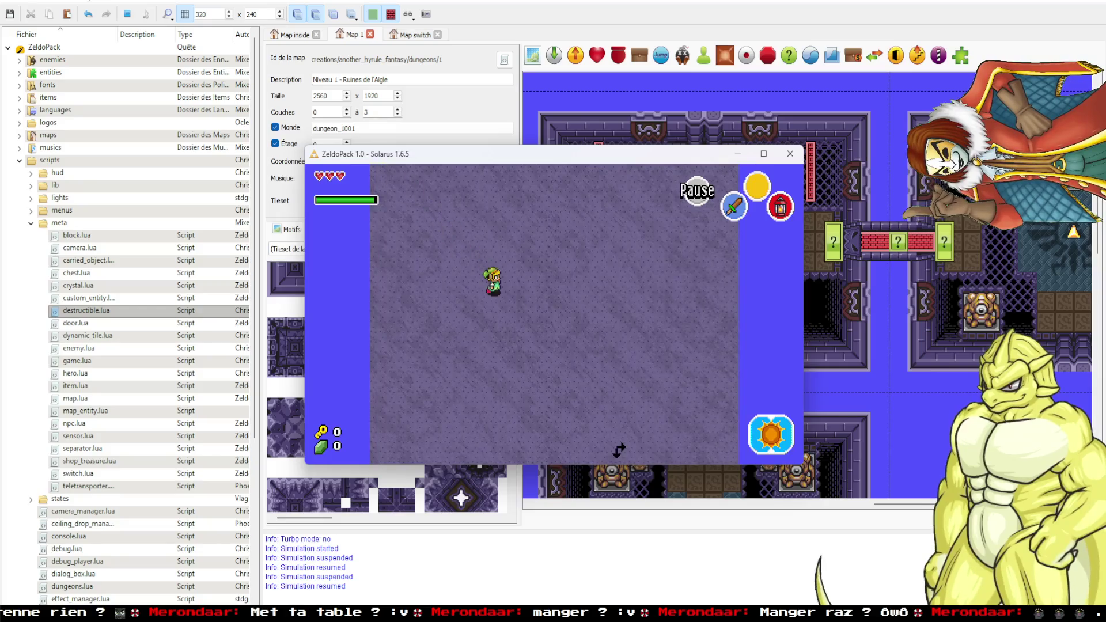
{"action": "key", "text": "Right"}
{"action": "key", "text": "Down"}
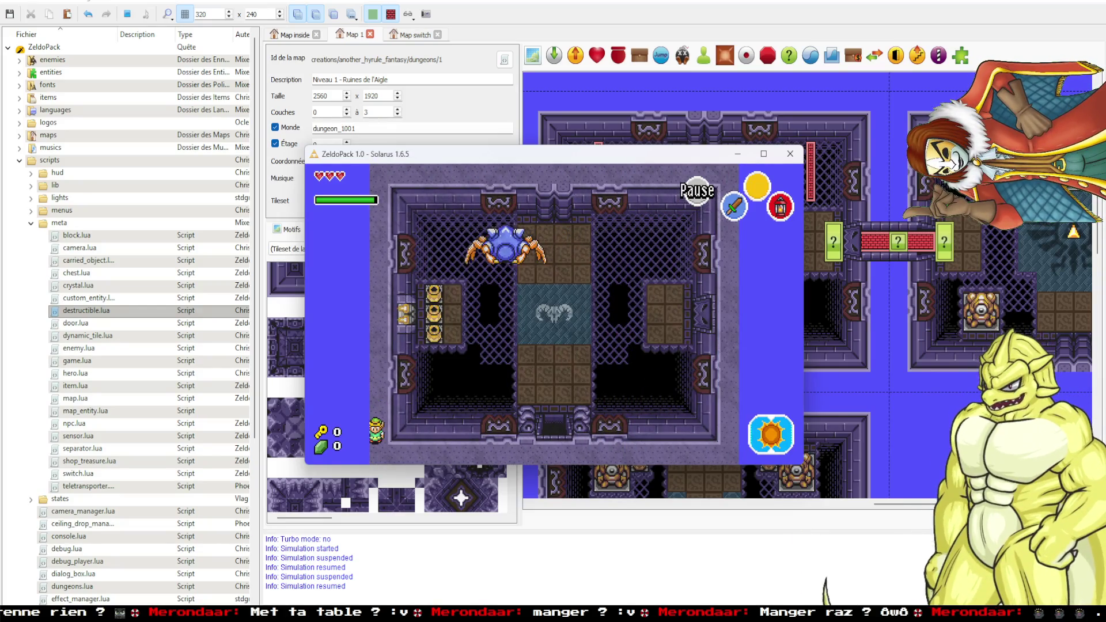
{"action": "key", "text": "Down"}
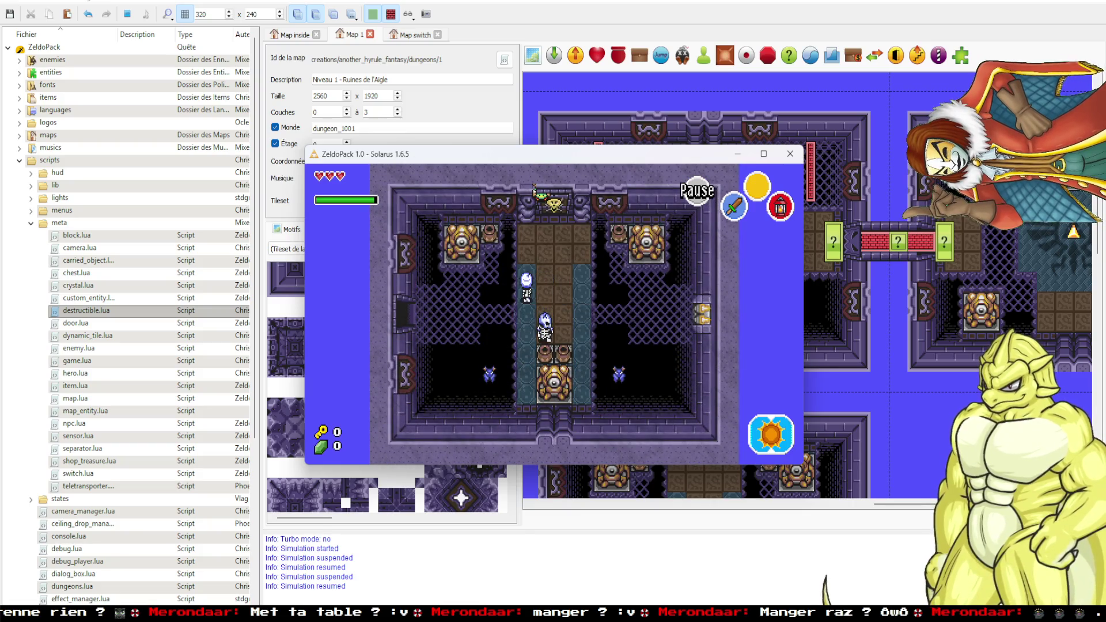
{"action": "left_click", "coordinate": [788, 155]}
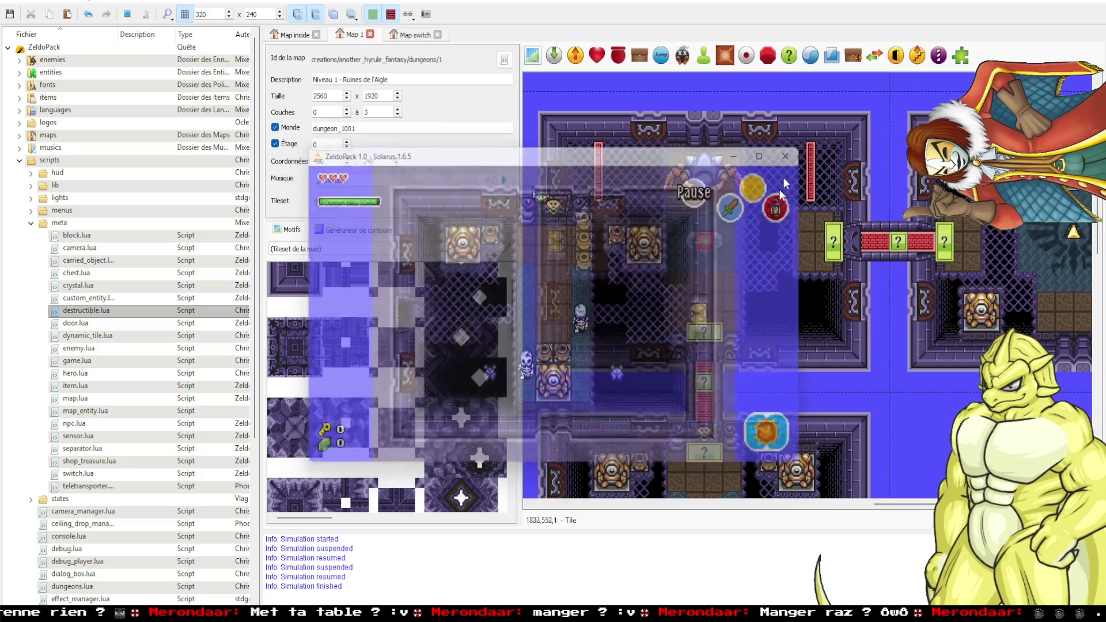
Put the Gohma boss back above the central switch, keeping its properties, and relaunch the quest.
{"action": "scroll", "coordinate": [782, 264], "scroll_direction": "up", "scroll_amount": 1, "text": "ctrl"}
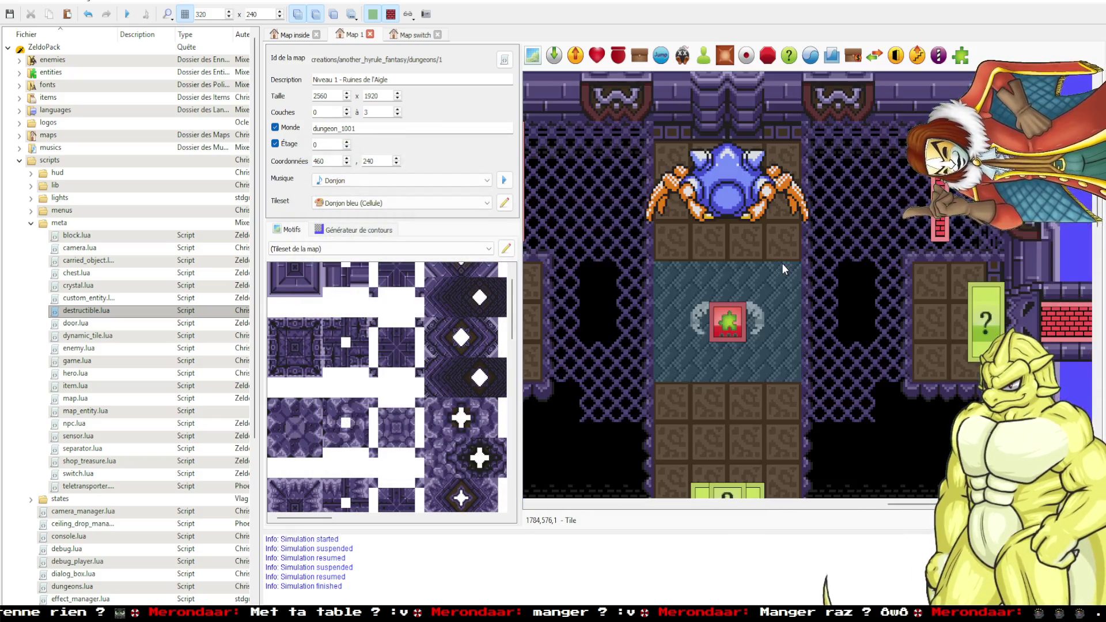
{"action": "left_click_drag", "start_coordinate": [751, 242], "coordinate": [759, 316]}
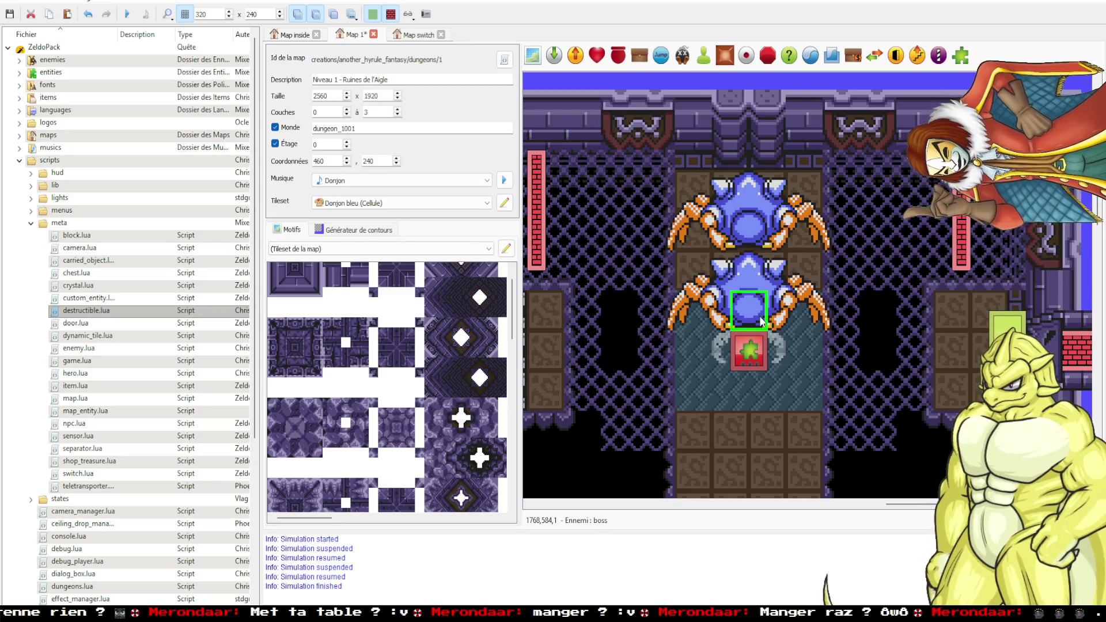
{"action": "double_click", "coordinate": [754, 235]}
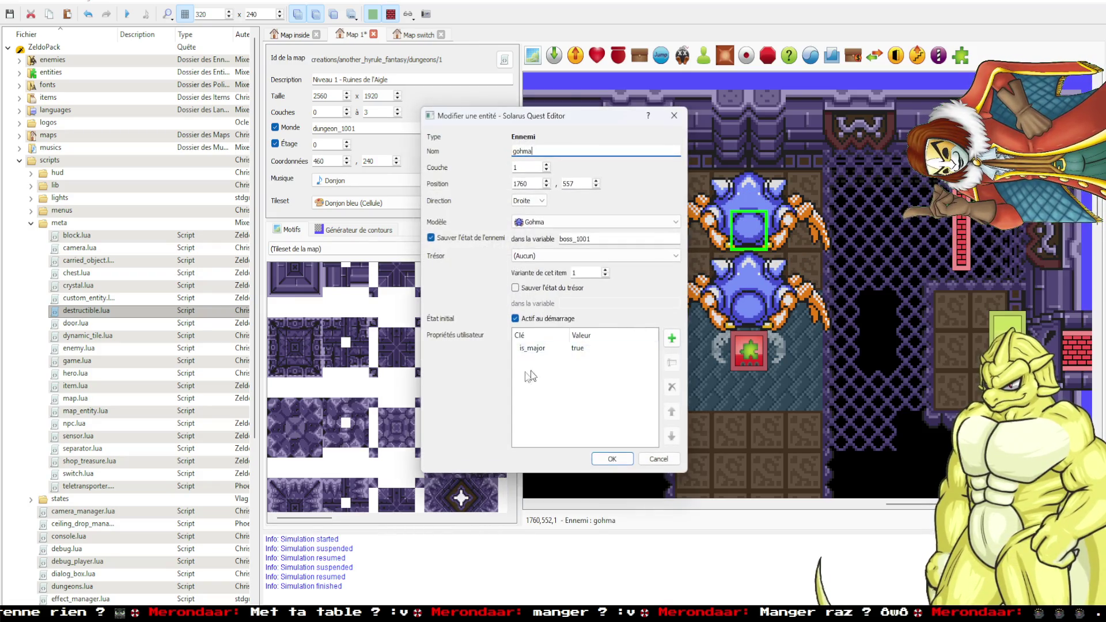
{"action": "left_click", "coordinate": [613, 459]}
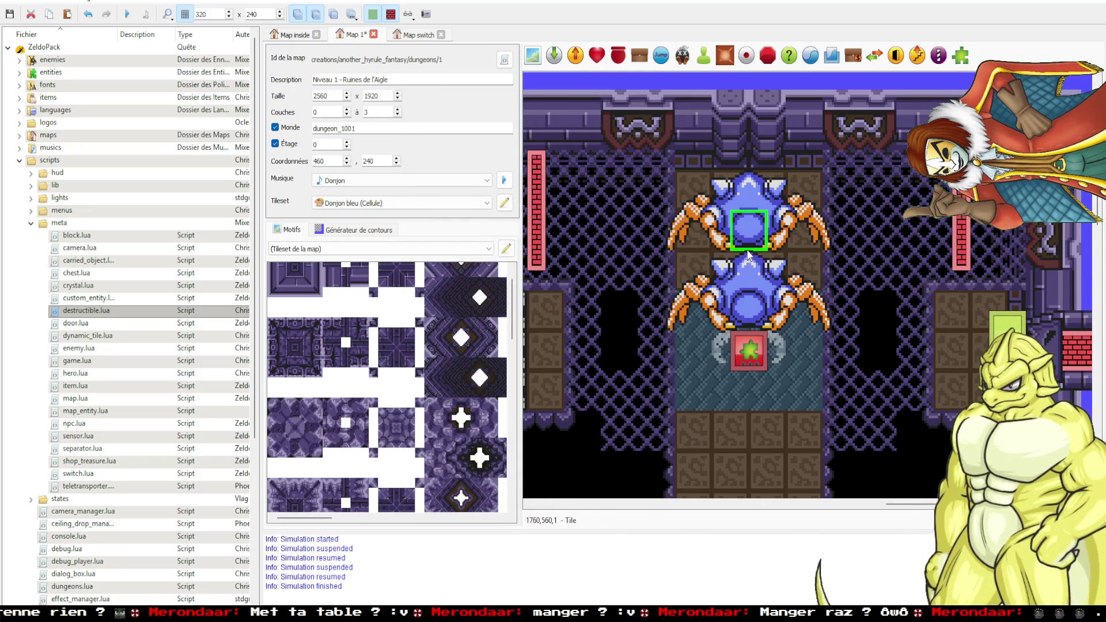
{"action": "left_click_drag", "start_coordinate": [749, 316], "coordinate": [749, 243]}
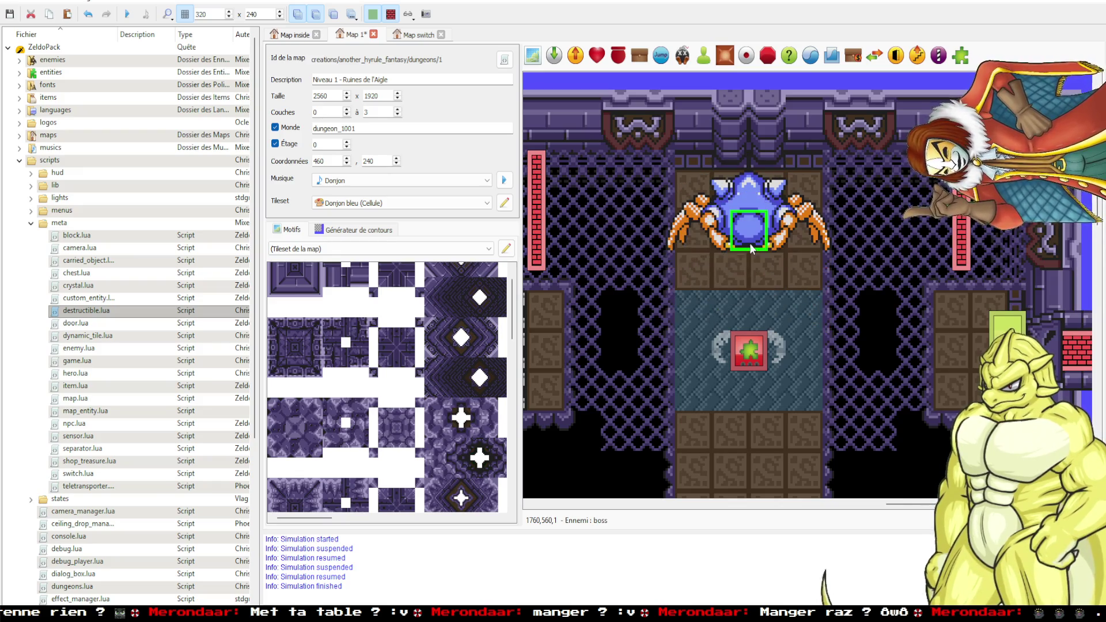
{"action": "left_click", "coordinate": [750, 275]}
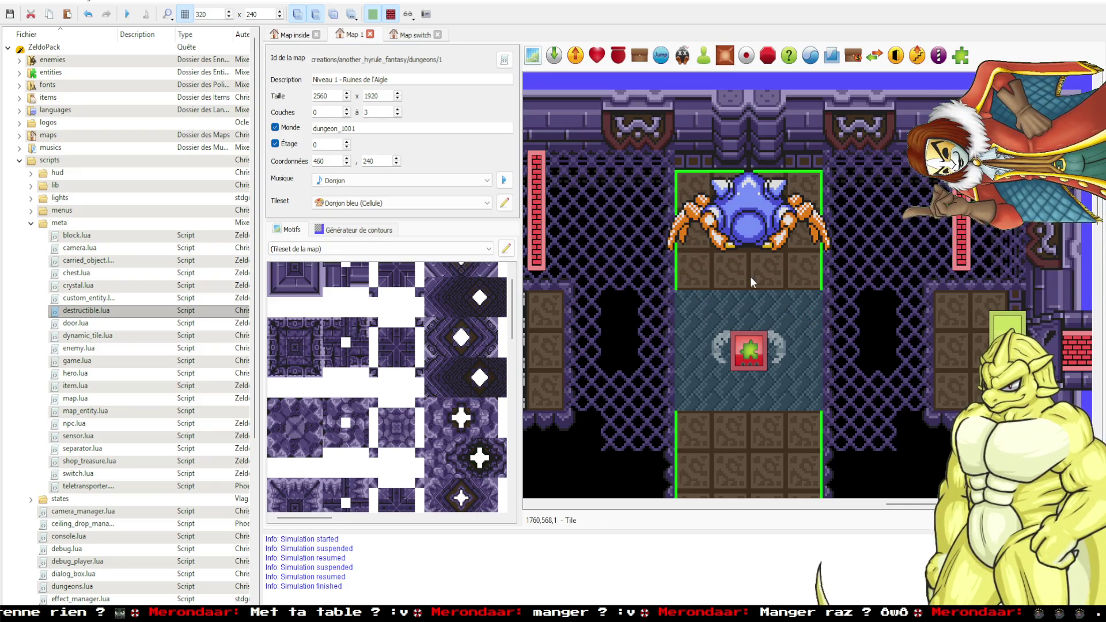
{"action": "key", "text": "F5"}
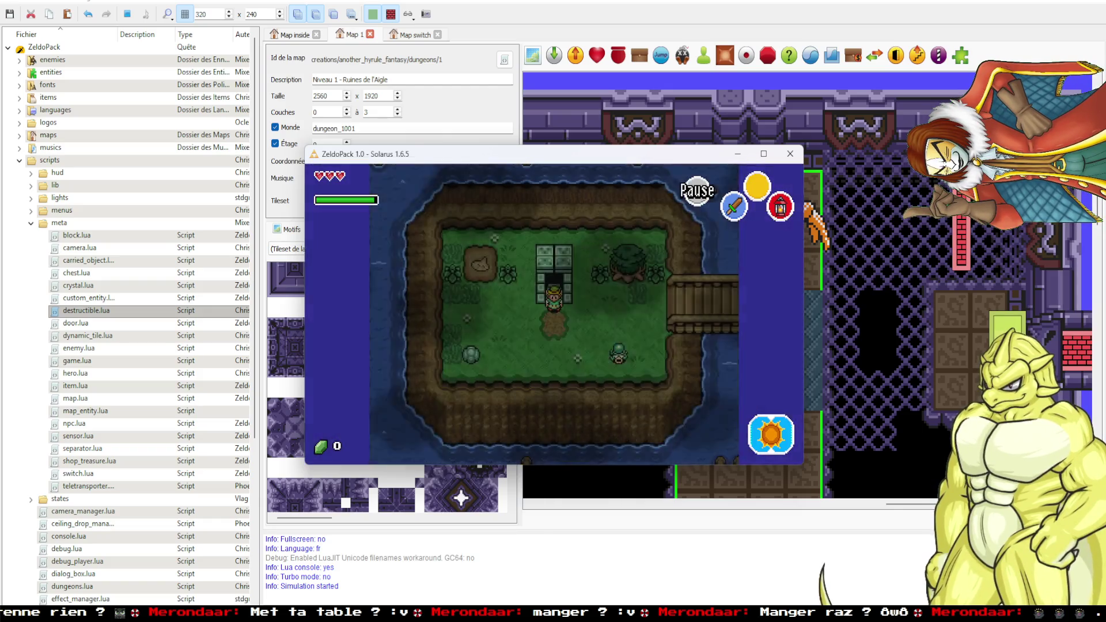
Walk Link east past the bridge, around the big tree, and in and out of a dungeon room.
{"action": "key", "text": "Right"}
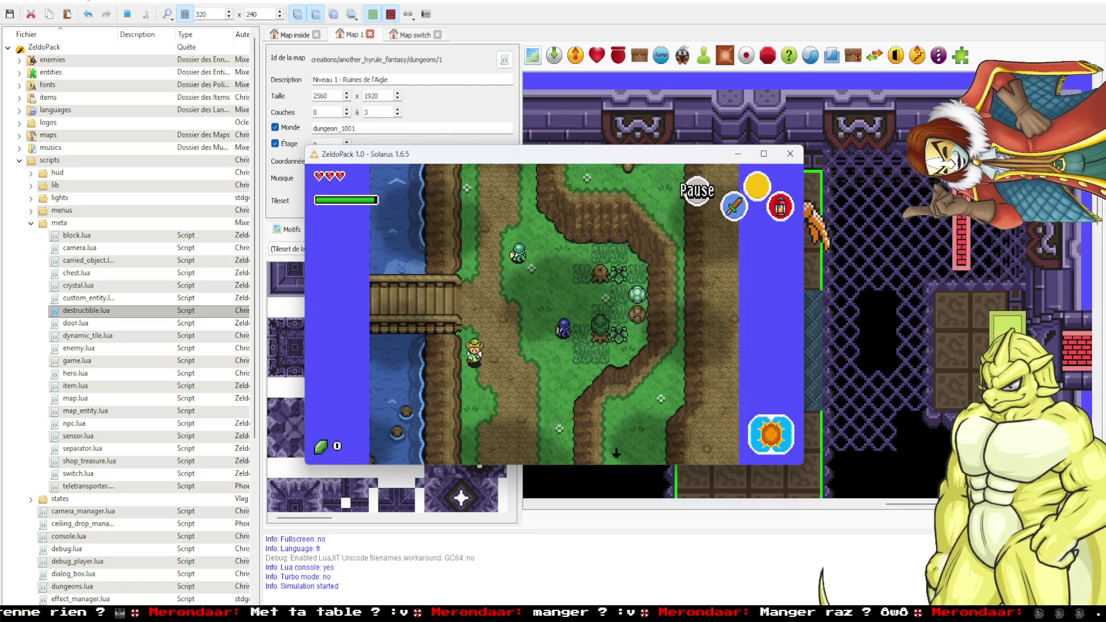
{"action": "key", "text": "Left"}
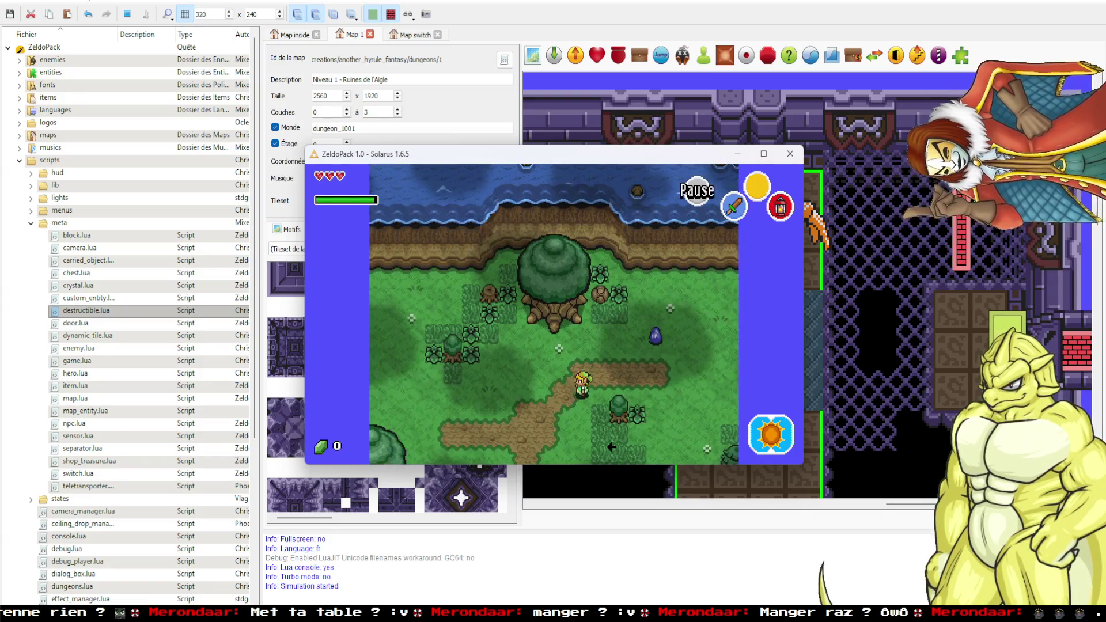
{"action": "key", "text": "Up"}
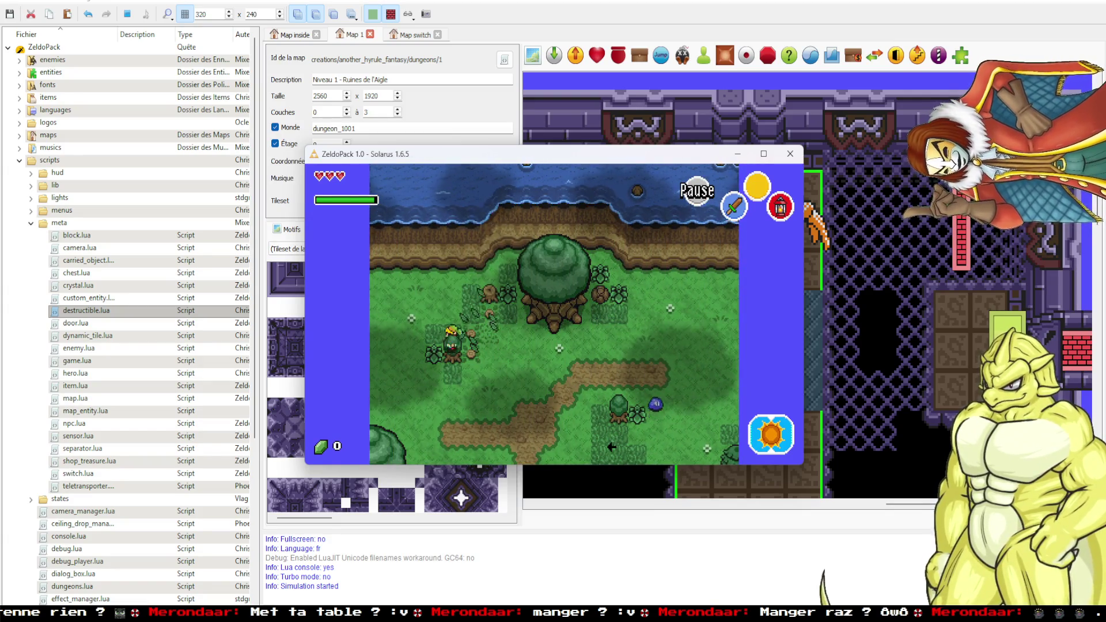
{"action": "key", "text": "Down"}
{"action": "key", "text": "Left"}
{"action": "key", "text": "Up"}
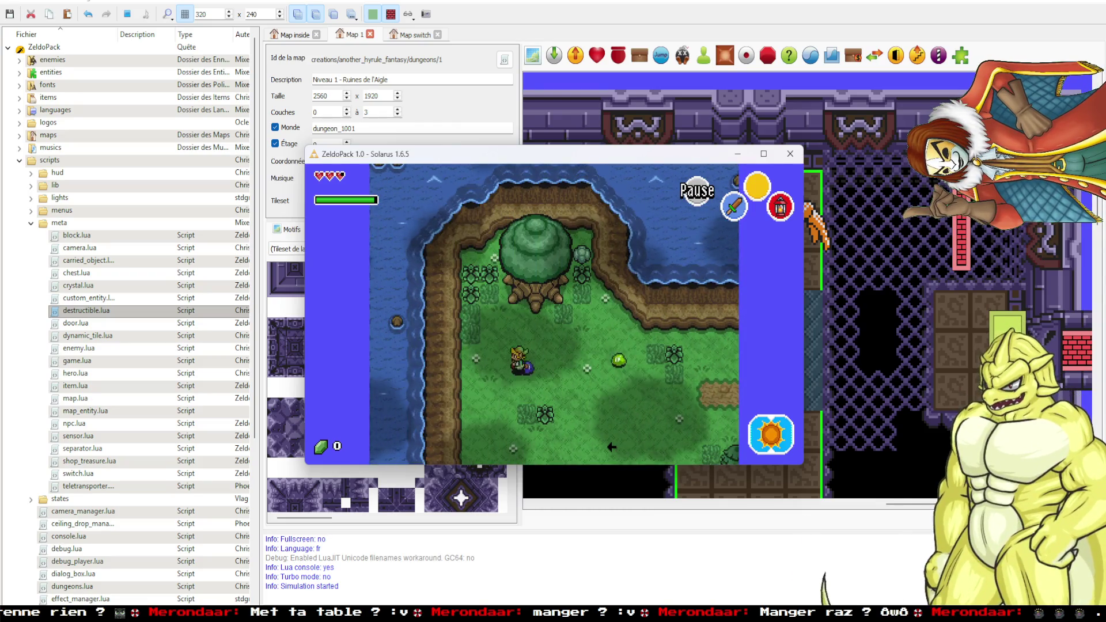
{"action": "key", "text": "Left"}
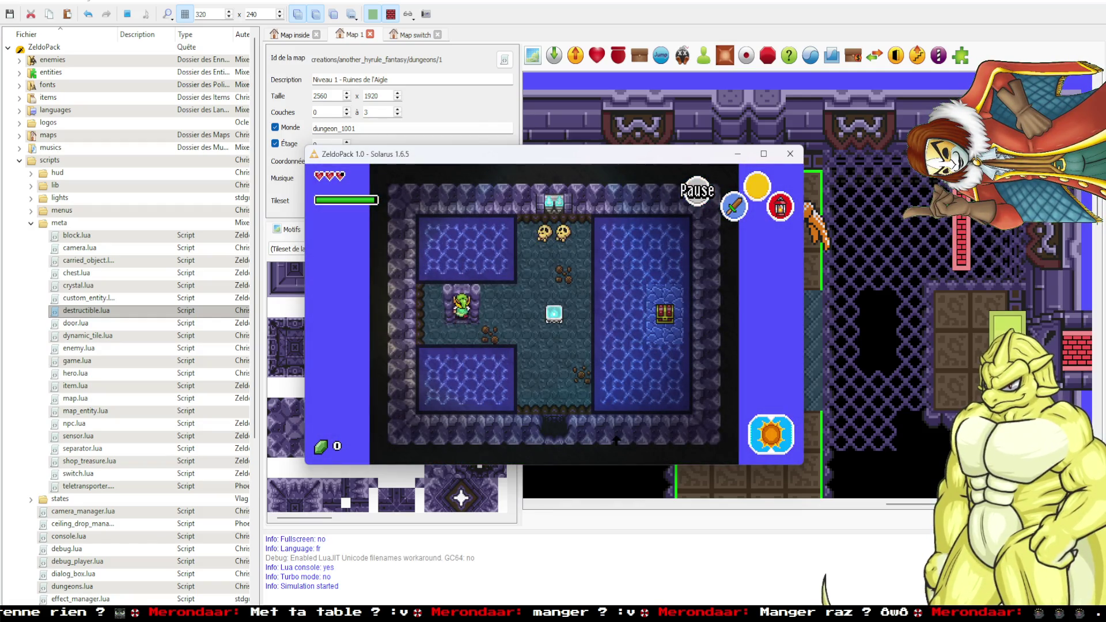
{"action": "key", "text": "Left"}
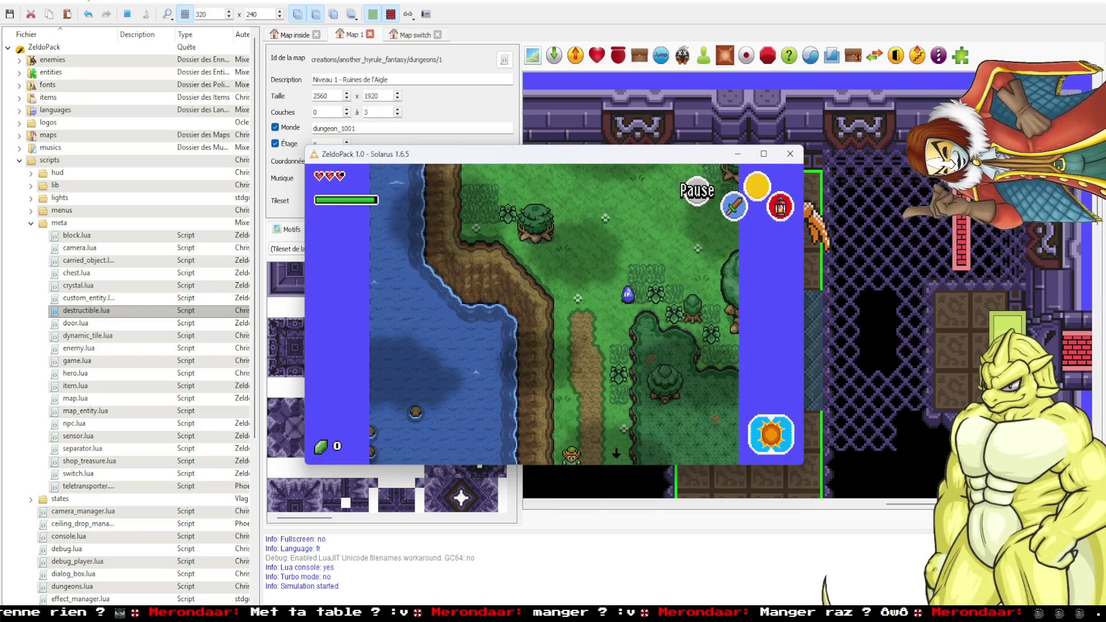
Head south and west to the shrine forest, lift a bush, and strike at nearby enemies.
{"action": "key", "text": "Down"}
{"action": "key", "text": "Left"}
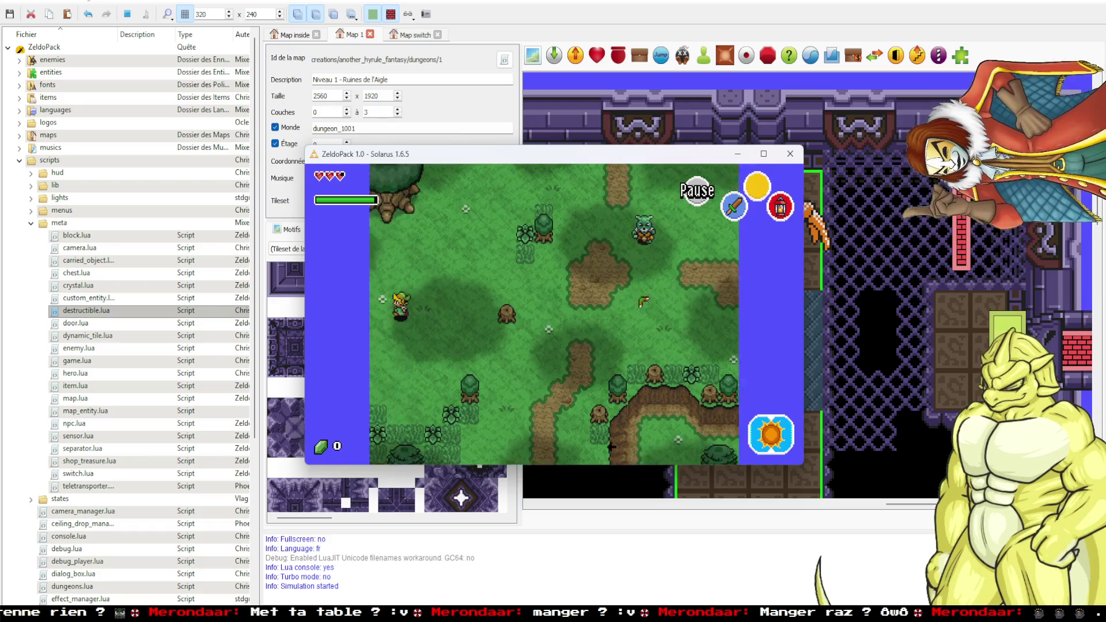
{"action": "key", "text": "Left"}
{"action": "key", "text": "Left"}
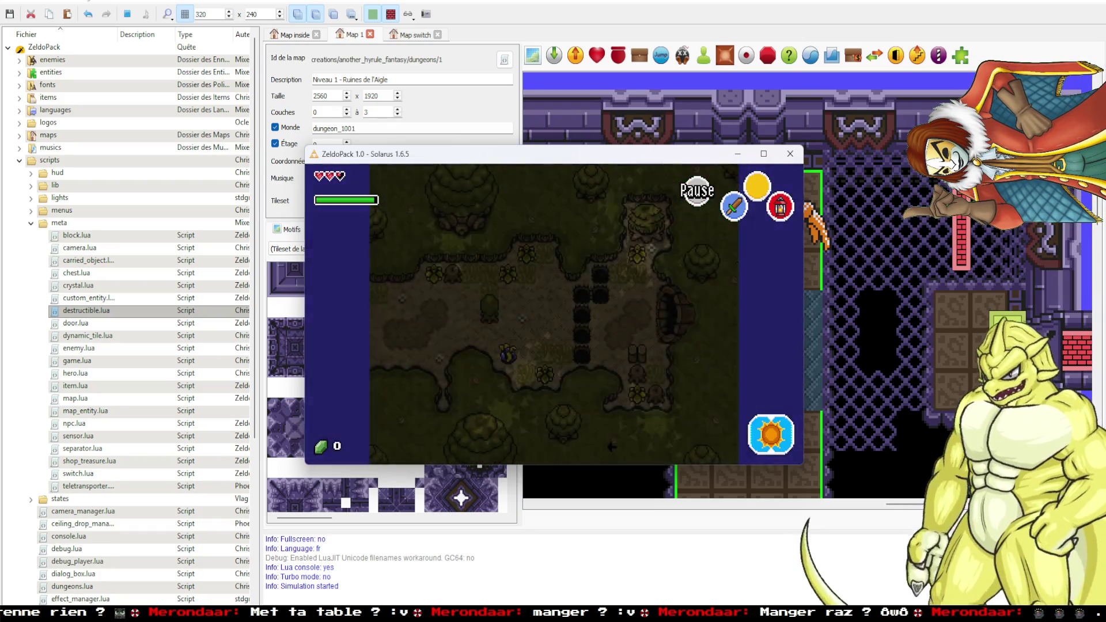
{"action": "key", "text": "Up"}
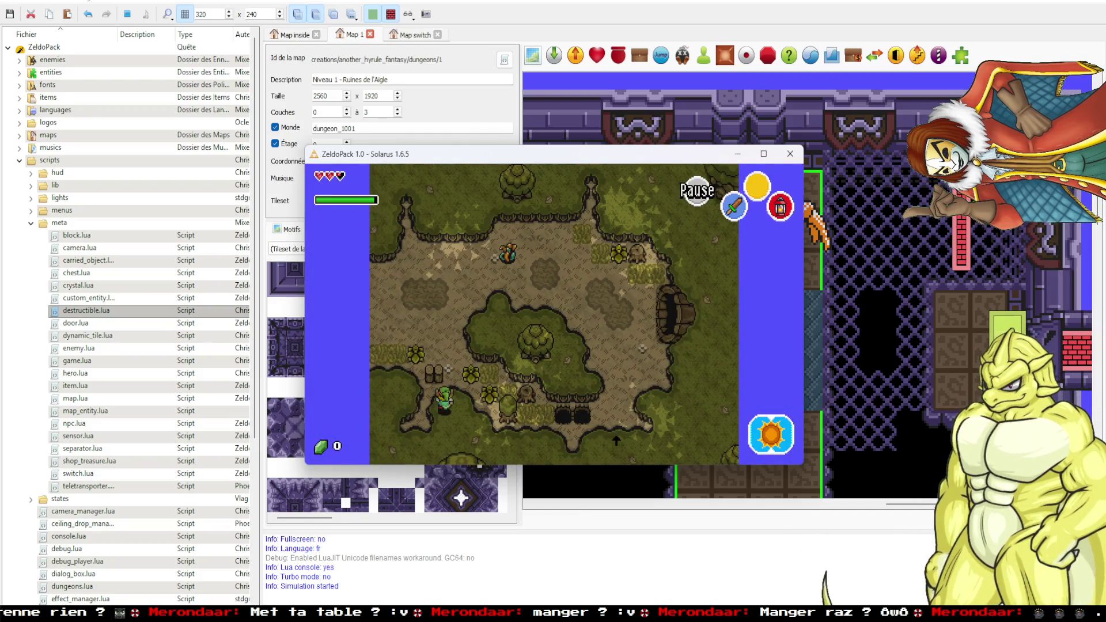
{"action": "key", "text": "Down"}
{"action": "key", "text": "space"}
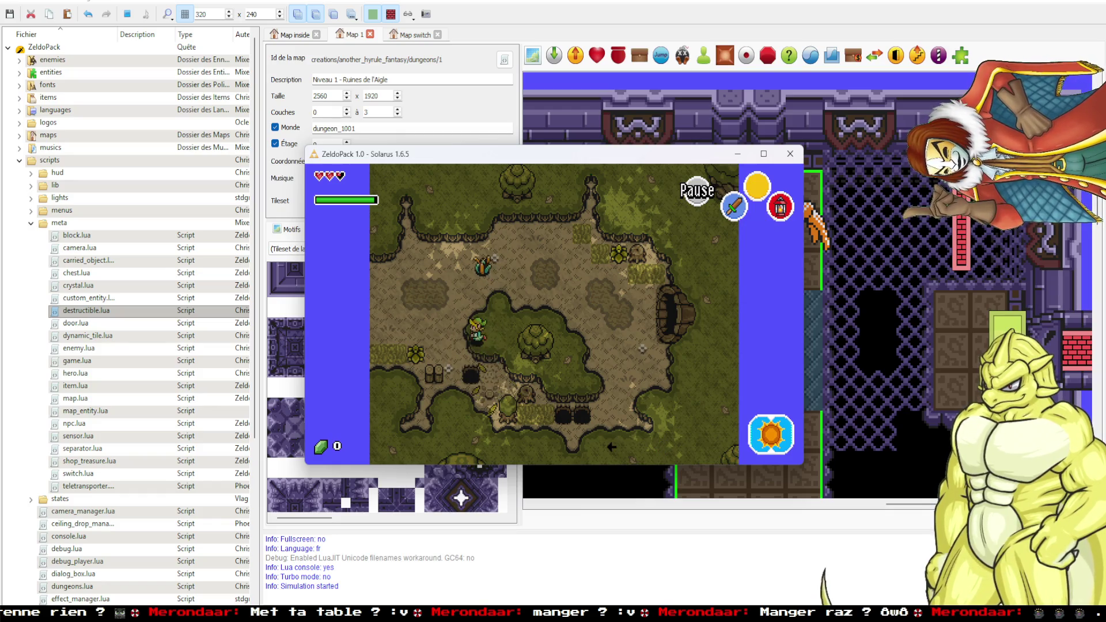
{"action": "key", "text": "Left"}
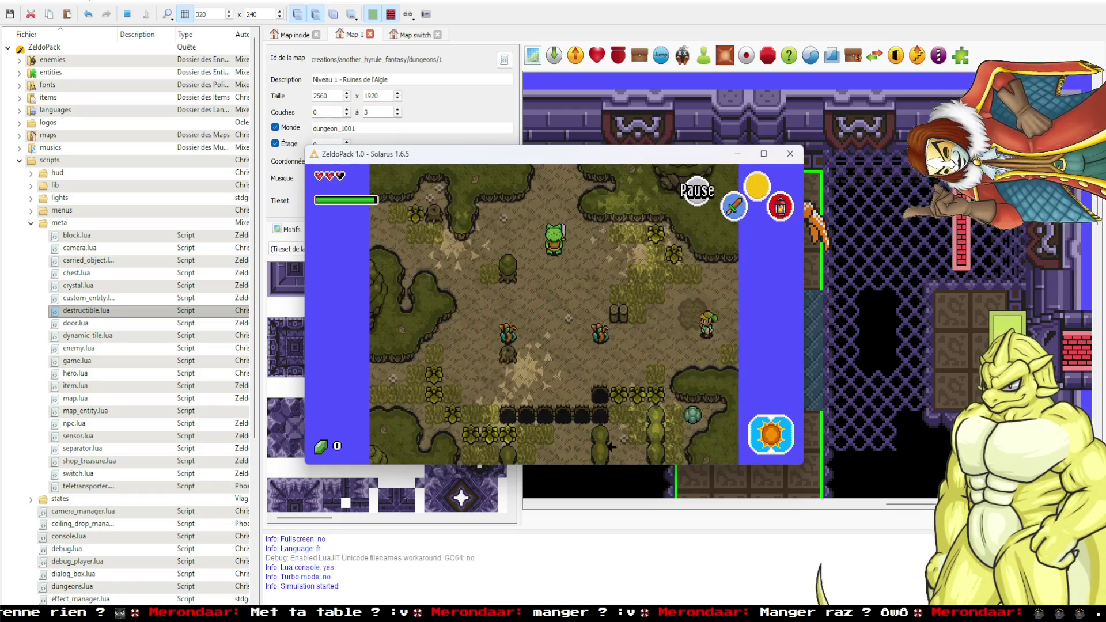
{"action": "key", "text": "Left"}
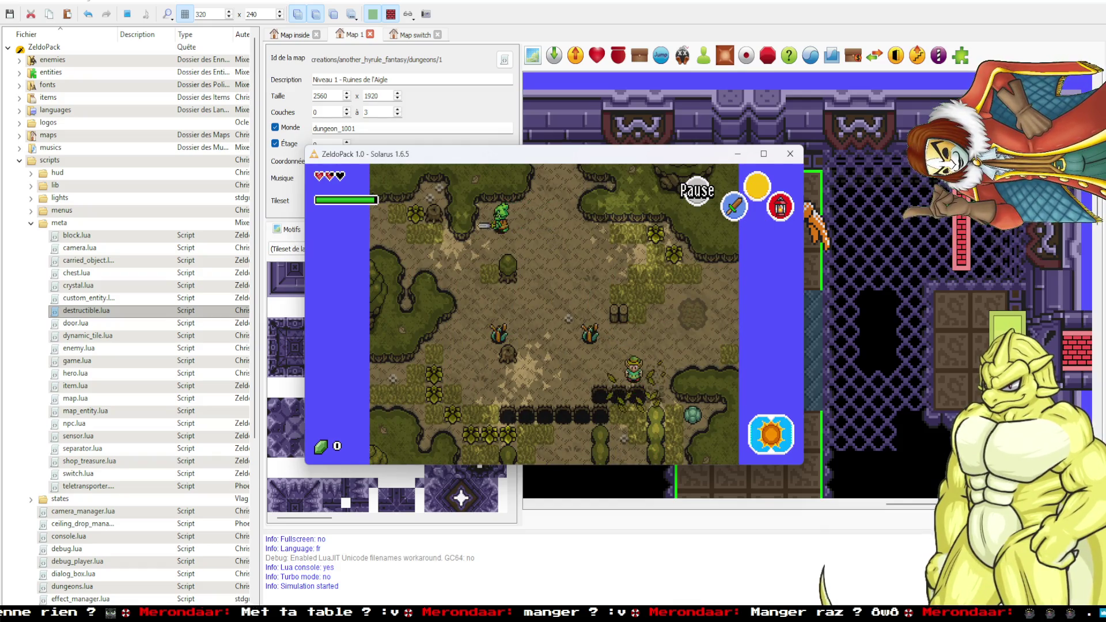
{"action": "key", "text": "Right"}
{"action": "key", "text": "Down"}
{"action": "key", "text": "Left"}
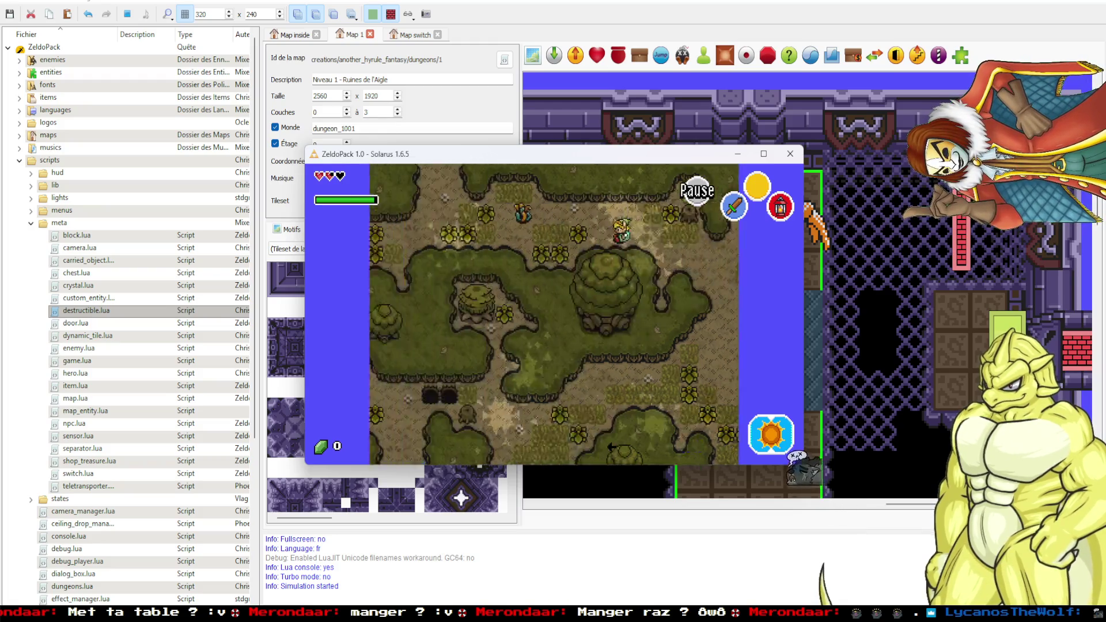
Give Link the fire rod from the Lua console and equip the Baguette de Feu.
{"action": "key", "text": "F12"}
{"action": "key", "text": "Up"}
{"action": "key", "text": "Up"}
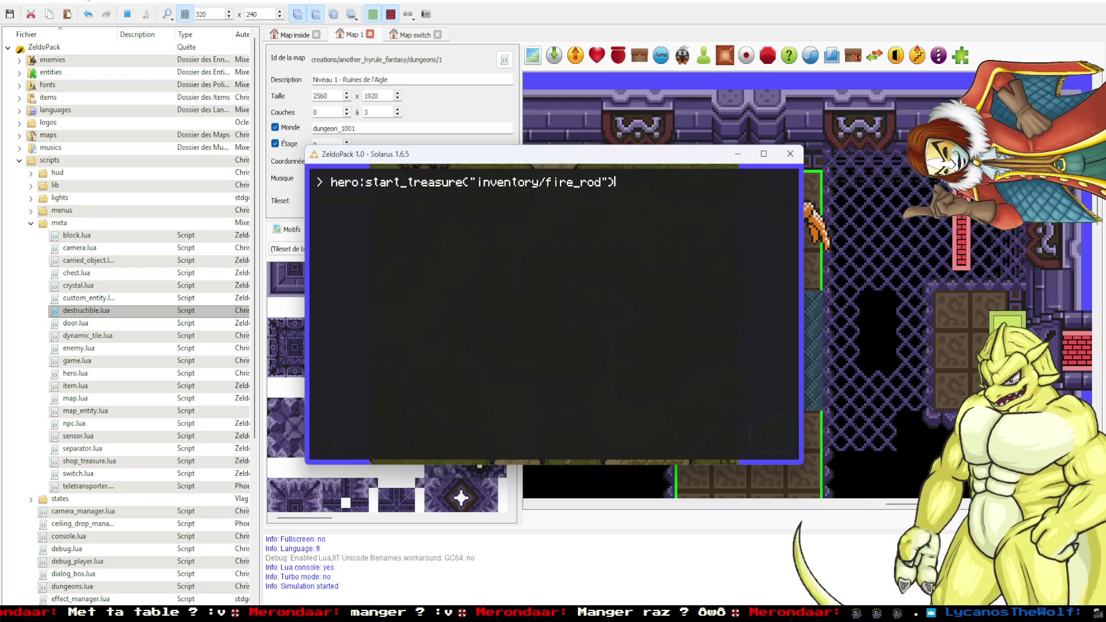
{"action": "key", "text": "Return"}
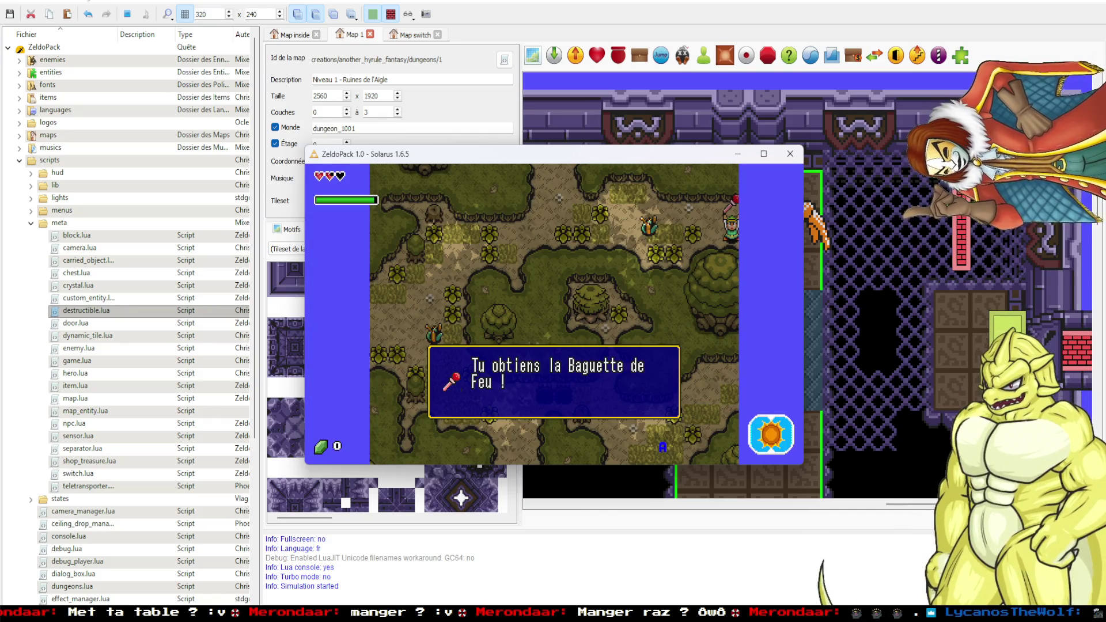
{"action": "key", "text": "space"}
{"action": "key", "text": "space"}
{"action": "key", "text": "d"}
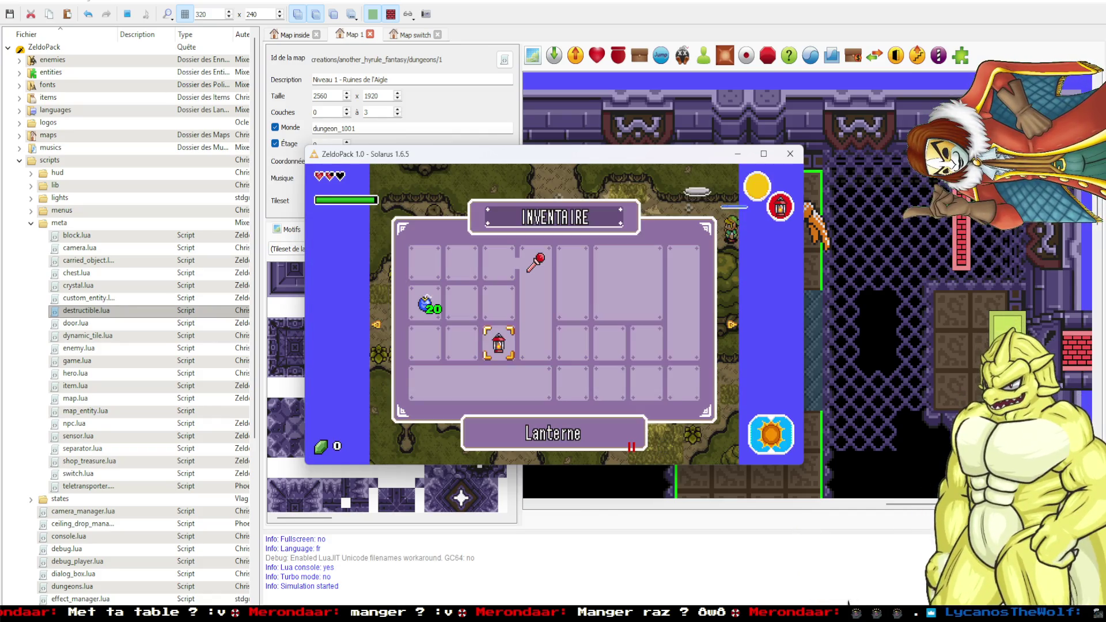
{"action": "key", "text": "Up"}
{"action": "key", "text": "Up"}
{"action": "key", "text": "Right"}
{"action": "key", "text": "d"}
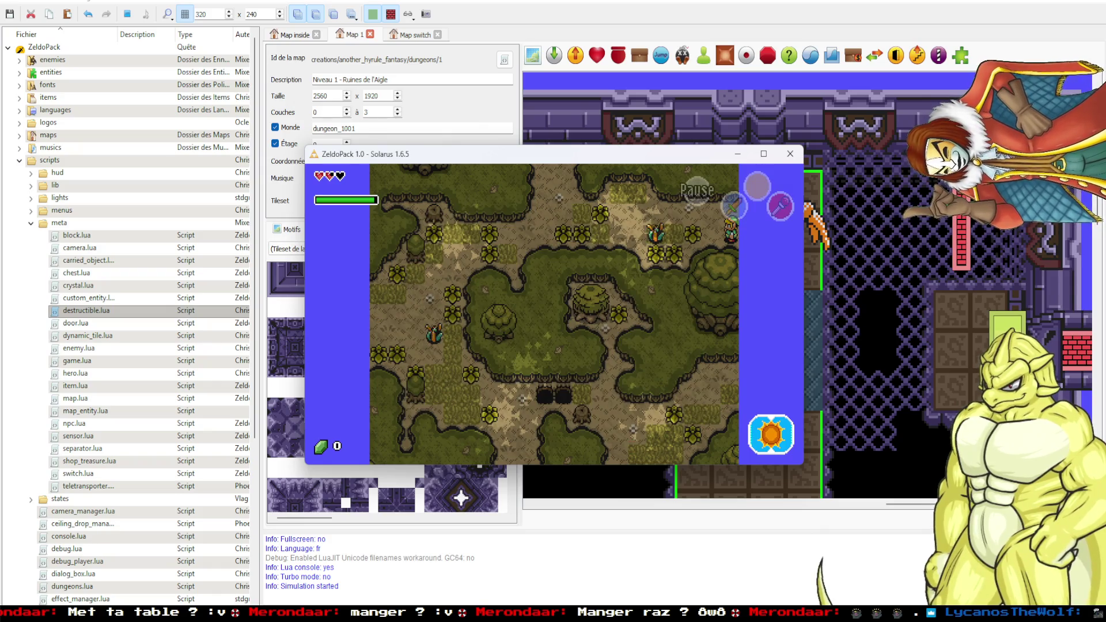
Burn the nearby enemy with fire bursts while moving left out of the room.
{"action": "key", "text": "x"}
{"action": "key", "text": "Left"}
{"action": "key", "text": "x"}
{"action": "key", "text": "Left"}
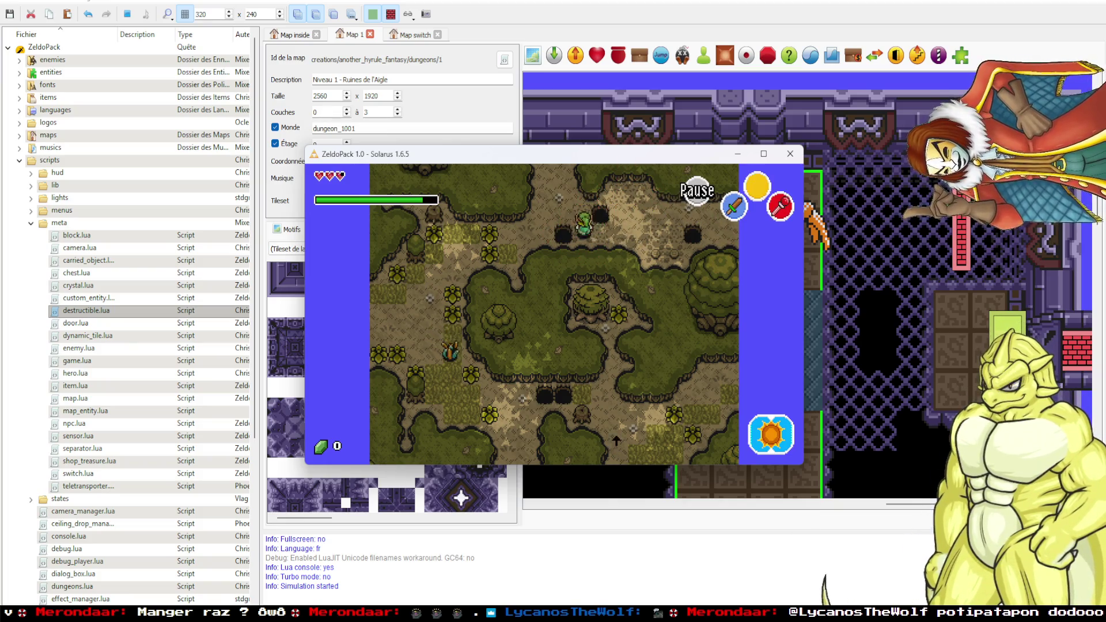
{"action": "key", "text": "Left"}
{"action": "key", "text": "x"}
{"action": "key", "text": "Down"}
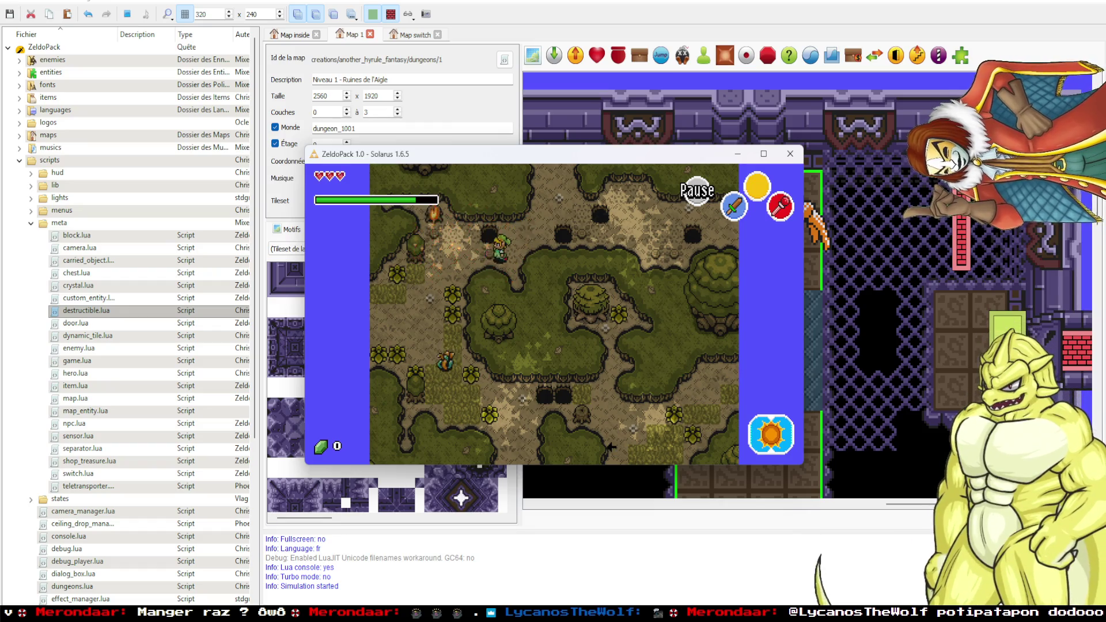
{"action": "key", "text": "Left"}
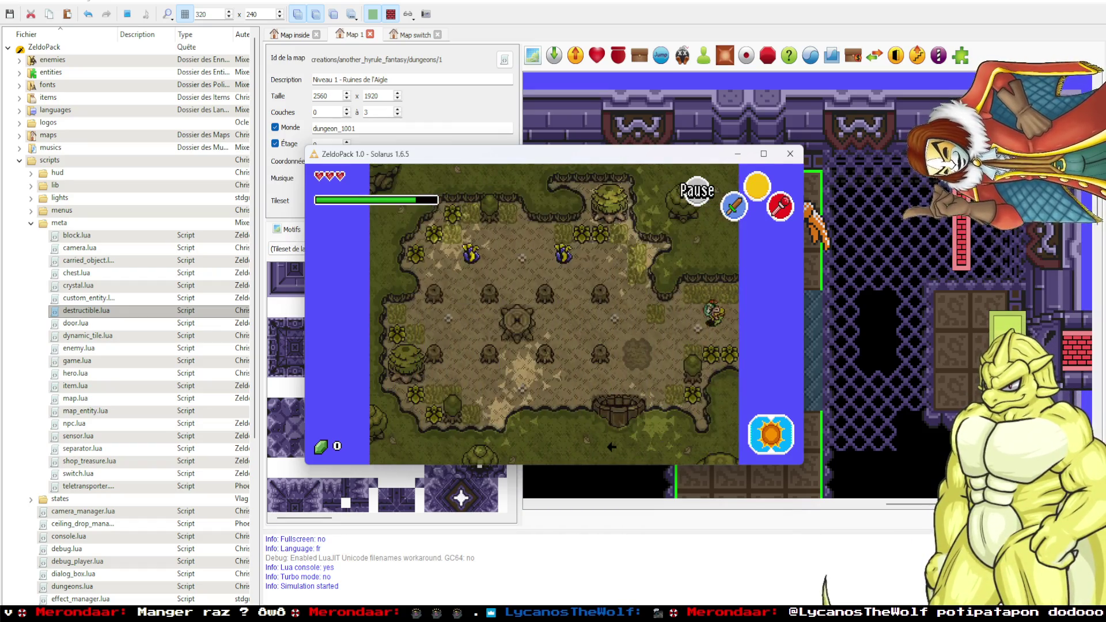
Walk through the forest rooms and burn the bushes below the hero.
{"action": "key", "text": "Right"}
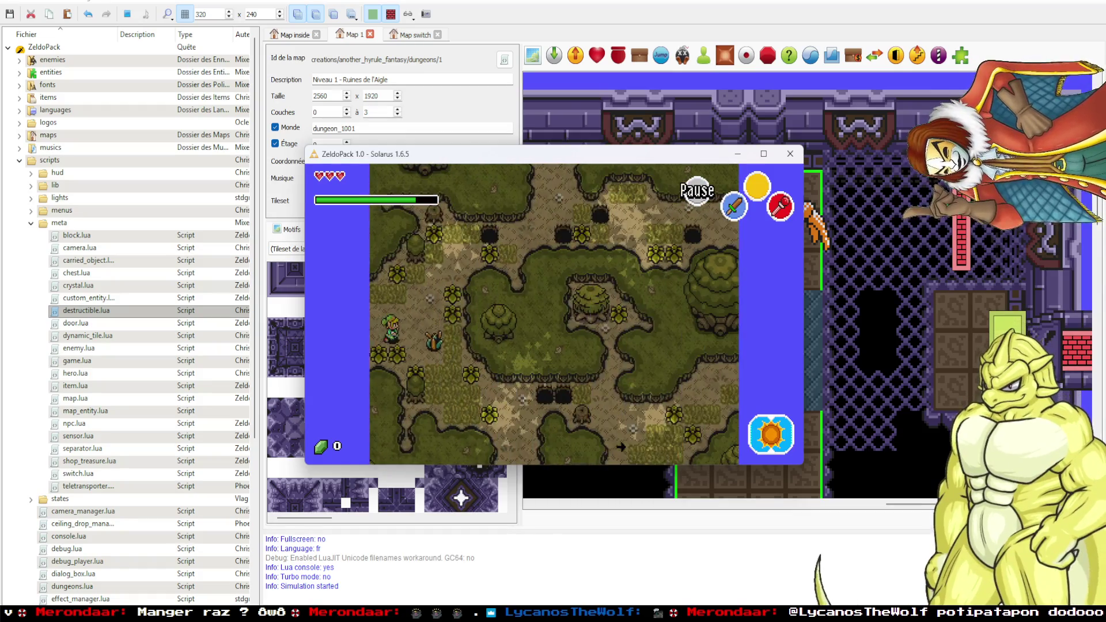
{"action": "key", "text": "Down"}
{"action": "key", "text": "Right"}
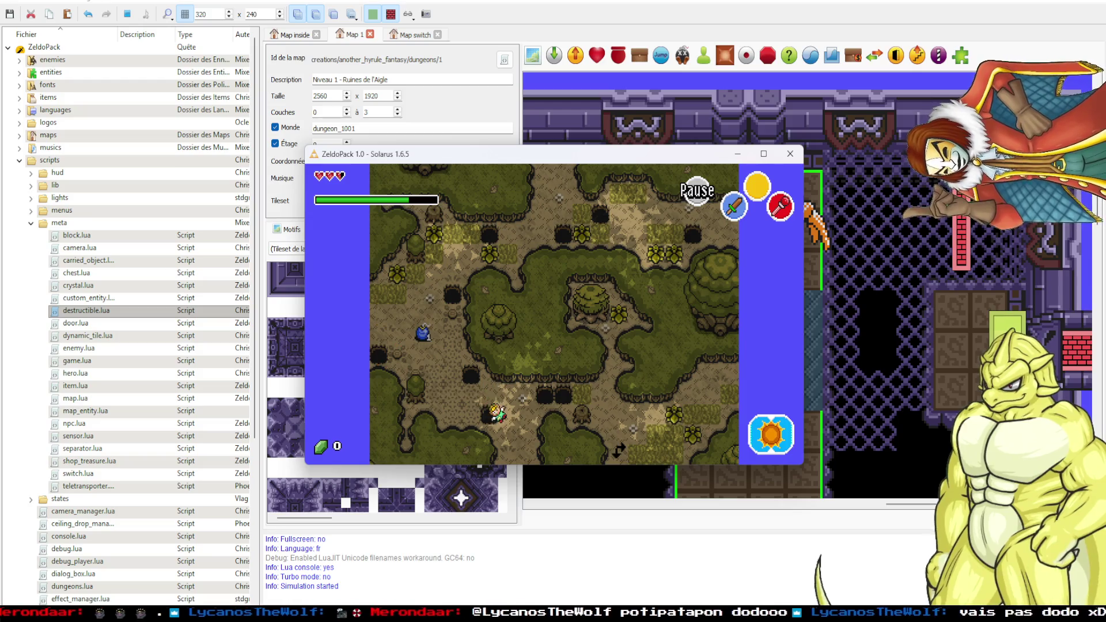
{"action": "key", "text": "Down"}
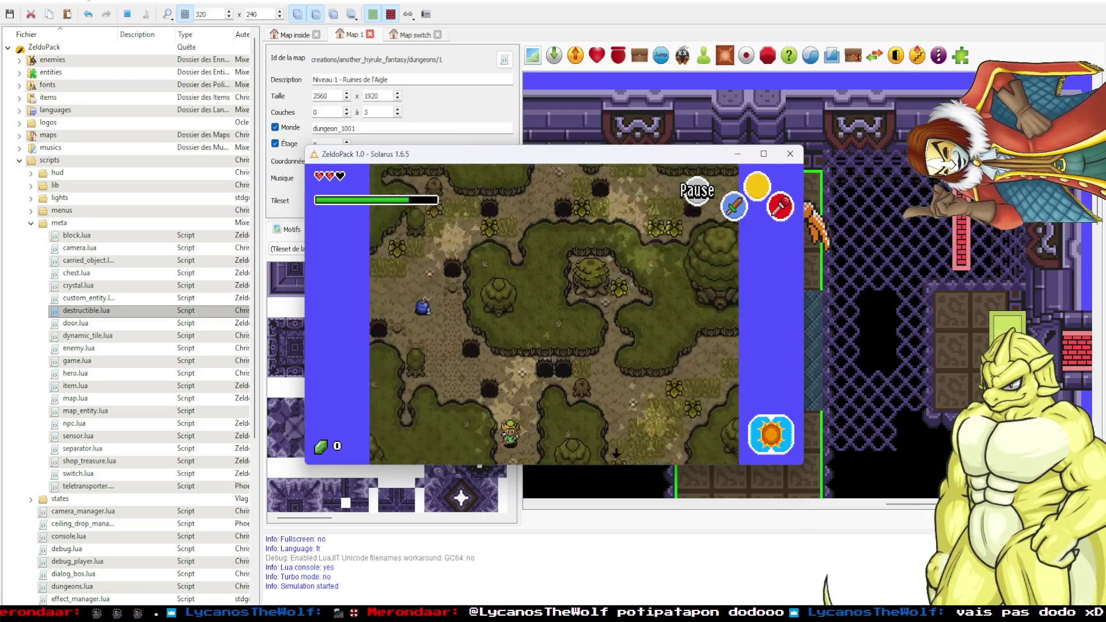
{"action": "key", "text": "Down"}
{"action": "key", "text": "v"}
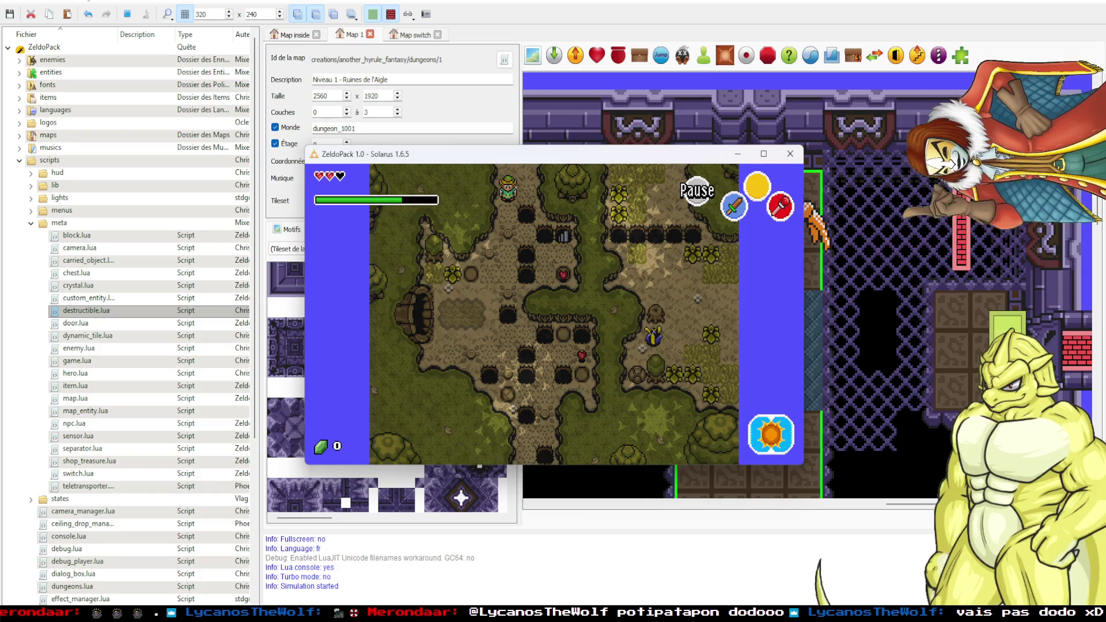
{"action": "key", "text": "Left"}
{"action": "key", "text": "Down"}
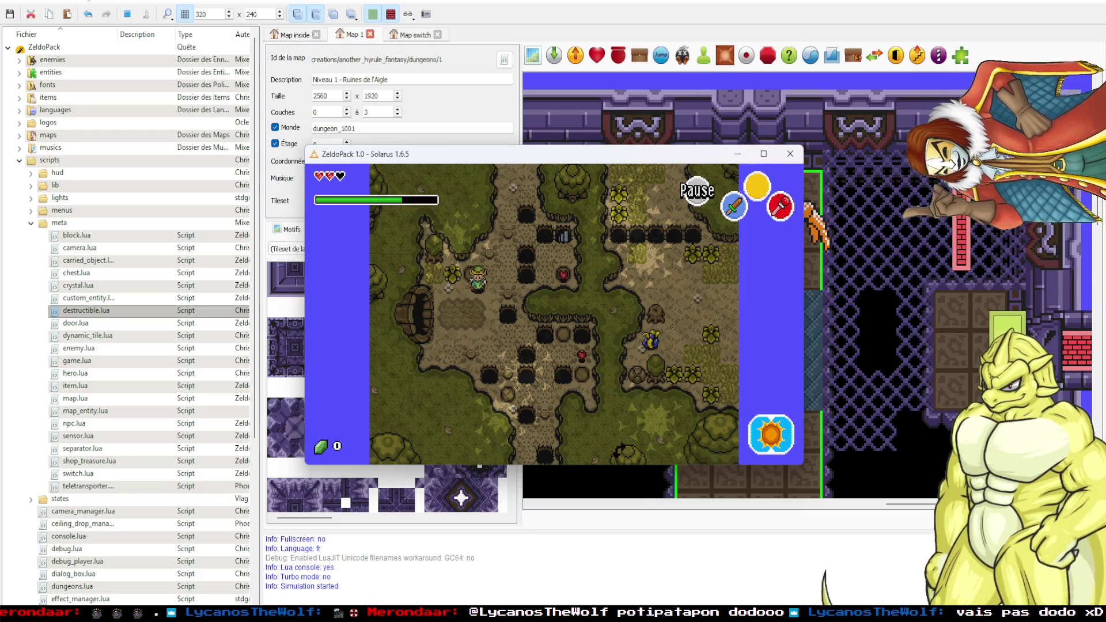
{"action": "key", "text": "Up"}
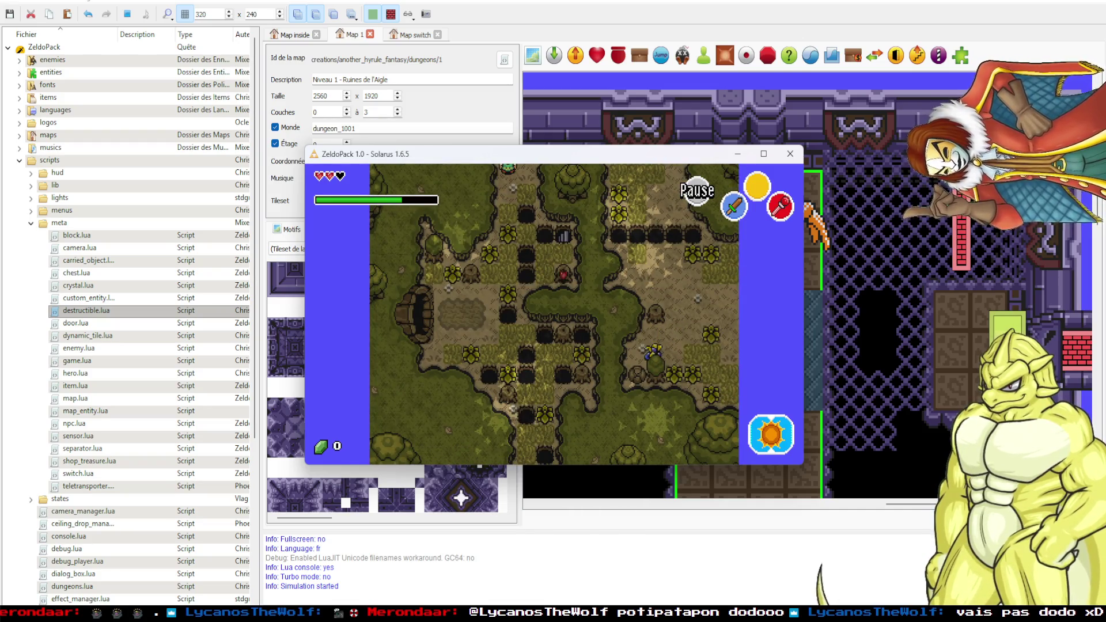
Run game:set_value("dark_room",255) in the Lua console, then burn grass in the dark forest.
{"action": "key", "text": "F12"}
{"action": "type", "text": "game:set_value(\"dark_room\",255)"}
{"action": "key", "text": "Return"}
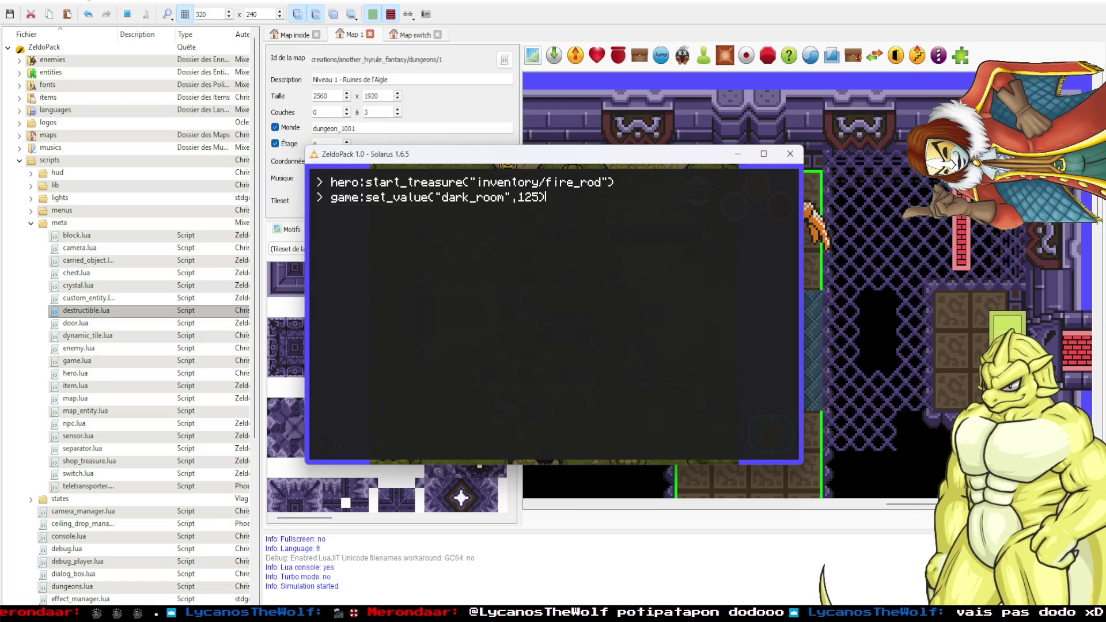
{"action": "key", "text": "F12"}
{"action": "key", "text": "x"}
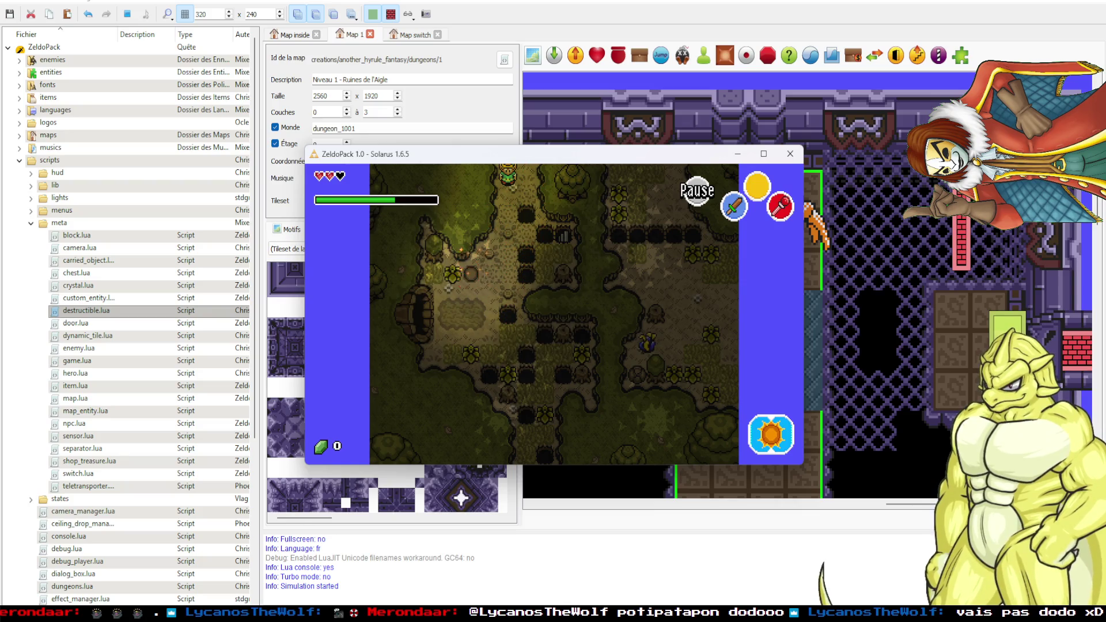
{"action": "key", "text": "x"}
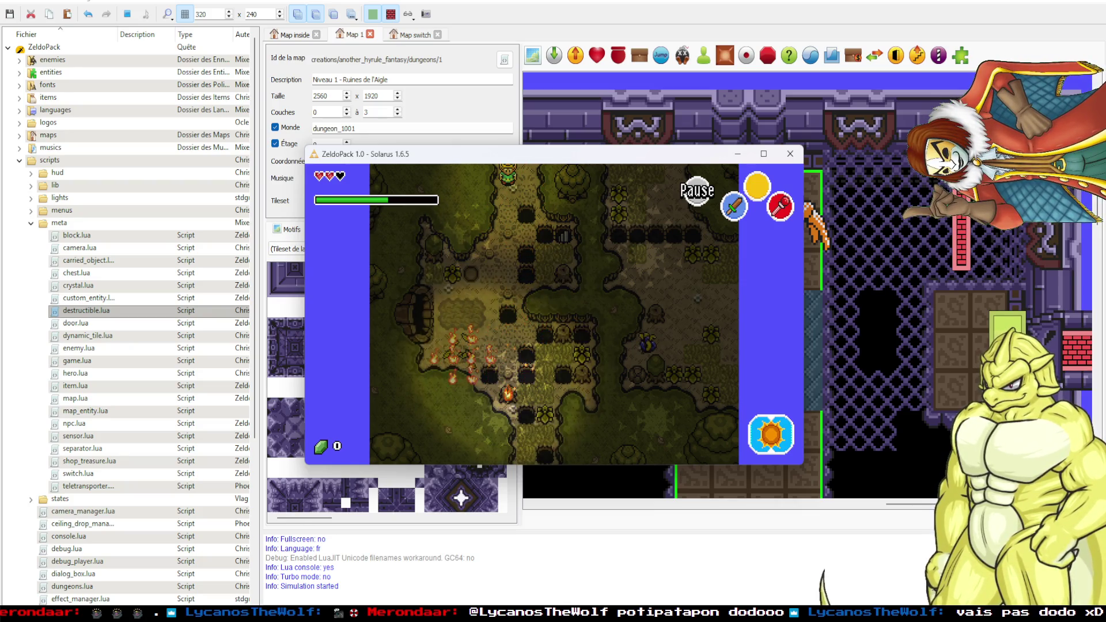
{"action": "key", "text": "Down"}
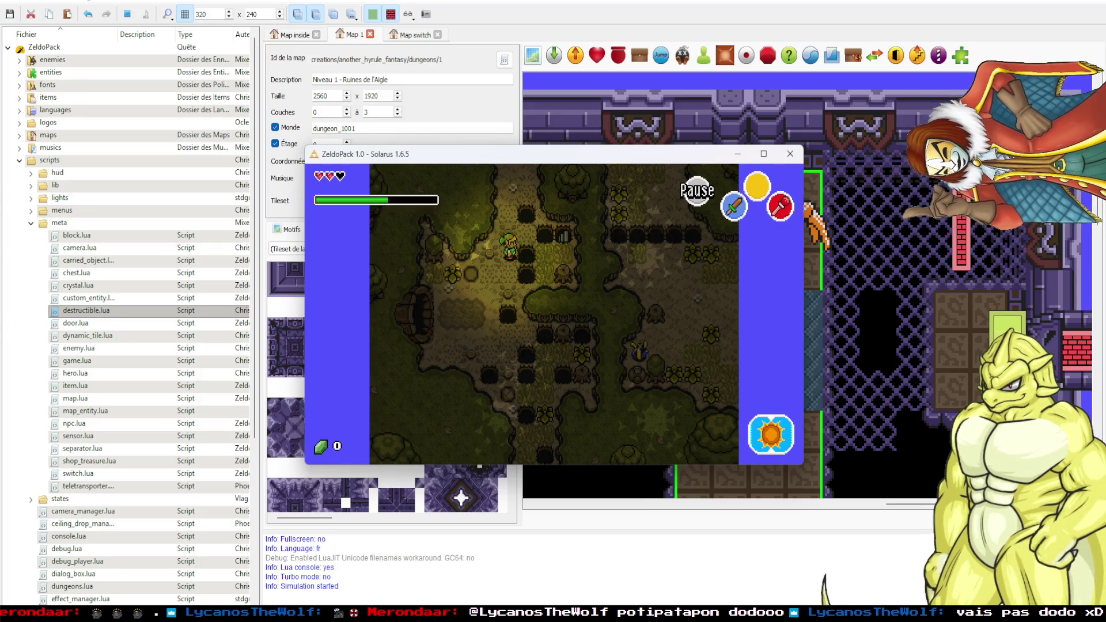
Enter the dungeon and walk through the adjoining rooms up to the chest room.
{"action": "key", "text": "Up"}
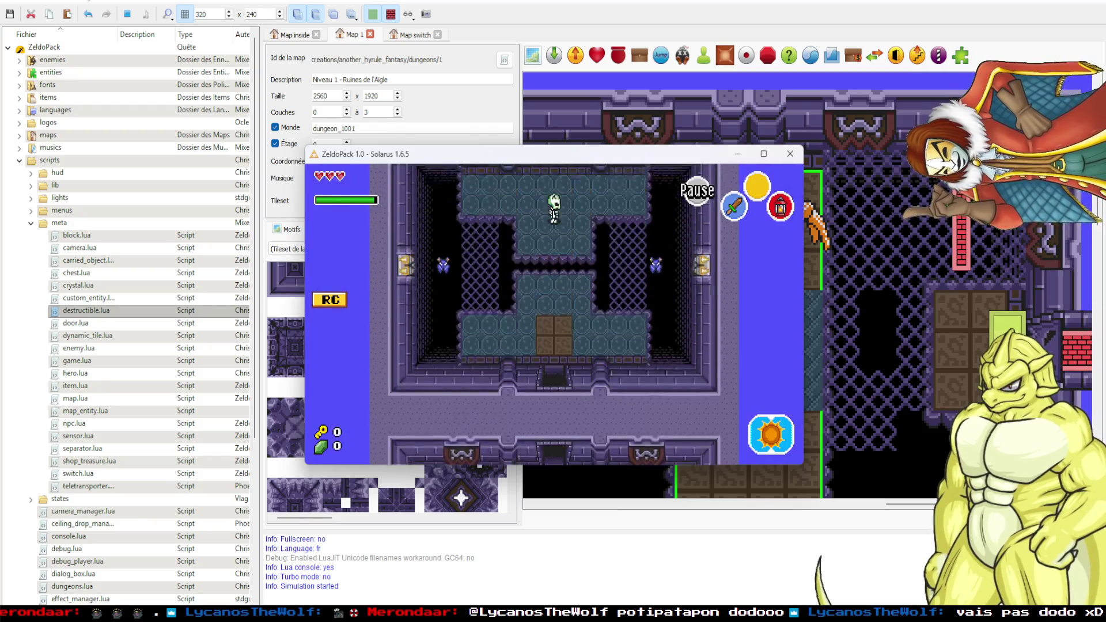
{"action": "key", "text": "Up"}
{"action": "key", "text": "Left"}
{"action": "key", "text": "Up"}
{"action": "key", "text": "Up"}
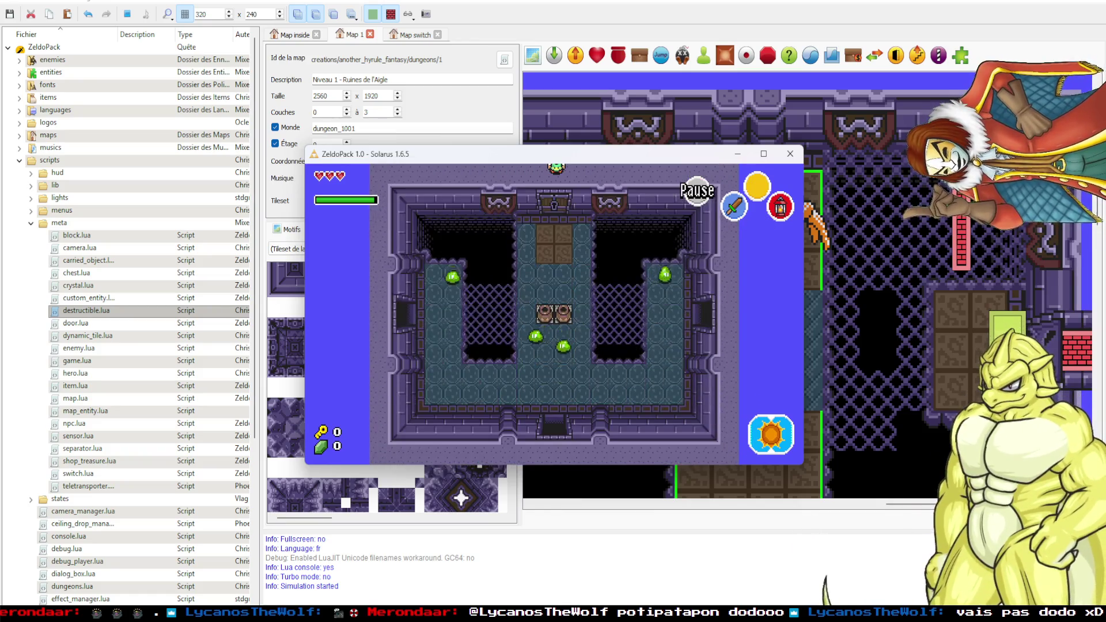
{"action": "key", "text": "Left"}
{"action": "key", "text": "Up"}
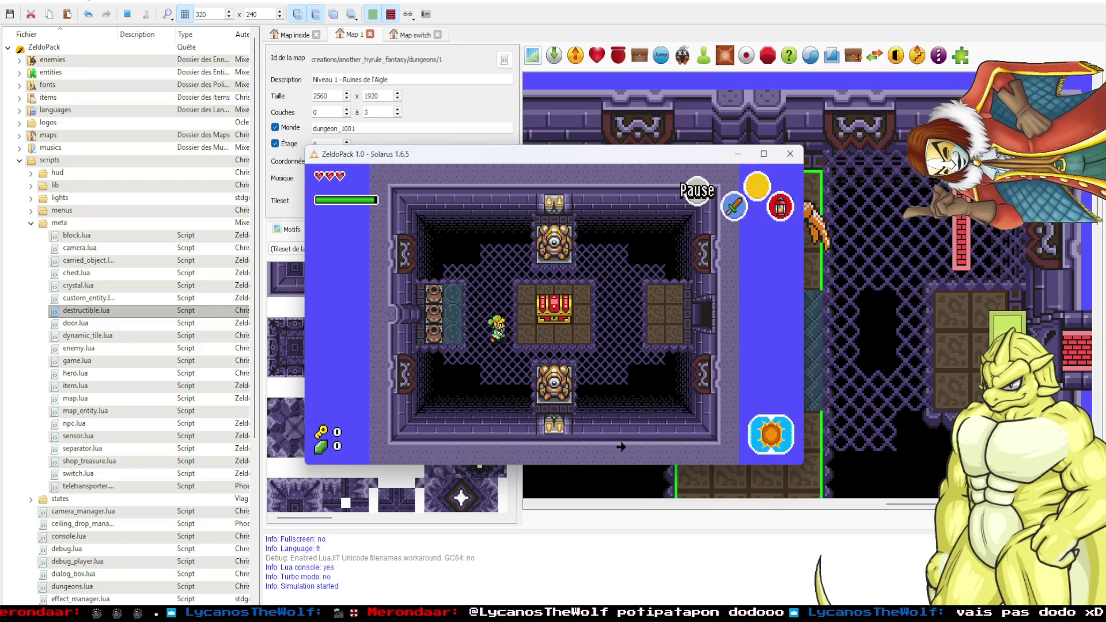
Take the bow from the chest, equip it in an item slot, and go through the top door.
{"action": "key", "text": "space"}
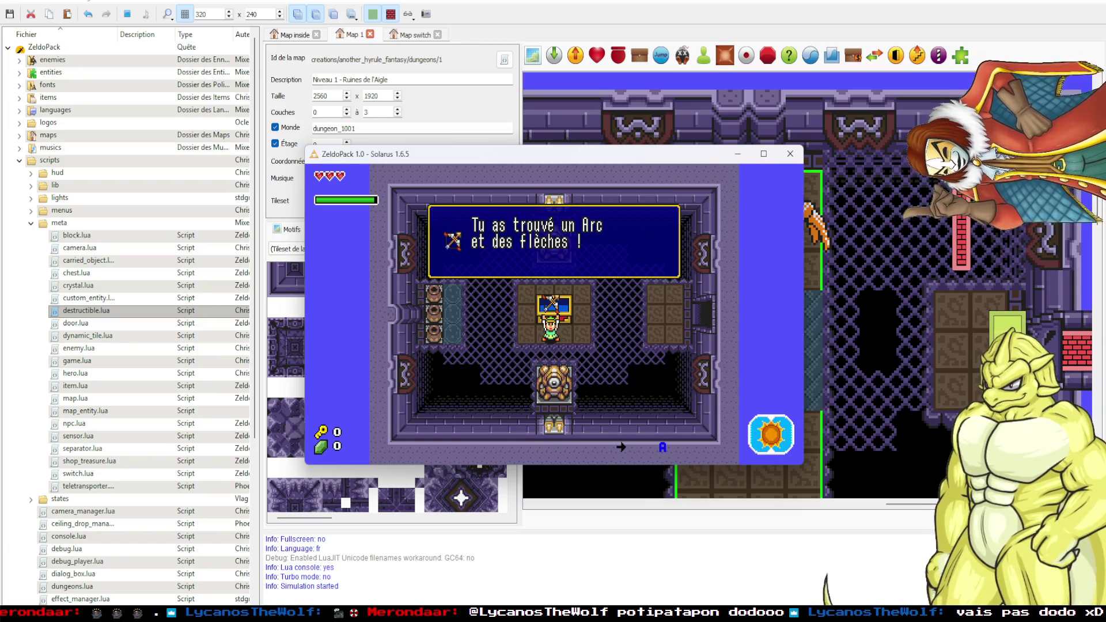
{"action": "key", "text": "space"}
{"action": "key", "text": "space"}
{"action": "key", "text": "Right"}
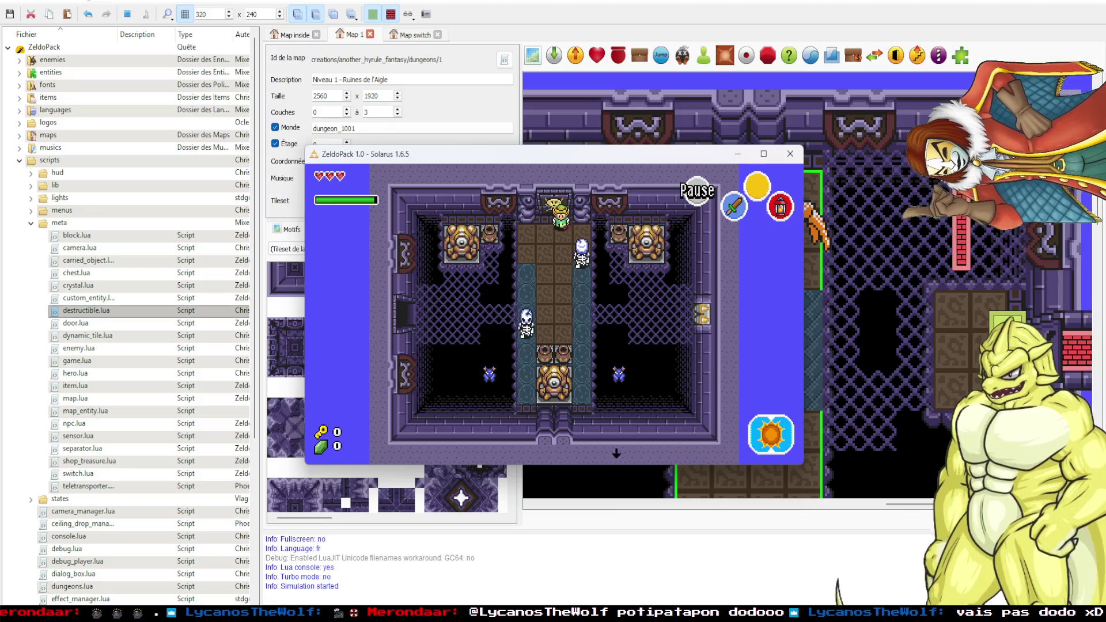
{"action": "key", "text": "d"}
{"action": "key", "text": "d"}
{"action": "key", "text": "Up"}
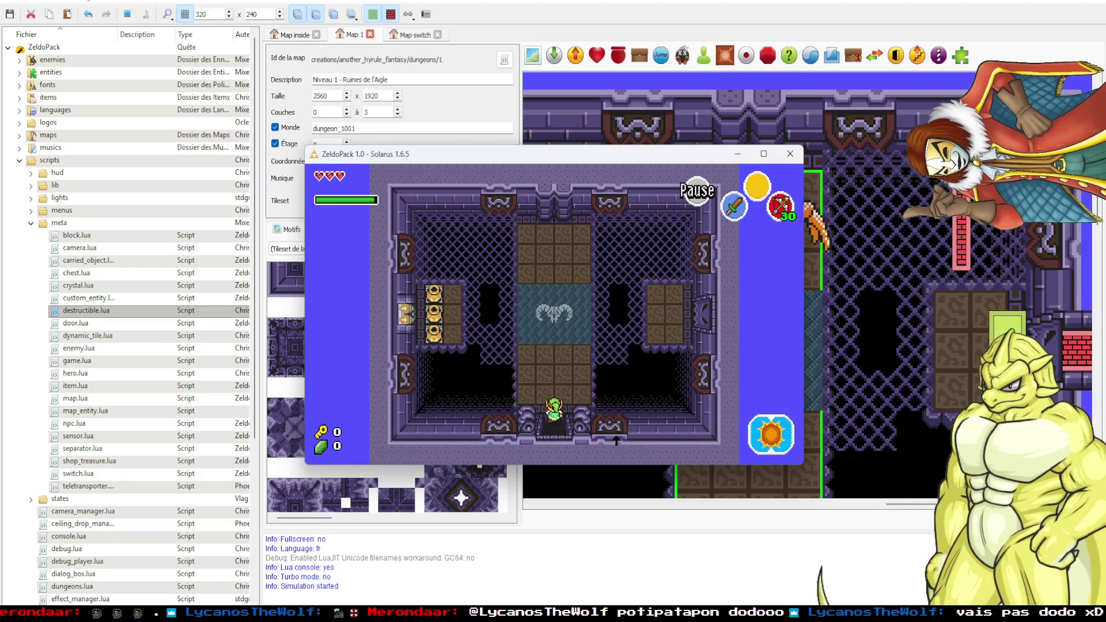
Shoot arrows up at Gohma while dodging around the boss room.
{"action": "key", "text": "Up"}
{"action": "key", "text": "Right"}
{"action": "key", "text": "Up"}
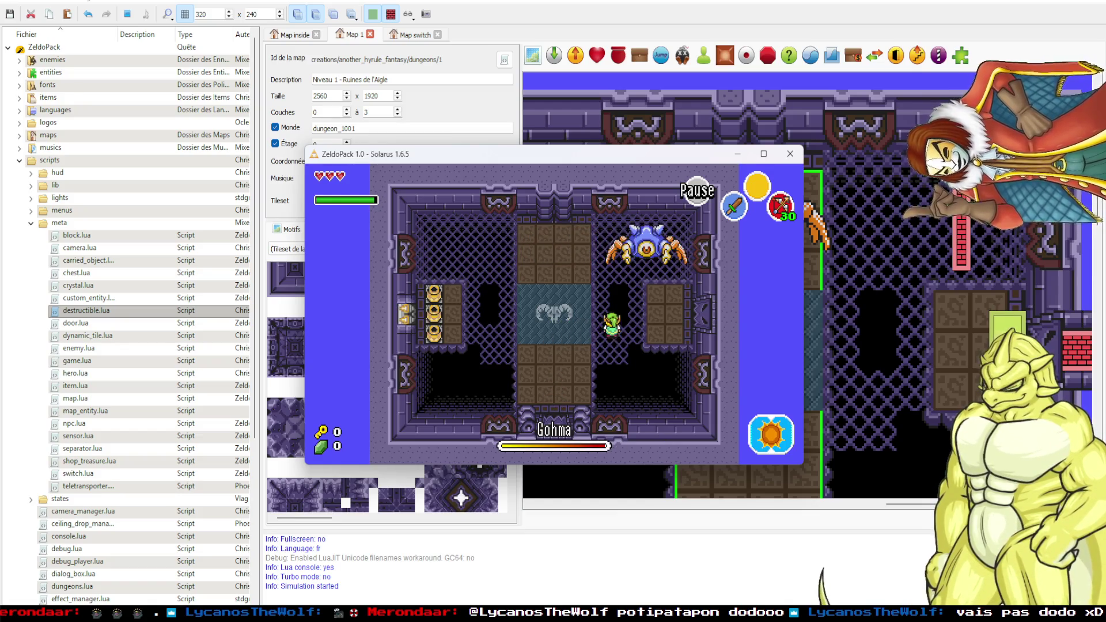
{"action": "key", "text": "x"}
{"action": "key", "text": "Left"}
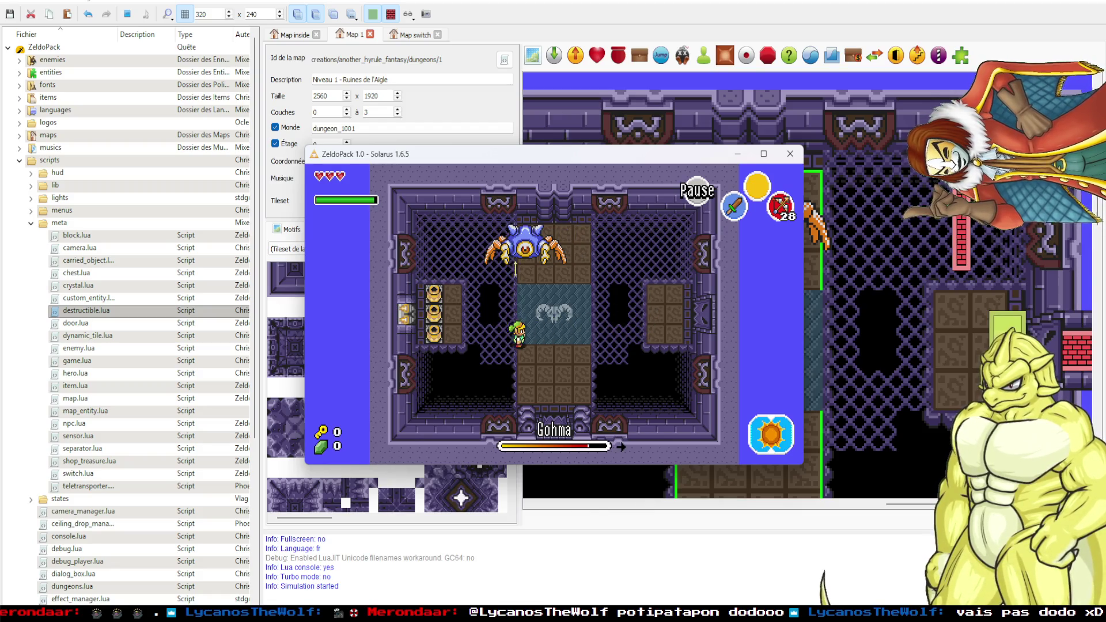
{"action": "key", "text": "Right"}
{"action": "key", "text": "Right"}
{"action": "key", "text": "Left"}
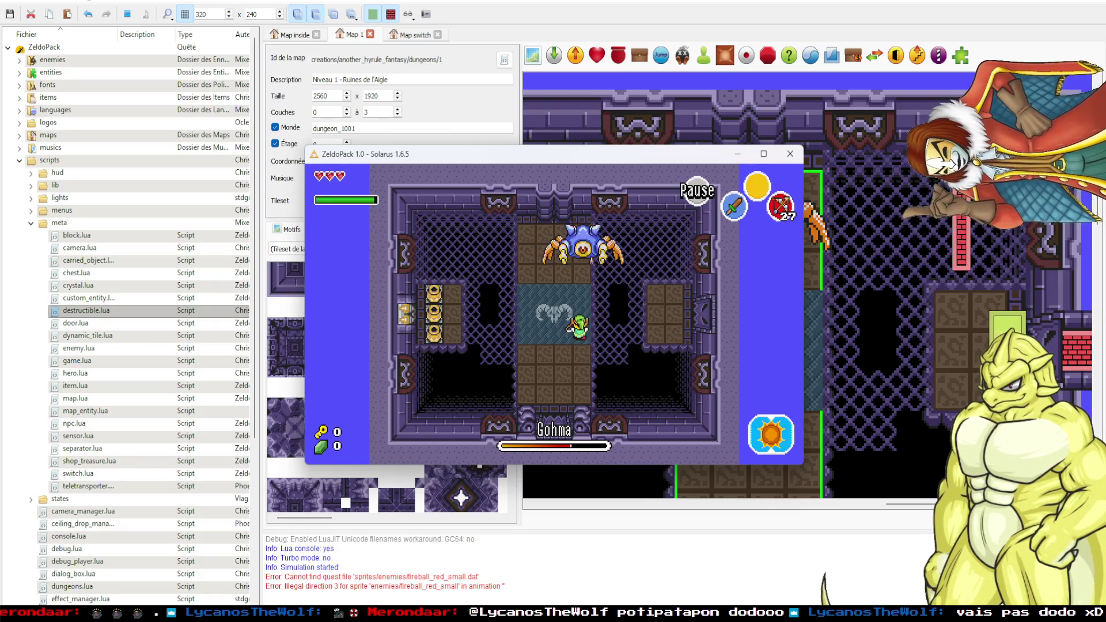
{"action": "key", "text": "Up"}
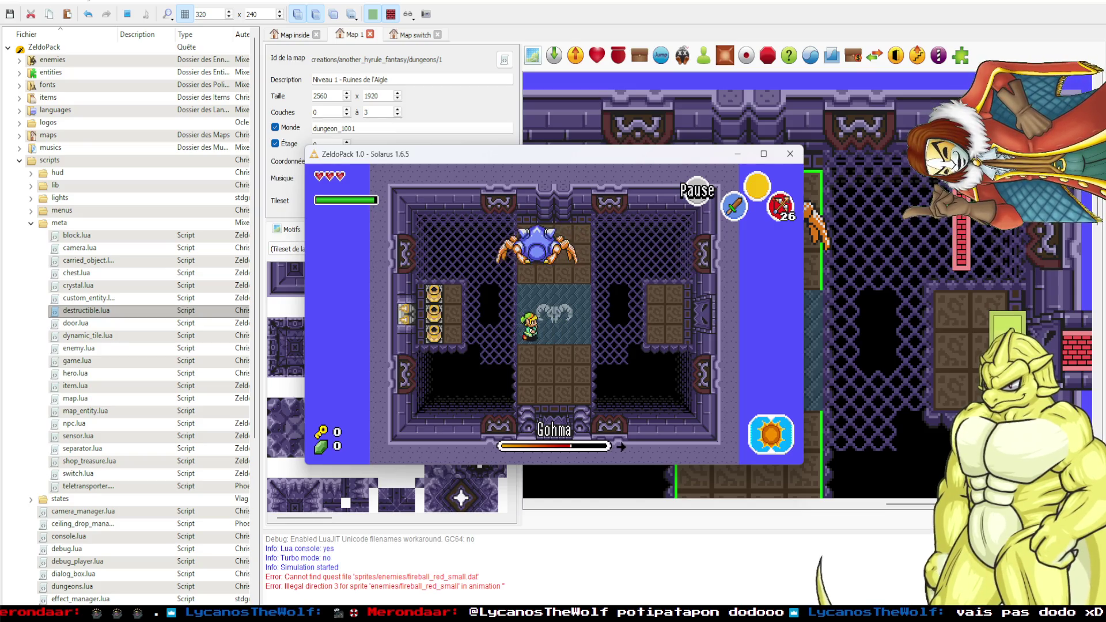
{"action": "key", "text": "x"}
{"action": "key", "text": "x"}
Follow Gohma's eye, defeat it with a final arrow, and walk through the east door.
{"action": "key", "text": "Right"}
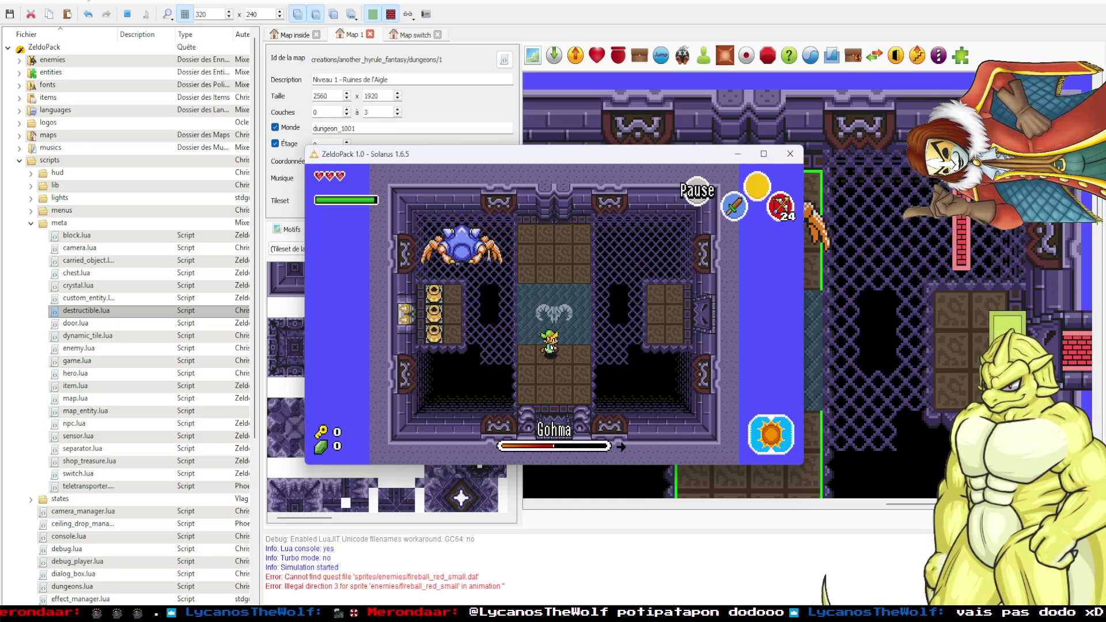
{"action": "key", "text": "Right"}
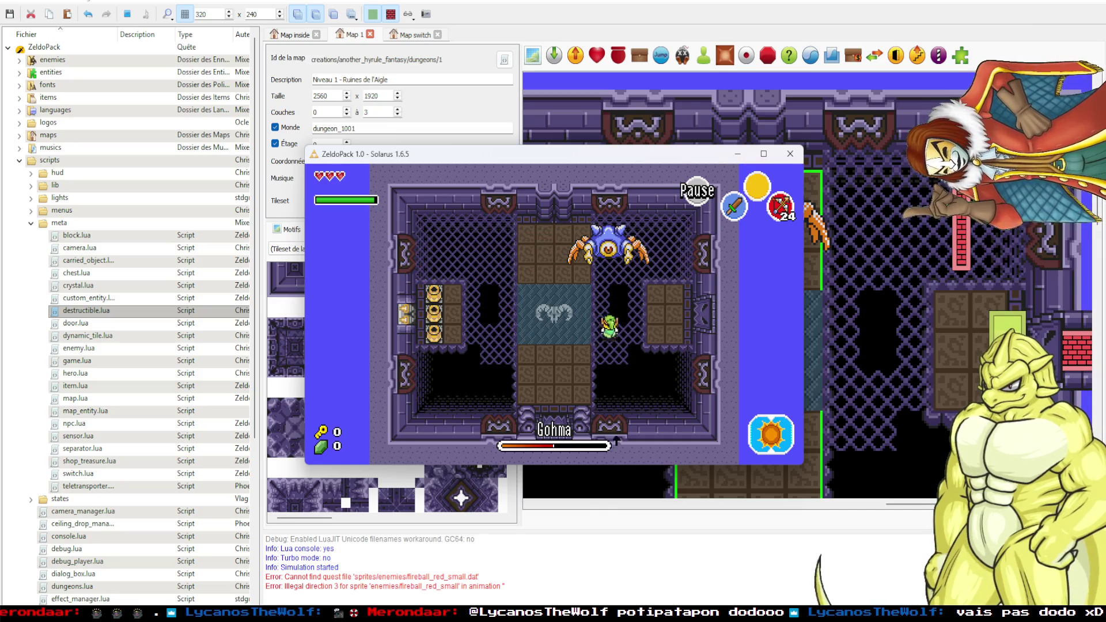
{"action": "key", "text": "Left"}
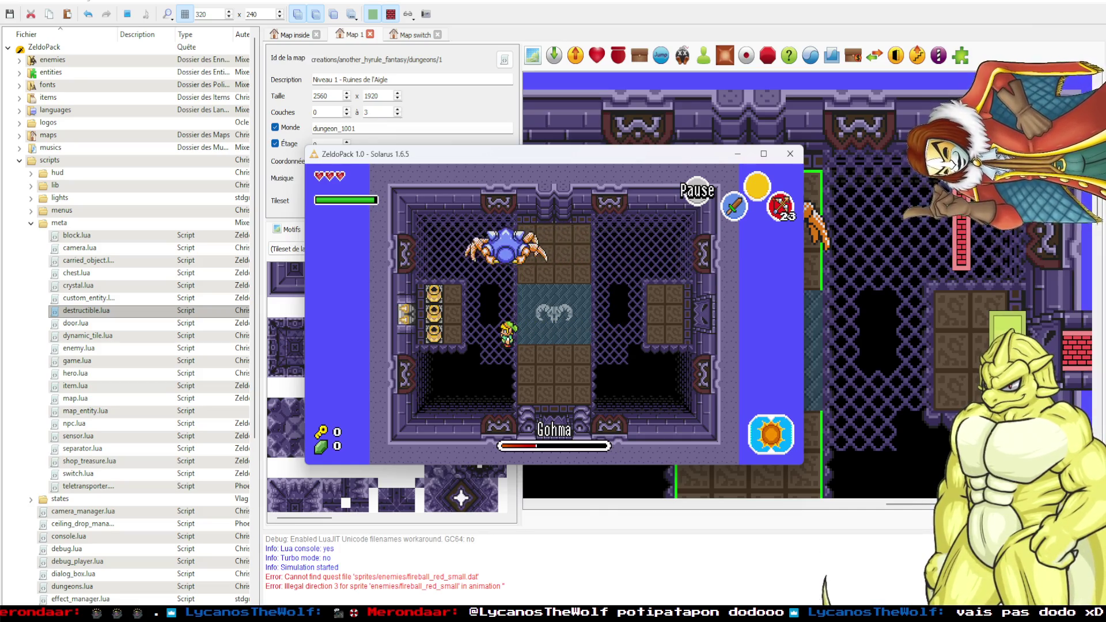
{"action": "key", "text": "Right"}
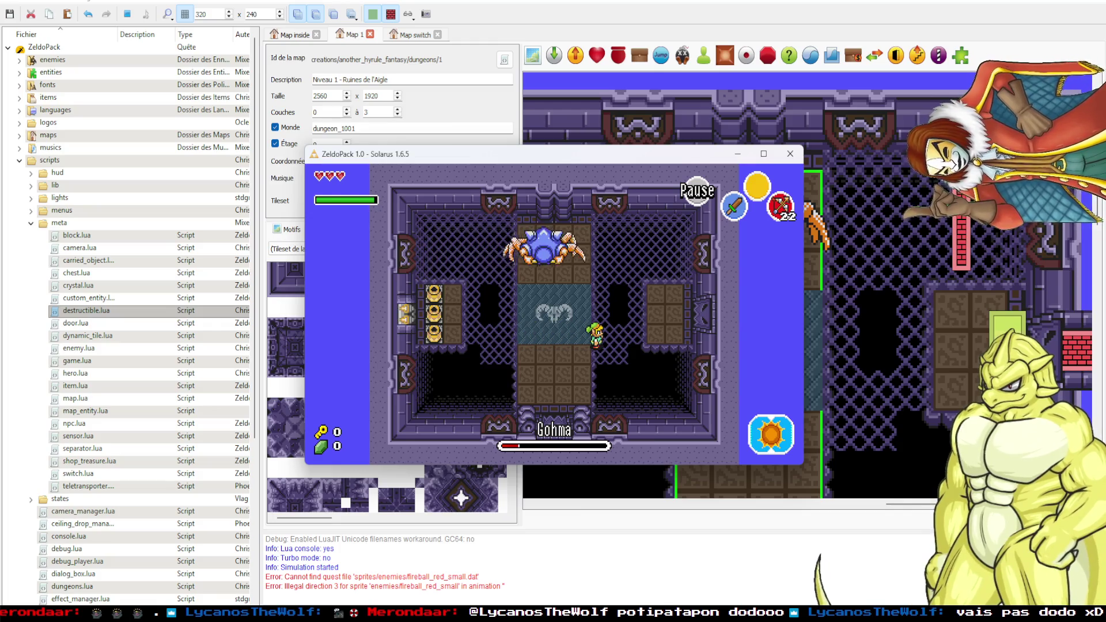
{"action": "key", "text": "Left"}
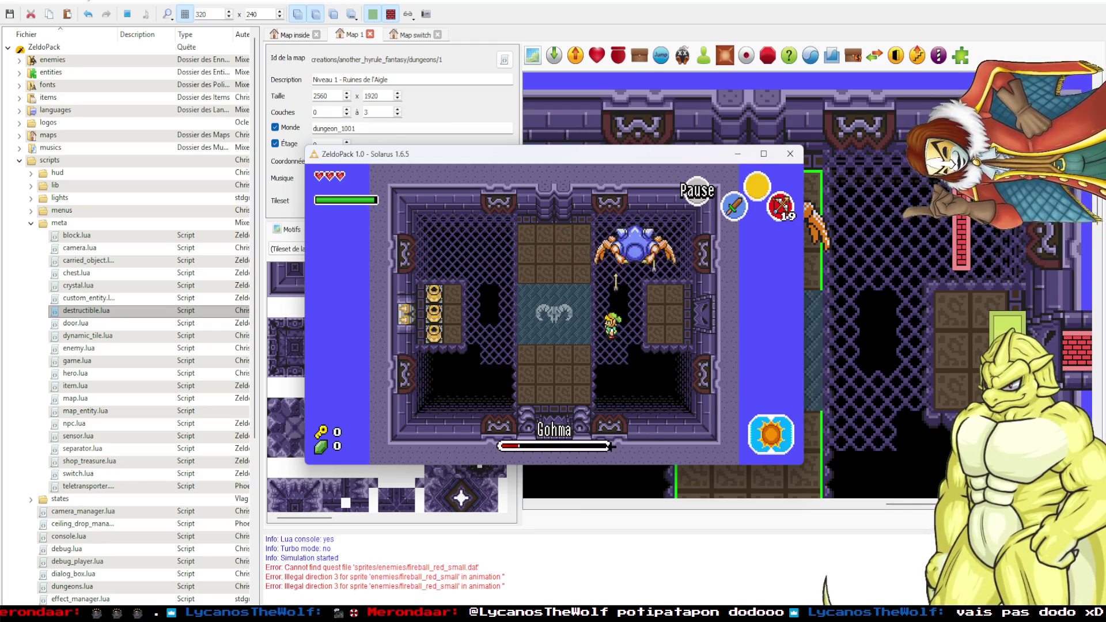
{"action": "key", "text": "Right"}
{"action": "key", "text": "x"}
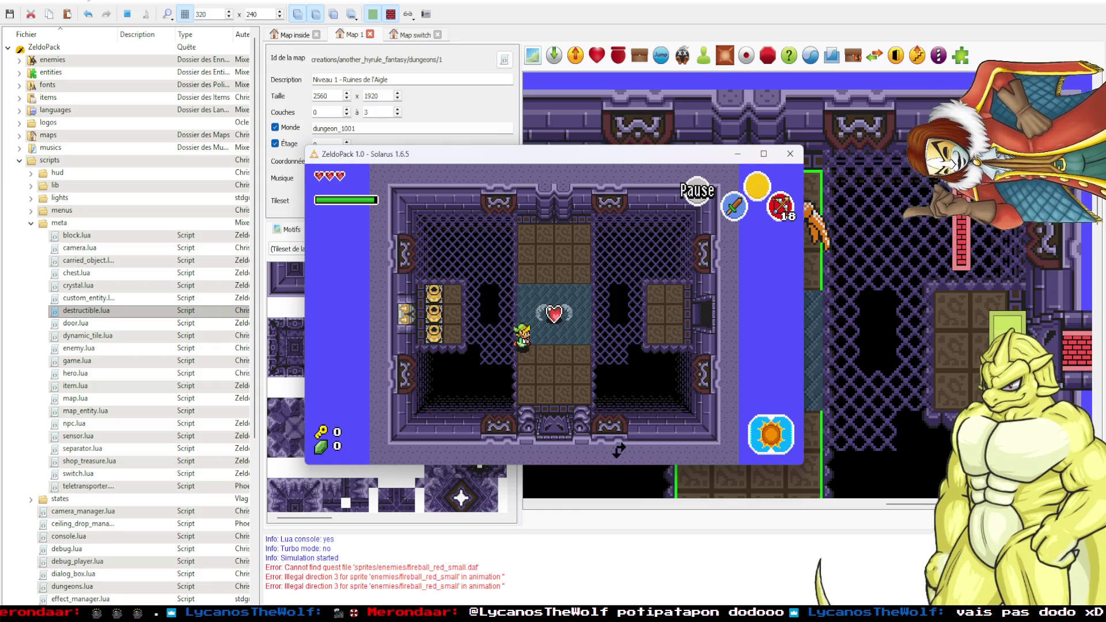
{"action": "key", "text": "Right"}
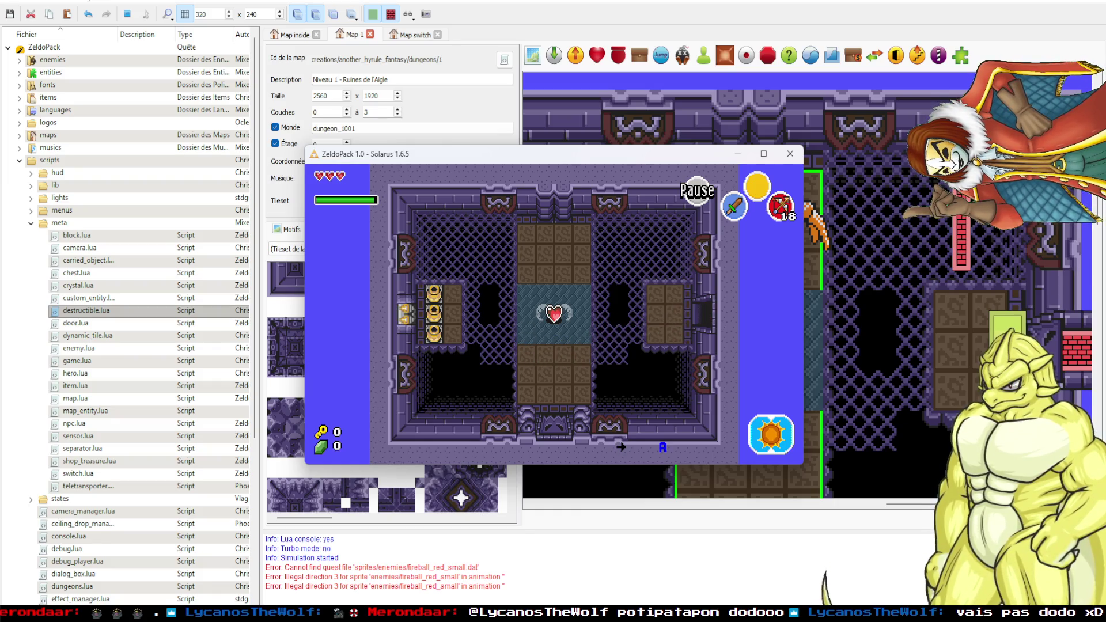
{"action": "key", "text": "Down"}
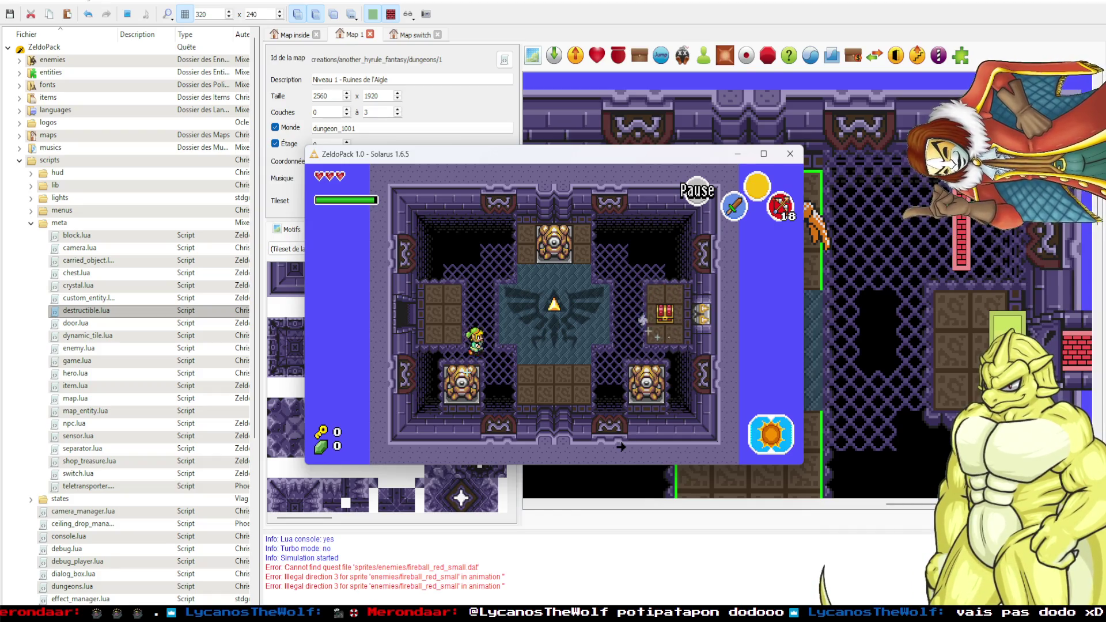
Walk the hero onto the triforce to collect it and accept the save prompt.
{"action": "key", "text": "Right"}
{"action": "key", "text": "Up"}
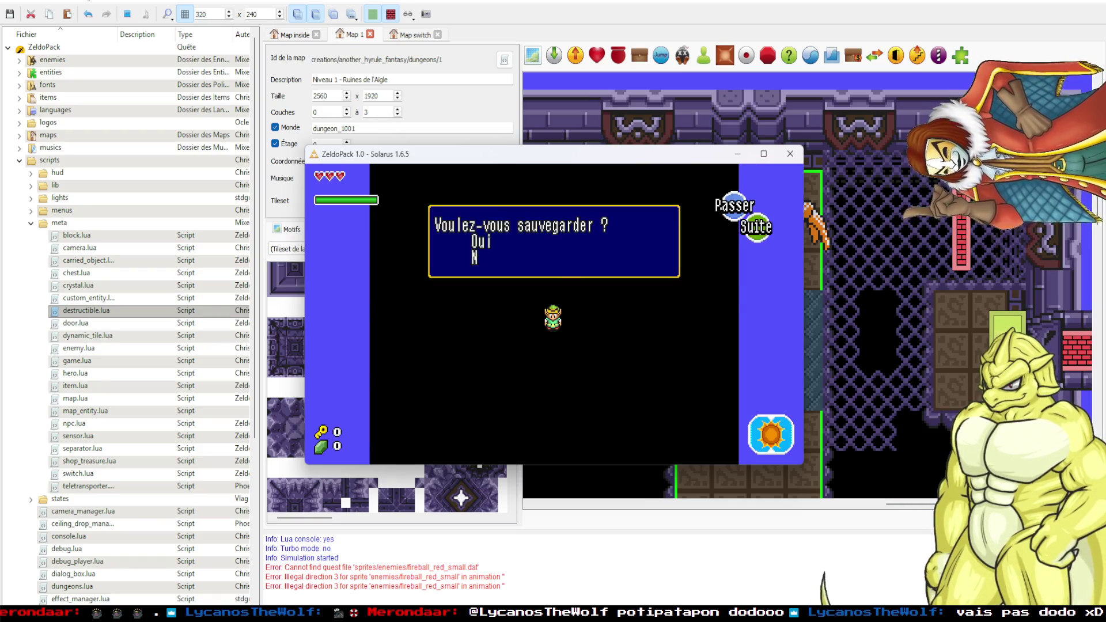
{"action": "key", "text": "space"}
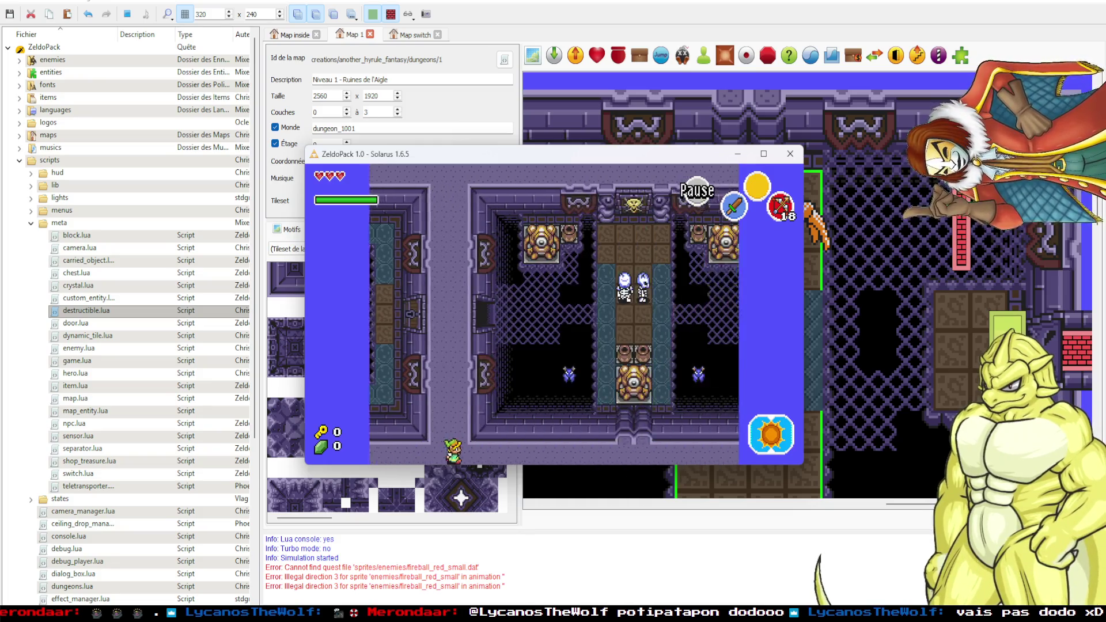
Walk the hero out the west door and back into the heart room, then close the game window.
{"action": "key", "text": "Up"}
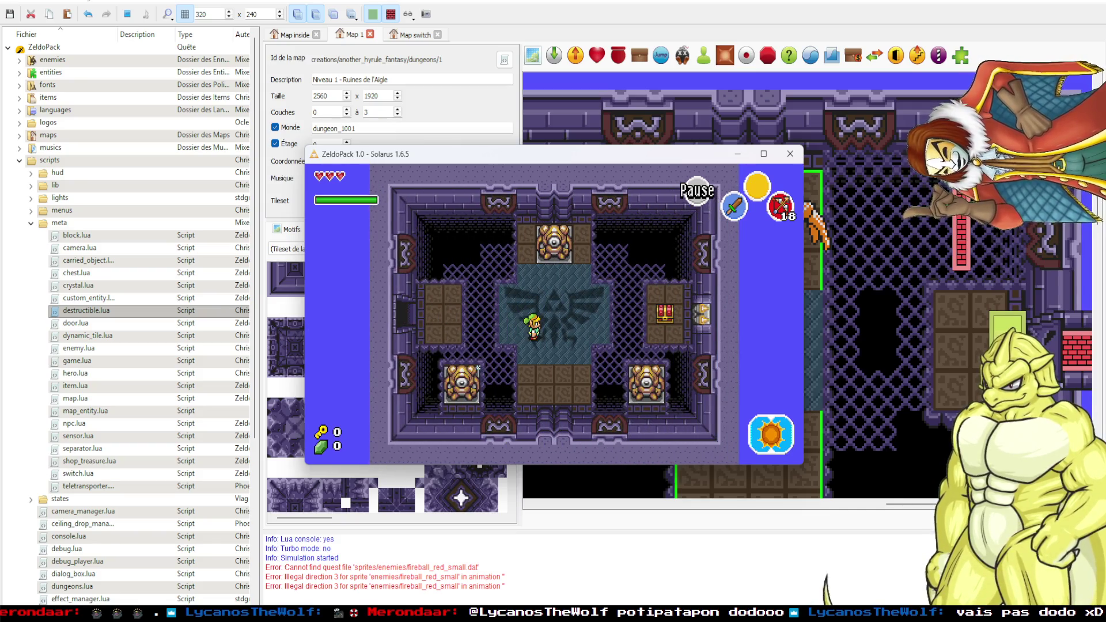
{"action": "key", "text": "Left"}
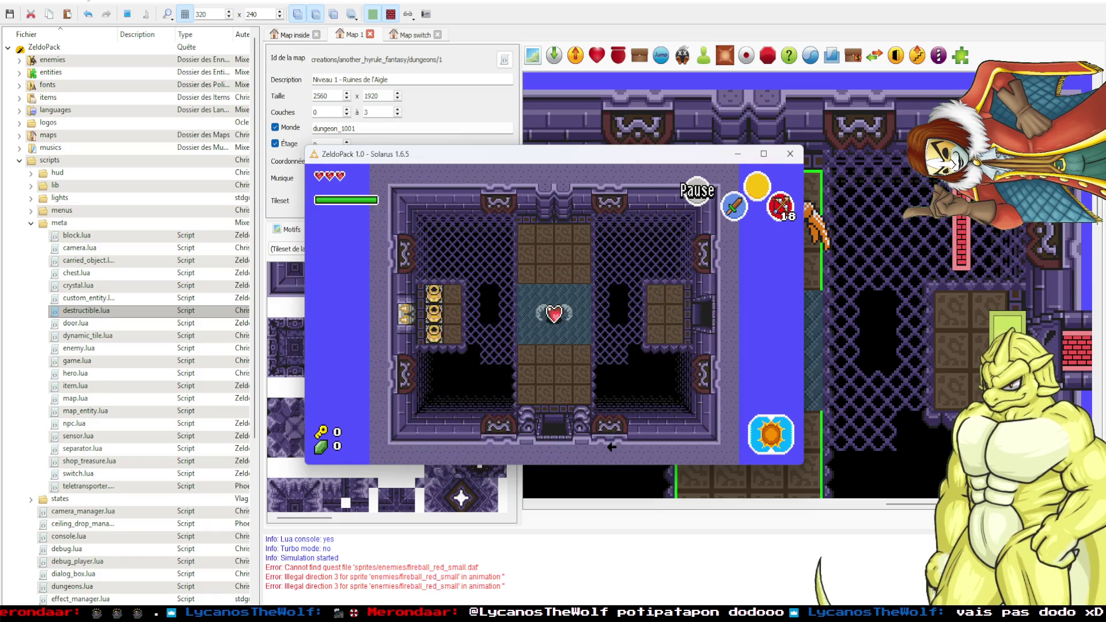
{"action": "key", "text": "Down"}
{"action": "key", "text": "Left"}
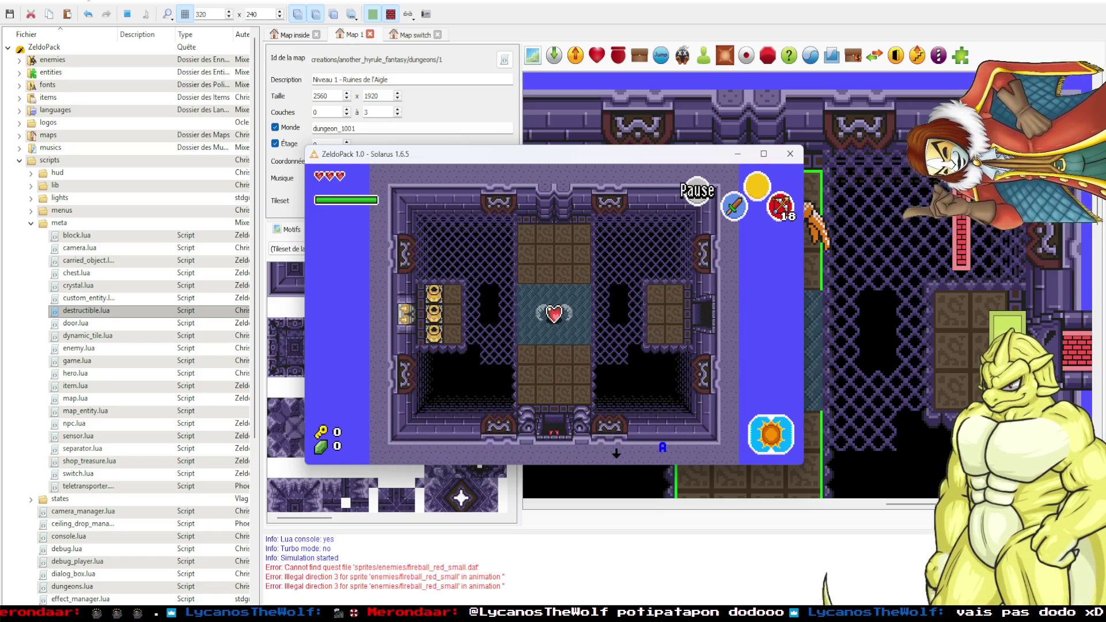
{"action": "key", "text": "Up"}
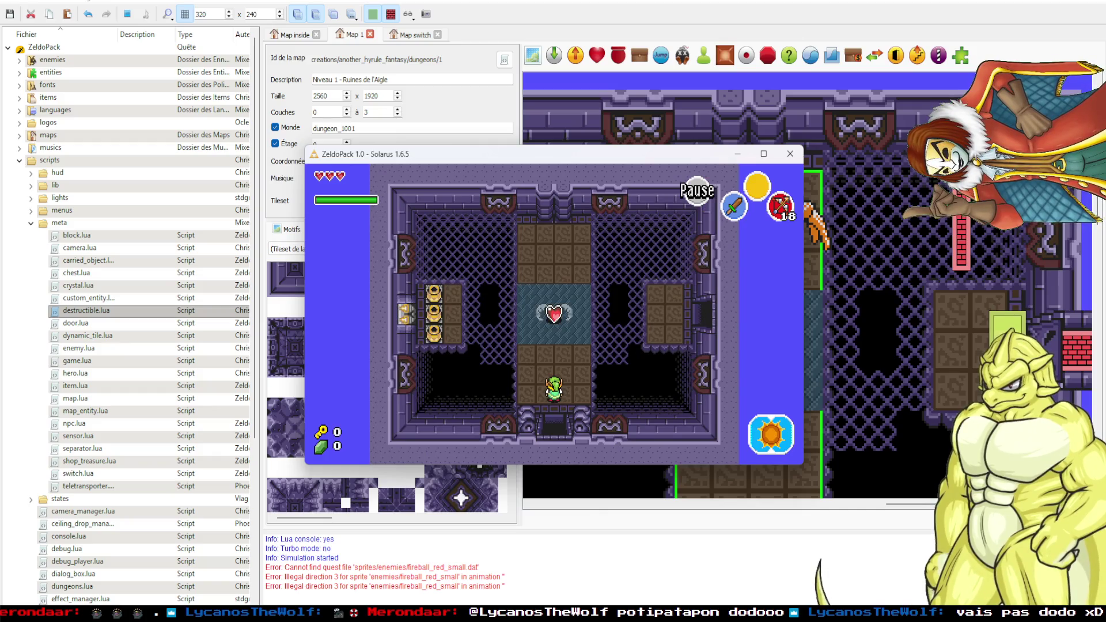
{"action": "left_click", "coordinate": [788, 154]}
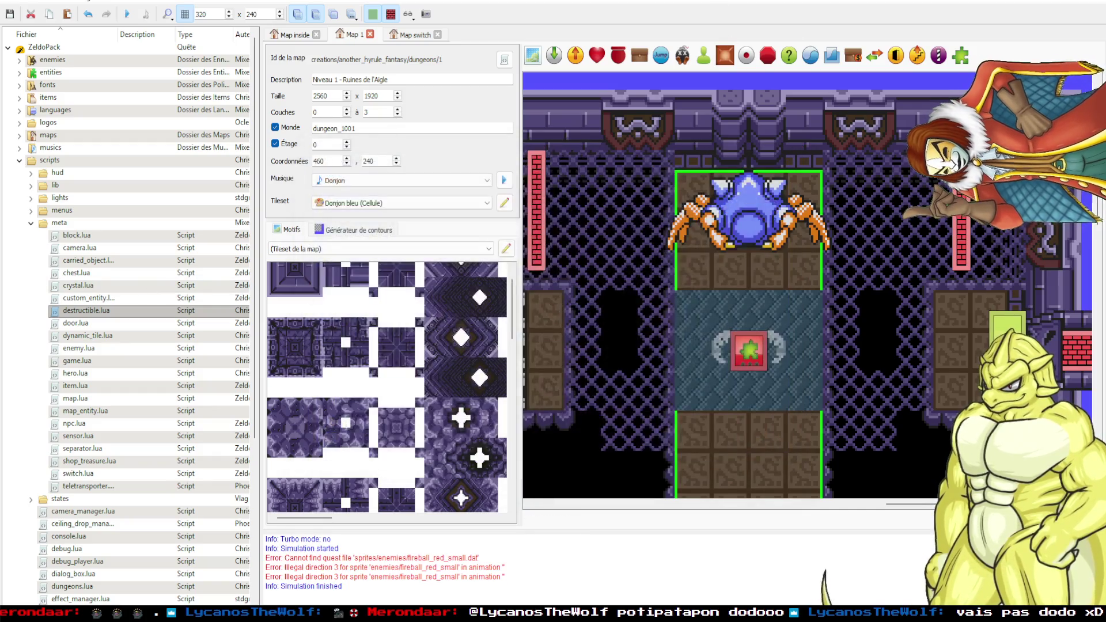
Select tiles near the teal floor and zoom and pan the map toward the triforce treasure.
{"action": "left_click", "coordinate": [652, 384]}
{"action": "scroll", "coordinate": [658, 444], "scroll_direction": "down", "scroll_amount": 3}
{"action": "scroll", "coordinate": [658, 444], "scroll_direction": "down", "scroll_amount": 1}
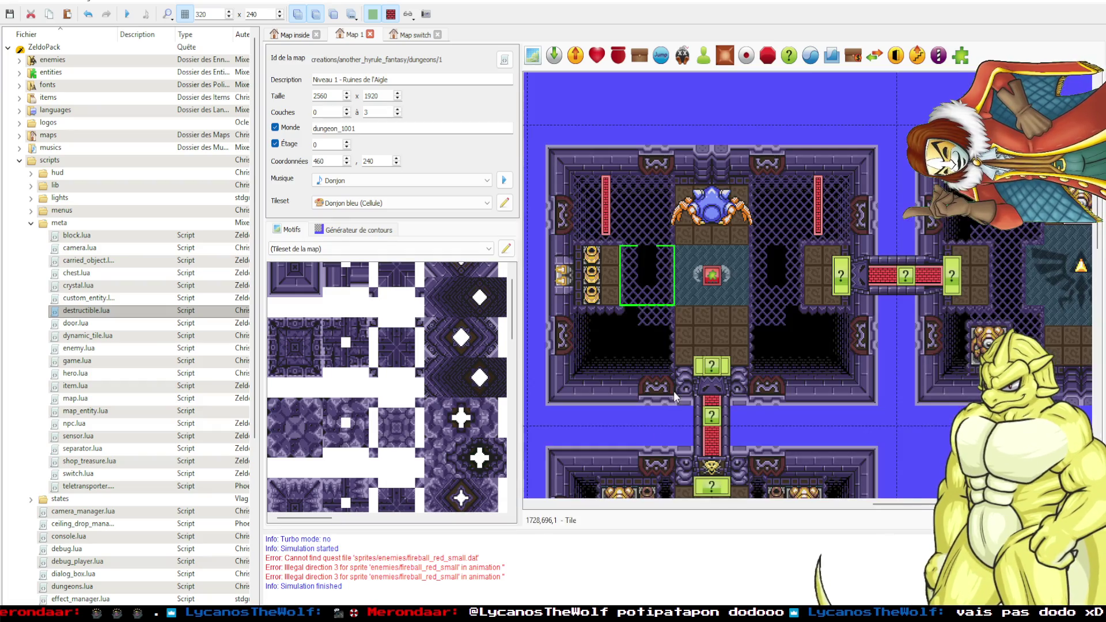
{"action": "left_click", "coordinate": [615, 409]}
{"action": "scroll", "coordinate": [603, 426], "scroll_direction": "down", "scroll_amount": 1}
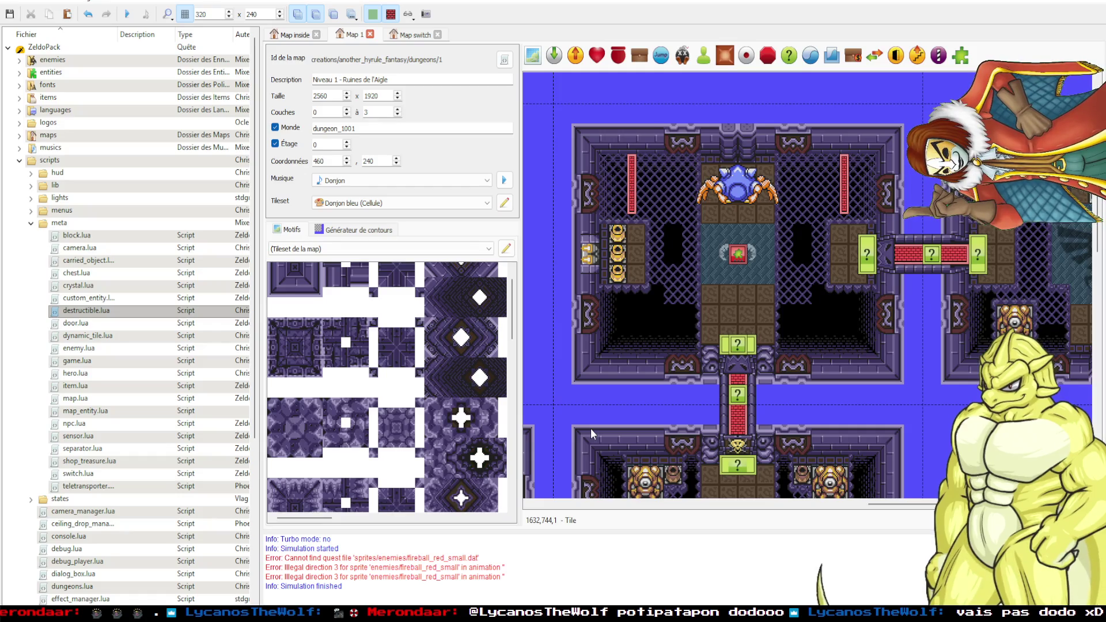
{"action": "left_click", "coordinate": [590, 429]}
{"action": "scroll", "coordinate": [749, 449], "scroll_direction": "right", "scroll_amount": 5}
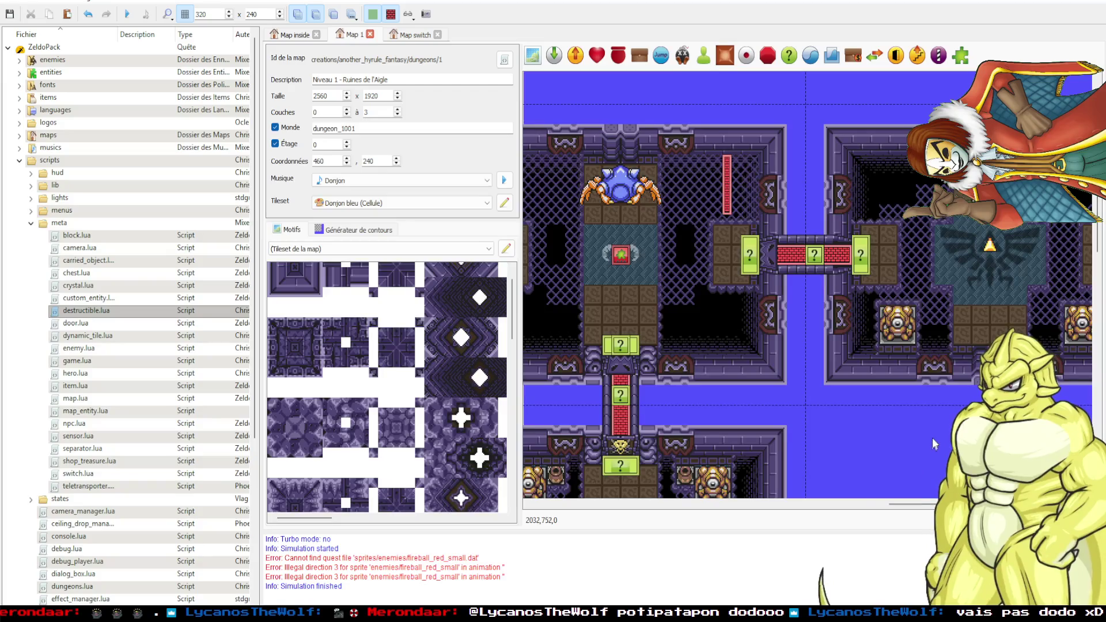
Inspect the triforce treasure's properties without changes, then switch to VS Code.
{"action": "double_click", "coordinate": [869, 251]}
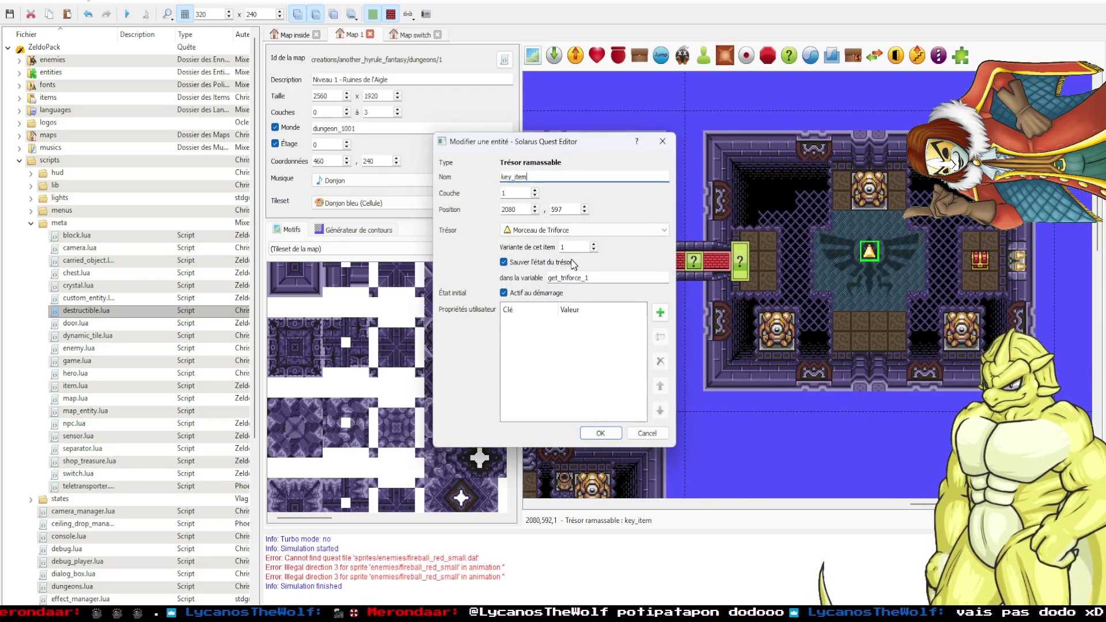
{"action": "left_click", "coordinate": [660, 141]}
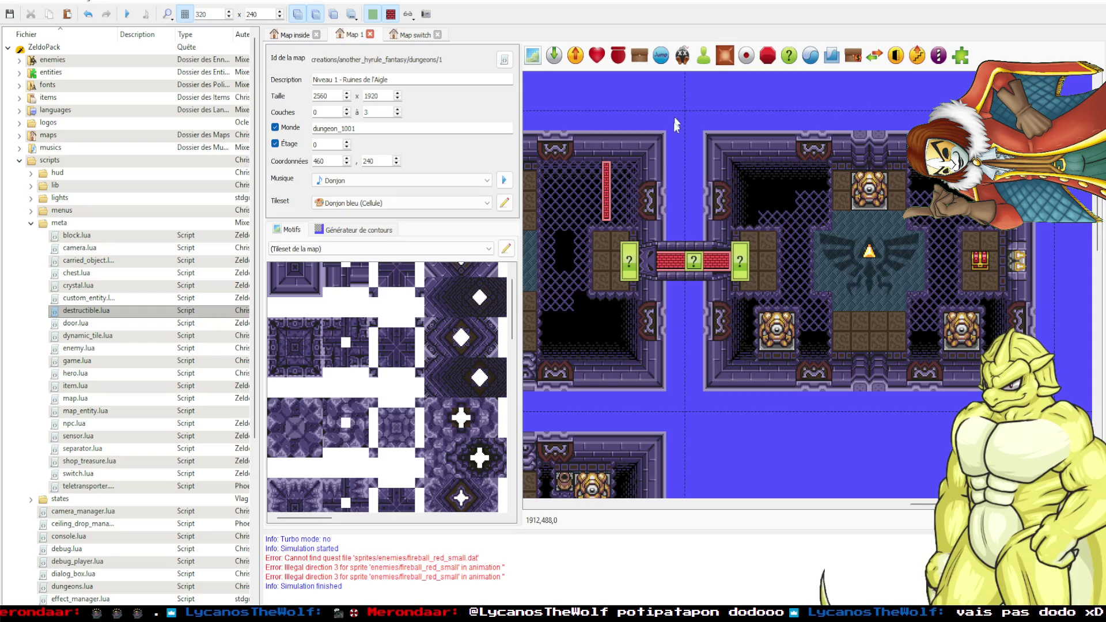
{"action": "scroll", "coordinate": [622, 437], "scroll_direction": "left", "scroll_amount": 5}
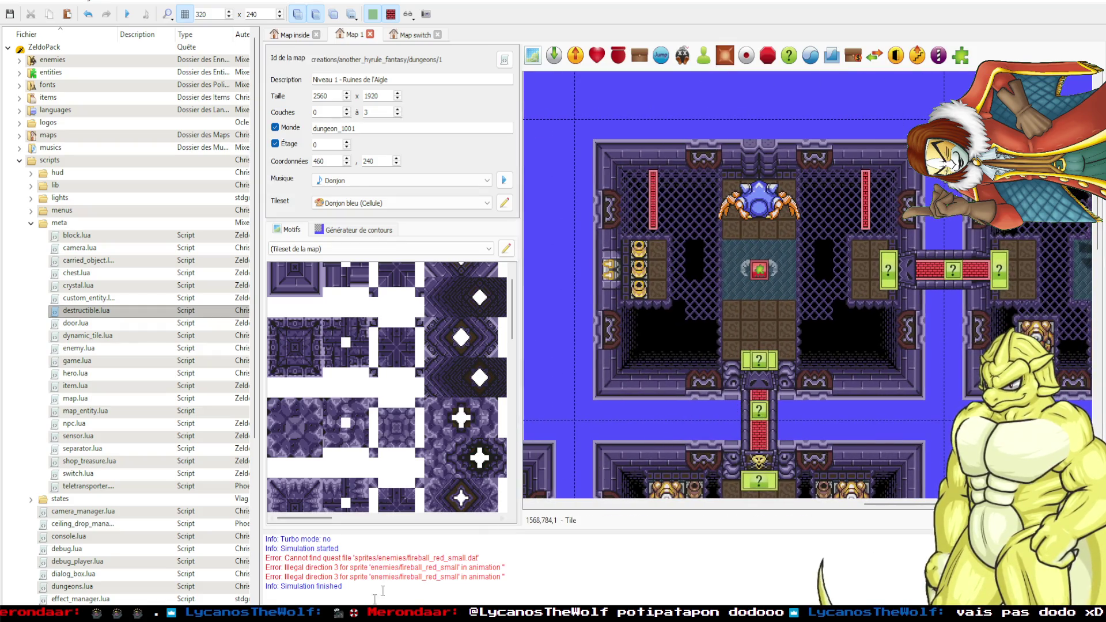
{"action": "key", "text": "alt+Tab"}
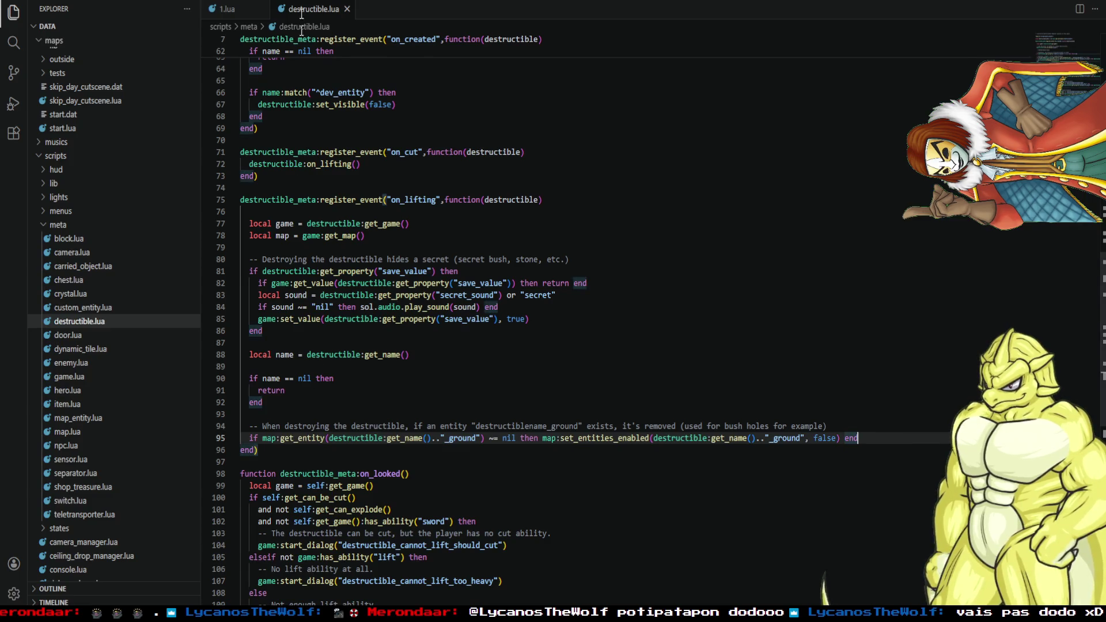
Close destructible.lua, review 1.lua without edits, and return to Solarus Quest Editor.
{"action": "left_click", "coordinate": [363, 9]}
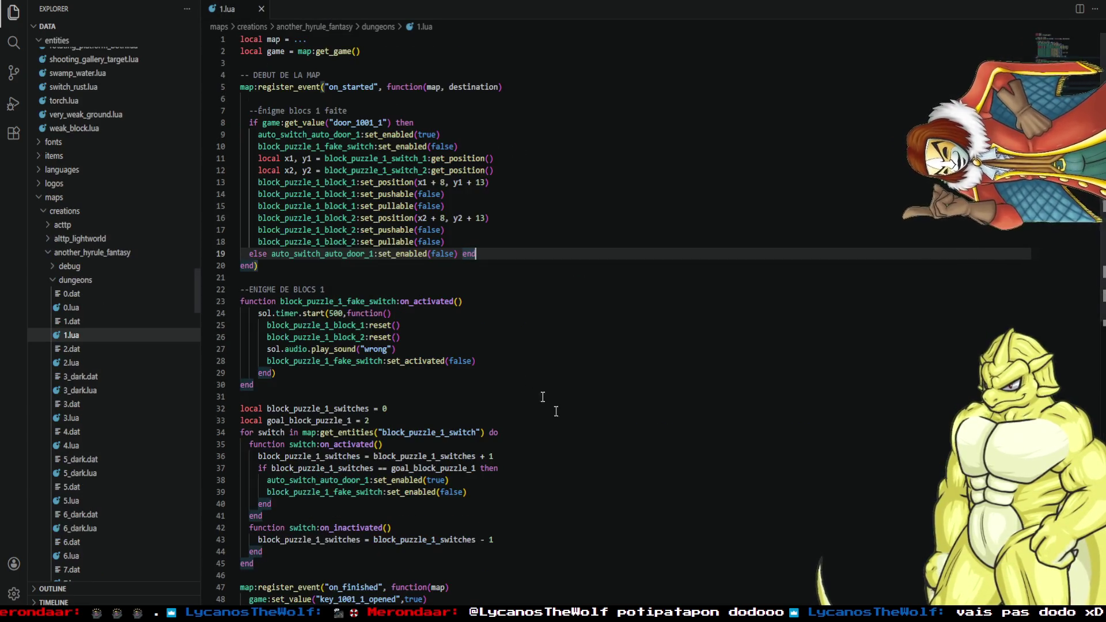
{"action": "scroll", "coordinate": [403, 432], "scroll_direction": "down", "scroll_amount": 3}
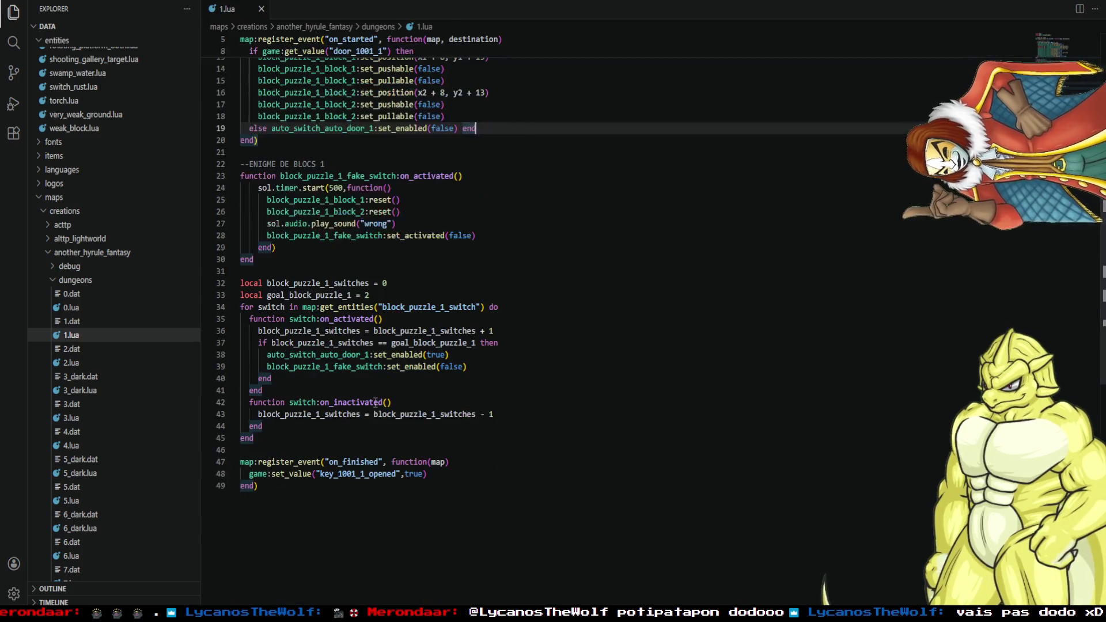
{"action": "scroll", "coordinate": [341, 533], "scroll_direction": "up", "scroll_amount": 5}
{"action": "scroll", "coordinate": [338, 532], "scroll_direction": "down", "scroll_amount": 1}
{"action": "scroll", "coordinate": [339, 532], "scroll_direction": "down", "scroll_amount": 4}
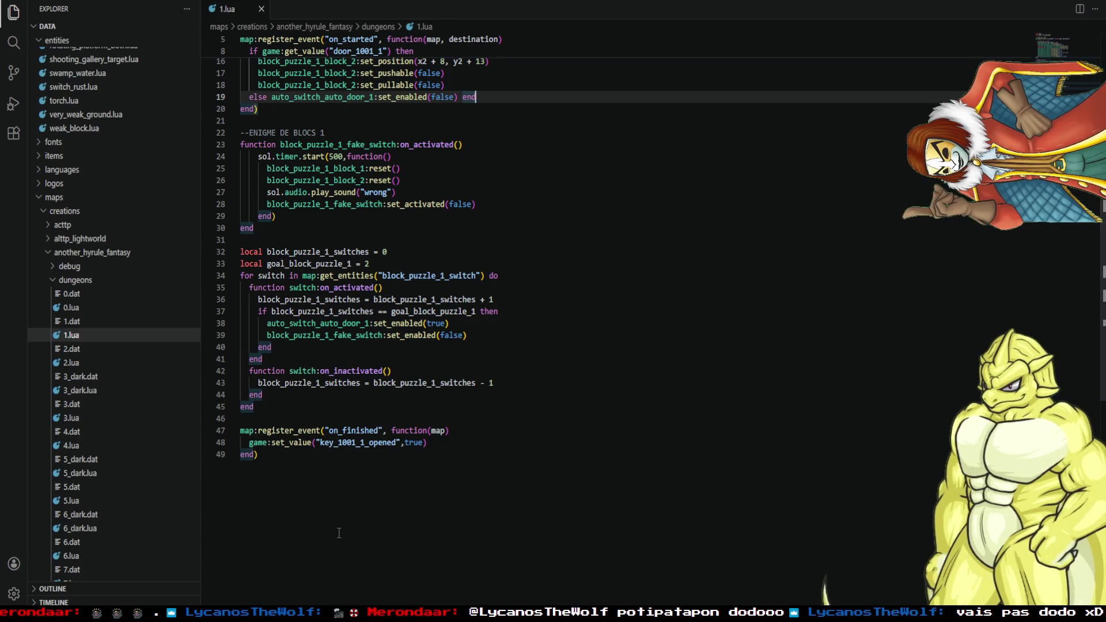
{"action": "scroll", "coordinate": [339, 533], "scroll_direction": "up", "scroll_amount": 5}
{"action": "scroll", "coordinate": [339, 533], "scroll_direction": "down", "scroll_amount": 1}
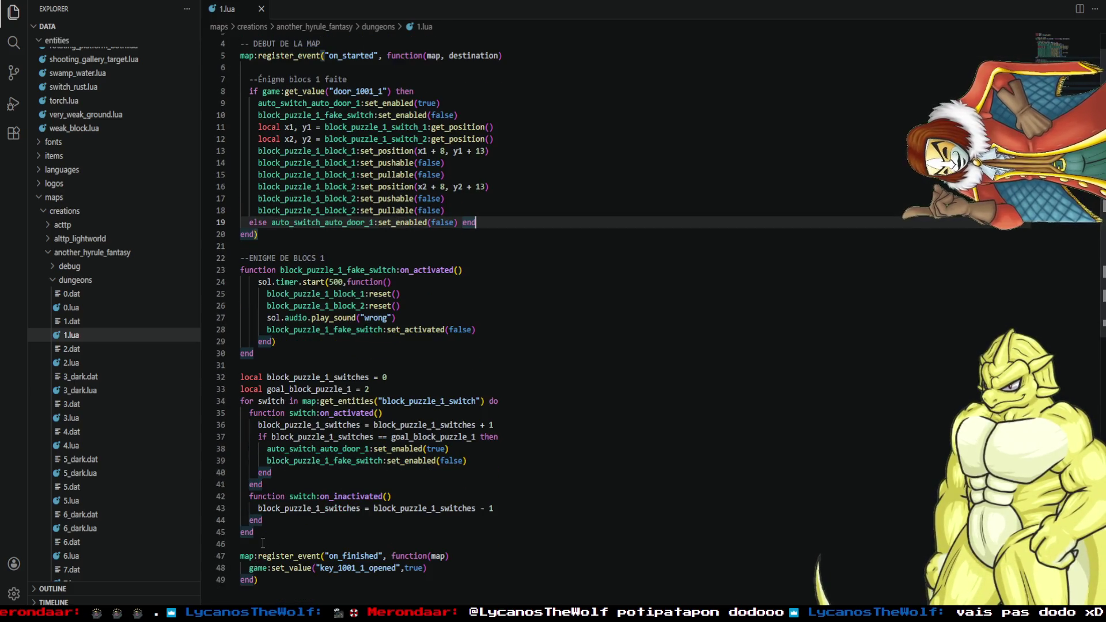
{"action": "scroll", "coordinate": [311, 518], "scroll_direction": "up", "scroll_amount": 1}
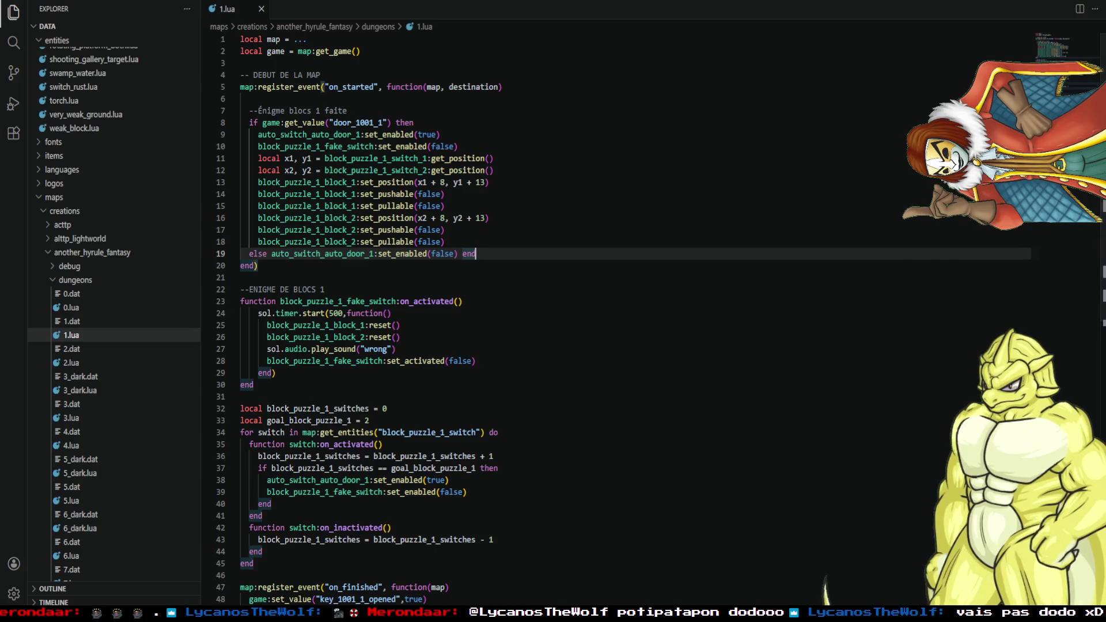
{"action": "left_click", "coordinate": [205, 599]}
{"action": "scroll", "coordinate": [732, 374], "scroll_direction": "left", "scroll_amount": 10}
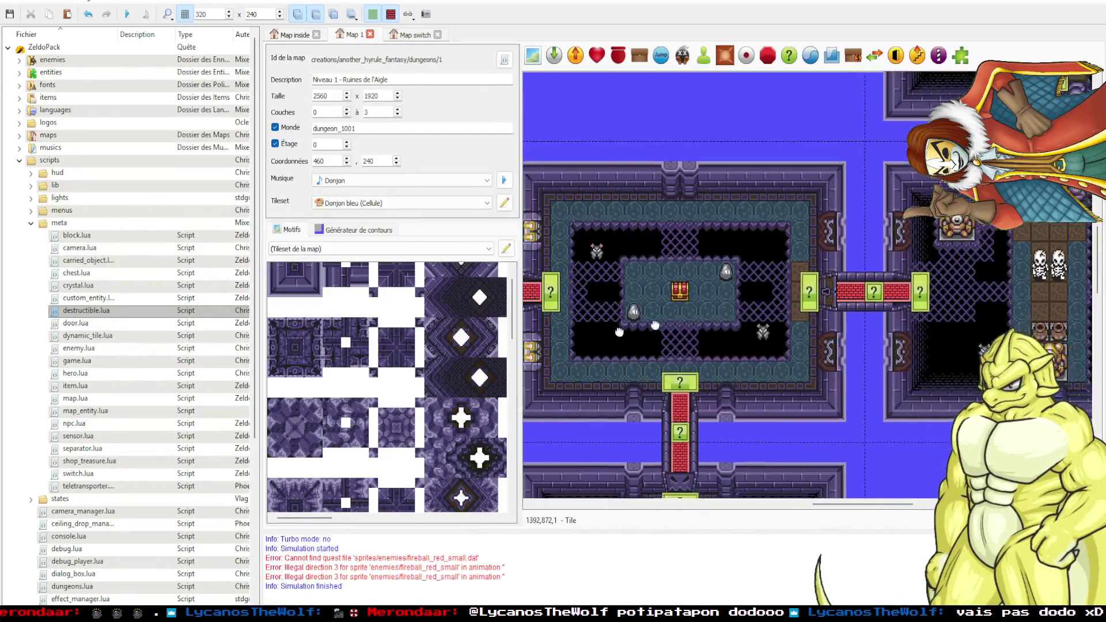
Duplicate the fake switch statue at the top of the puzzle room with Ctrl+D.
{"action": "scroll", "coordinate": [751, 236], "scroll_direction": "up", "scroll_amount": 2}
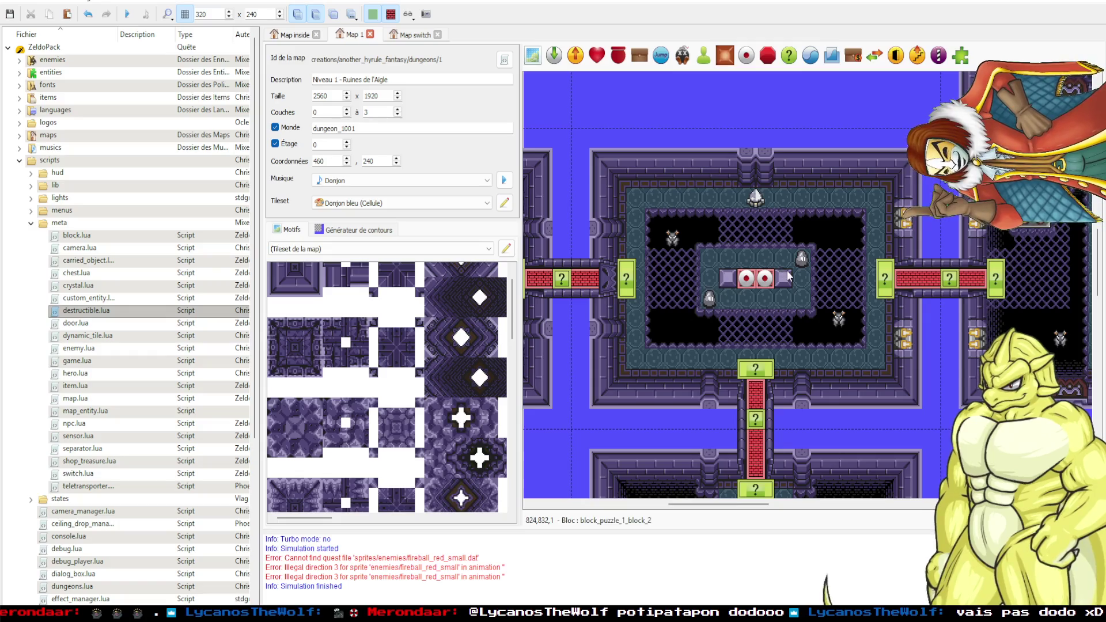
{"action": "left_click", "coordinate": [735, 194]}
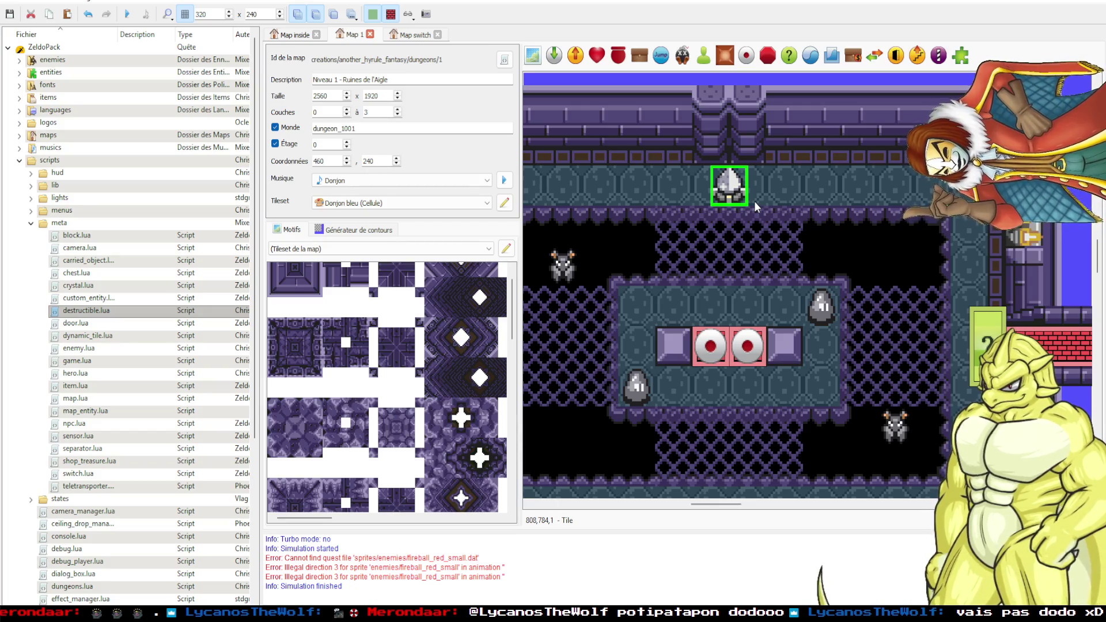
{"action": "key", "text": "ctrl+d"}
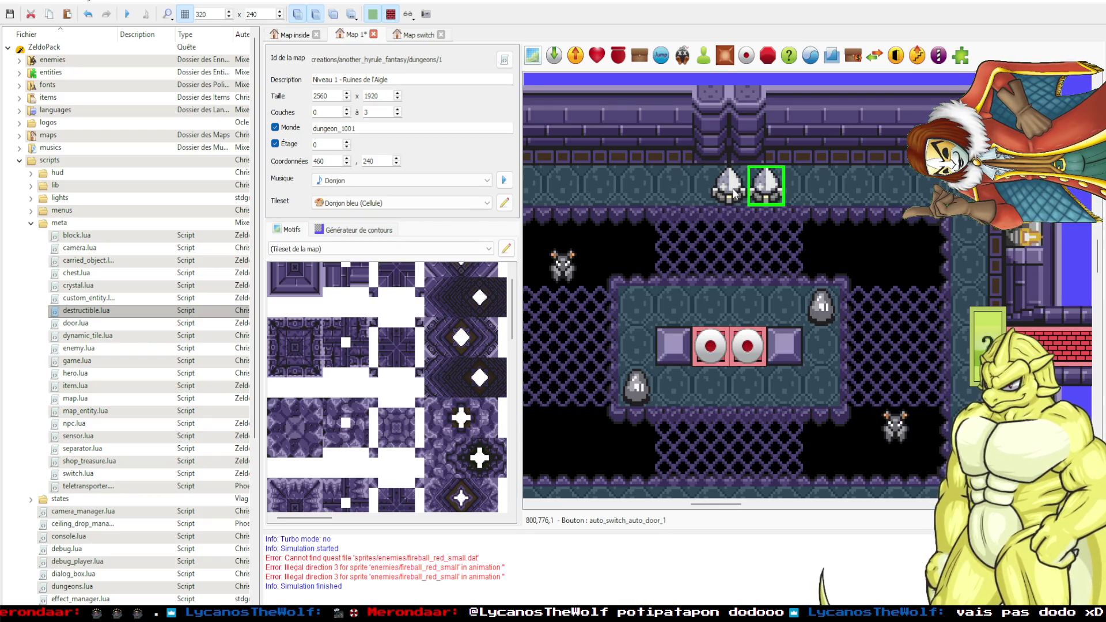
Shift the red floor switches up a tile, stack the copy on the original, and save Map 1.
{"action": "left_click", "coordinate": [713, 345]}
{"action": "mouse_move", "coordinate": [753, 349]}
{"action": "left_mouse_down"}
{"action": "mouse_move", "coordinate": [745, 314]}
{"action": "mouse_move", "coordinate": [720, 337]}
{"action": "mouse_move", "coordinate": [740, 337]}
{"action": "left_mouse_up"}
{"action": "left_click_drag", "start_coordinate": [779, 179], "coordinate": [738, 189]}
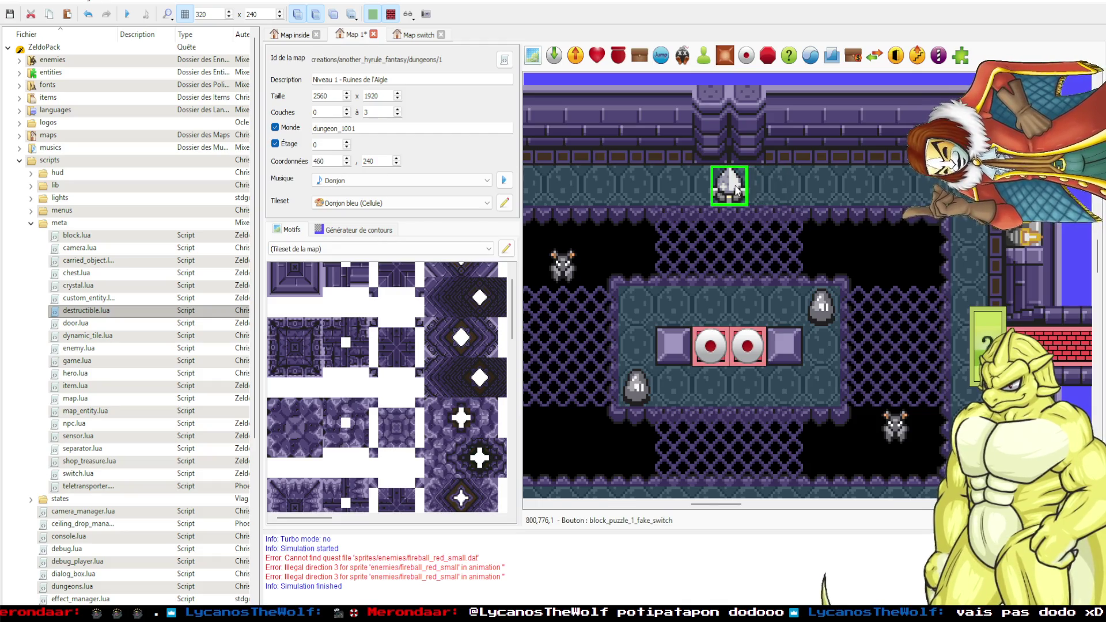
{"action": "key", "text": "ctrl+s"}
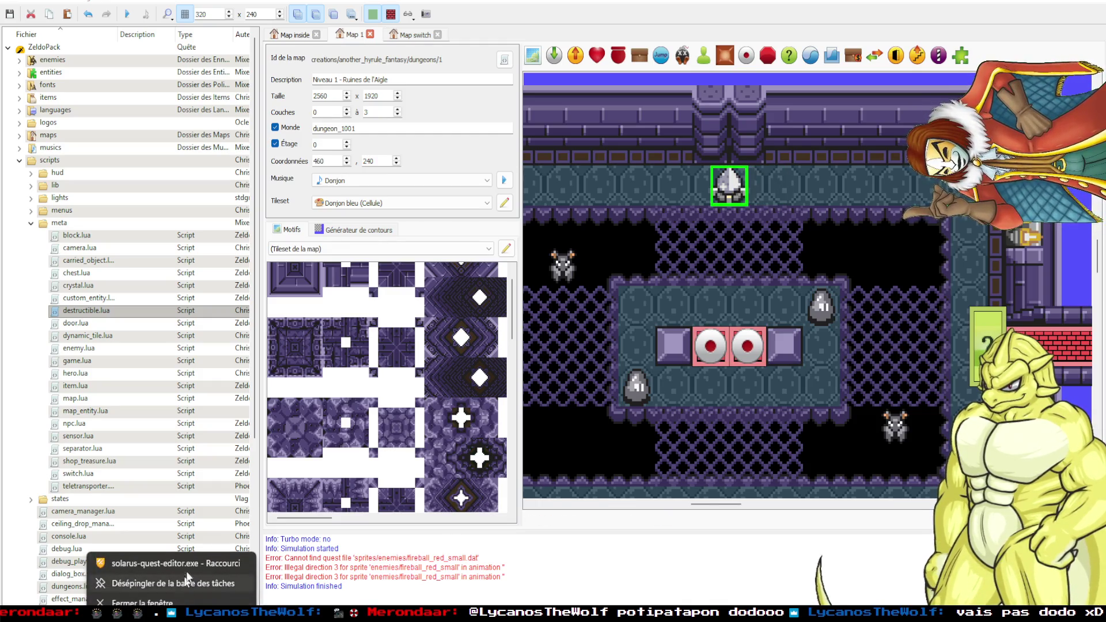
{"action": "left_click", "coordinate": [191, 564]}
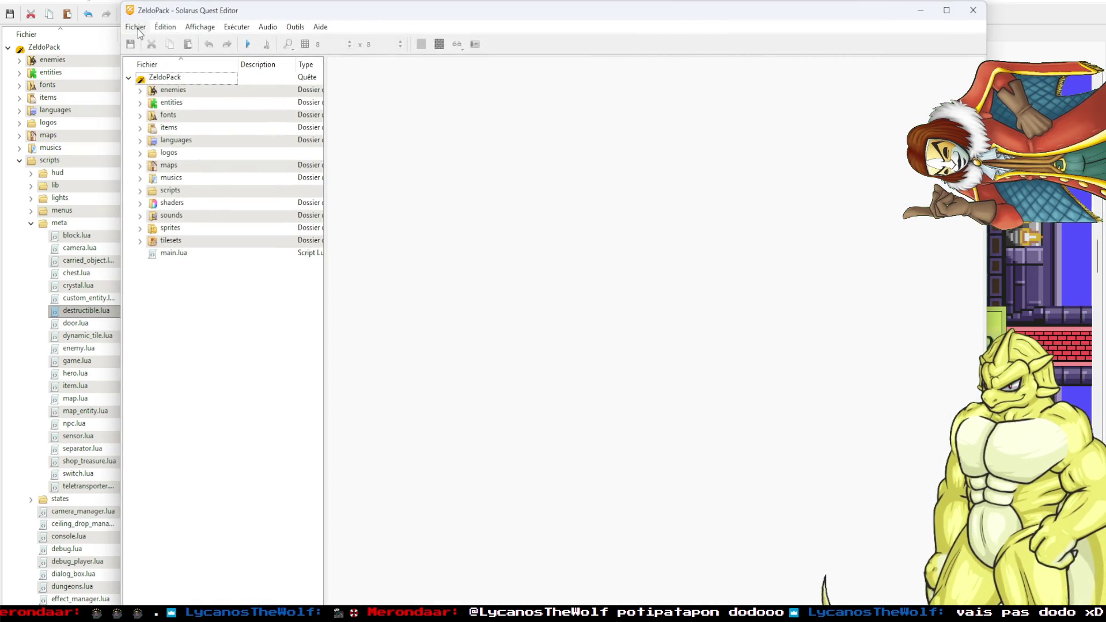
Load labors_zeldo from Fichier > Recent quests, expand its maps folder, and move the window aside.
{"action": "left_click", "coordinate": [136, 27]}
{"action": "mouse_move", "coordinate": [251, 83]}
{"action": "left_click", "coordinate": [309, 91]}
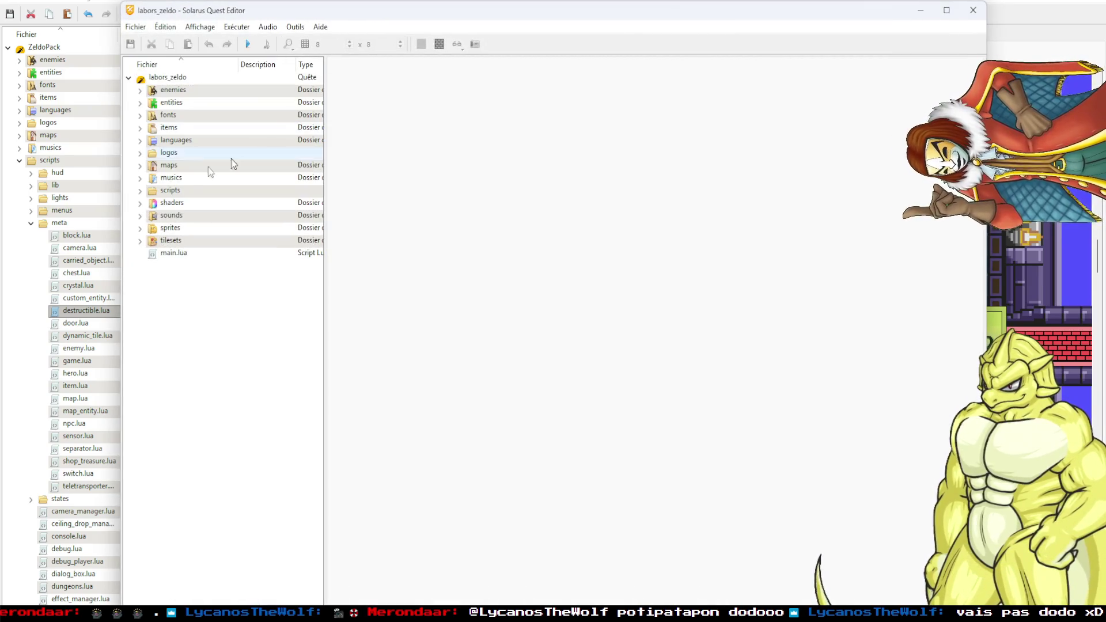
{"action": "left_click", "coordinate": [140, 165]}
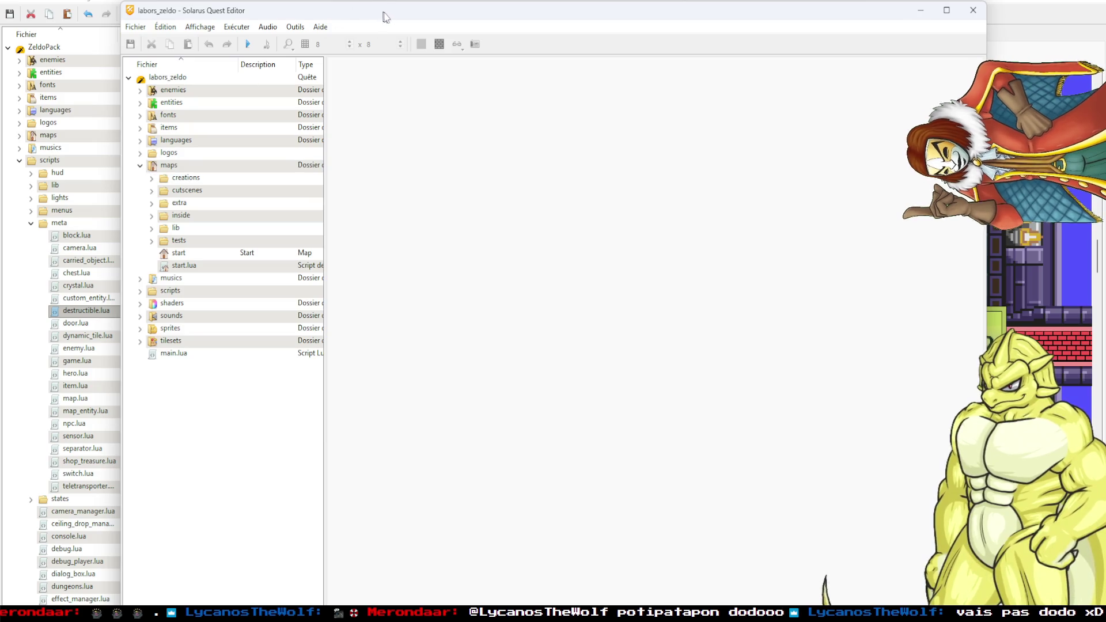
{"action": "left_click_drag", "start_coordinate": [385, 17], "coordinate": [0, 80]}
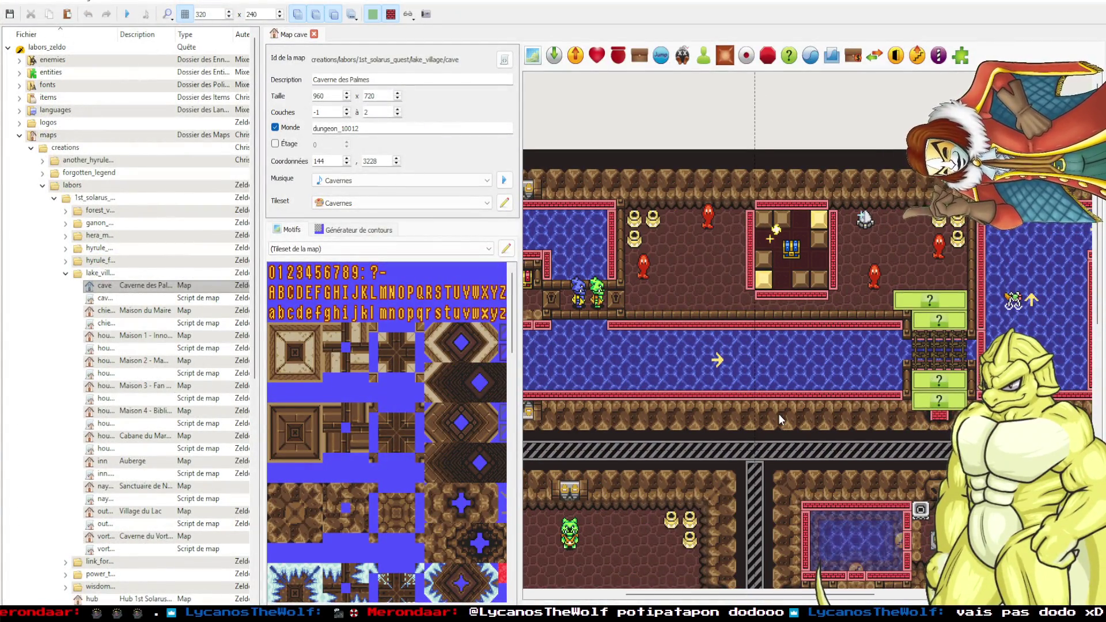
Zoom in on the Caverne des Palmes map and pan onto the walled chest room.
{"action": "scroll", "coordinate": [781, 420], "scroll_direction": "up", "scroll_amount": 4}
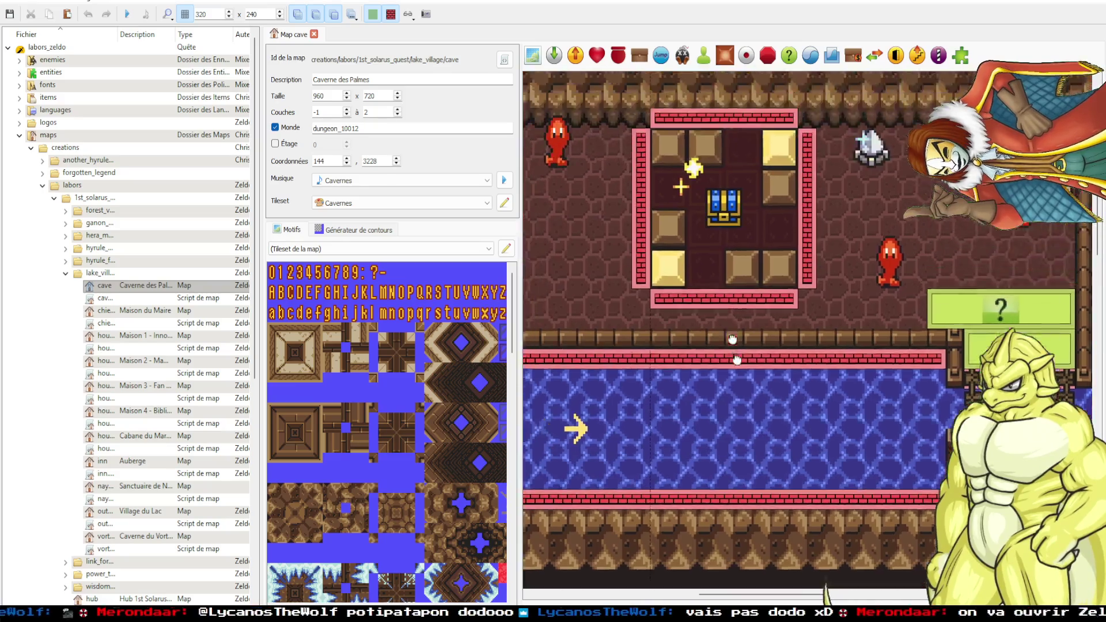
{"action": "left_click_drag", "start_coordinate": [732, 339], "coordinate": [765, 450]}
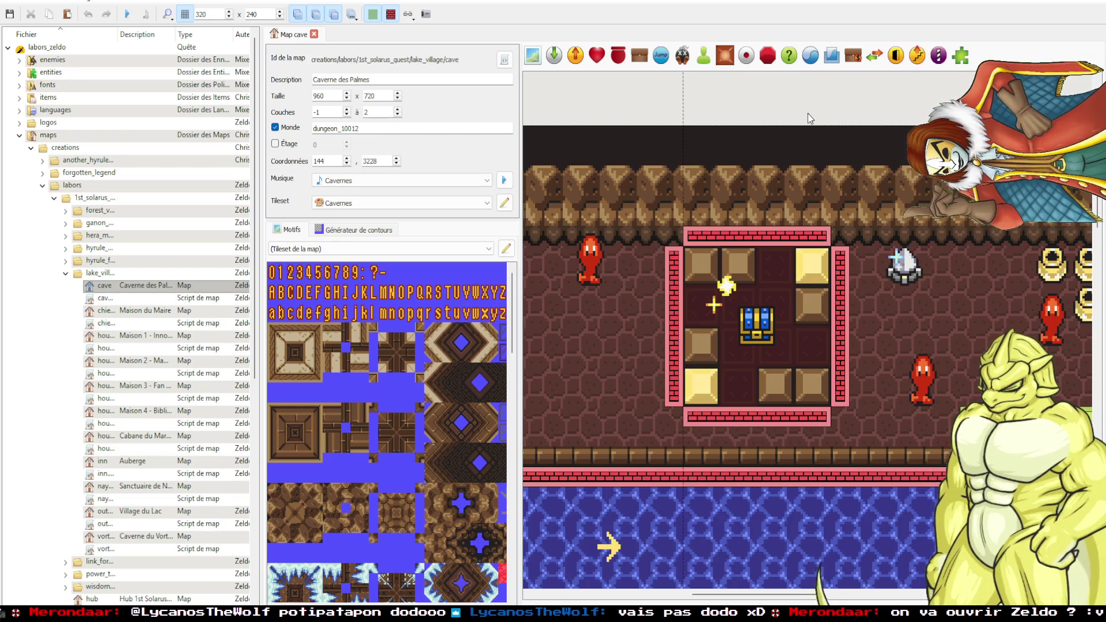
Copy the spike beside the chest room and paste the copy just below the original.
{"action": "left_click", "coordinate": [706, 259]}
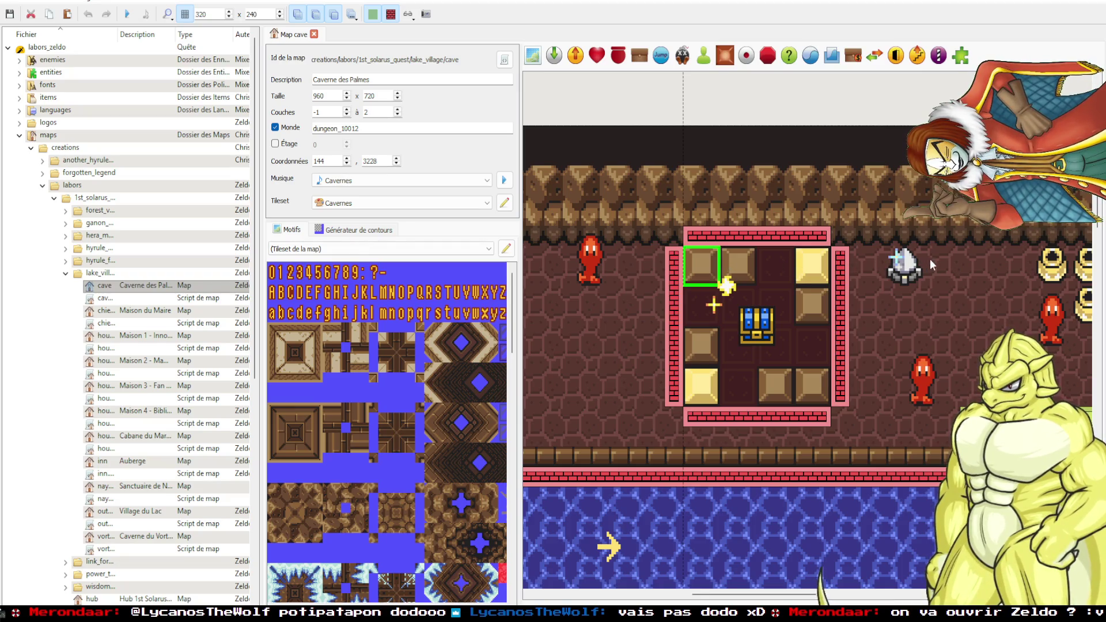
{"action": "key", "text": "ctrl+c"}
{"action": "key", "text": "ctrl+v"}
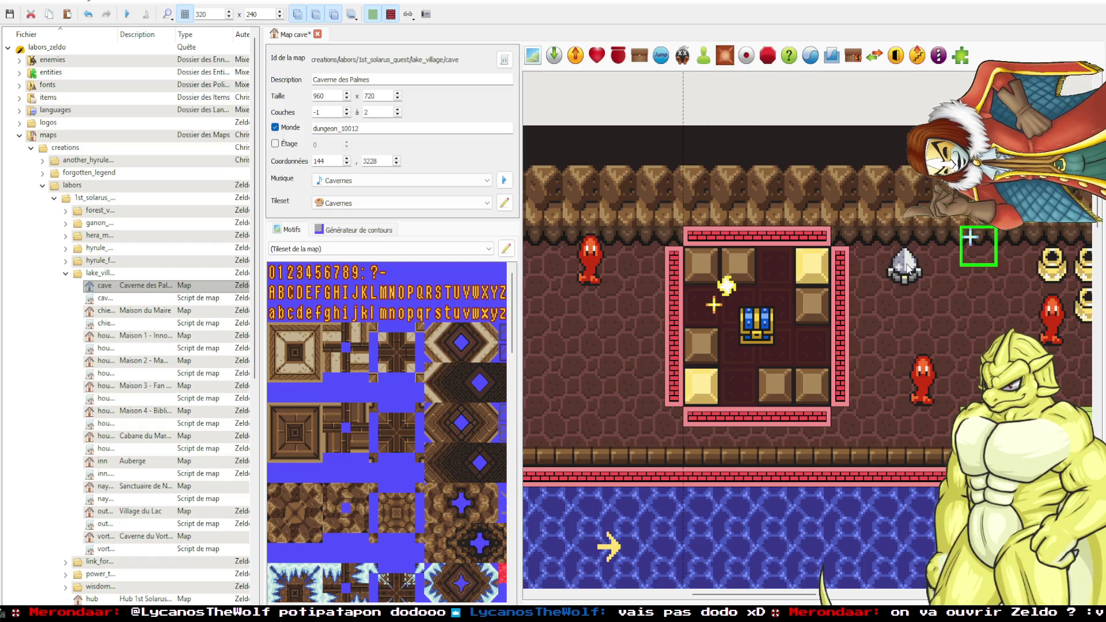
{"action": "left_click", "coordinate": [909, 299]}
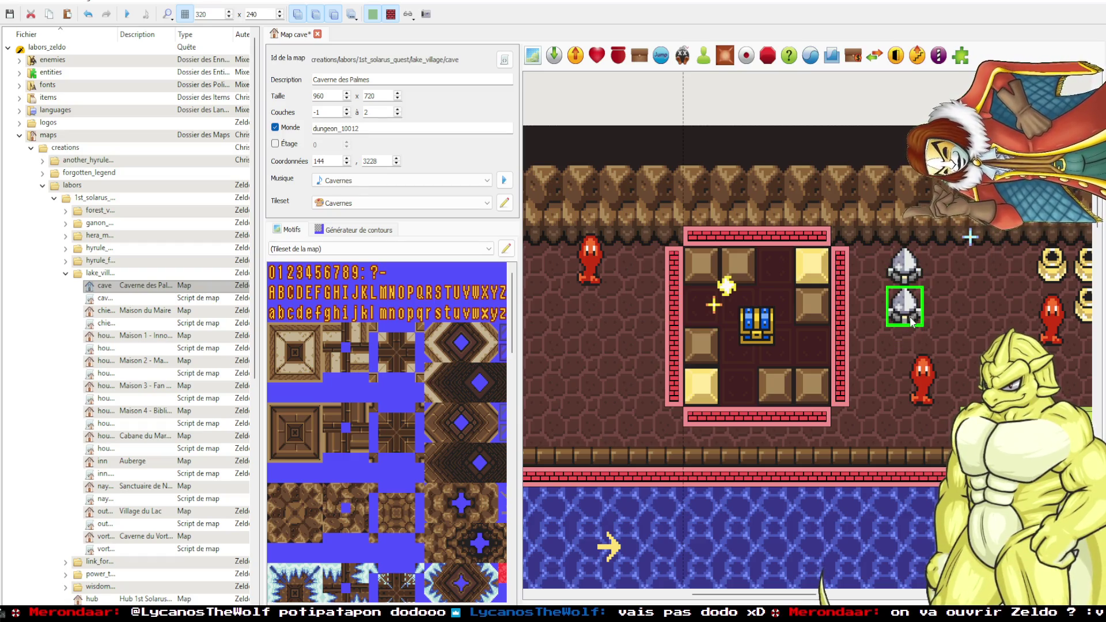
{"action": "left_click", "coordinate": [911, 265]}
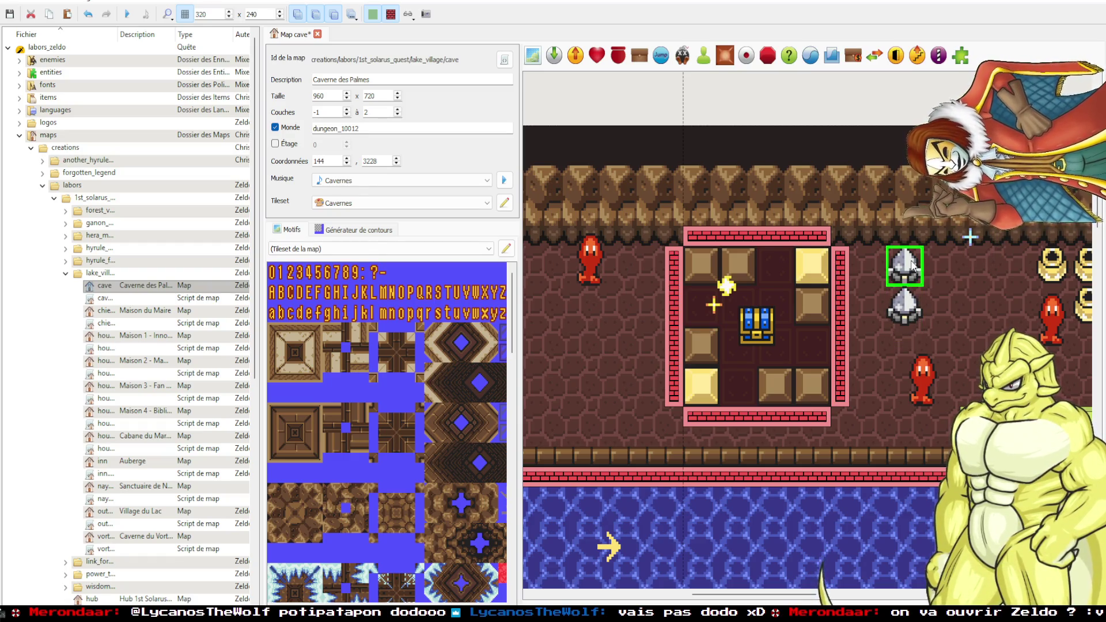
Inspect the top-left chest-room block's enable_if_value property, then open the next block's properties.
{"action": "double_click", "coordinate": [699, 265]}
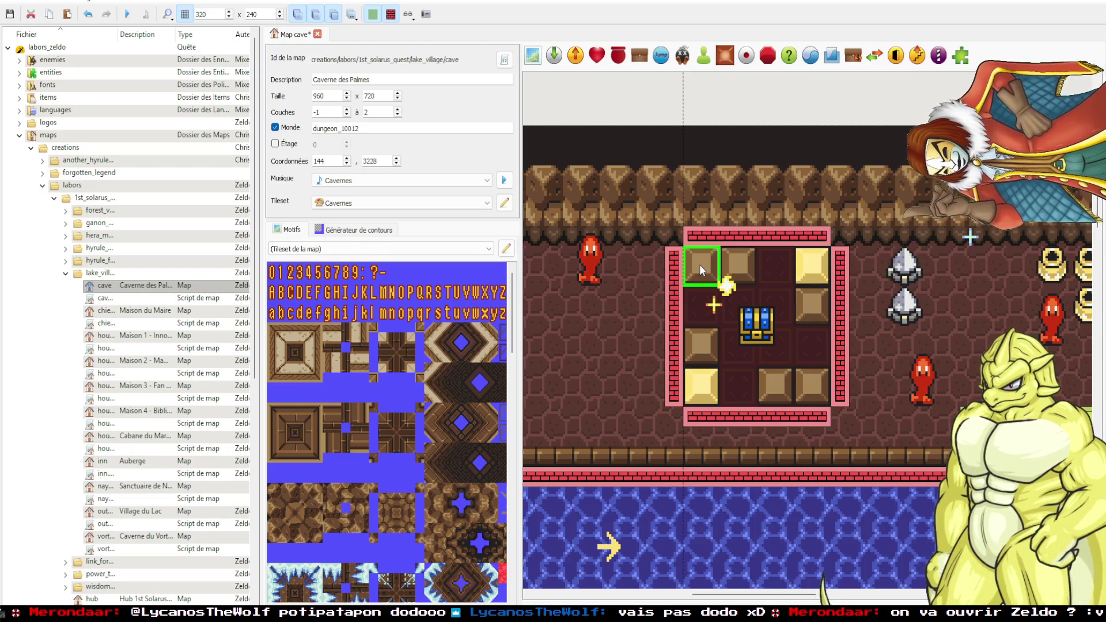
{"action": "left_click", "coordinate": [530, 330]}
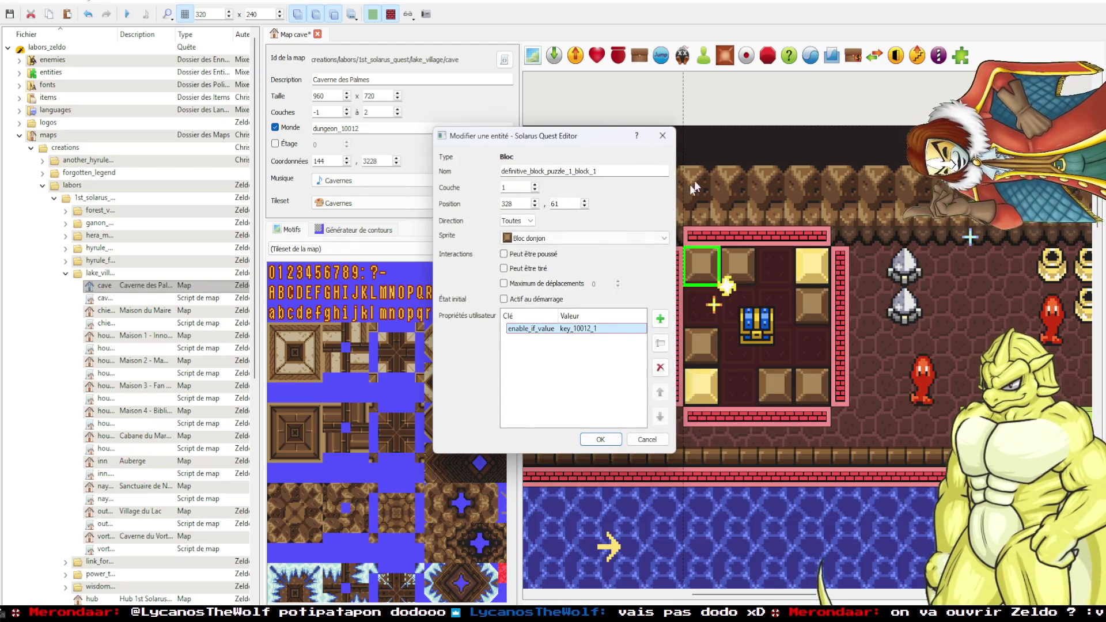
{"action": "left_click", "coordinate": [675, 136]}
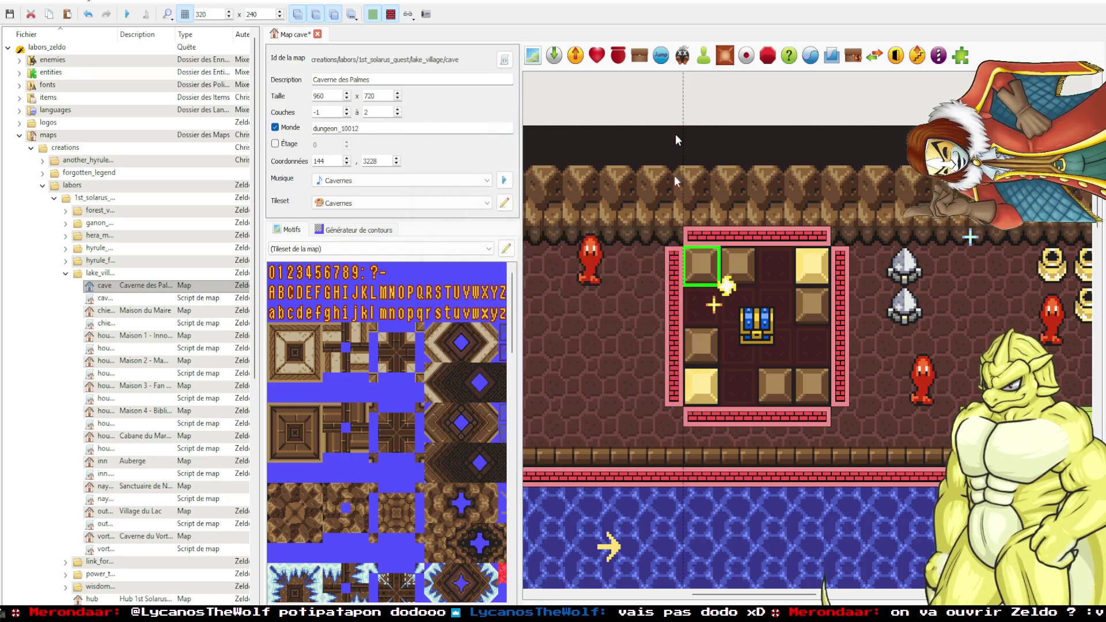
{"action": "left_click", "coordinate": [740, 269]}
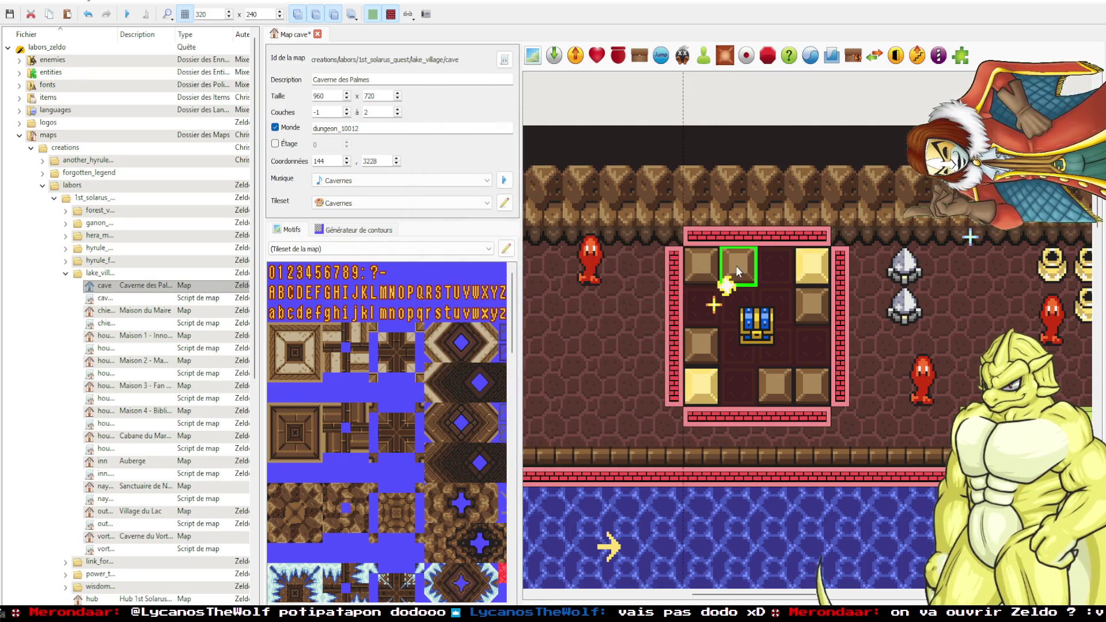
{"action": "double_click", "coordinate": [734, 264]}
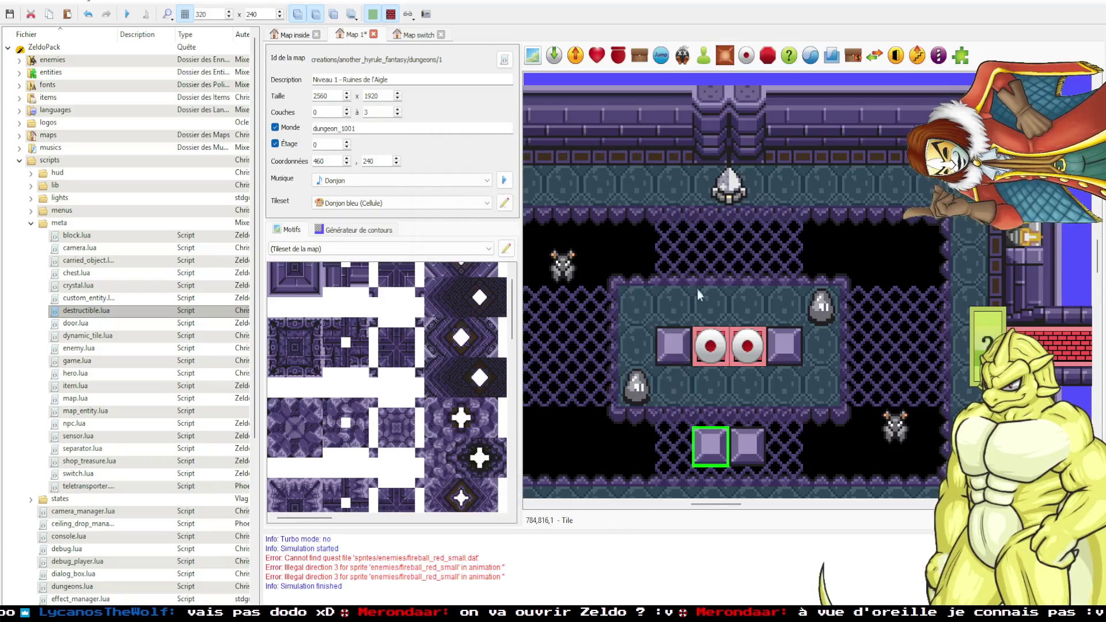
{"action": "scroll", "coordinate": [714, 286], "scroll_direction": "left", "scroll_amount": 2}
{"action": "scroll", "coordinate": [735, 282], "scroll_direction": "down", "scroll_amount": 1}
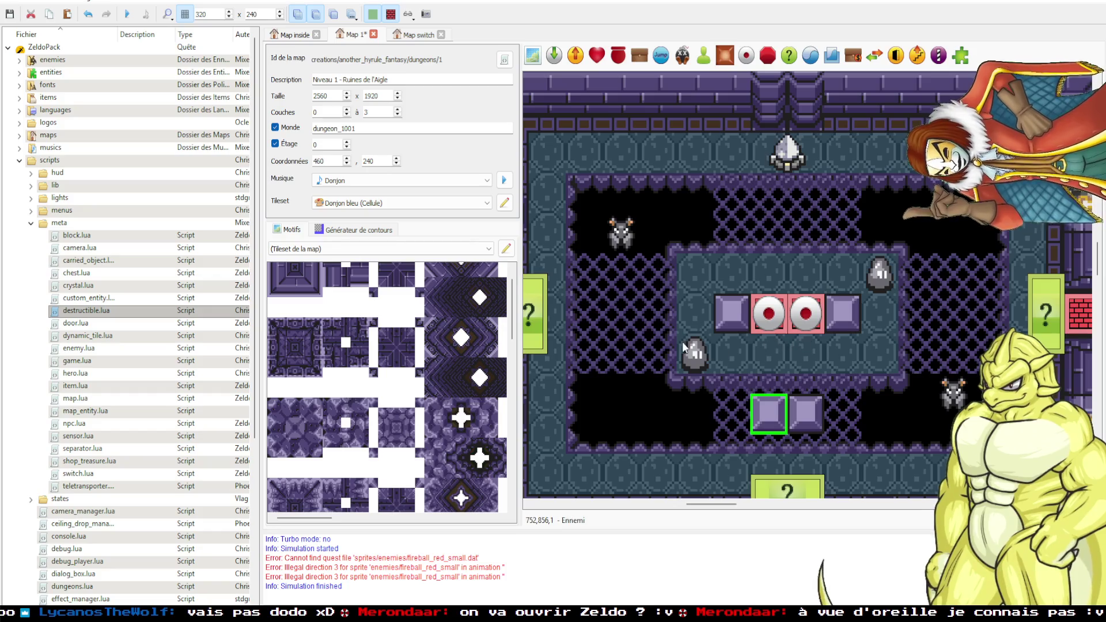
Copy the saved variable name door_1001_1 from the door left of the room.
{"action": "scroll", "coordinate": [689, 337], "scroll_direction": "left", "scroll_amount": 2}
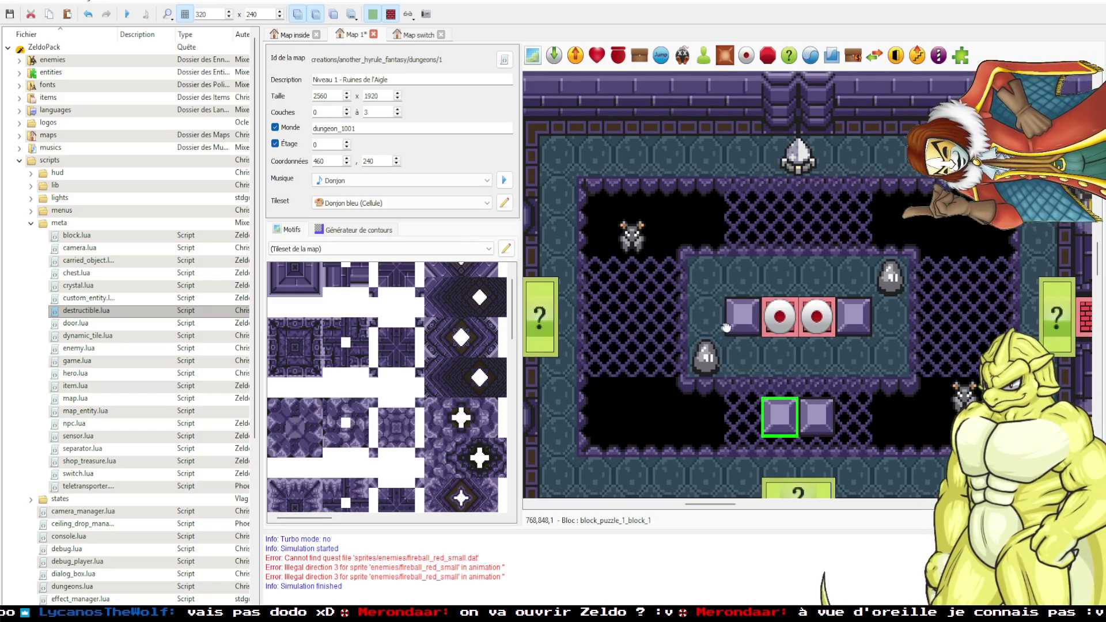
{"action": "scroll", "coordinate": [752, 323], "scroll_direction": "down", "scroll_amount": 1}
{"action": "scroll", "coordinate": [753, 333], "scroll_direction": "left", "scroll_amount": 3}
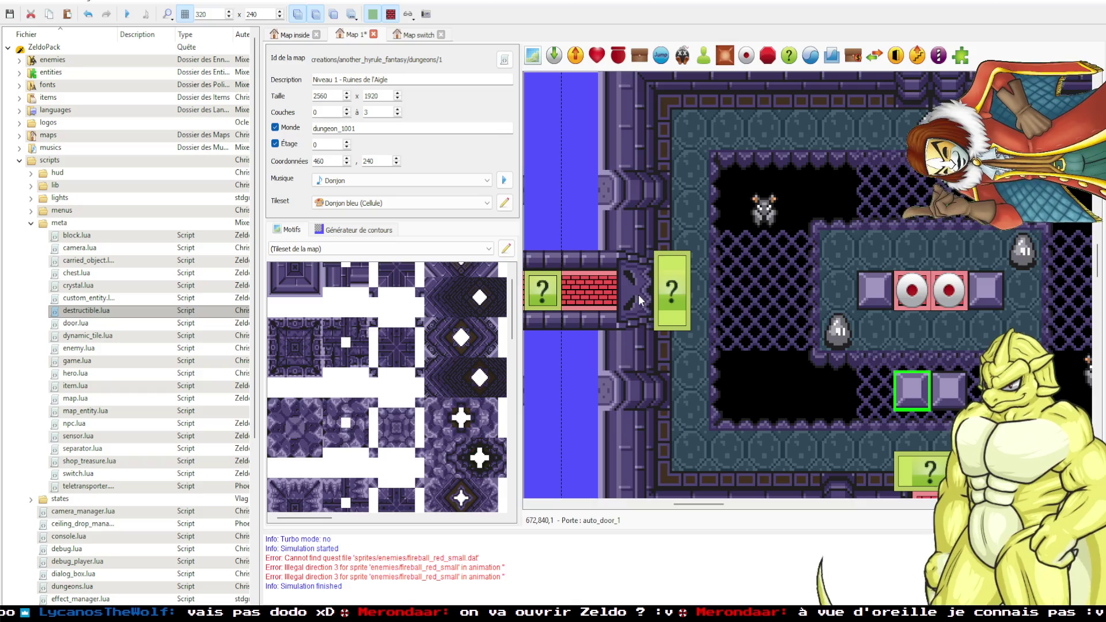
{"action": "double_click", "coordinate": [639, 295]}
{"action": "double_click", "coordinate": [587, 202]}
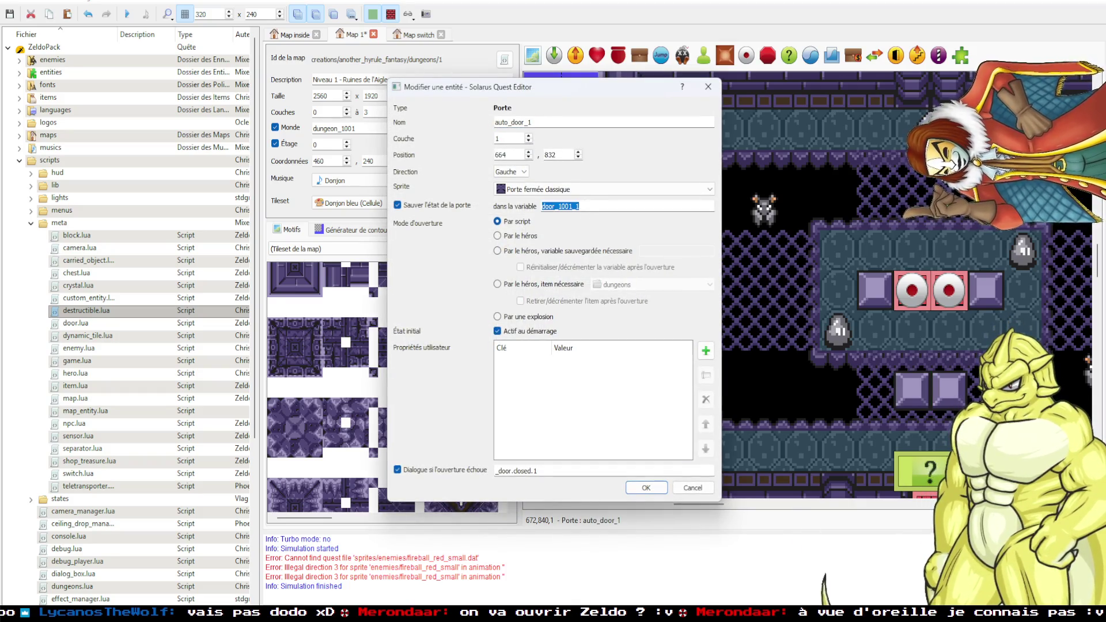
{"action": "left_click", "coordinate": [708, 86]}
Add a remove_if_value user property set to door_1001_1 on block_puzzle_1_block_1.
{"action": "double_click", "coordinate": [870, 293]}
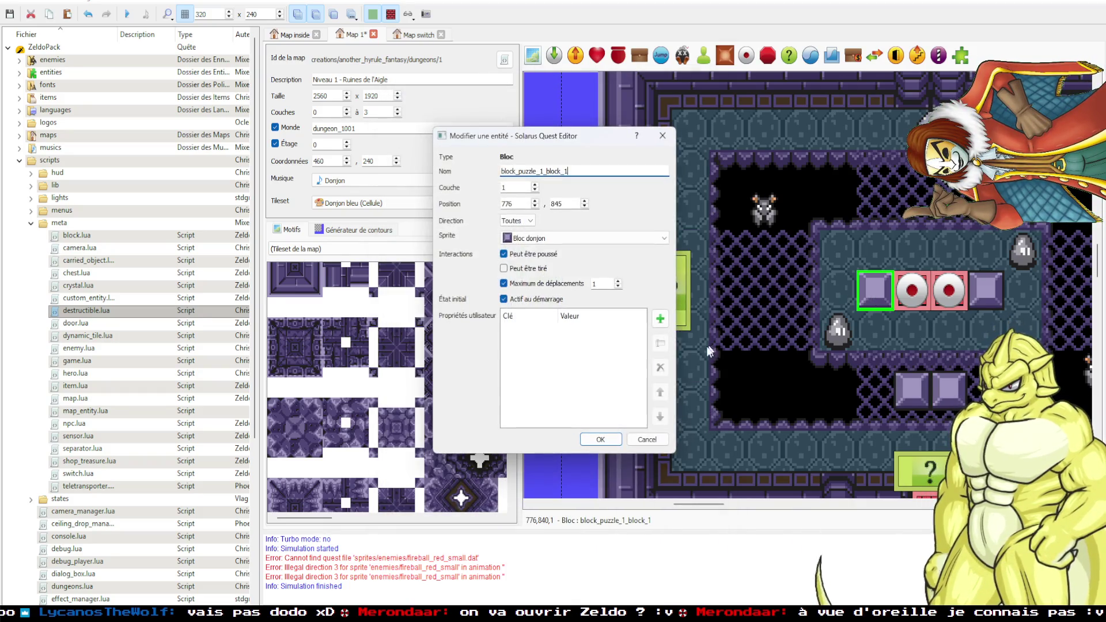
{"action": "left_click", "coordinate": [660, 320]}
{"action": "left_click", "coordinate": [550, 295]}
{"action": "key", "text": "ctrl+v"}
{"action": "left_click", "coordinate": [550, 278]}
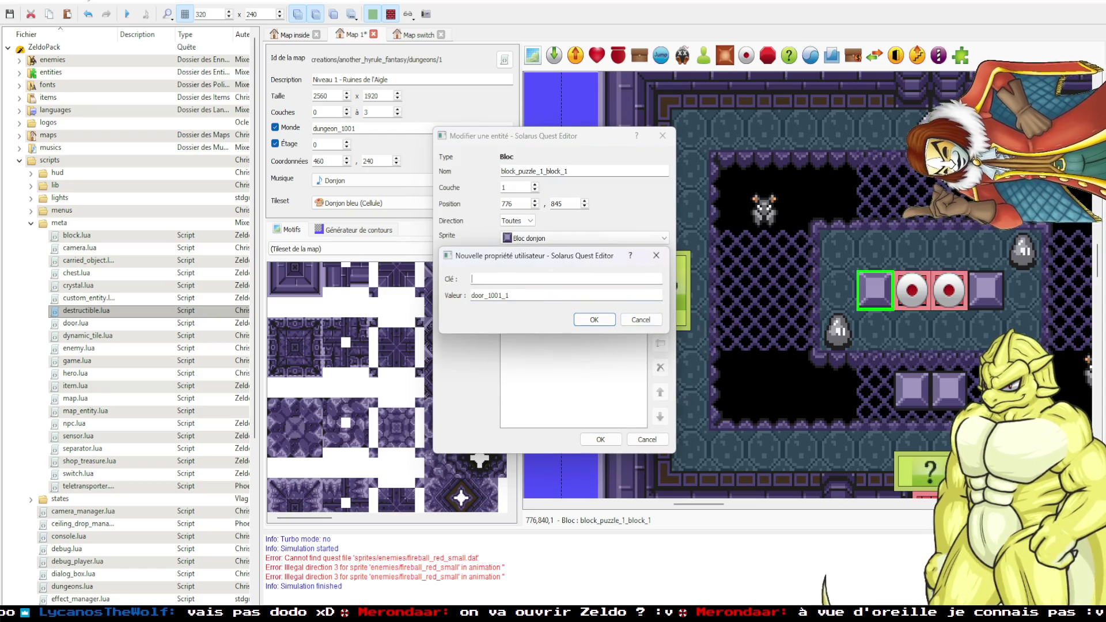
{"action": "type", "text": "remove_"}
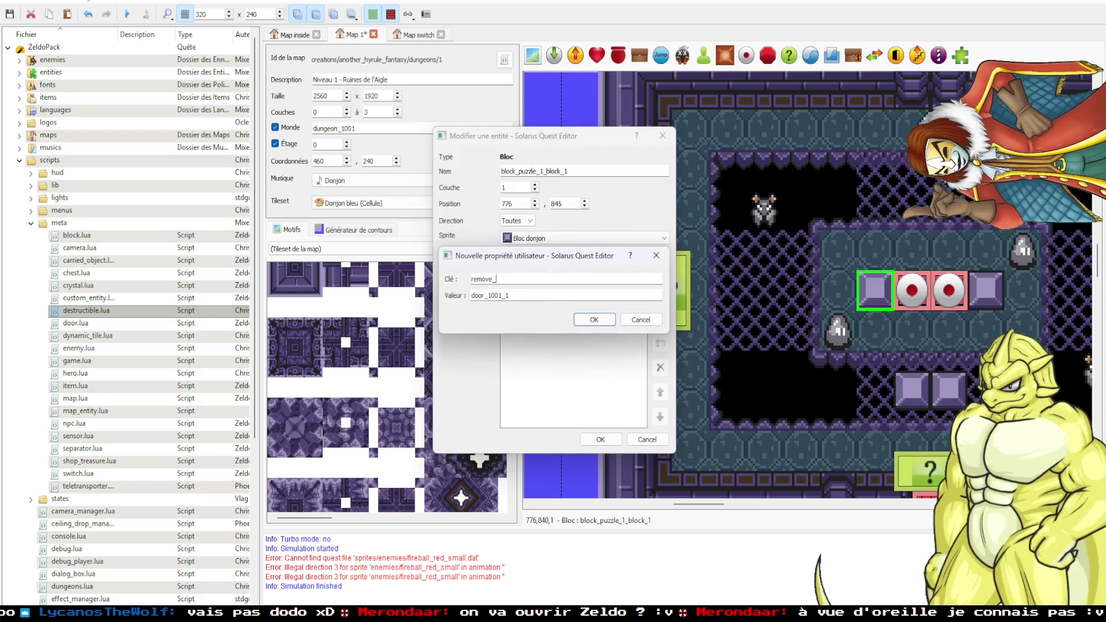
{"action": "type", "text": "if_value"}
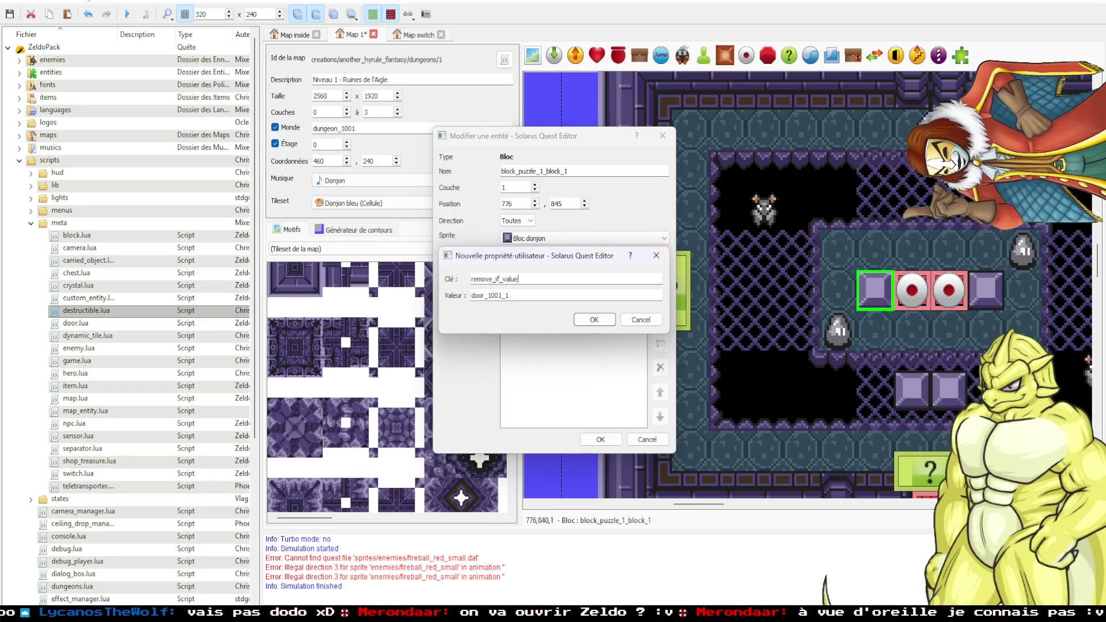
{"action": "left_click", "coordinate": [594, 320]}
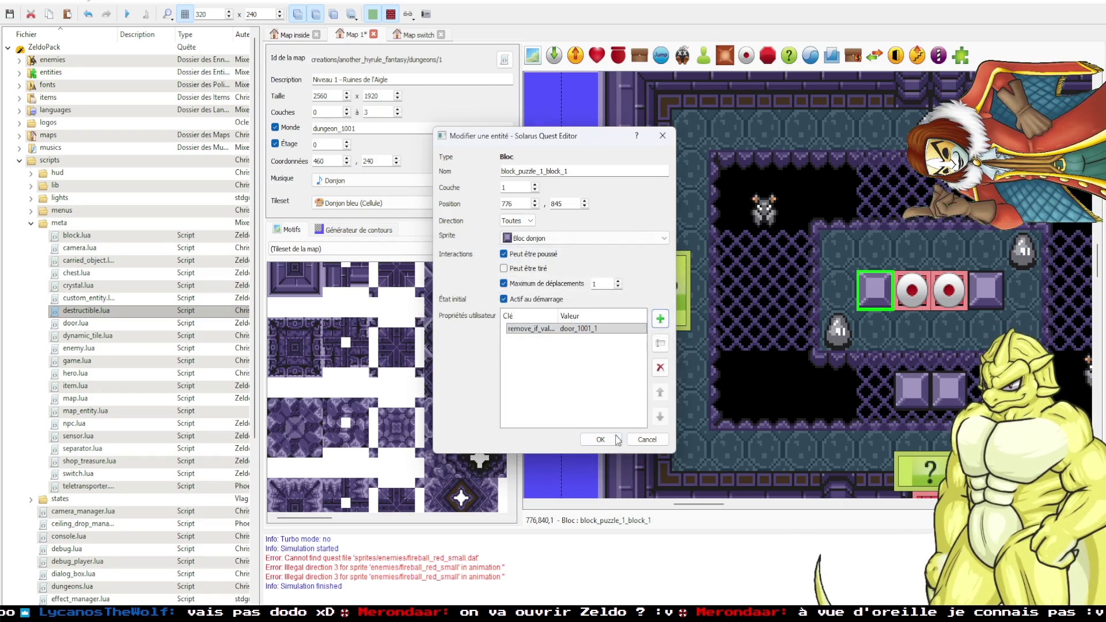
{"action": "left_click", "coordinate": [615, 439]}
{"action": "scroll", "coordinate": [642, 382], "scroll_direction": "right", "scroll_amount": 4}
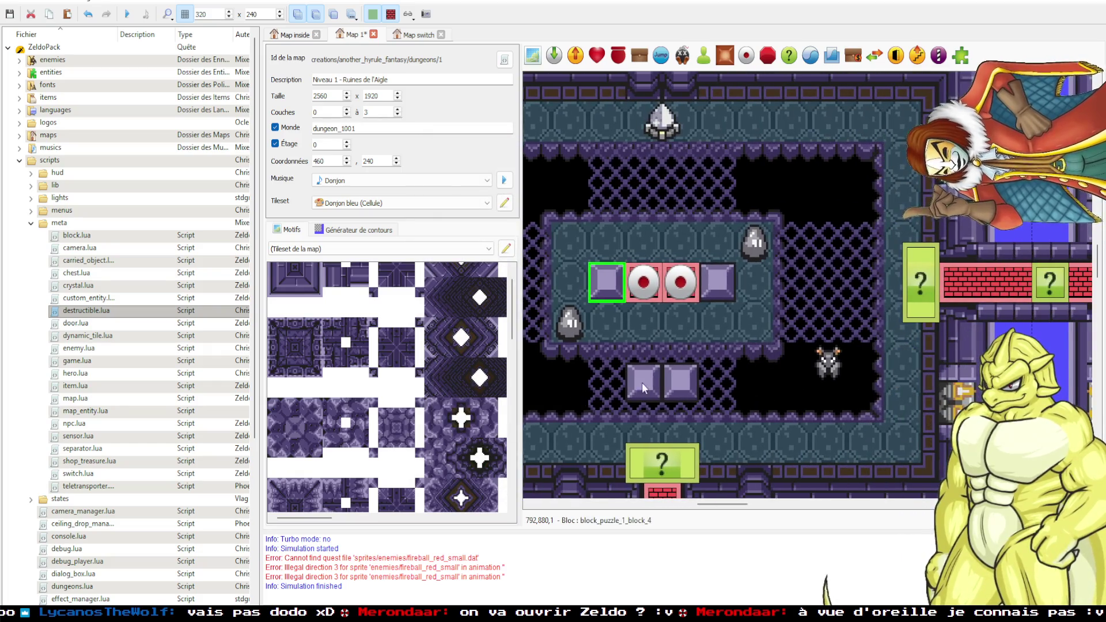
{"action": "left_click", "coordinate": [674, 386]}
Paste the copied cave block above the lower block pair and try editing its enable_if_value.
{"action": "key", "text": "ctrl+c"}
{"action": "key", "text": "ctrl+v"}
{"action": "double_click", "coordinate": [656, 348]}
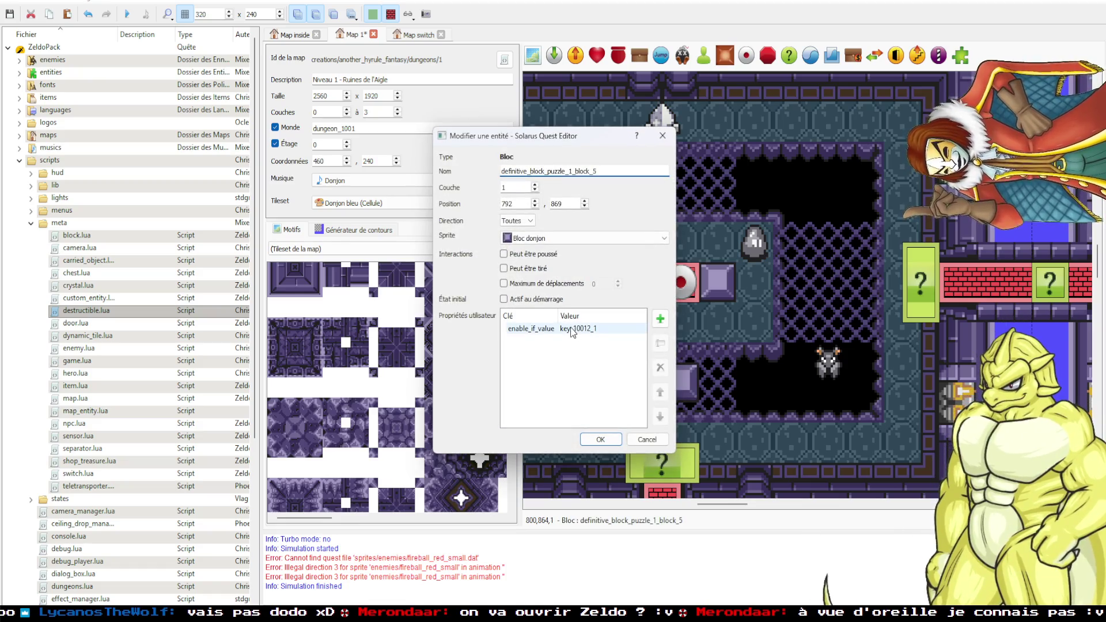
{"action": "double_click", "coordinate": [590, 331]}
{"action": "key", "text": "ctrl+v"}
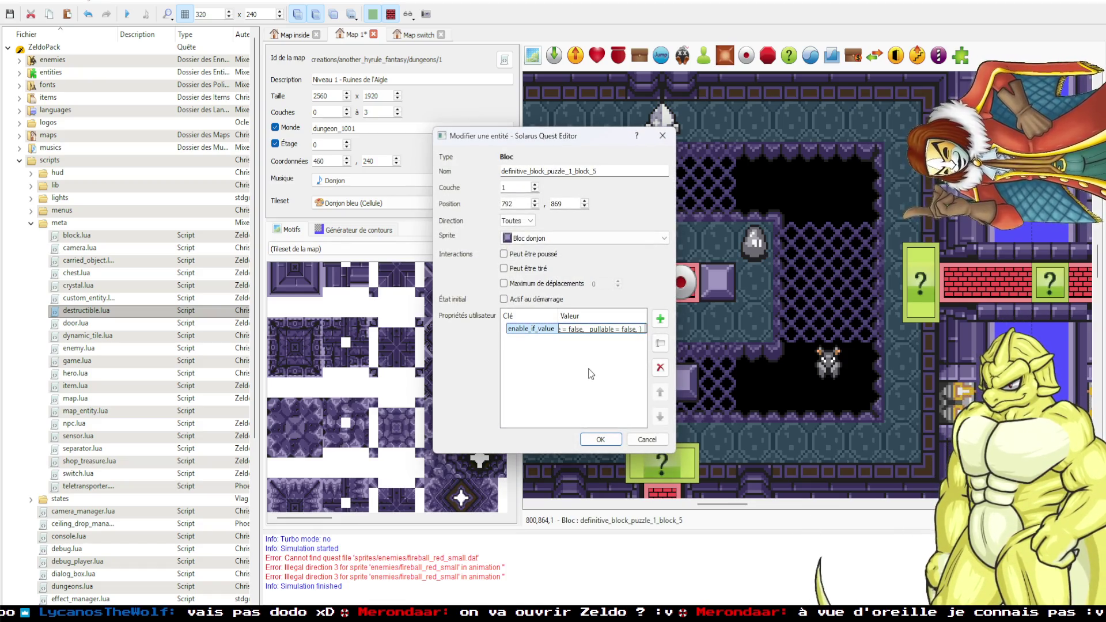
{"action": "left_click", "coordinate": [602, 360]}
{"action": "left_click", "coordinate": [646, 438]}
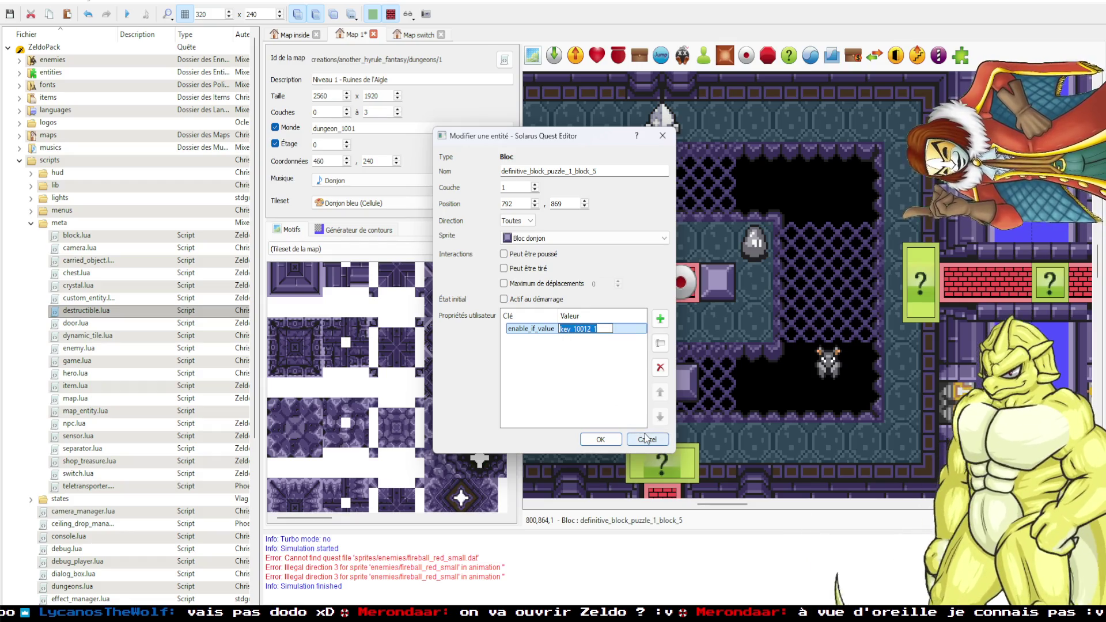
Copy door_1001_1 from block_1 and set it as the new block's enable_if_value.
{"action": "double_click", "coordinate": [705, 281]}
{"action": "double_click", "coordinate": [599, 328]}
{"action": "left_click", "coordinate": [646, 439]}
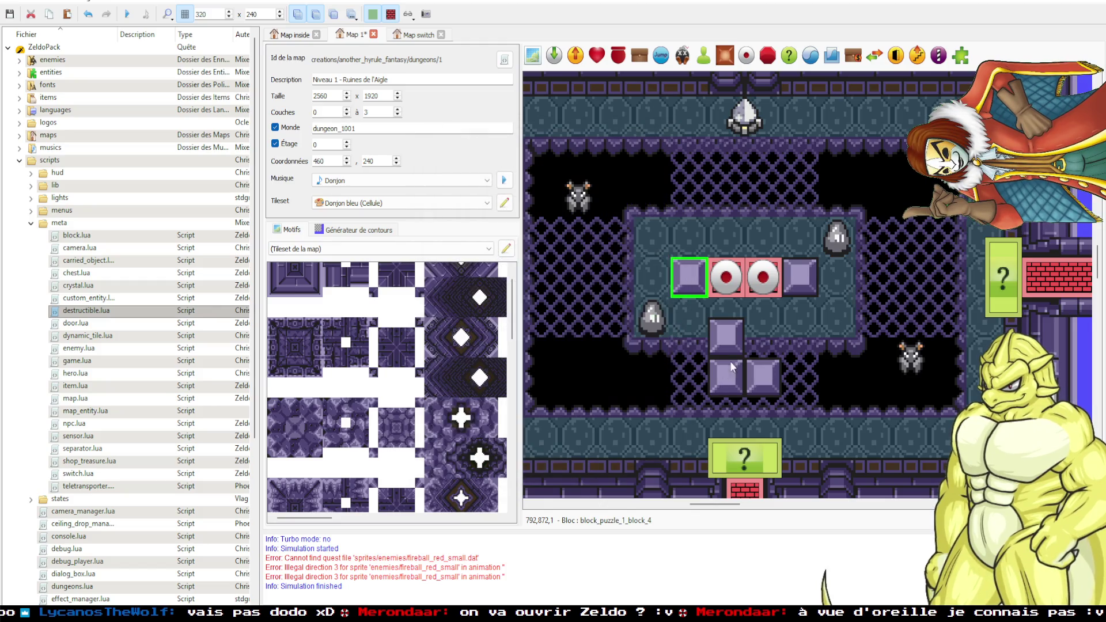
{"action": "double_click", "coordinate": [726, 337]}
{"action": "double_click", "coordinate": [599, 328]}
{"action": "key", "text": "ctrl+v"}
{"action": "left_click", "coordinate": [579, 378]}
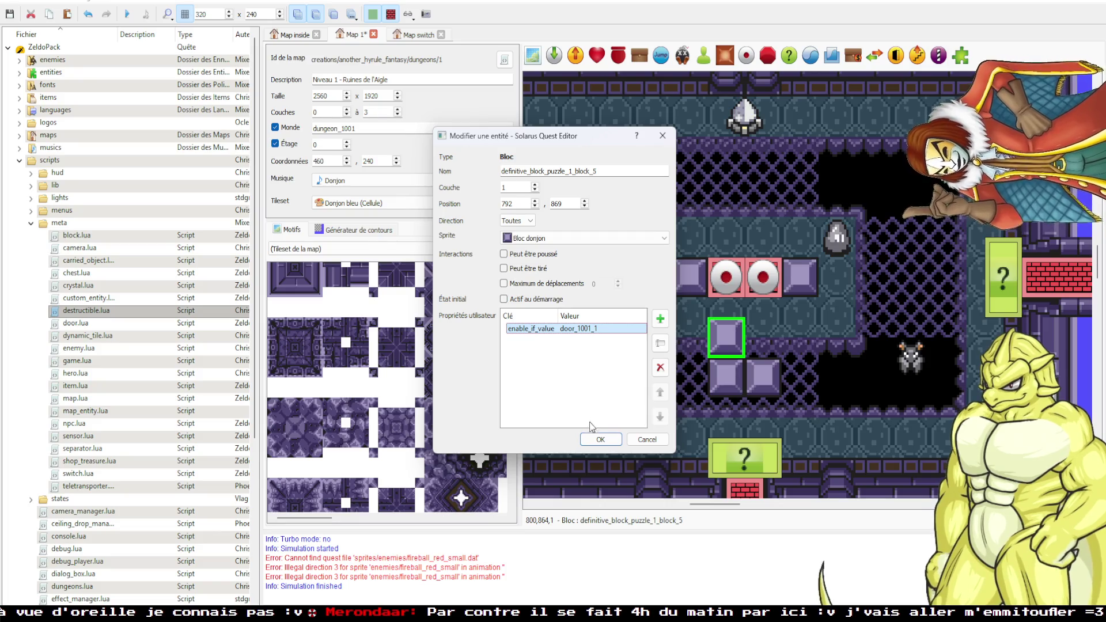
{"action": "left_click", "coordinate": [600, 439]}
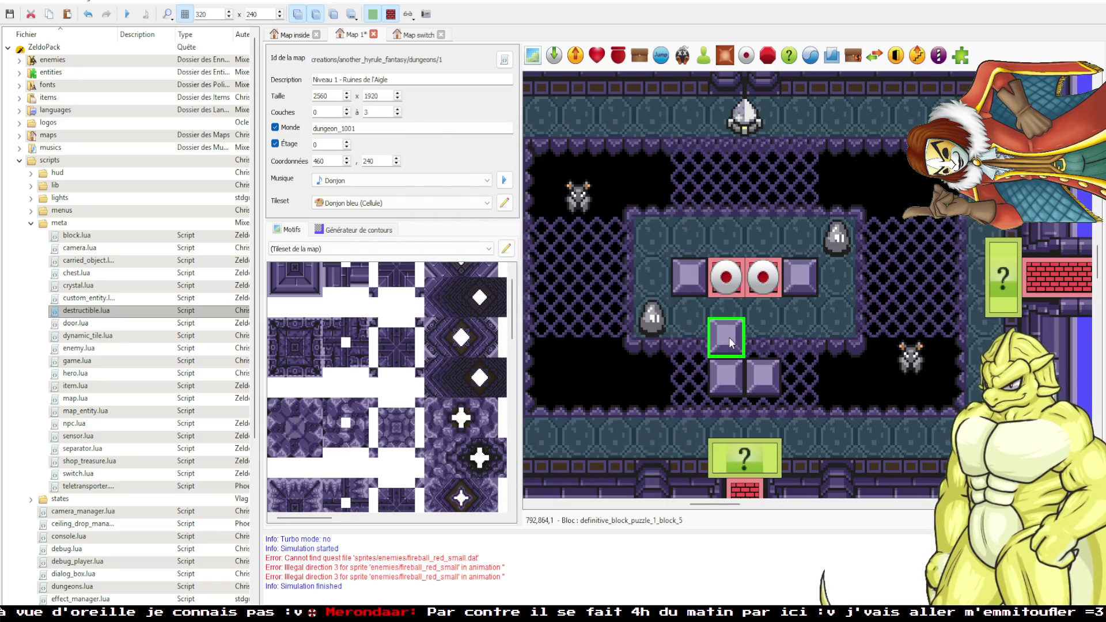
Move the new block up onto the left red switch.
{"action": "double_click", "coordinate": [729, 337]}
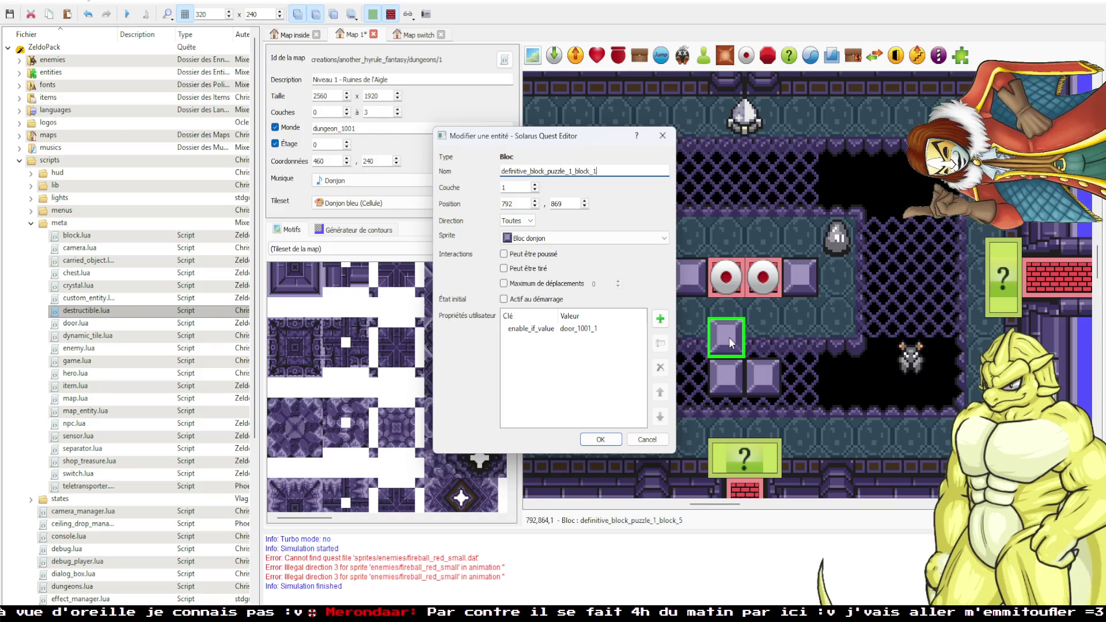
{"action": "key", "text": "Escape"}
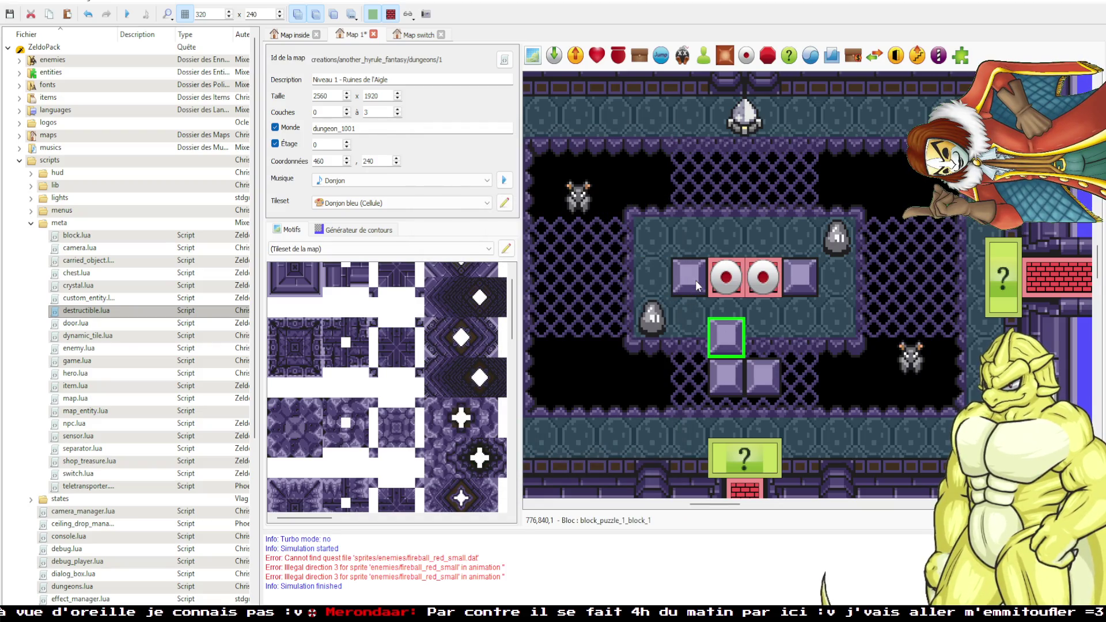
{"action": "left_click_drag", "start_coordinate": [720, 325], "coordinate": [732, 285]}
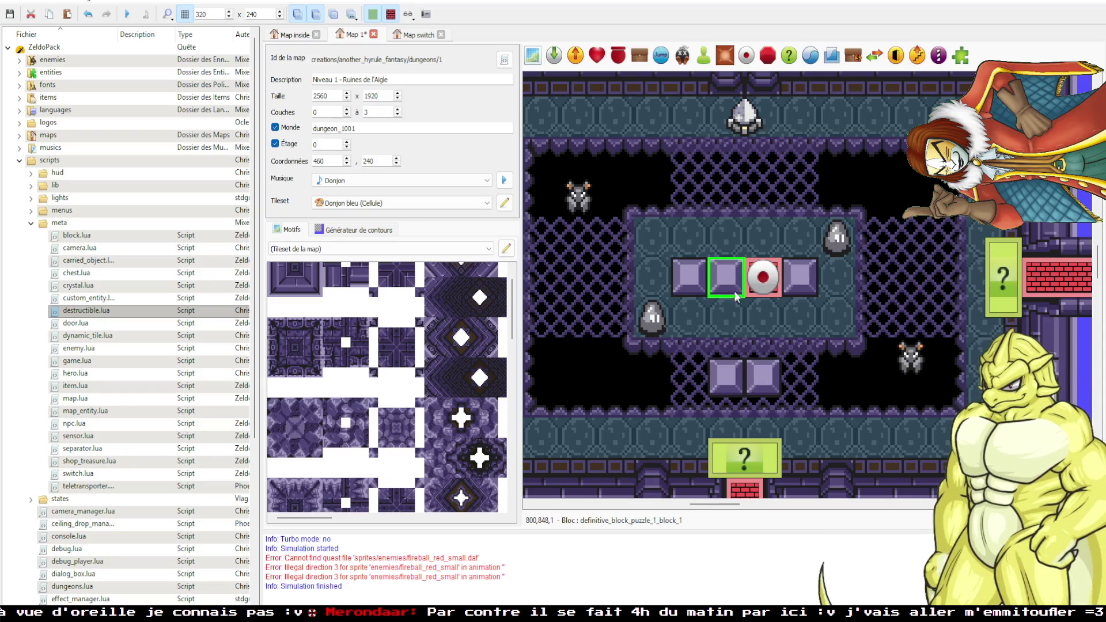
{"action": "double_click", "coordinate": [733, 283]}
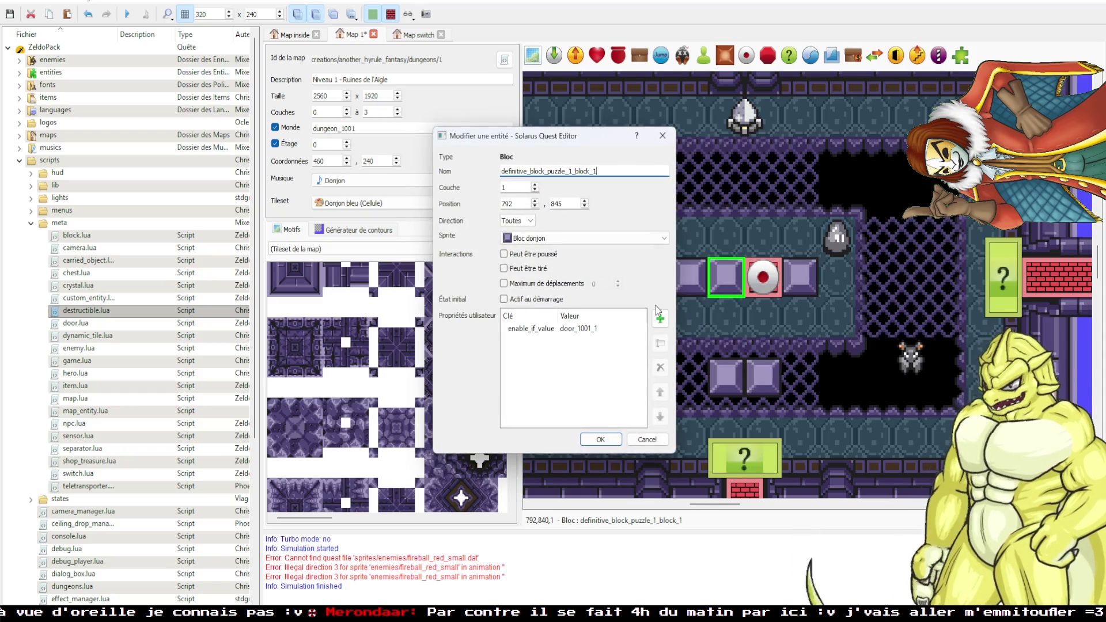
{"action": "left_click", "coordinate": [662, 136]}
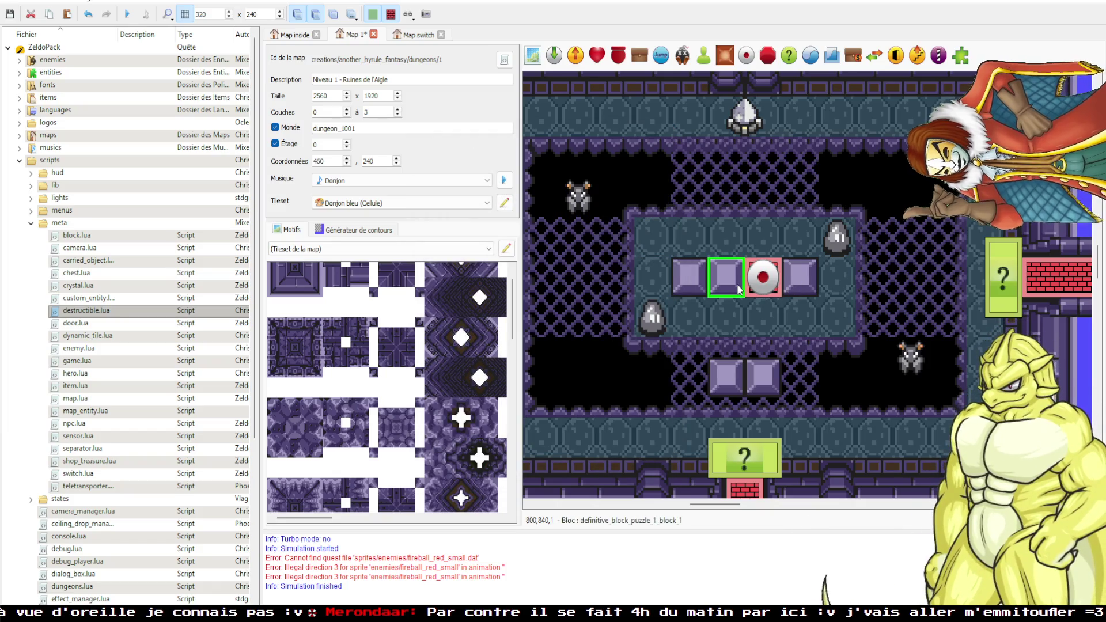
Move the block onto the floor switch and rename it block_puzzle_1_block_2.
{"action": "left_click_drag", "start_coordinate": [744, 289], "coordinate": [768, 282]}
{"action": "double_click", "coordinate": [768, 283]}
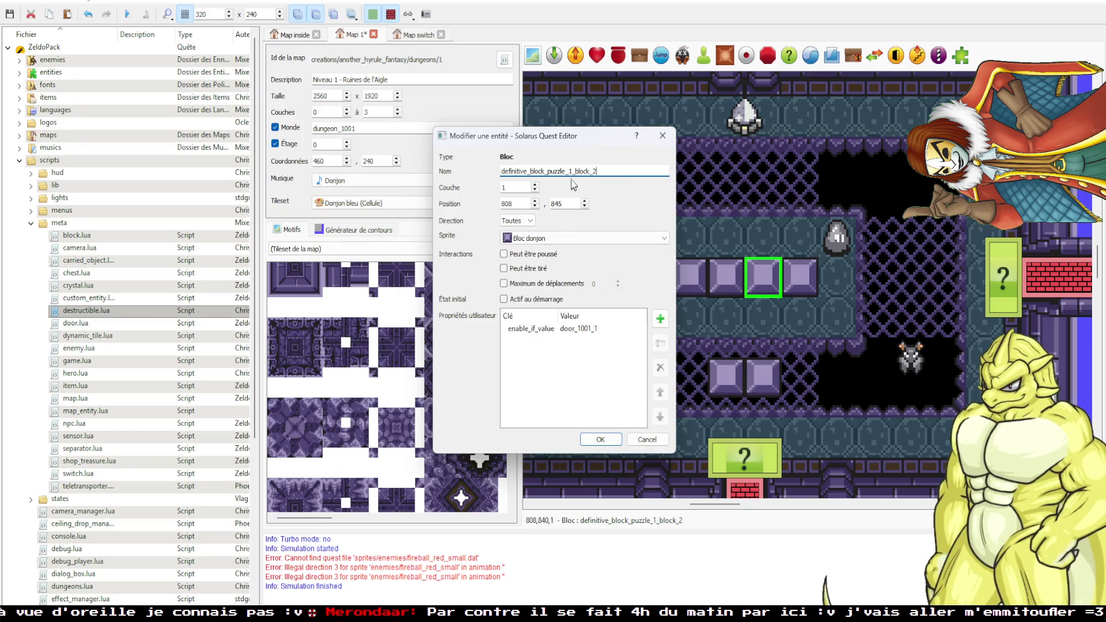
{"action": "left_click", "coordinate": [599, 439]}
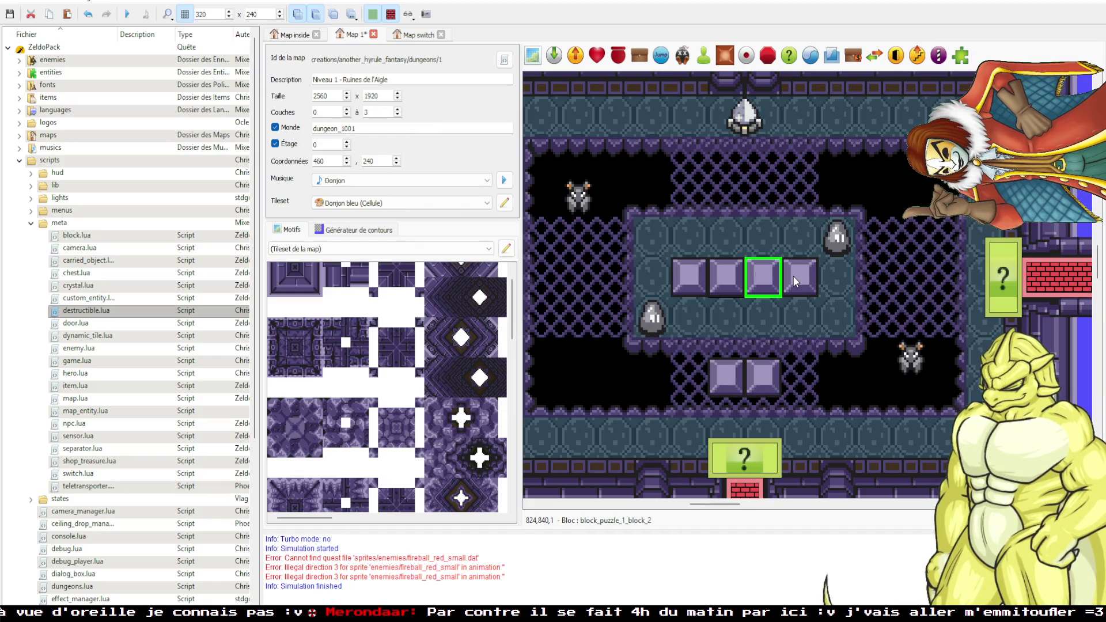
{"action": "double_click", "coordinate": [682, 282]}
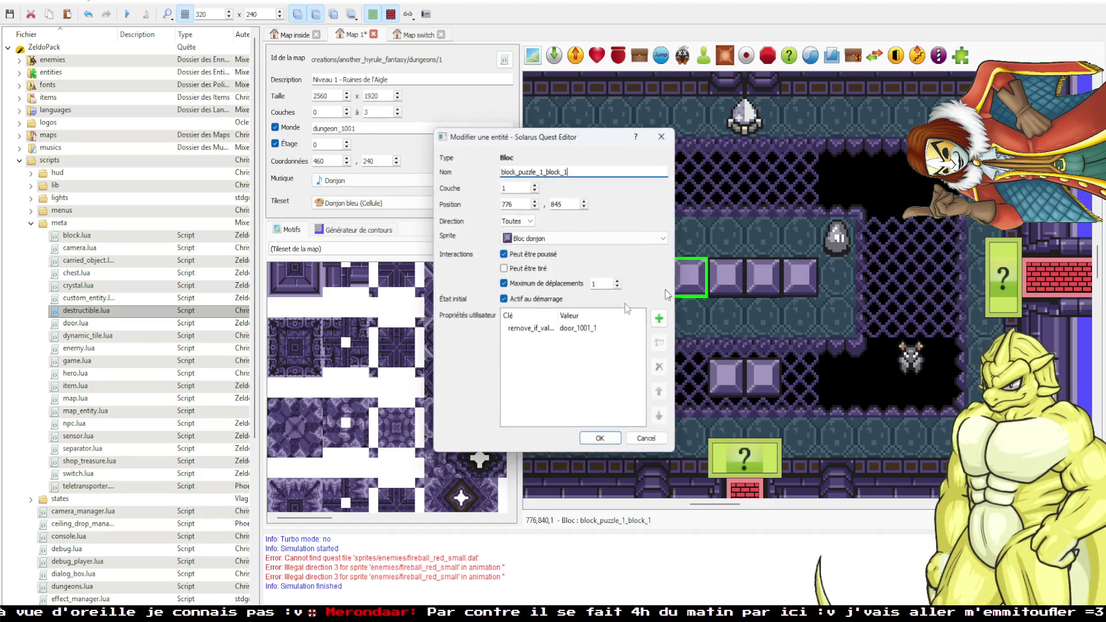
Give the rightmost block a user property remove_if_value set to door_1001_1.
{"action": "double_click", "coordinate": [579, 329]}
{"action": "key", "text": "Escape"}
{"action": "key", "text": "Escape"}
{"action": "double_click", "coordinate": [796, 274]}
{"action": "left_click", "coordinate": [660, 319]}
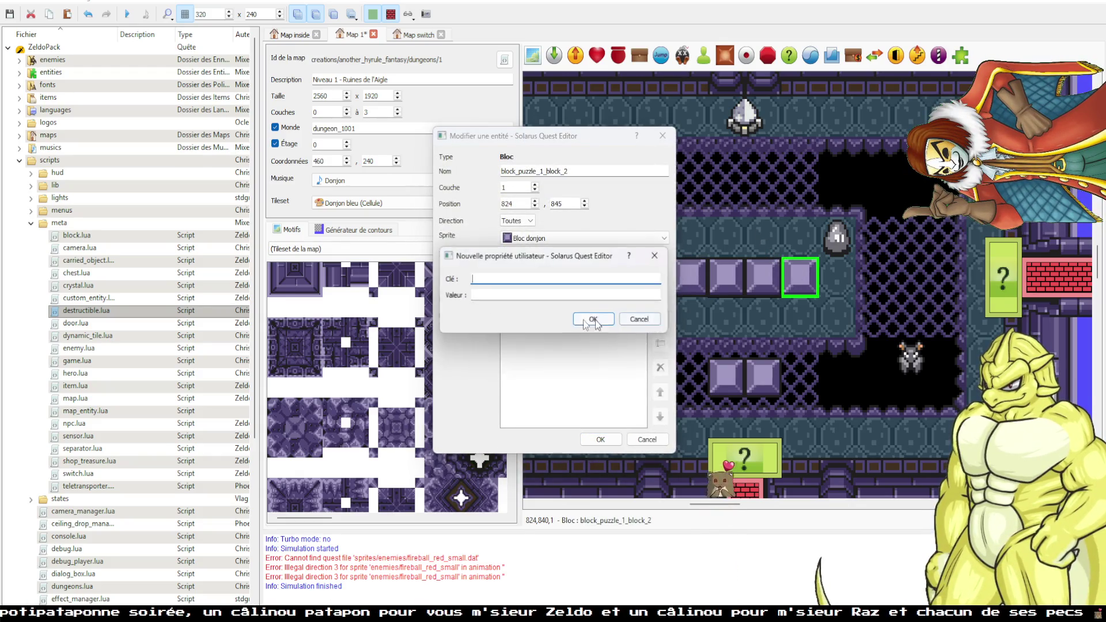
{"action": "key", "text": "ctrl+v"}
{"action": "left_click", "coordinate": [563, 278]}
{"action": "type", "text": "remove_if_"}
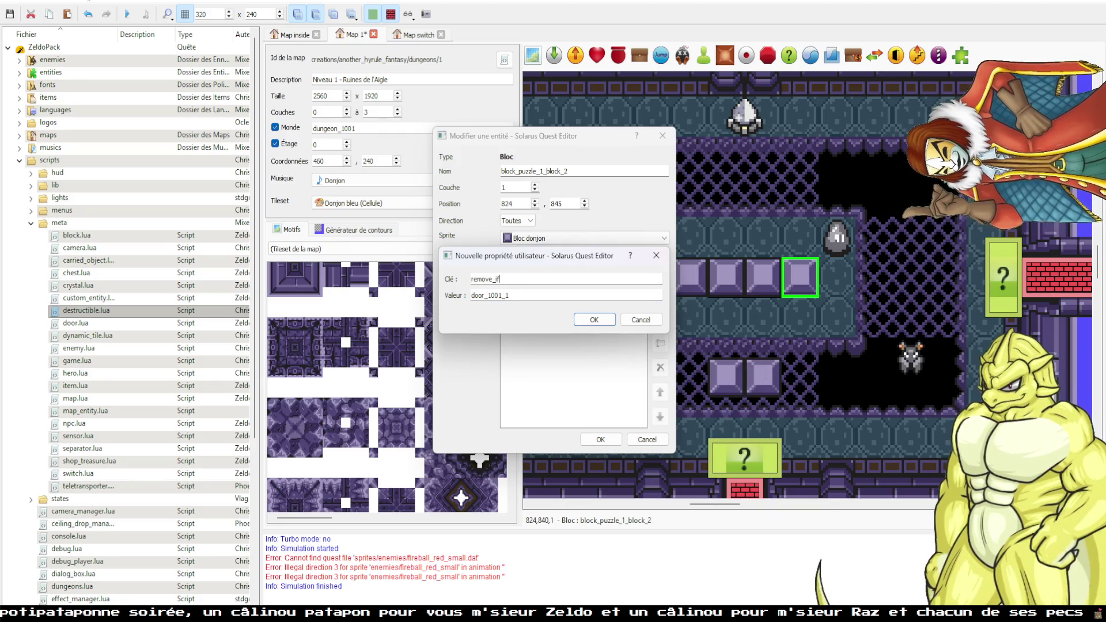
{"action": "type", "text": "value"}
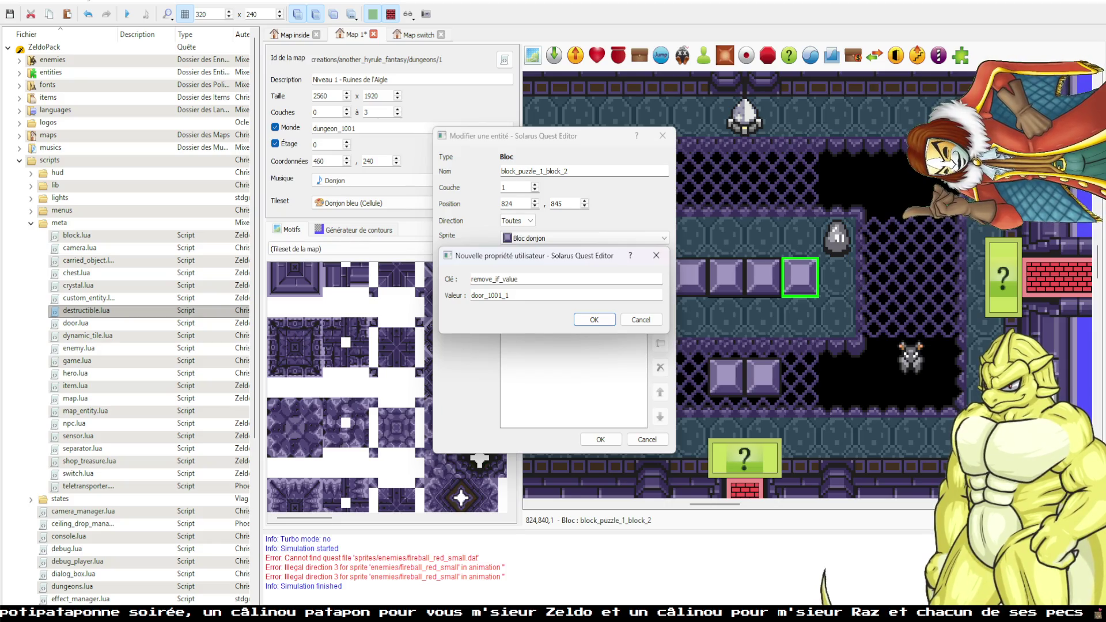
{"action": "left_click", "coordinate": [594, 320]}
{"action": "left_click", "coordinate": [600, 440]}
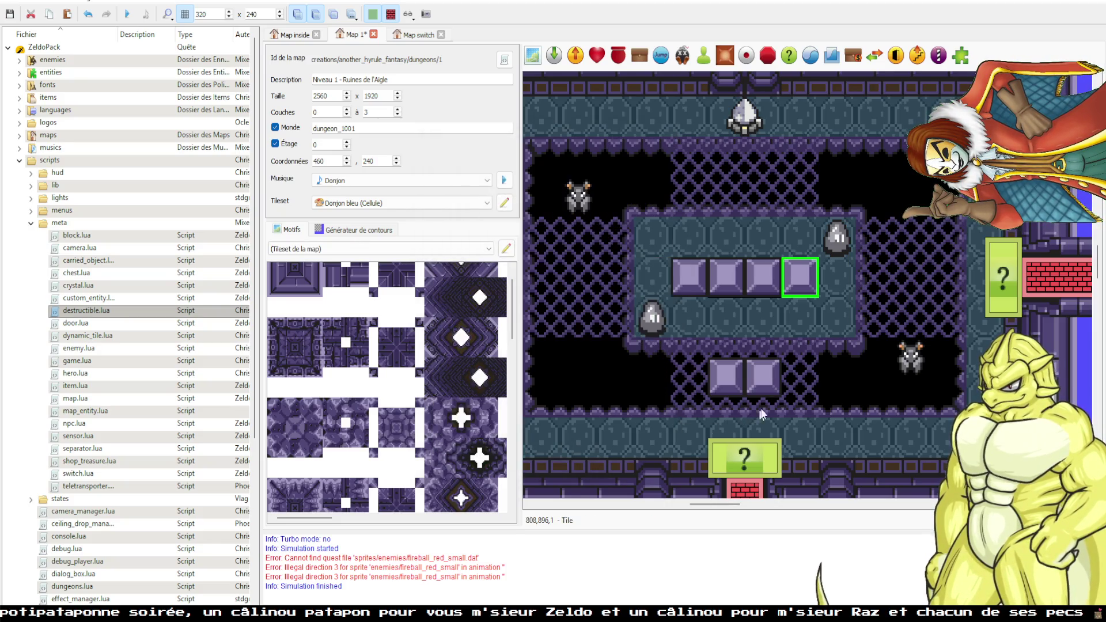
Delete the loose block in the lower row and save the Dungeon 1 map.
{"action": "left_click", "coordinate": [769, 384]}
{"action": "key", "text": "Delete"}
{"action": "key", "text": "ctrl+s"}
{"action": "left_click_drag", "start_coordinate": [744, 121], "coordinate": [767, 126]}
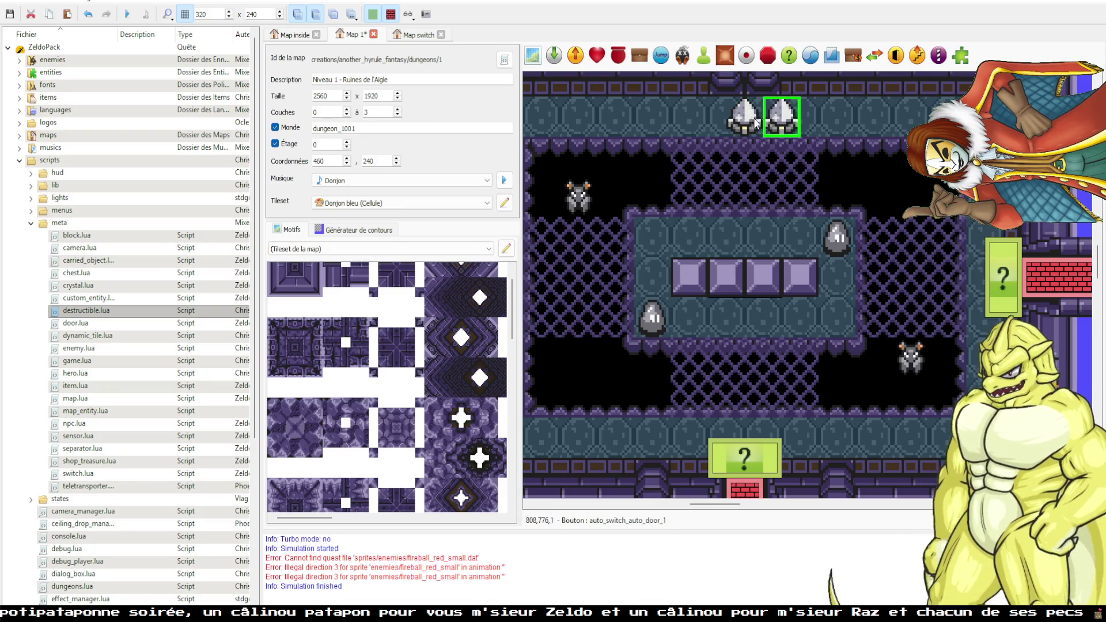
Undo the accidental duplicate switch and check the reference fake switch's properties in the other project.
{"action": "key", "text": "ctrl+z"}
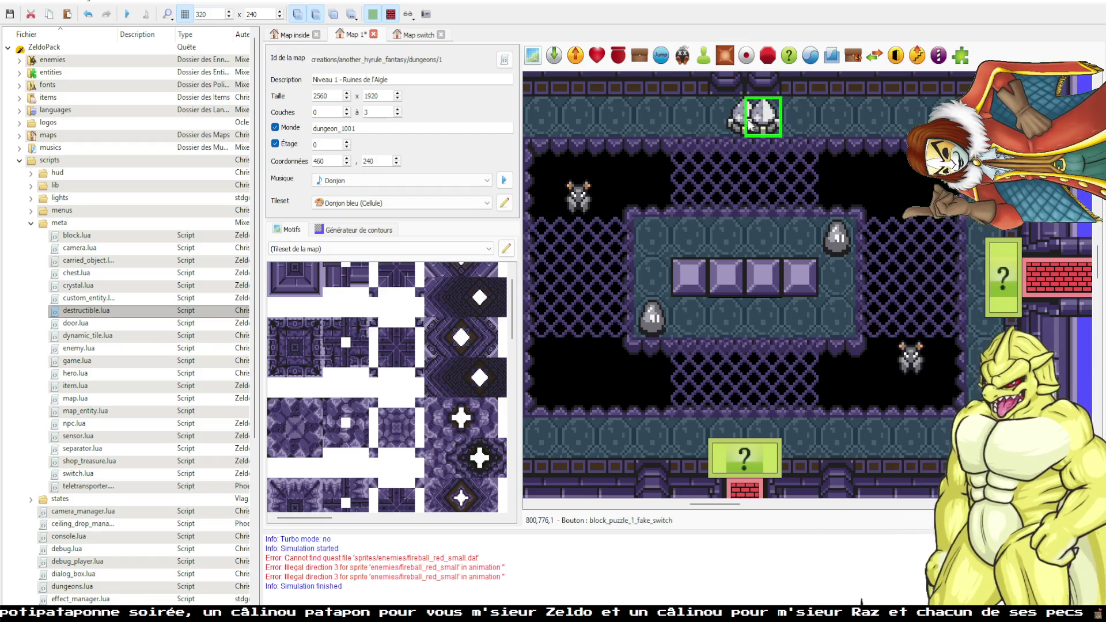
{"action": "key", "text": "ctrl+s"}
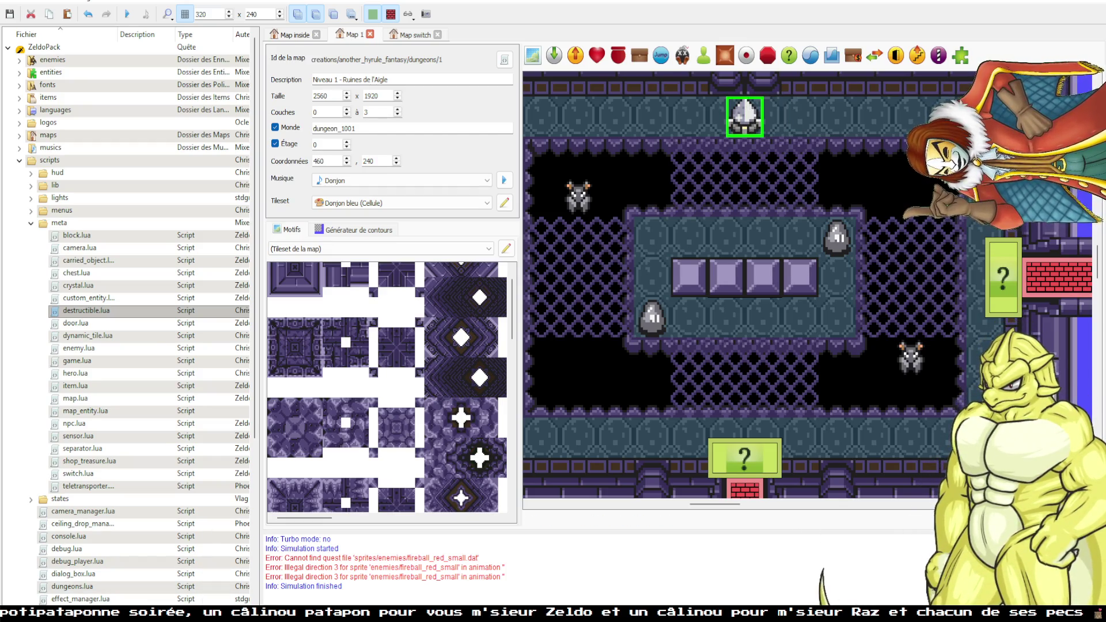
{"action": "left_click", "coordinate": [236, 561]}
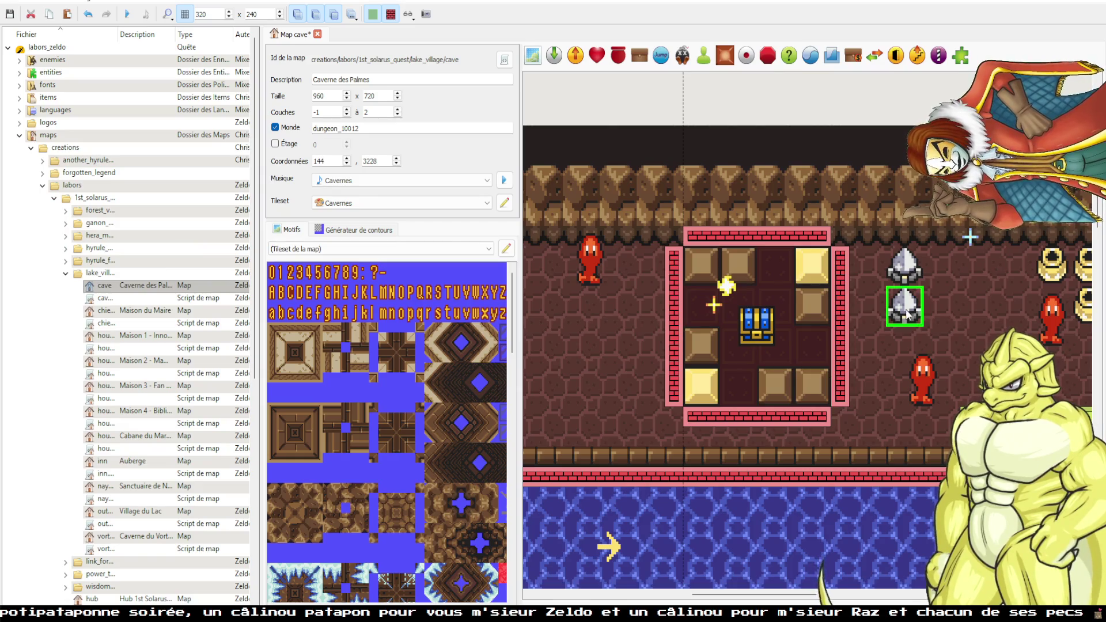
{"action": "double_click", "coordinate": [906, 314]}
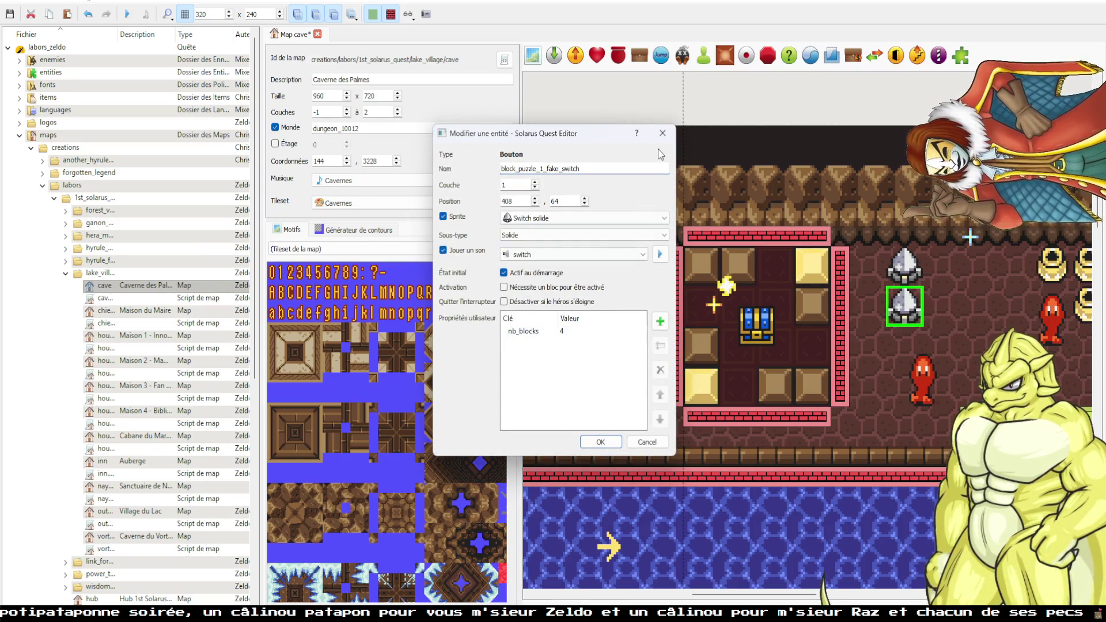
{"action": "left_click", "coordinate": [662, 133]}
{"action": "mouse_move", "coordinate": [171, 619]}
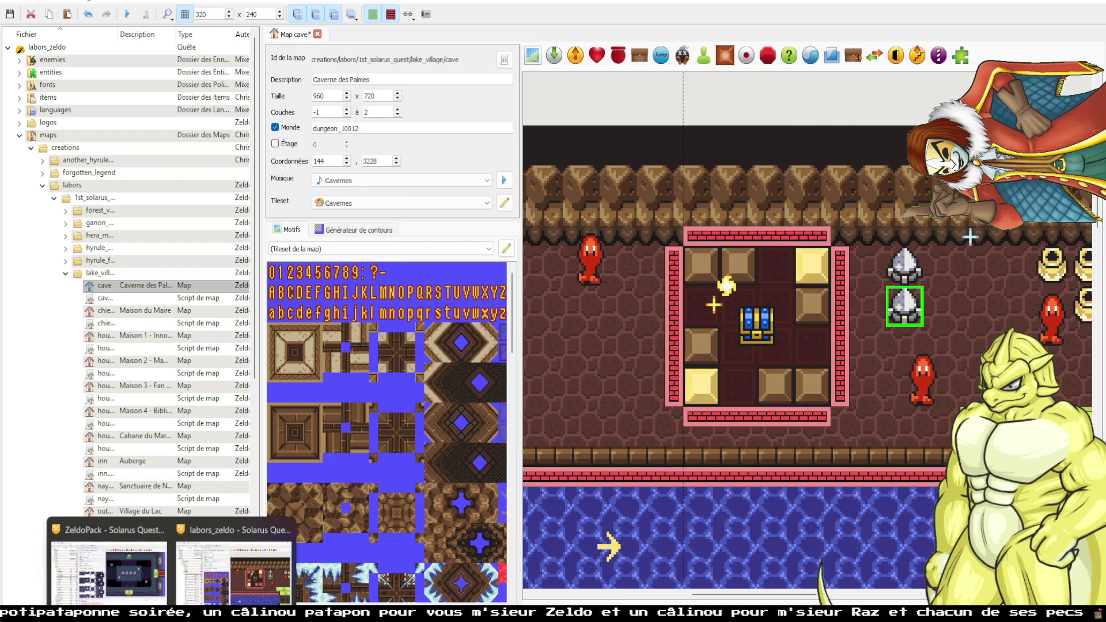
{"action": "left_click", "coordinate": [109, 568]}
Add the user property nb_blocks = 2 to block_puzzle_1_fake_switch.
{"action": "double_click", "coordinate": [746, 129]}
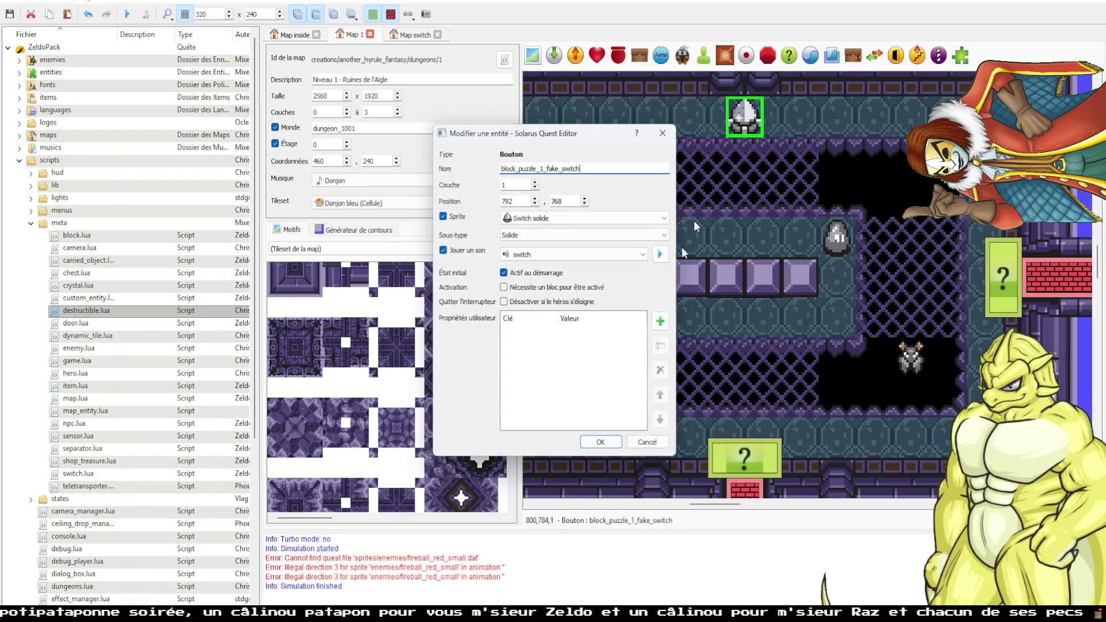
{"action": "left_click", "coordinate": [660, 321]}
{"action": "type", "text": "nb_blocks"}
{"action": "key", "text": "Tab"}
{"action": "type", "text": "2"}
{"action": "left_click", "coordinate": [595, 320]}
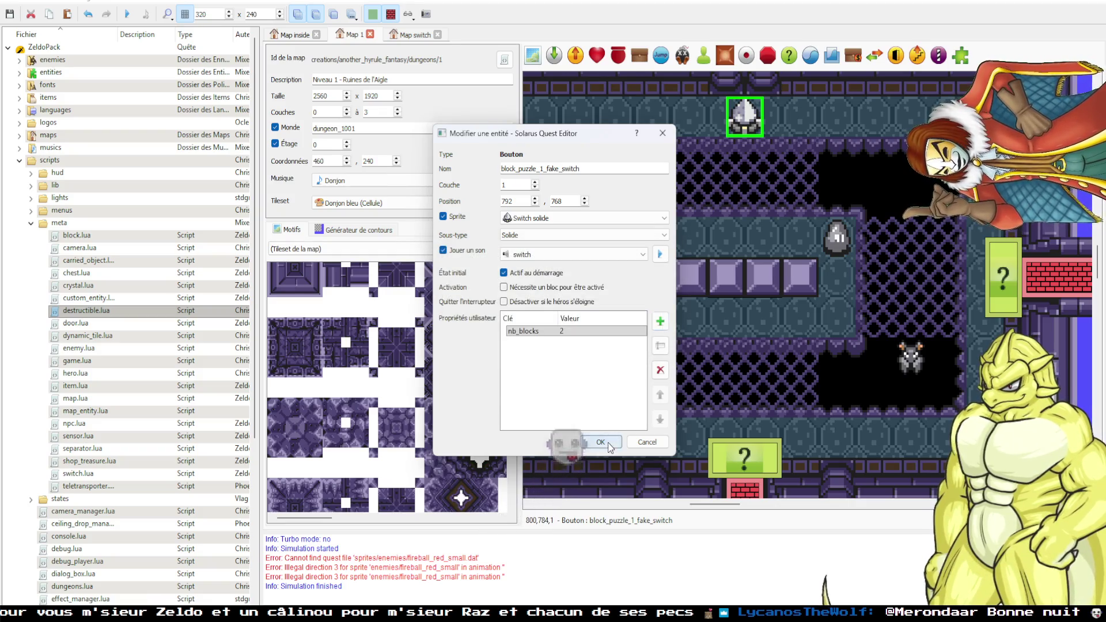
{"action": "left_click", "coordinate": [600, 442]}
{"action": "left_click", "coordinate": [703, 411]}
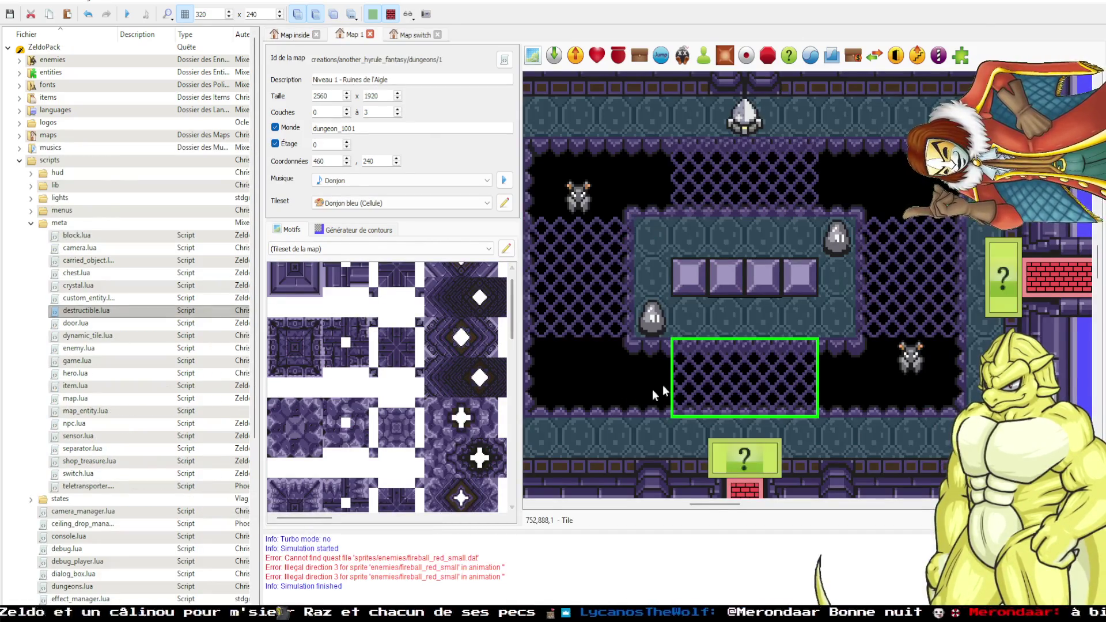
{"action": "left_click", "coordinate": [755, 325]}
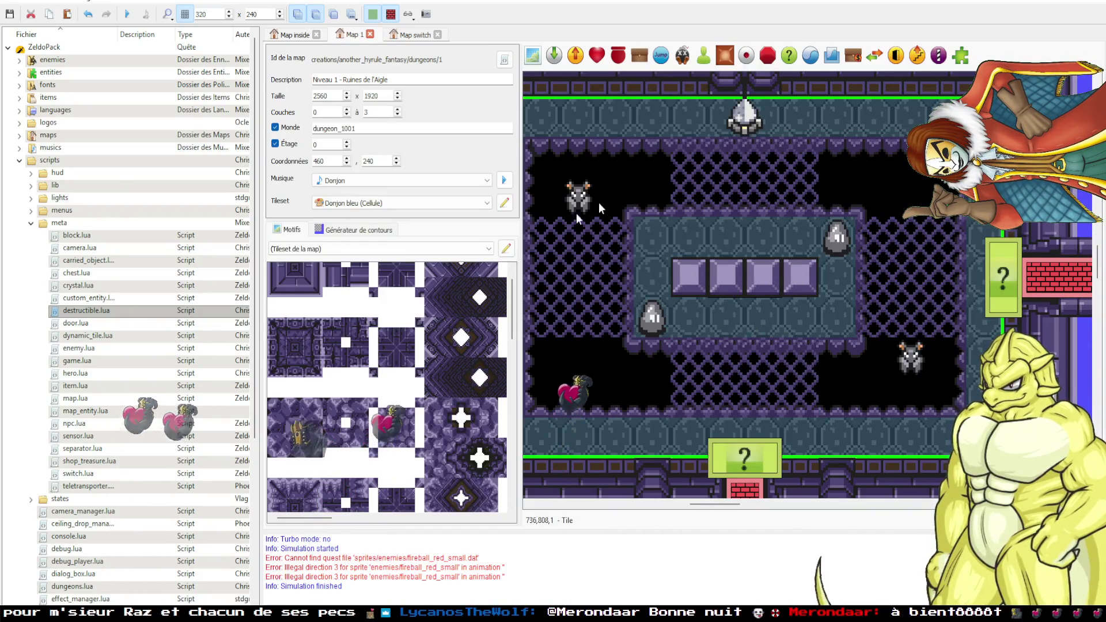
{"action": "key", "text": "alt+Tab"}
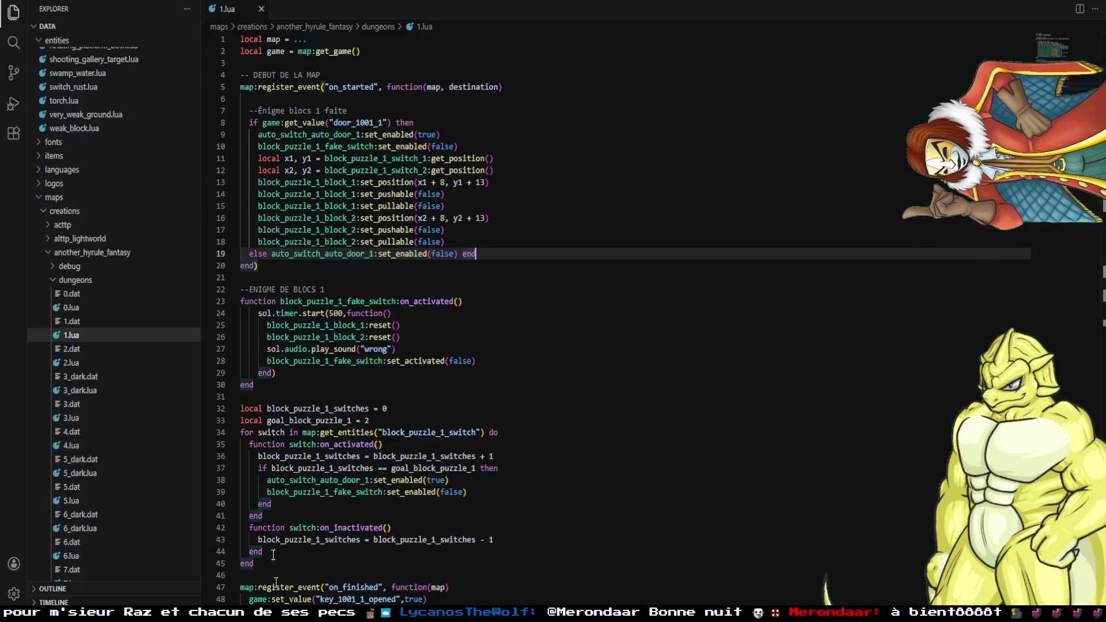
Delete lines 4–45 of 1.lua and open a fresh line above on_finished for a comment.
{"action": "scroll", "coordinate": [279, 455], "scroll_direction": "down", "scroll_amount": 5}
{"action": "mouse_move", "coordinate": [270, 410]}
{"action": "left_mouse_down"}
{"action": "mouse_move", "coordinate": [253, 507]}
{"action": "mouse_move", "coordinate": [240, 75]}
{"action": "left_mouse_up"}
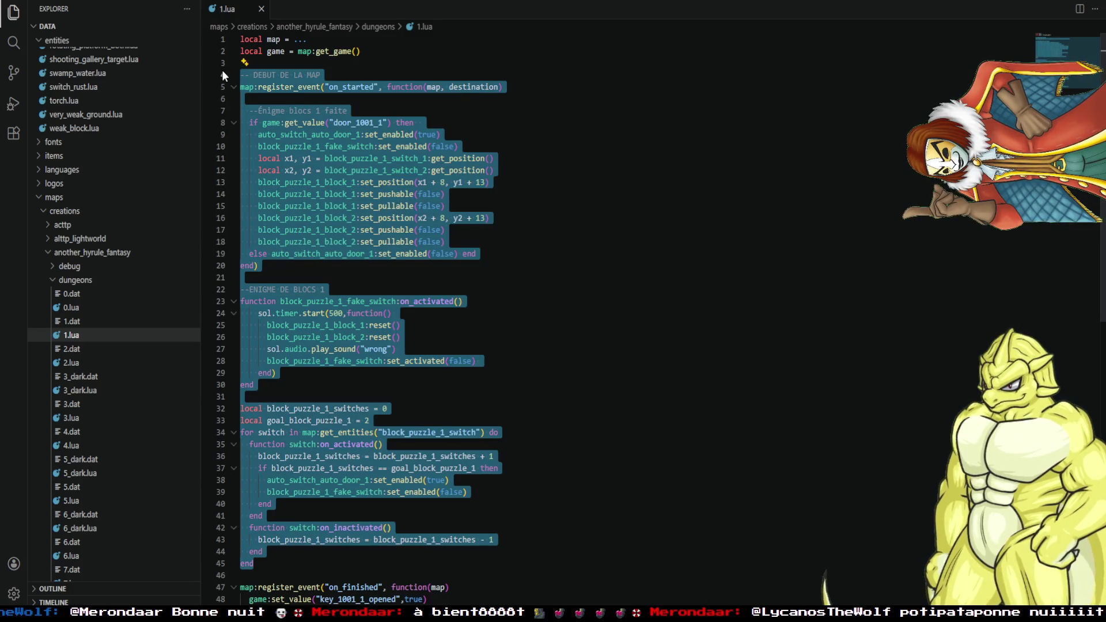
{"action": "key", "text": "Delete"}
{"action": "key", "text": "BackSpace"}
{"action": "key", "text": "BackSpace"}
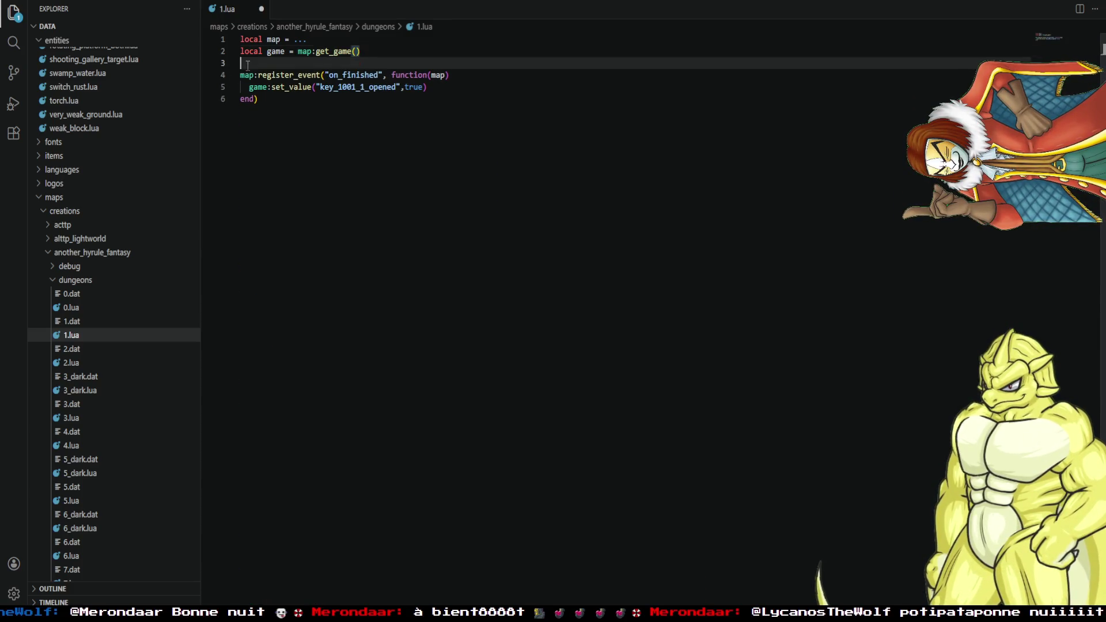
{"action": "key", "text": "Return"}
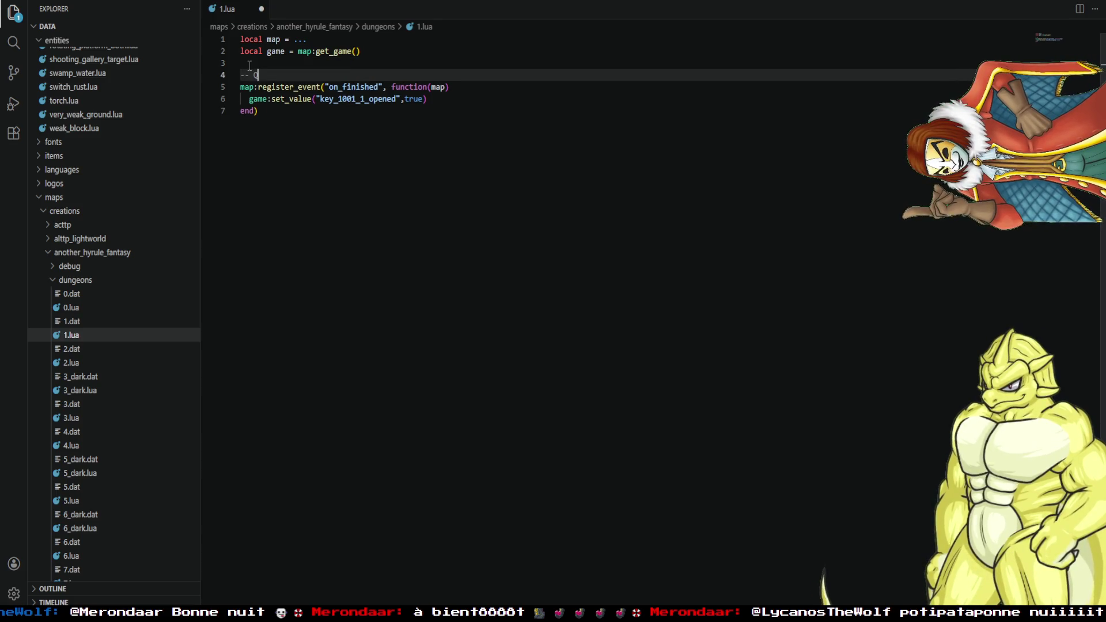
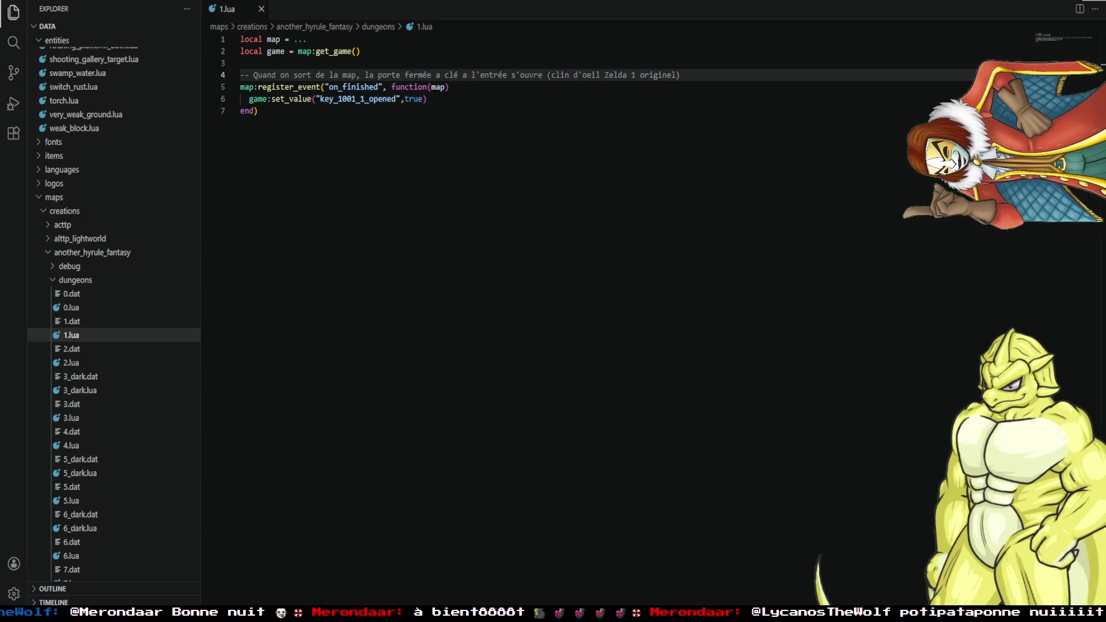
Leave VS Code and bring the Solarus Quest Editor with the Niveau 1 map to the front.
{"action": "key", "text": "alt+Tab"}
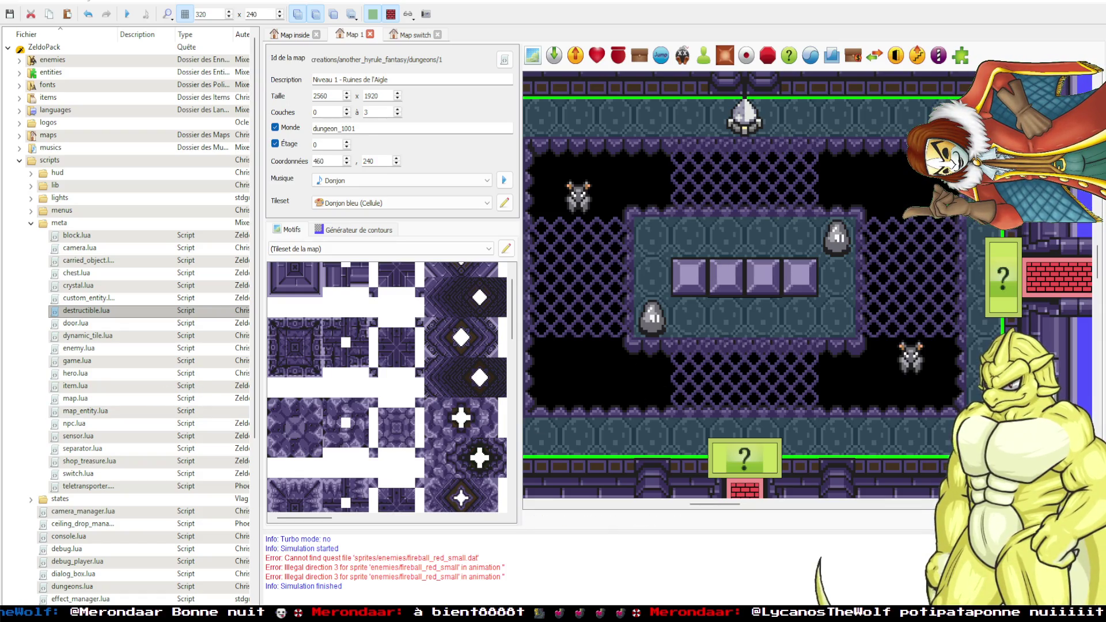
Launch a test run of the quest with F5 and walk the hero up through the top door.
{"action": "left_click", "coordinate": [692, 394]}
{"action": "key", "text": "F5"}
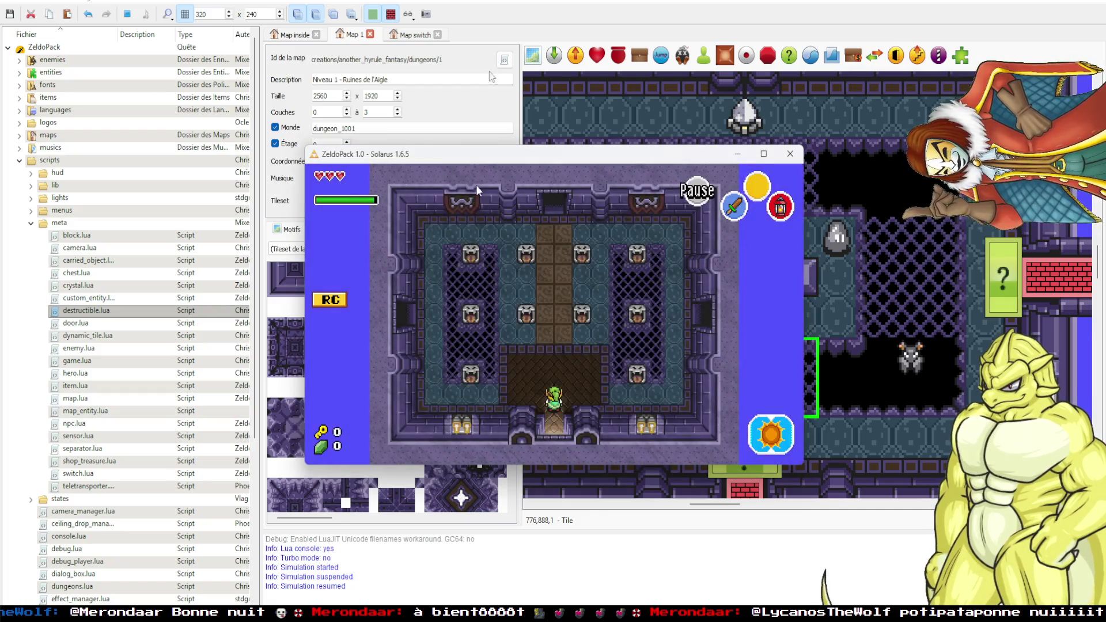
{"action": "key", "text": "Up"}
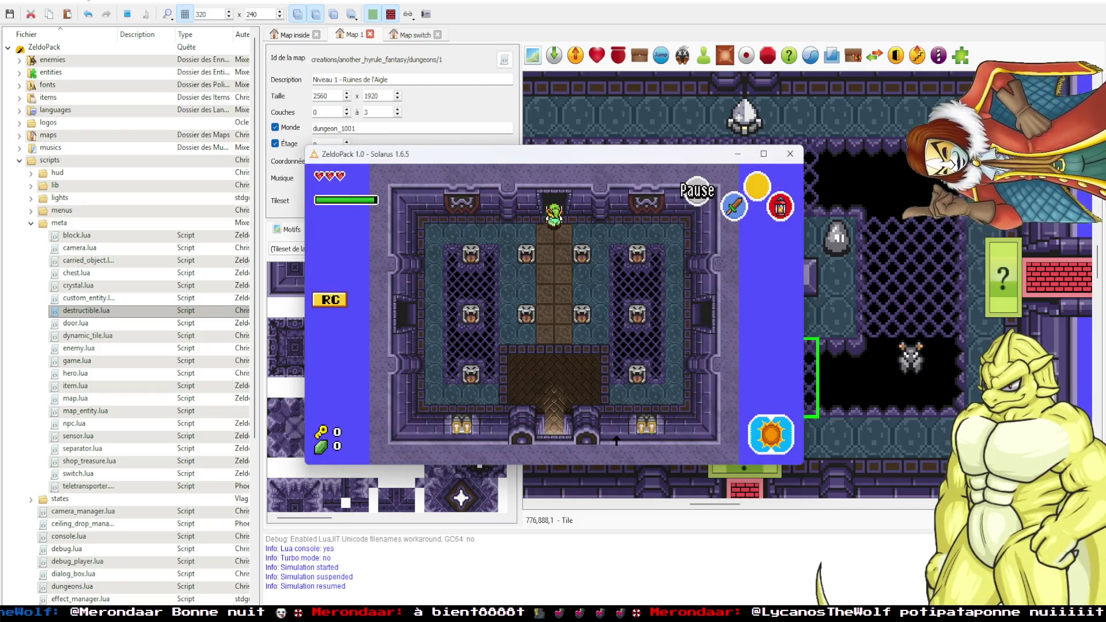
{"action": "key", "text": "Up"}
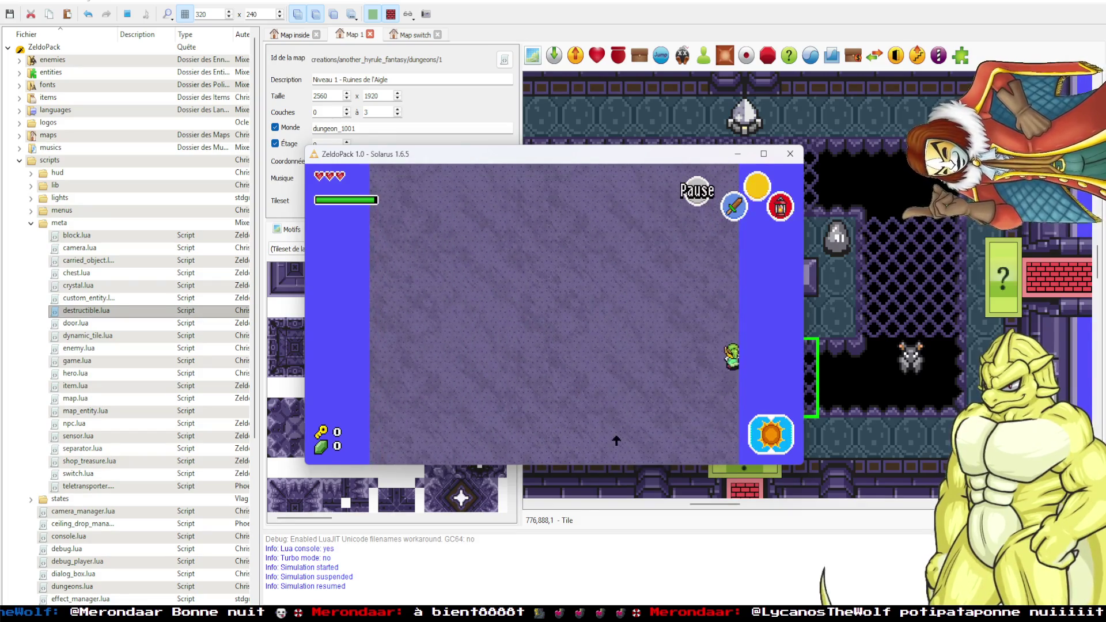
{"action": "key", "text": "Up"}
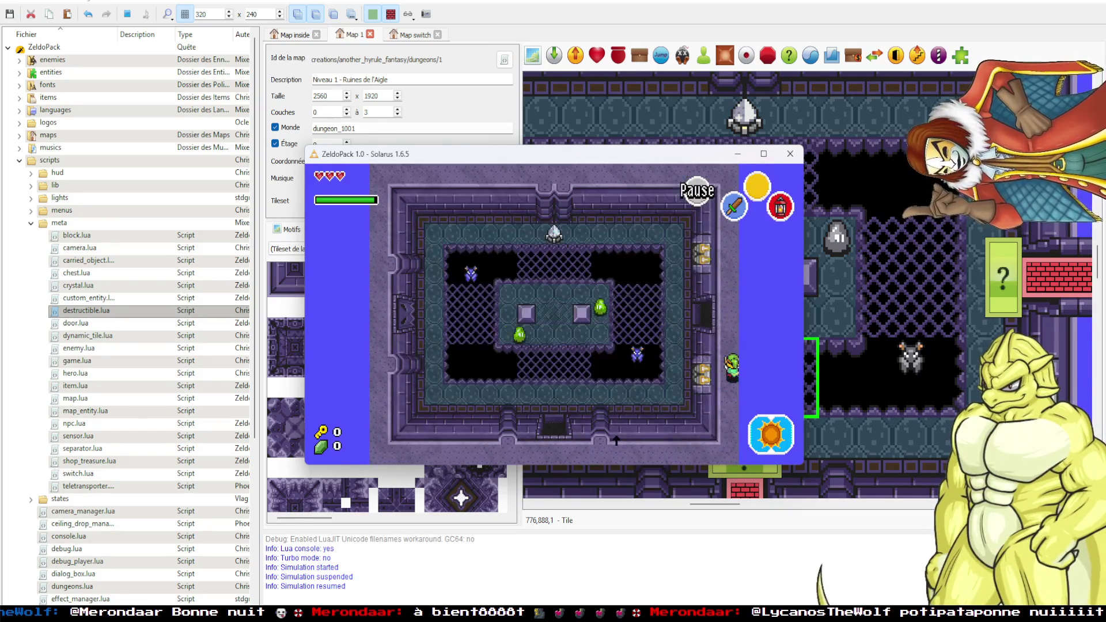
Walk the hero down the right corridor and around the room beside the island.
{"action": "key", "text": "Down"}
{"action": "key", "text": "Left"}
{"action": "key", "text": "Left"}
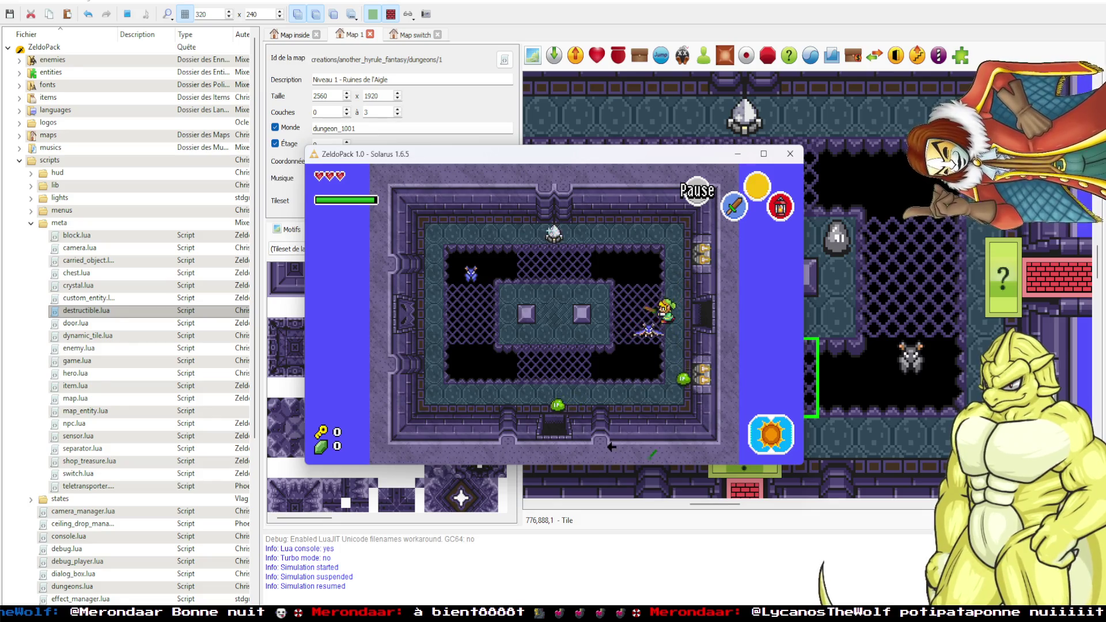
{"action": "key", "text": "Left"}
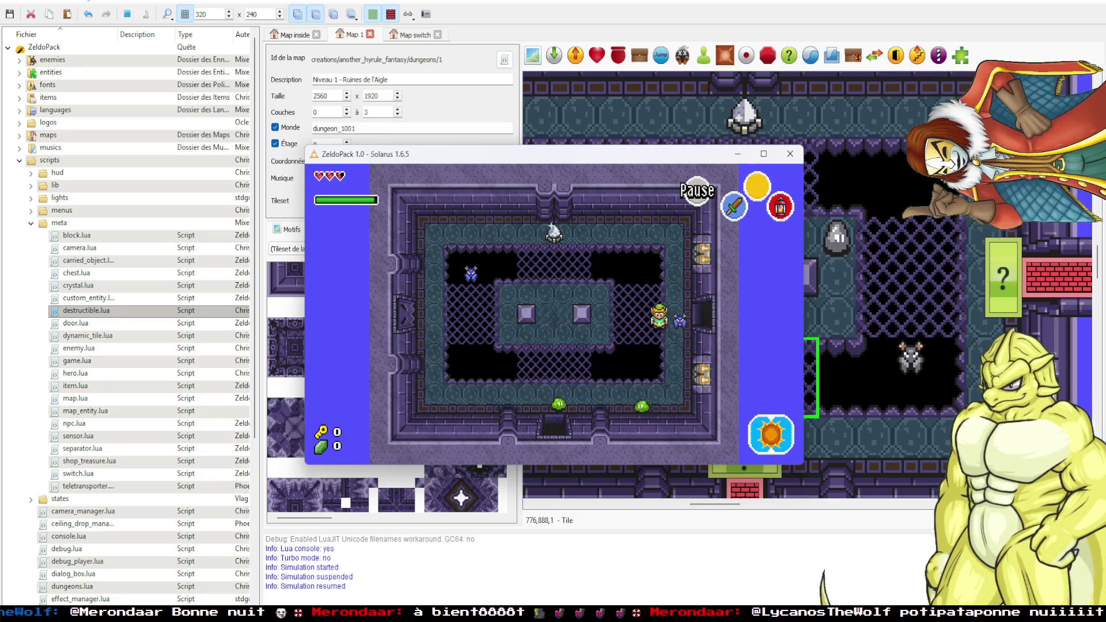
{"action": "key", "text": "Right"}
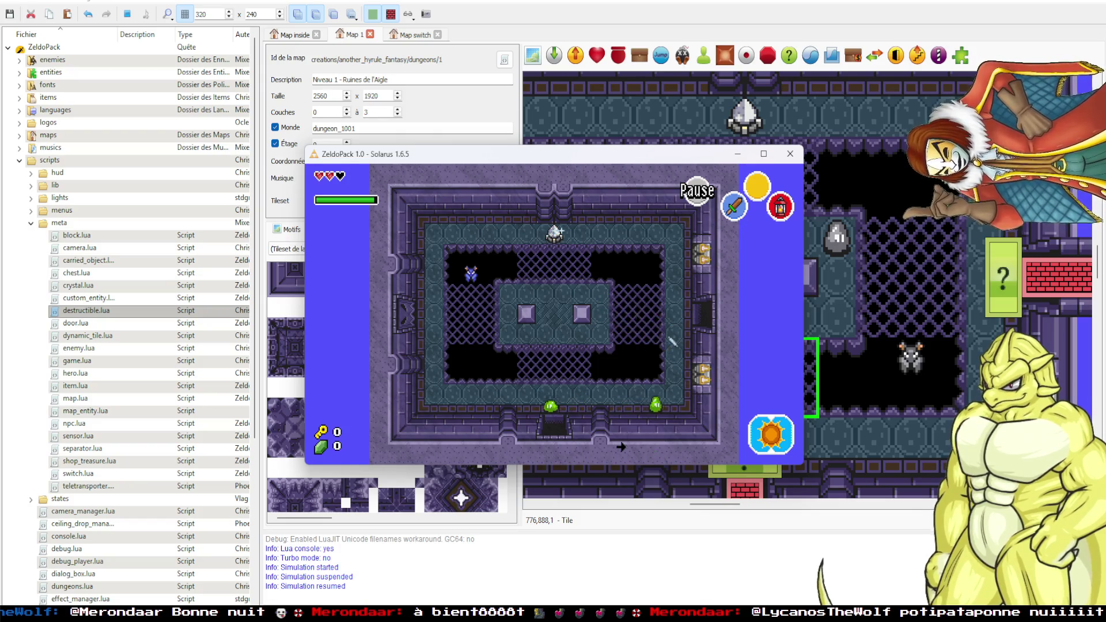
{"action": "key", "text": "Down"}
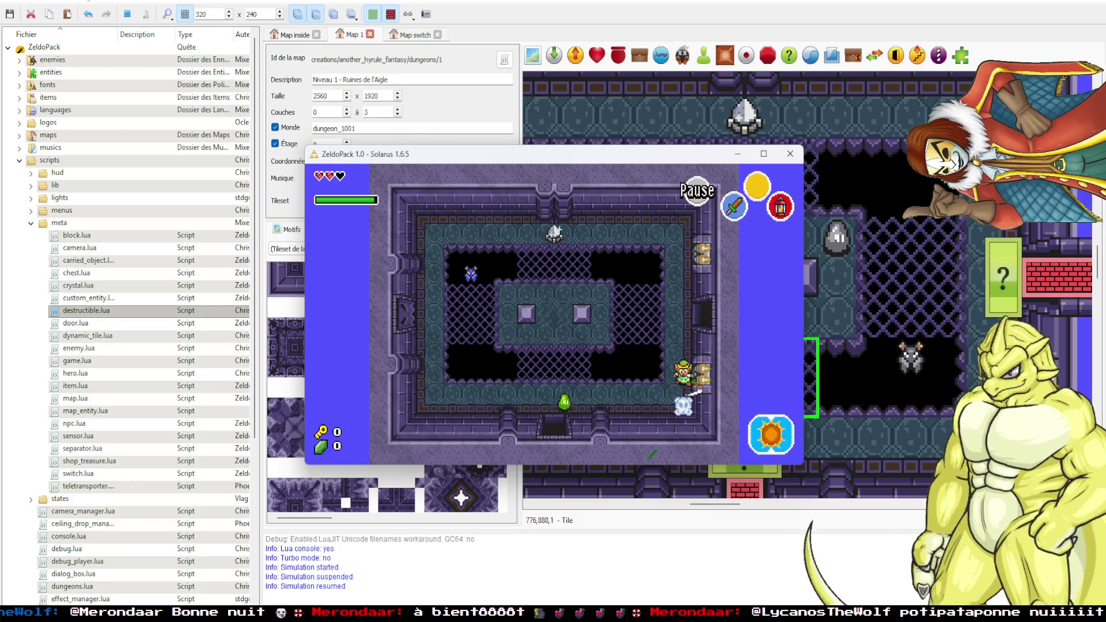
{"action": "key", "text": "Left"}
{"action": "key", "text": "Right"}
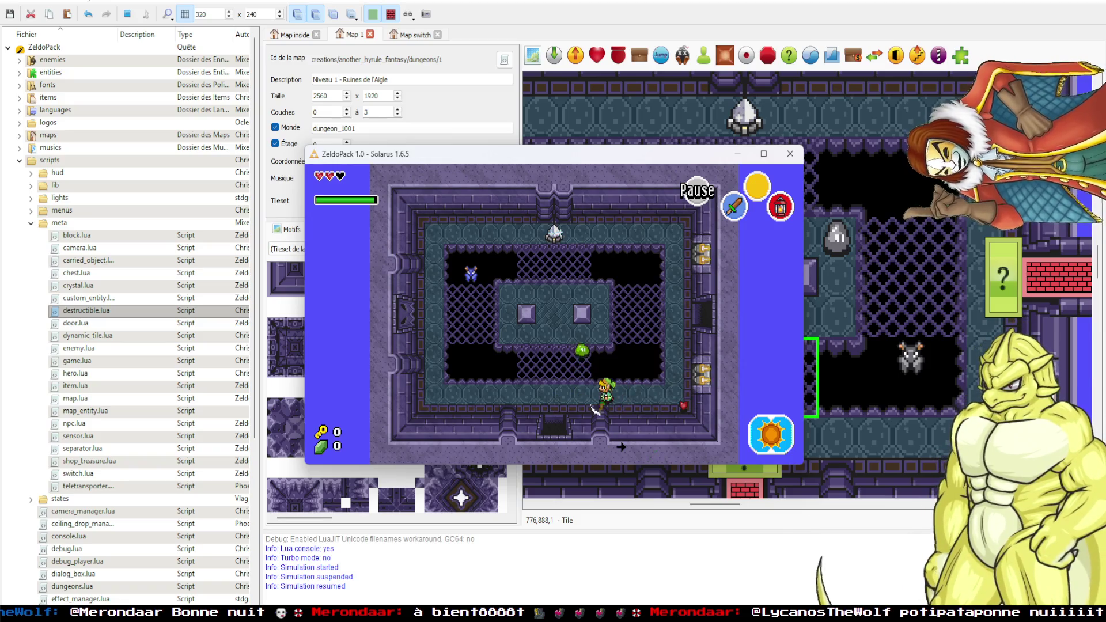
{"action": "key", "text": "Left"}
Cross the island swinging the sword and walk the hero up beneath the statue.
{"action": "key", "text": "Up"}
{"action": "key", "text": "Right"}
{"action": "key", "text": "c"}
{"action": "key", "text": "Left"}
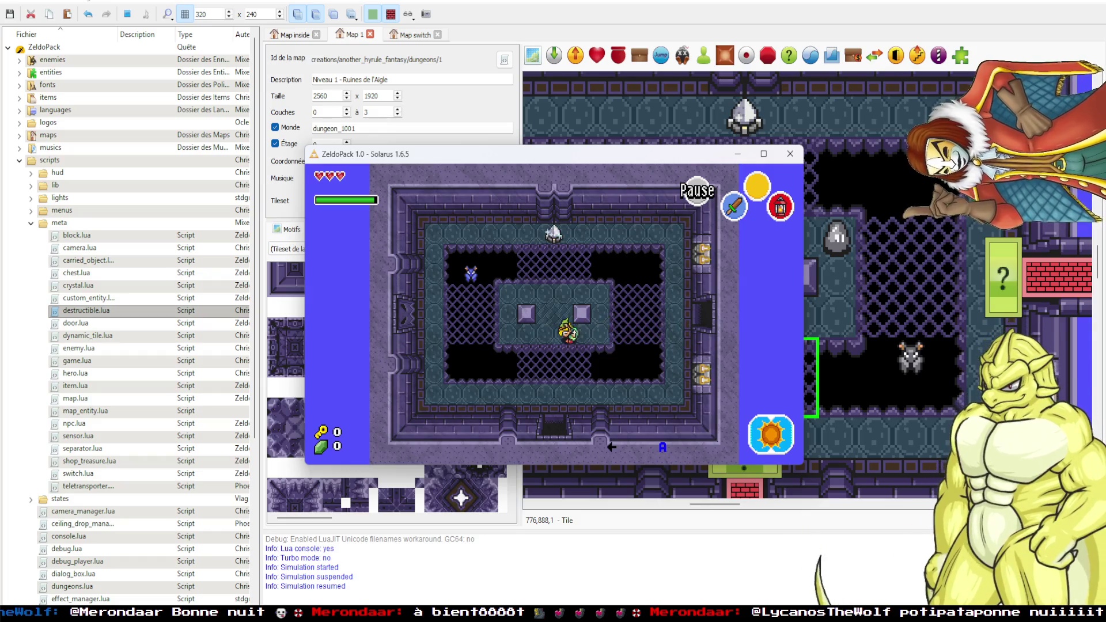
{"action": "key", "text": "Down"}
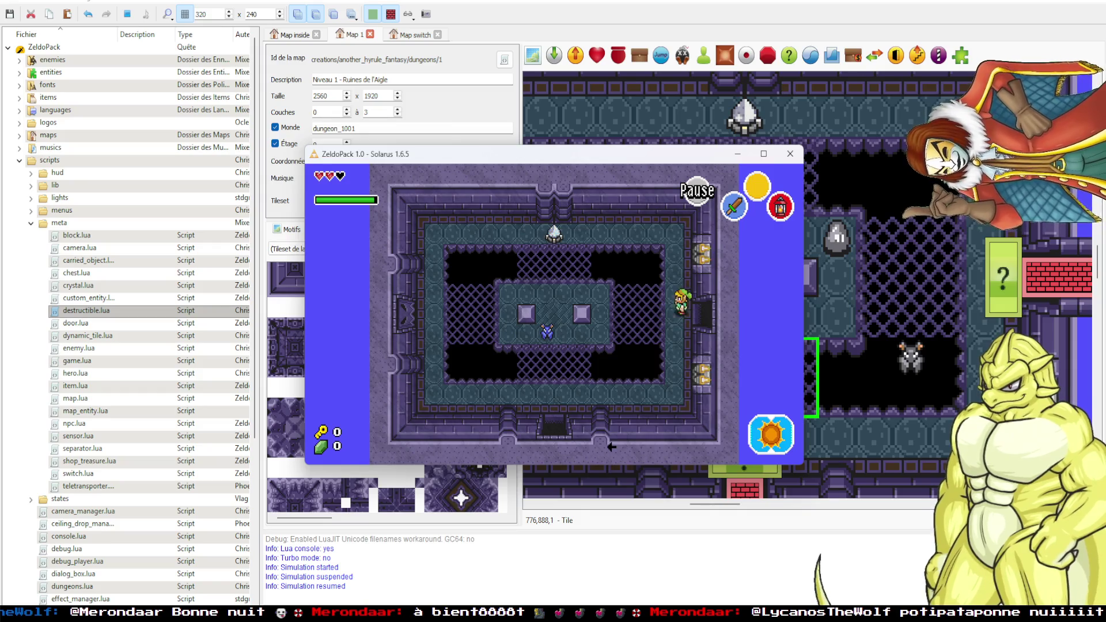
{"action": "key", "text": "Left"}
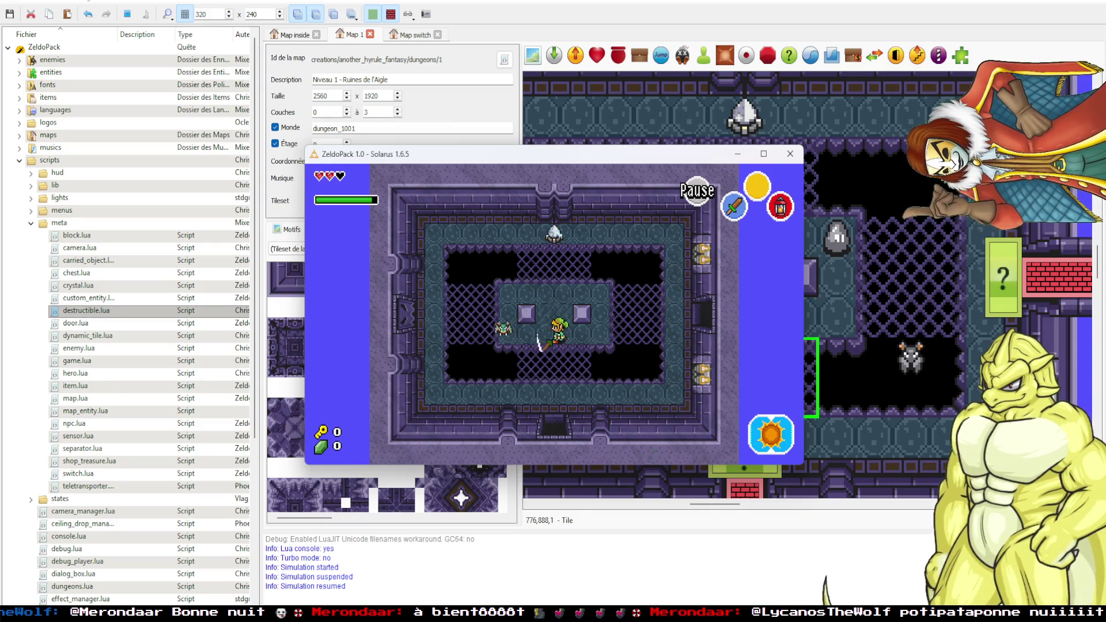
{"action": "key", "text": "Up"}
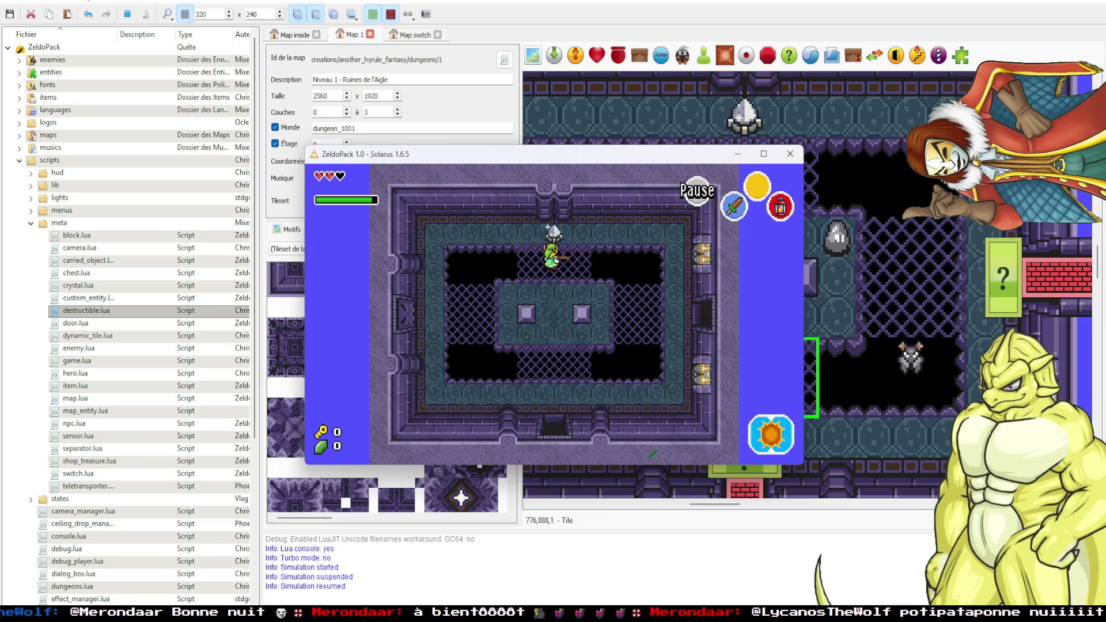
Close the test game and duplicate the top statue switch beside the original.
{"action": "left_click", "coordinate": [790, 154]}
{"action": "left_click", "coordinate": [737, 117]}
{"action": "key", "text": "ctrl+d"}
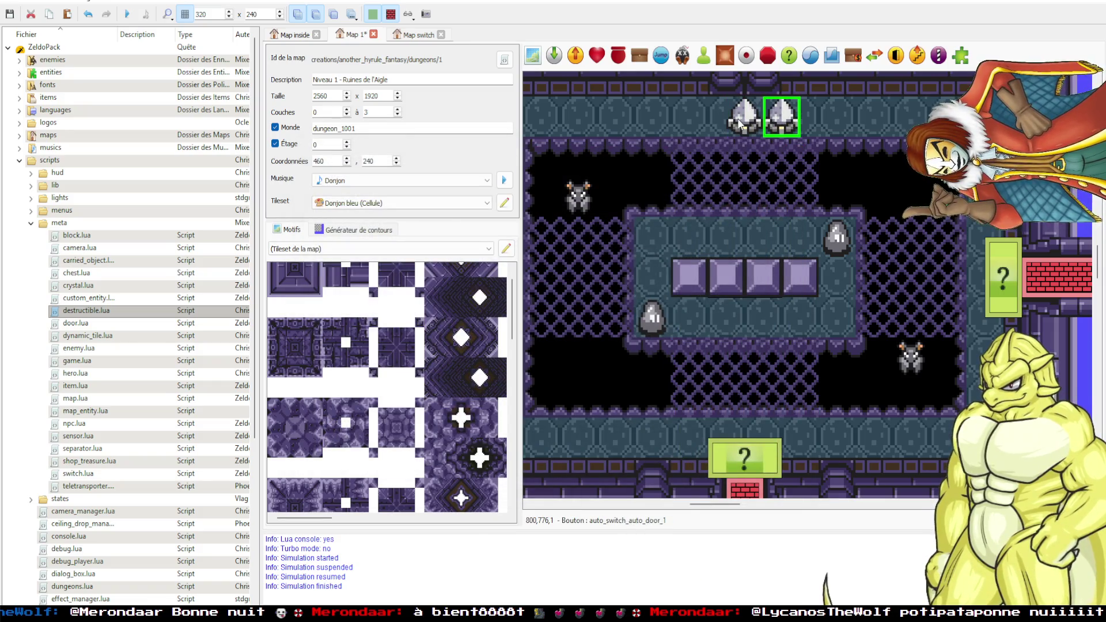
Abandon an empty user property on the left switch, confirm its properties, and save the map.
{"action": "double_click", "coordinate": [738, 119]}
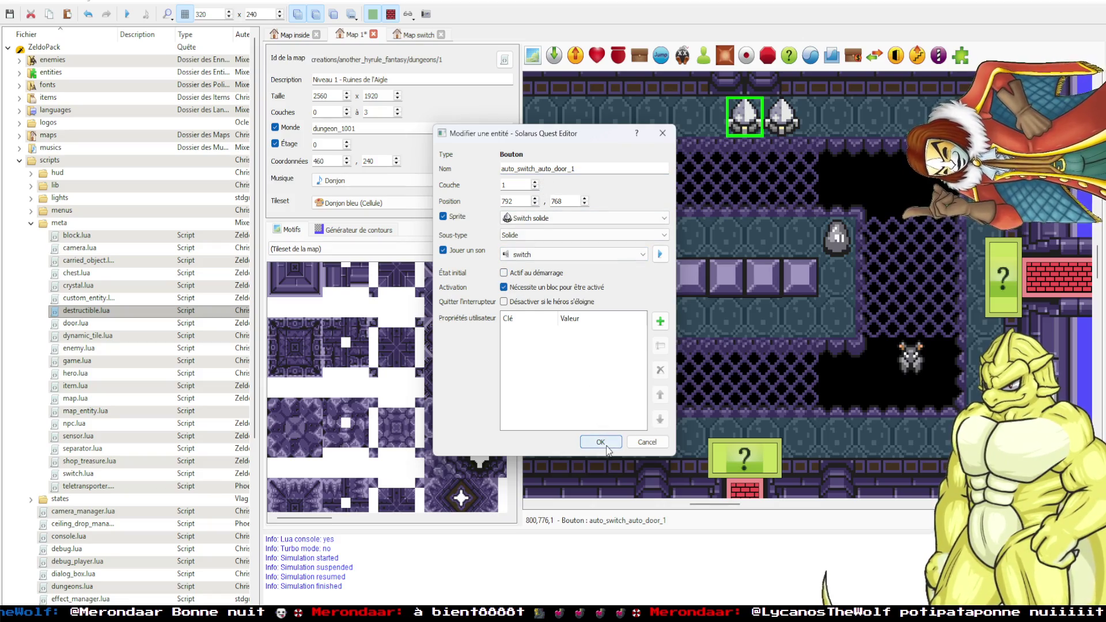
{"action": "left_click", "coordinate": [661, 322]}
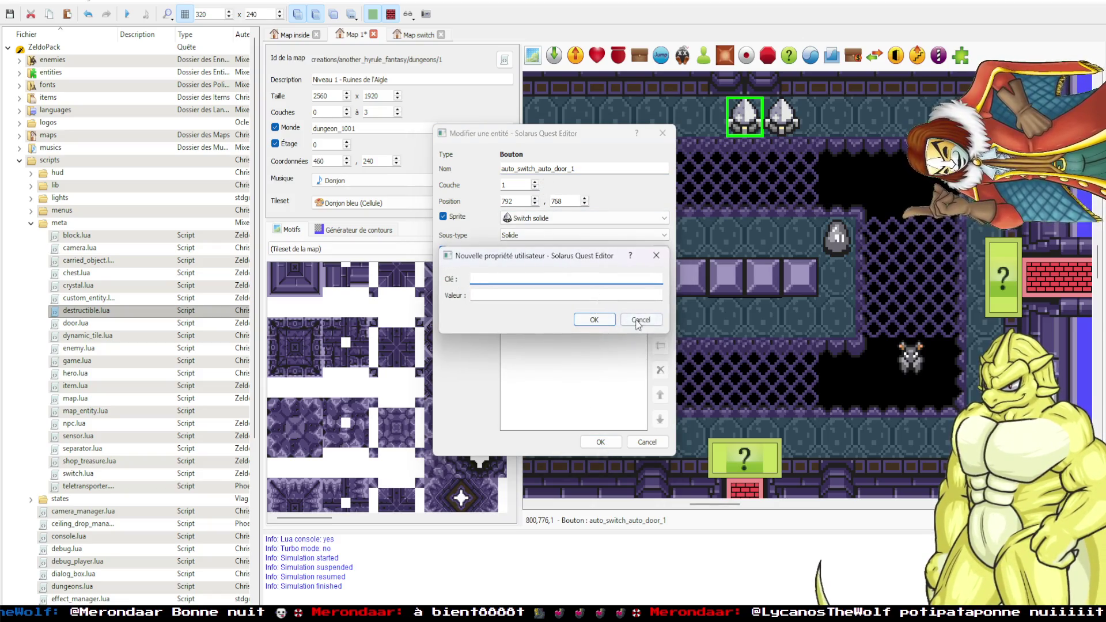
{"action": "left_click", "coordinate": [594, 319]}
{"action": "left_click", "coordinate": [582, 314]}
{"action": "left_click", "coordinate": [644, 324]}
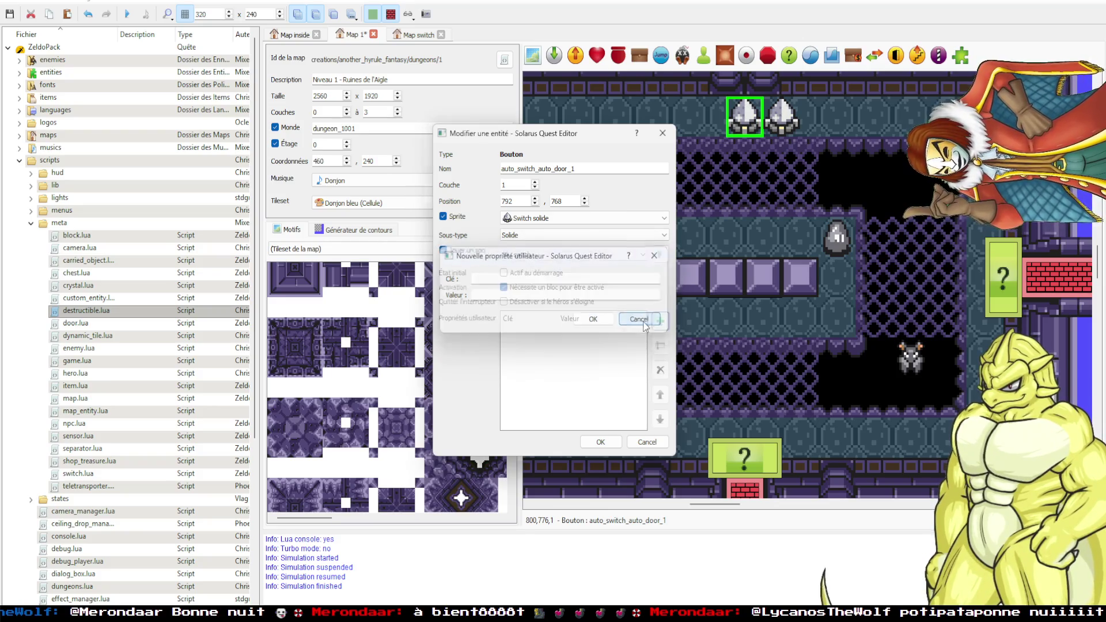
{"action": "left_click", "coordinate": [615, 441]}
{"action": "key", "text": "ctrl+s"}
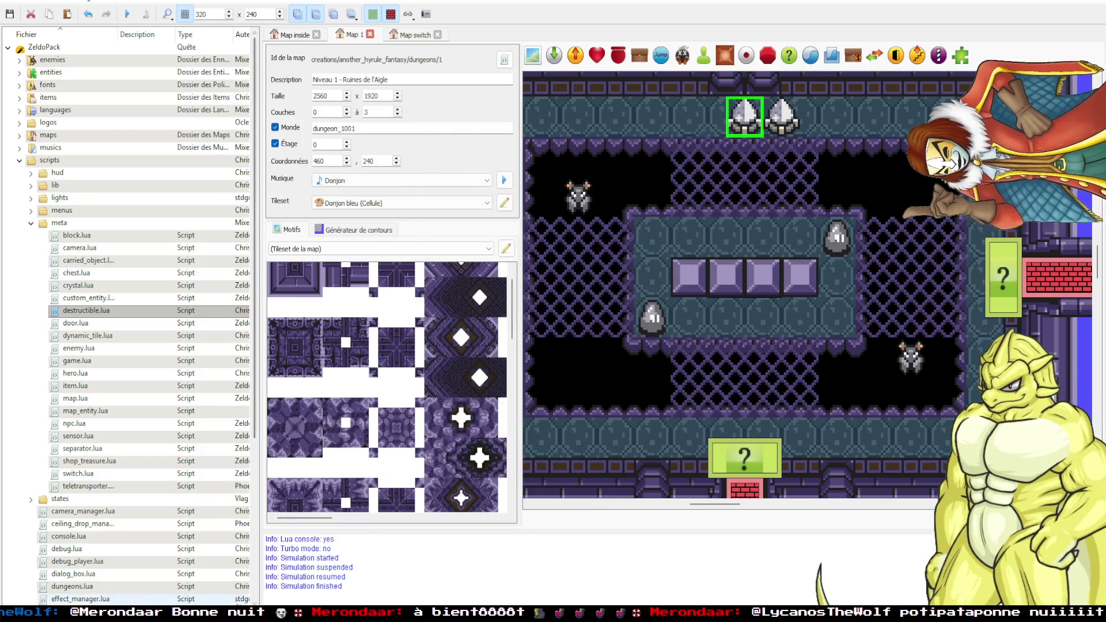
{"action": "mouse_move", "coordinate": [184, 614]}
{"action": "left_click", "coordinate": [286, 542]}
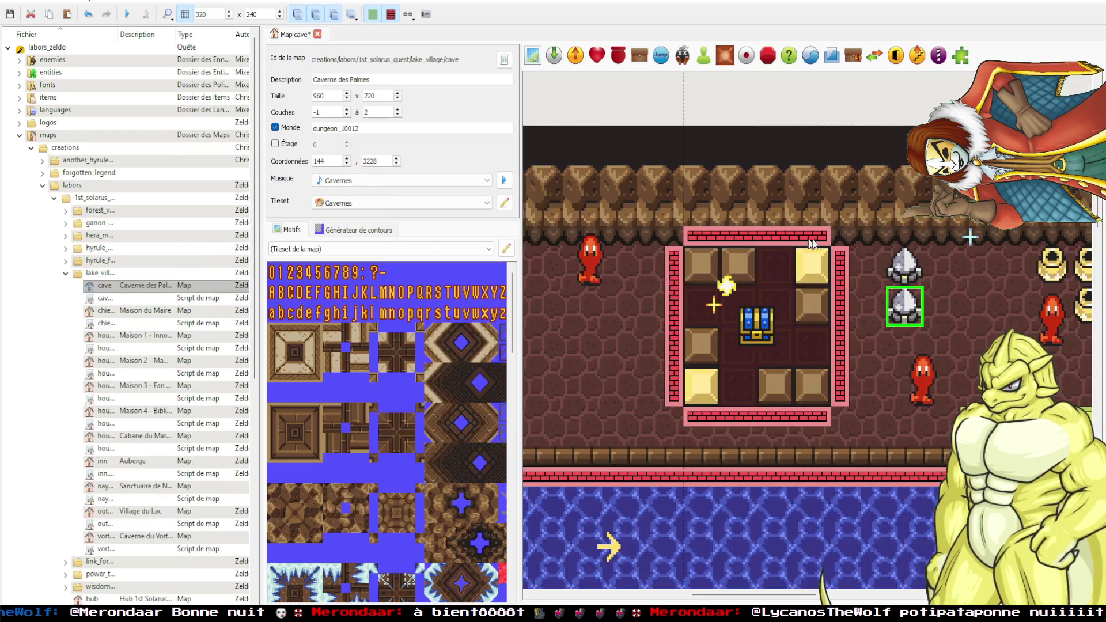
{"action": "double_click", "coordinate": [907, 262]}
{"action": "left_click", "coordinate": [534, 332]}
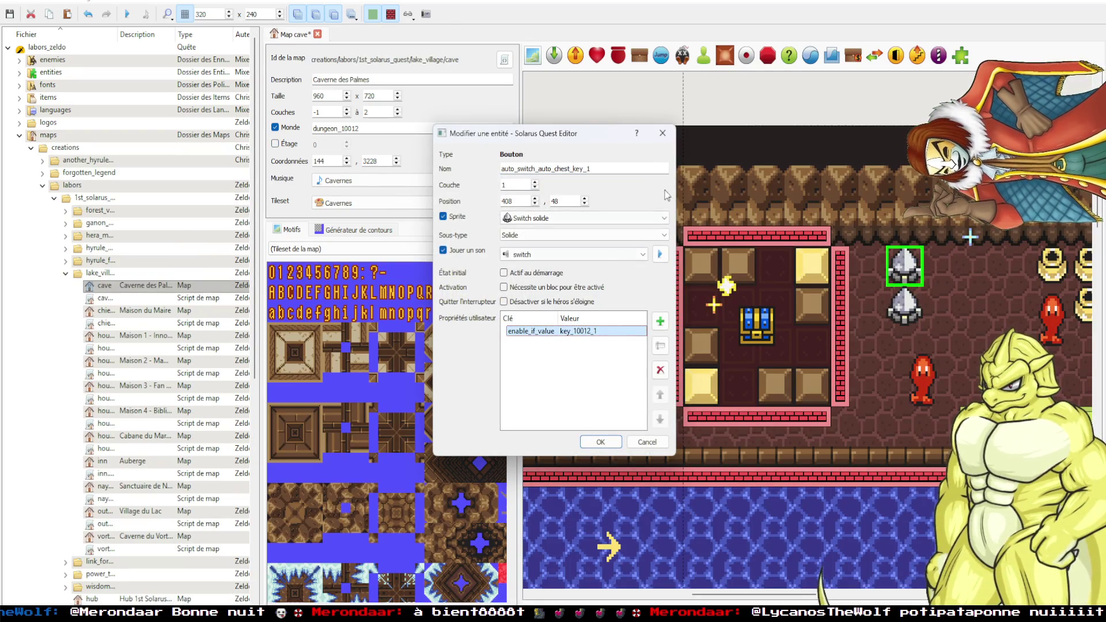
{"action": "left_click", "coordinate": [667, 139]}
{"action": "mouse_move", "coordinate": [173, 614]}
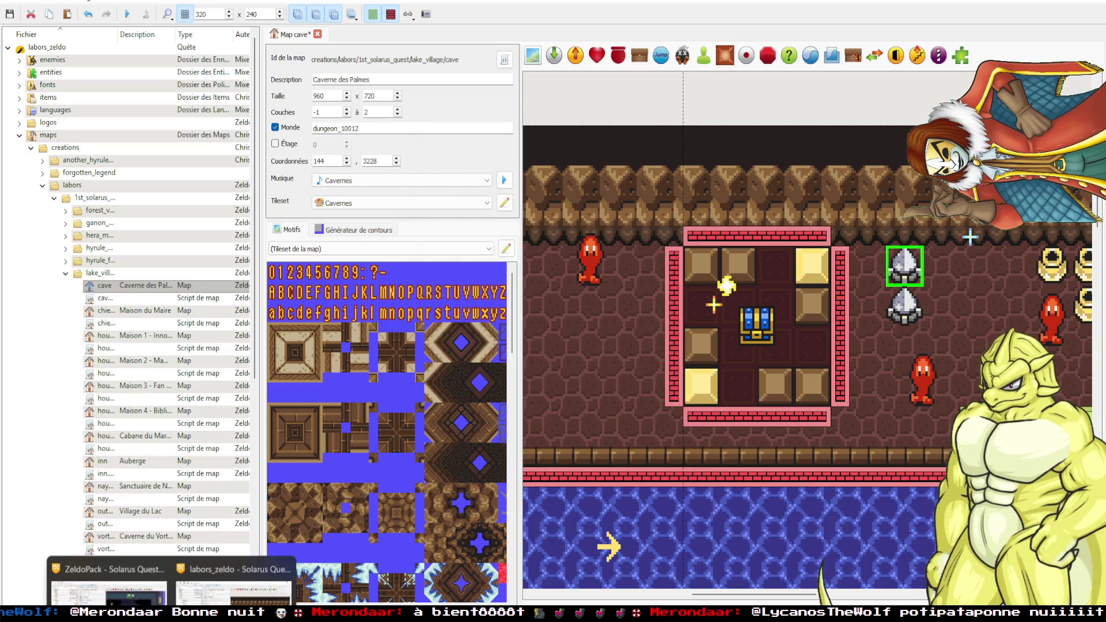
{"action": "double_click", "coordinate": [904, 306]}
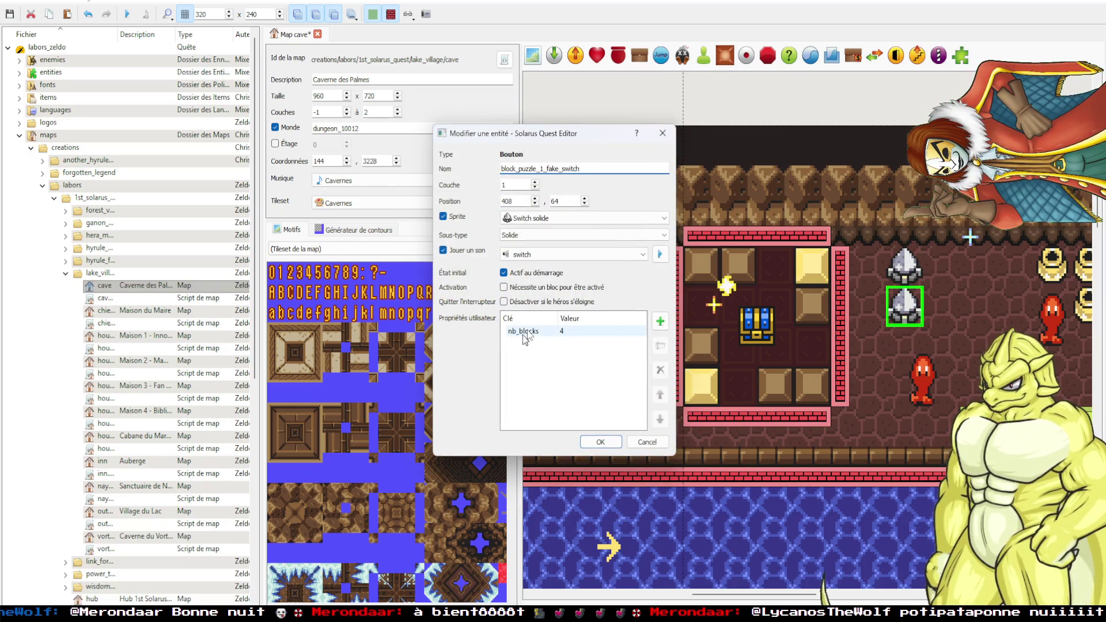
{"action": "left_click", "coordinate": [668, 135]}
{"action": "double_click", "coordinate": [904, 266]}
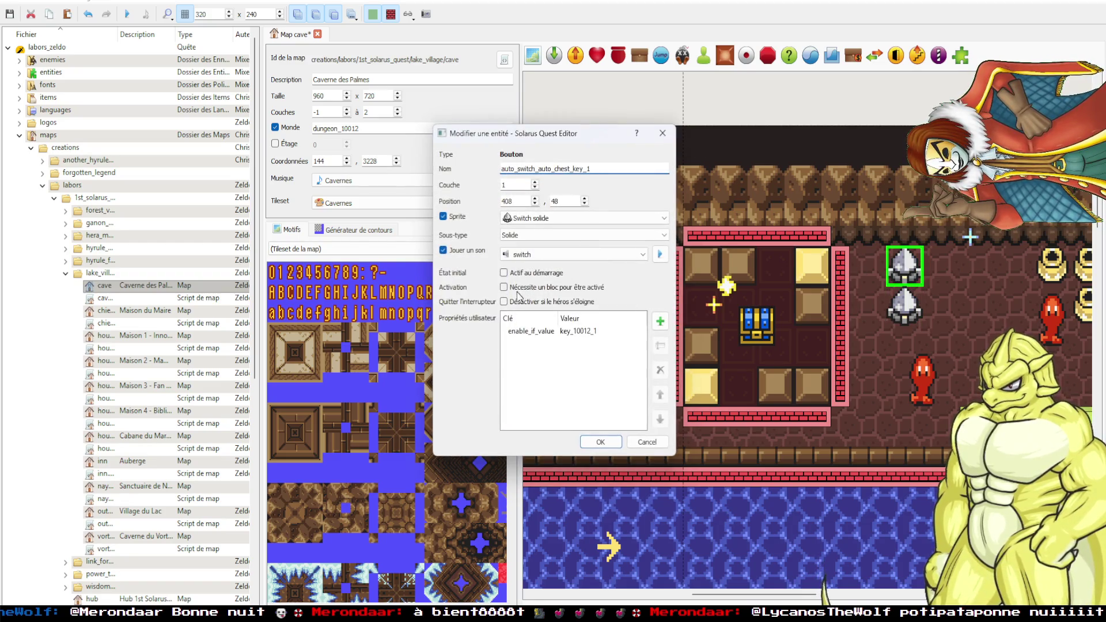
{"action": "left_click", "coordinate": [663, 133]}
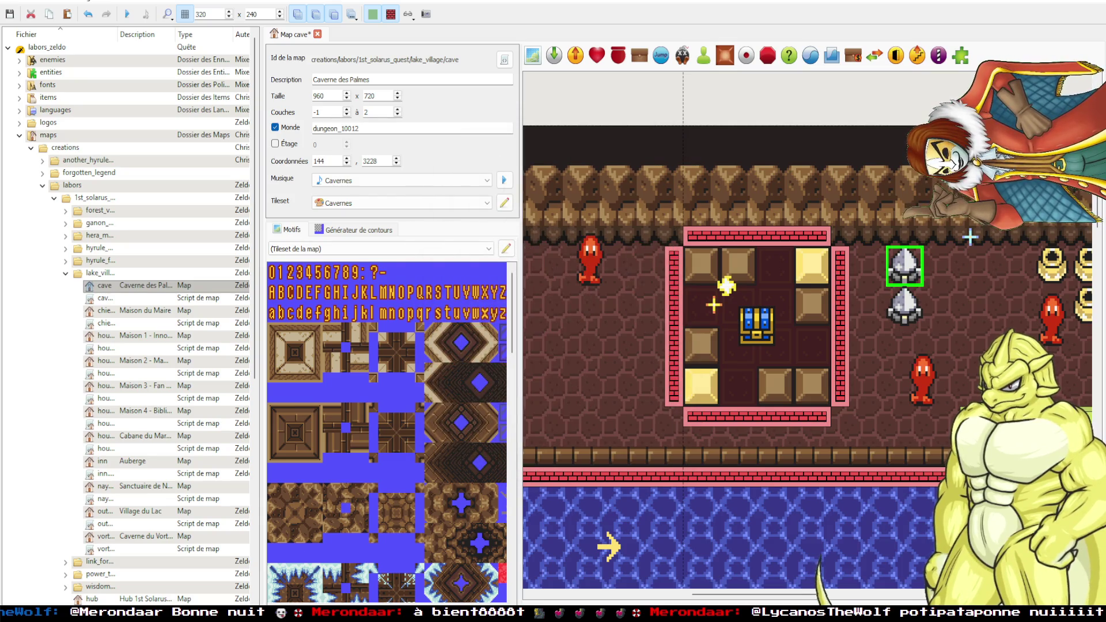
{"action": "mouse_move", "coordinate": [145, 612]}
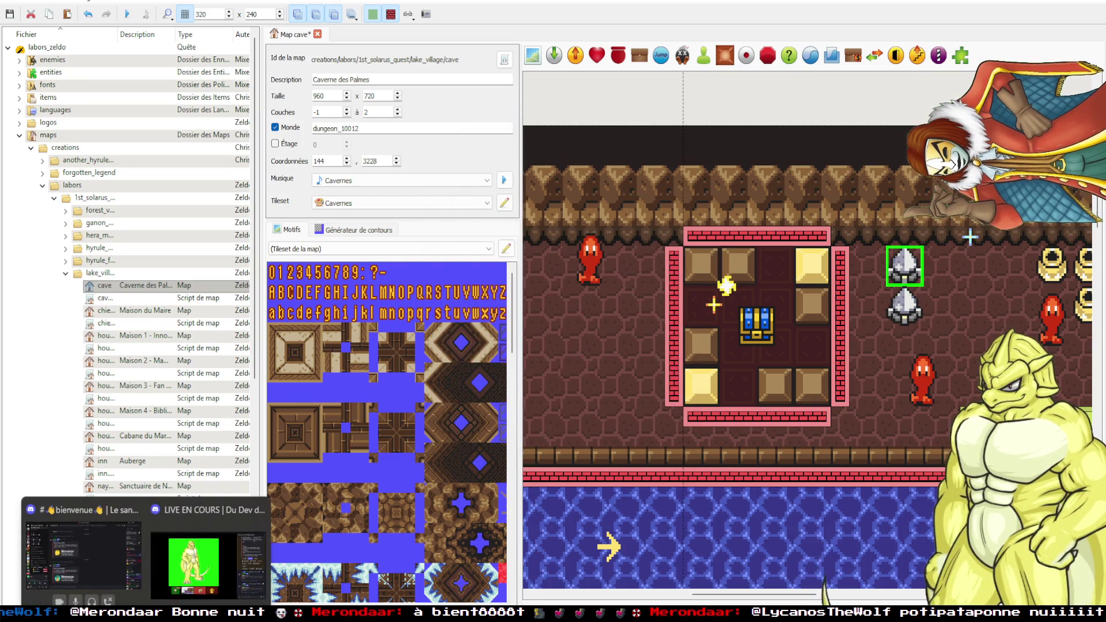
{"action": "mouse_move", "coordinate": [273, 613]}
{"action": "mouse_move", "coordinate": [222, 614]}
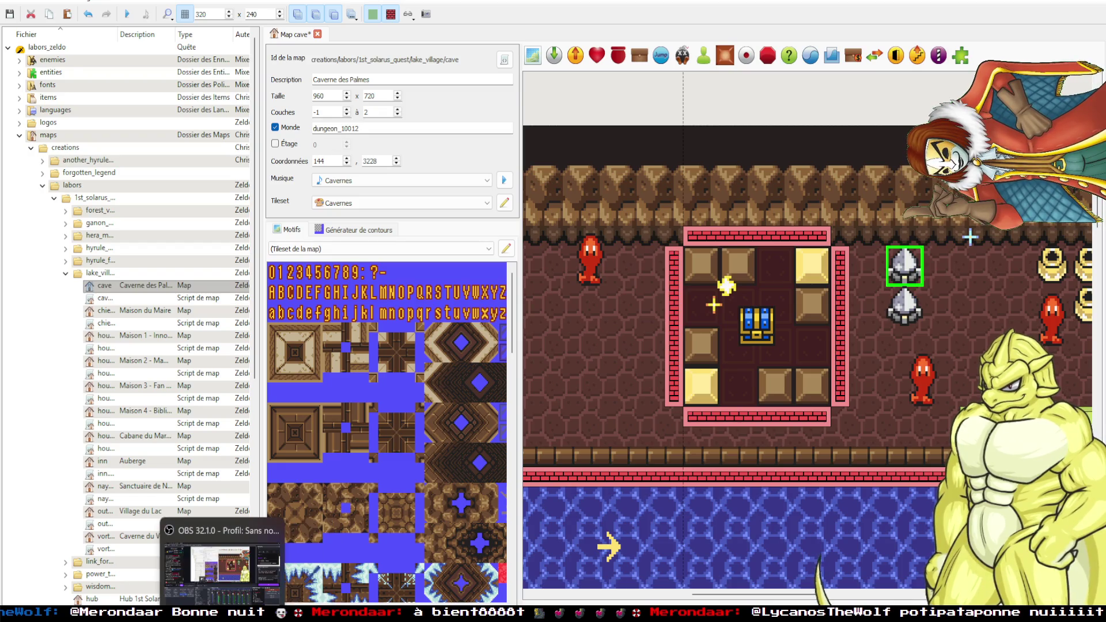
{"action": "left_click", "coordinate": [135, 569]}
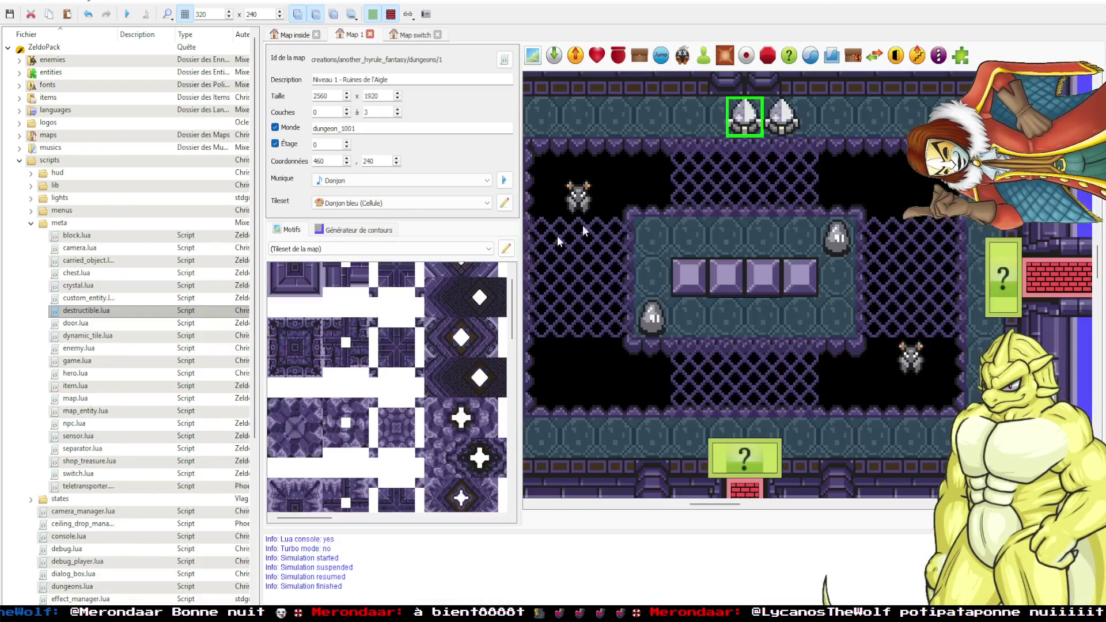
Copy the block's door_1001_1 value and add it as an enable_if_value property on the door switch.
{"action": "double_click", "coordinate": [682, 288]}
{"action": "double_click", "coordinate": [592, 329]}
{"action": "key", "text": "ctrl+c"}
{"action": "left_click", "coordinate": [661, 136]}
{"action": "double_click", "coordinate": [745, 118]}
{"action": "left_click", "coordinate": [661, 321]}
{"action": "key", "text": "Tab"}
{"action": "key", "text": "ctrl+v"}
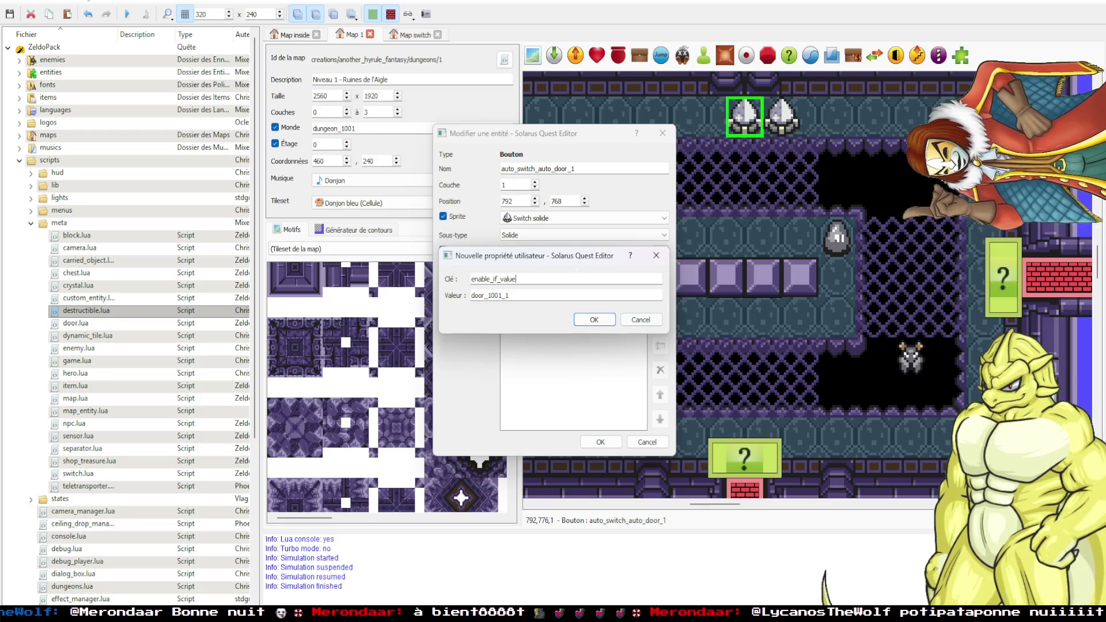
{"action": "left_click", "coordinate": [595, 320]}
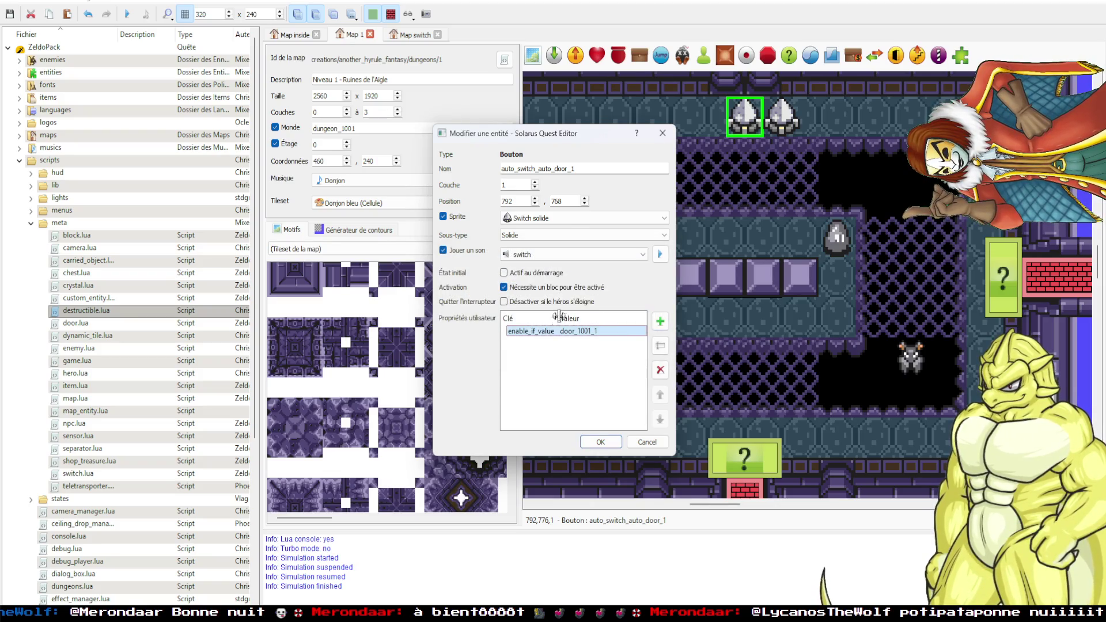
{"action": "left_click", "coordinate": [600, 442]}
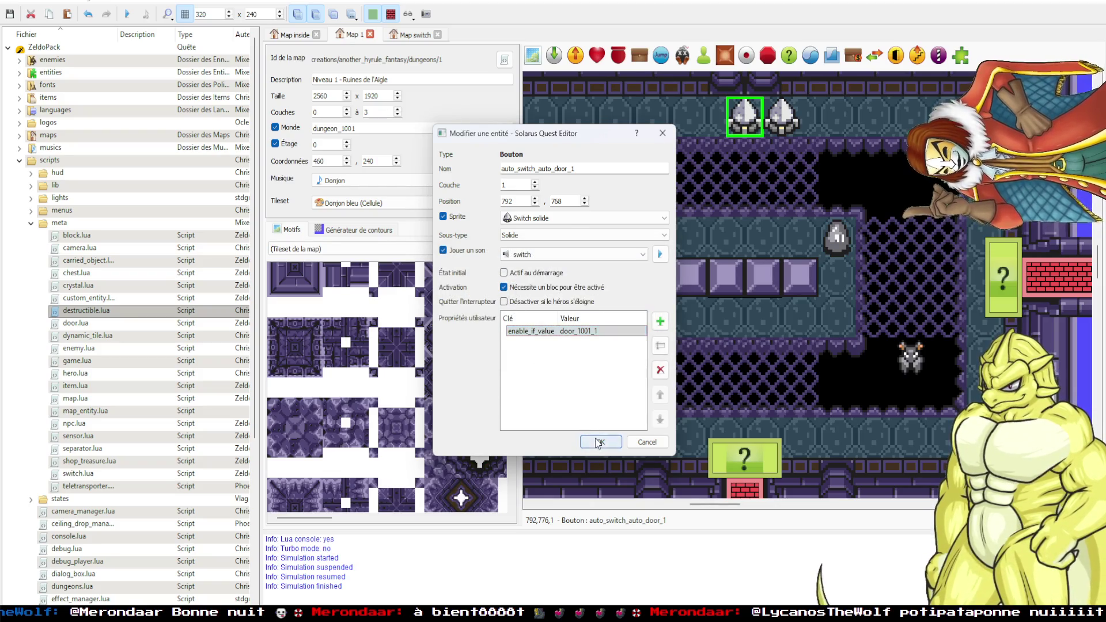
Move the fake switch into place beside the door switch.
{"action": "double_click", "coordinate": [783, 118]}
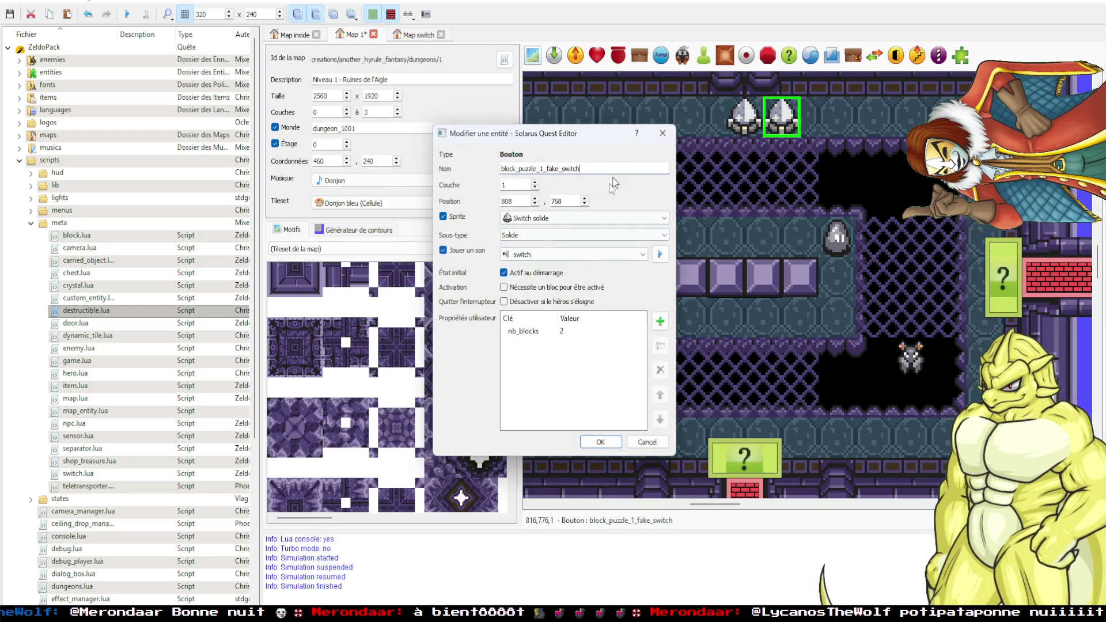
{"action": "left_click", "coordinate": [662, 134]}
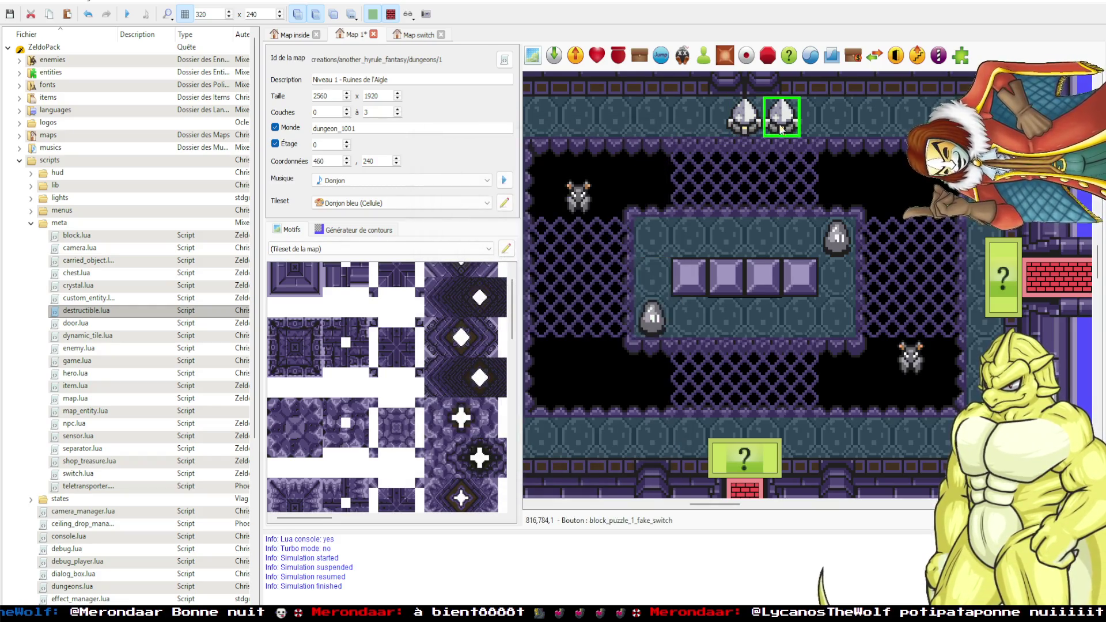
{"action": "left_click_drag", "start_coordinate": [781, 118], "coordinate": [743, 118]}
Rename the puzzle block to definitive_block_puzzle_1_block_1 and verify the new name.
{"action": "double_click", "coordinate": [678, 283]}
{"action": "key", "text": "Home"}
{"action": "type", "text": "definitive_"}
{"action": "key", "text": "Return"}
{"action": "double_click", "coordinate": [729, 292]}
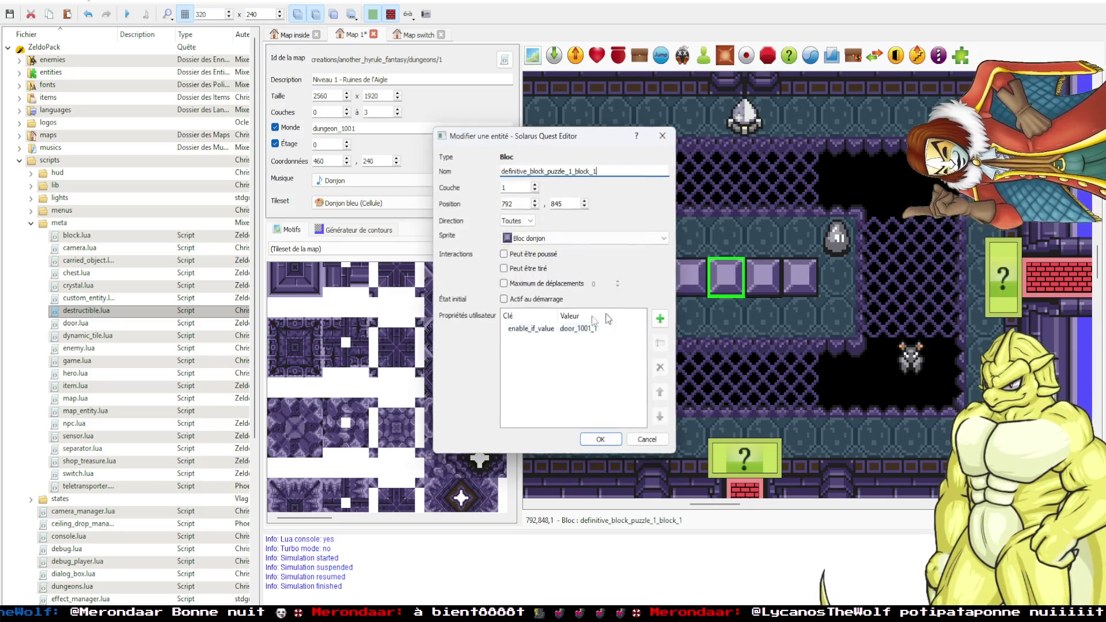
{"action": "left_click", "coordinate": [661, 137]}
{"action": "left_click", "coordinate": [675, 206]}
Save and launch the quest, walking the hero into the puzzle room onto a platform switch.
{"action": "key", "text": "F5"}
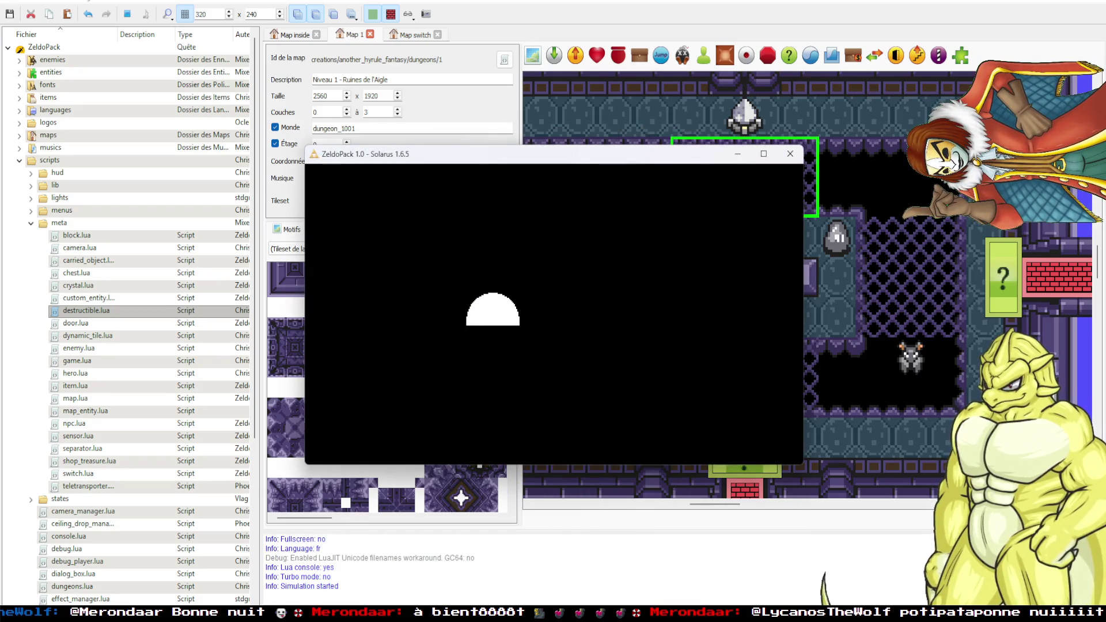
{"action": "key", "text": "Up"}
{"action": "key", "text": "Left"}
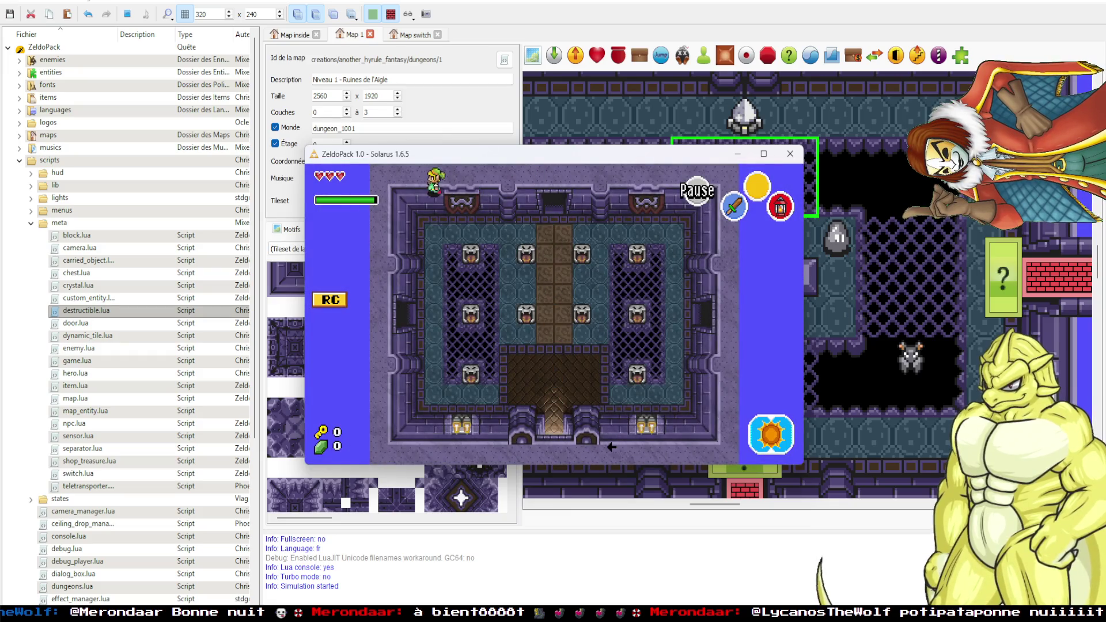
{"action": "key", "text": "Up"}
{"action": "key", "text": "Left"}
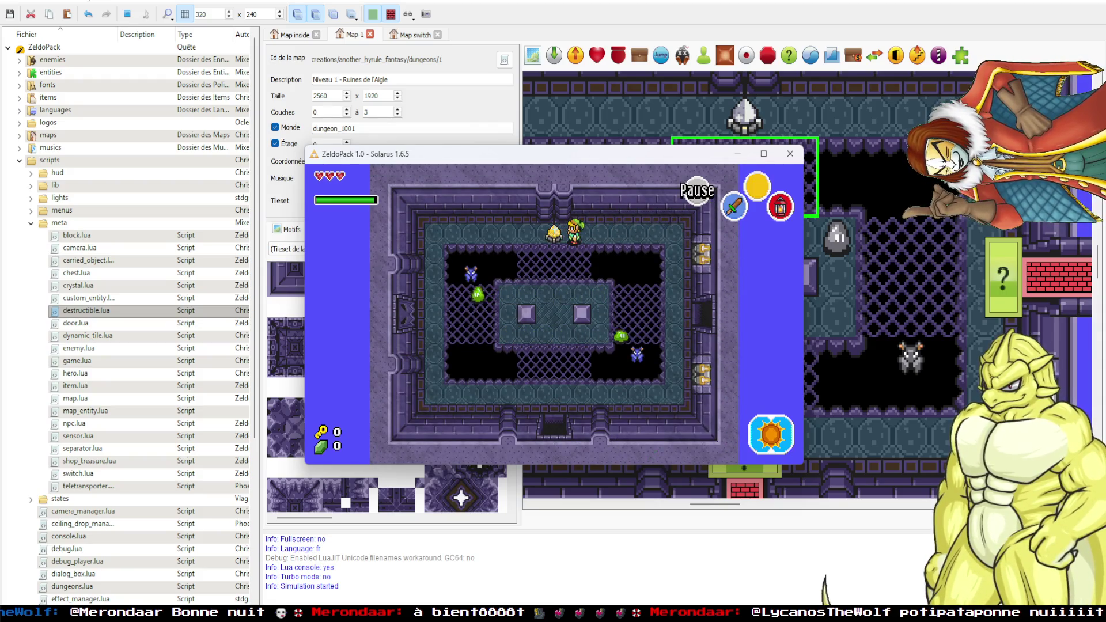
{"action": "key", "text": "Down"}
{"action": "key", "text": "Left"}
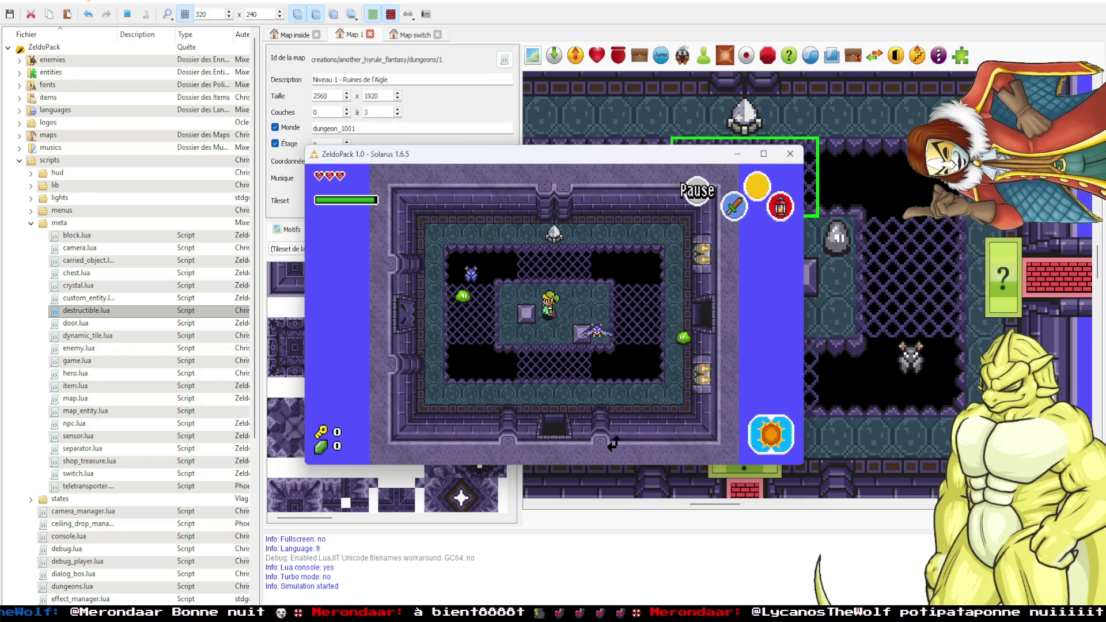
{"action": "key", "text": "Up"}
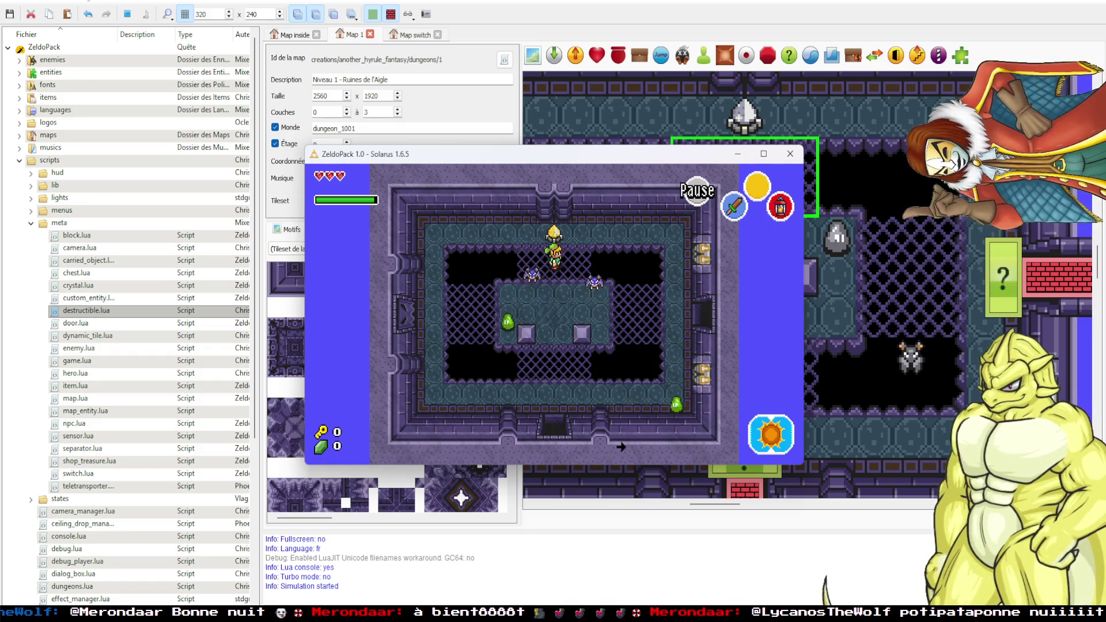
{"action": "key", "text": "Right"}
{"action": "key", "text": "Down"}
{"action": "key", "text": "Left"}
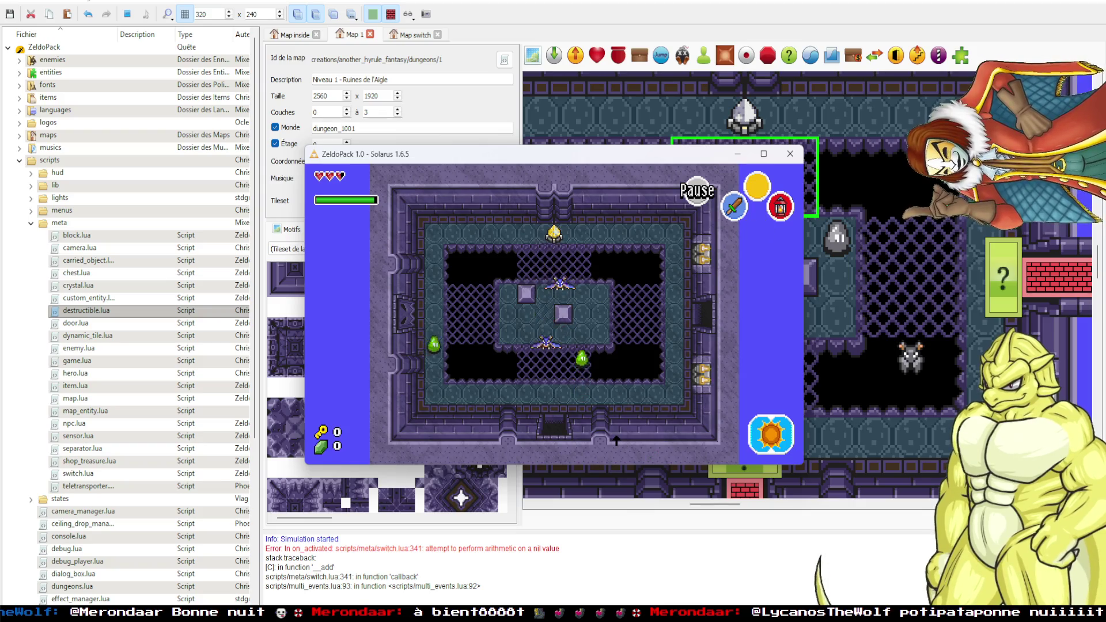
Move around the central platform and push the right stone block down.
{"action": "key", "text": "Left"}
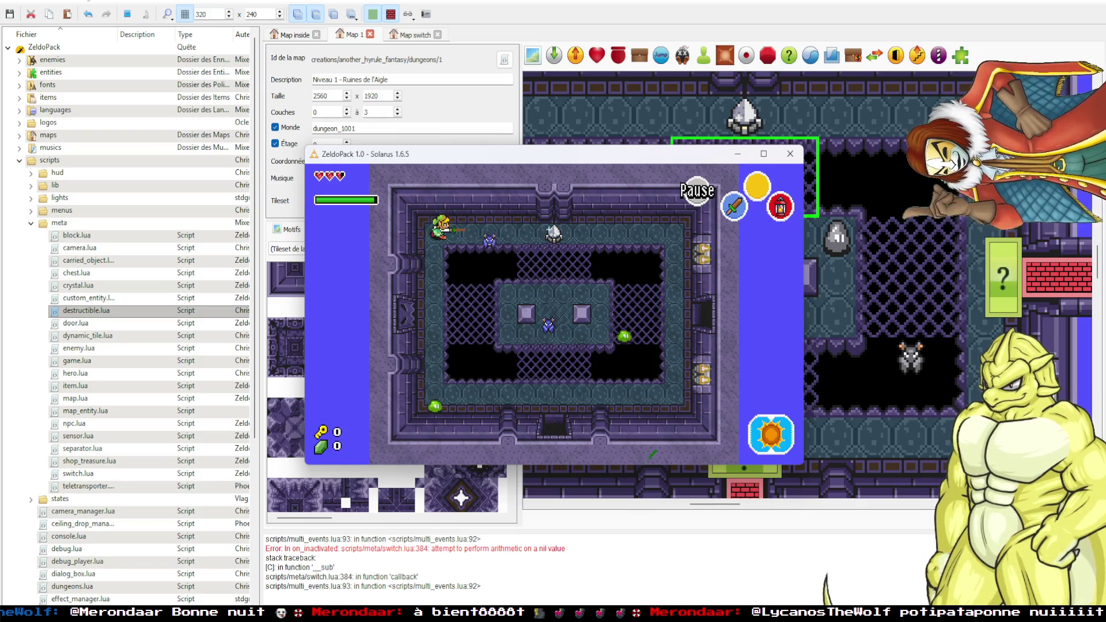
{"action": "key", "text": "c"}
{"action": "key", "text": "Right"}
{"action": "key", "text": "Down"}
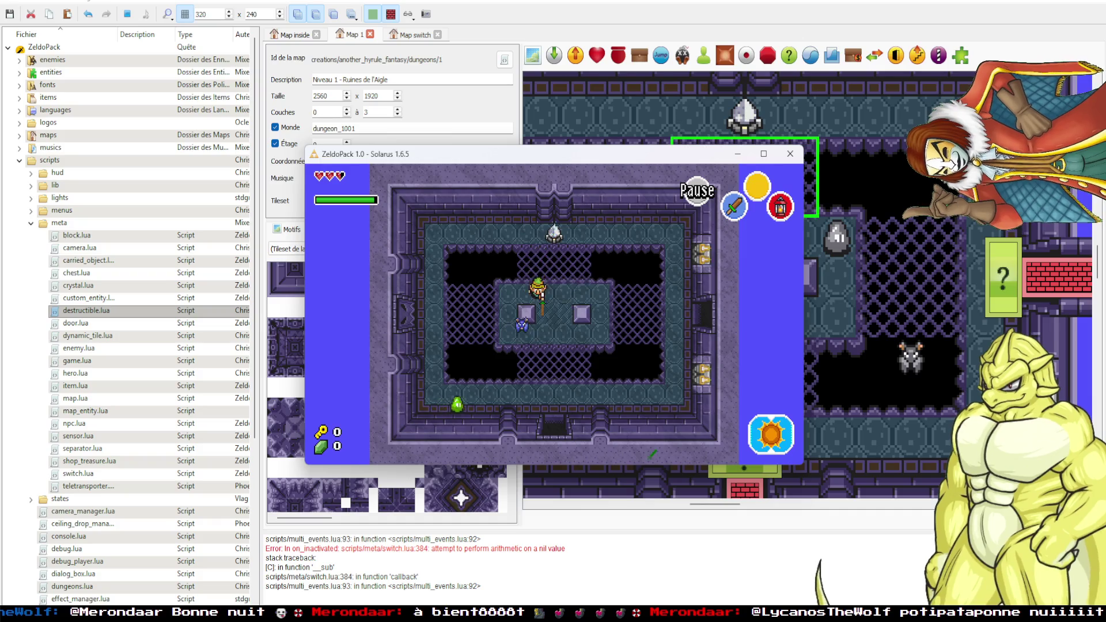
{"action": "key", "text": "Right"}
{"action": "key", "text": "c"}
{"action": "key", "text": "c"}
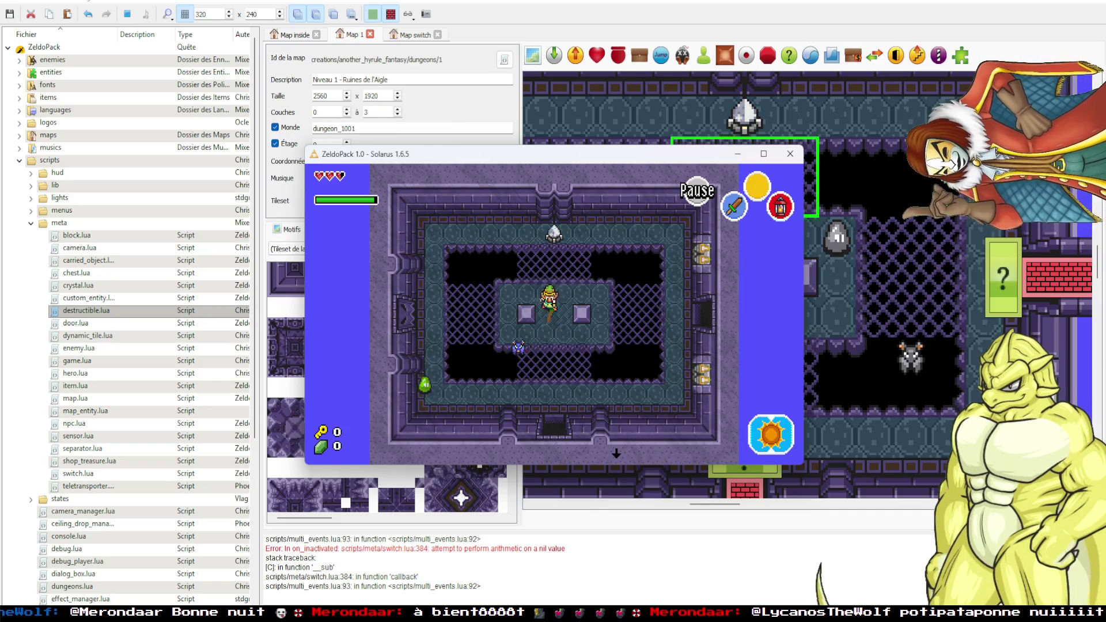
{"action": "key", "text": "Left"}
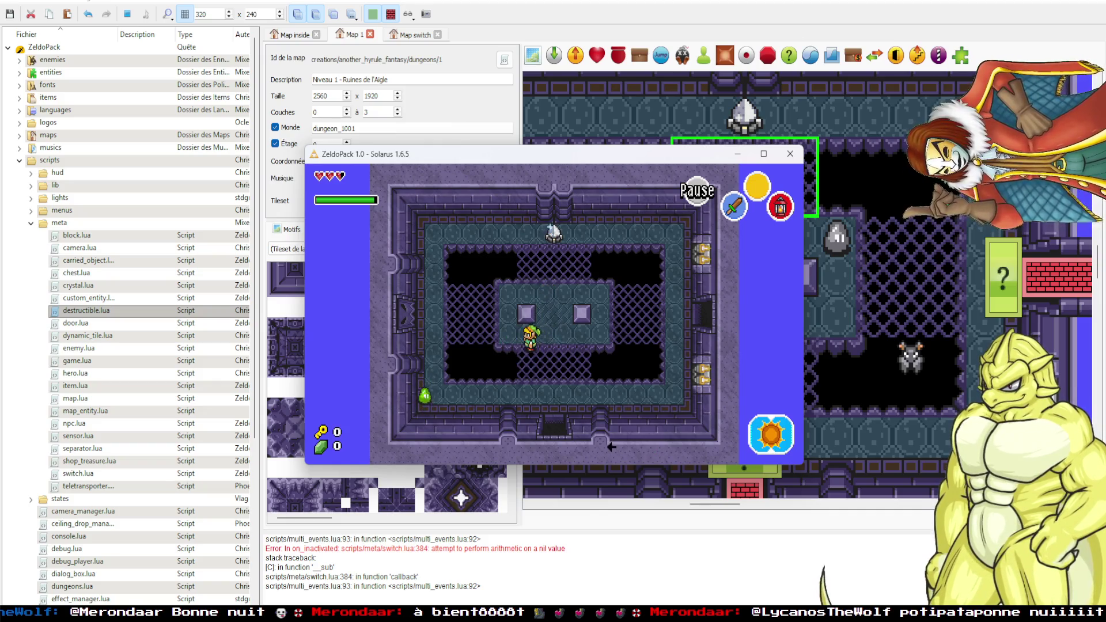
{"action": "key", "text": "Right"}
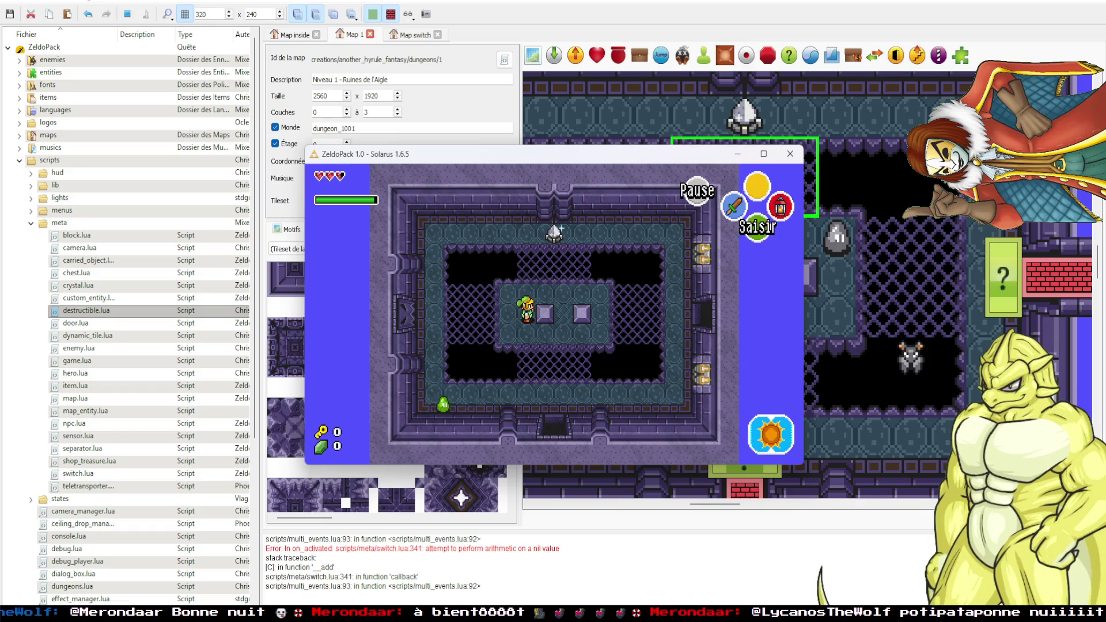
{"action": "key", "text": "Up"}
{"action": "key", "text": "Right"}
{"action": "key", "text": "Down"}
{"action": "key", "text": "Up"}
{"action": "key", "text": "c"}
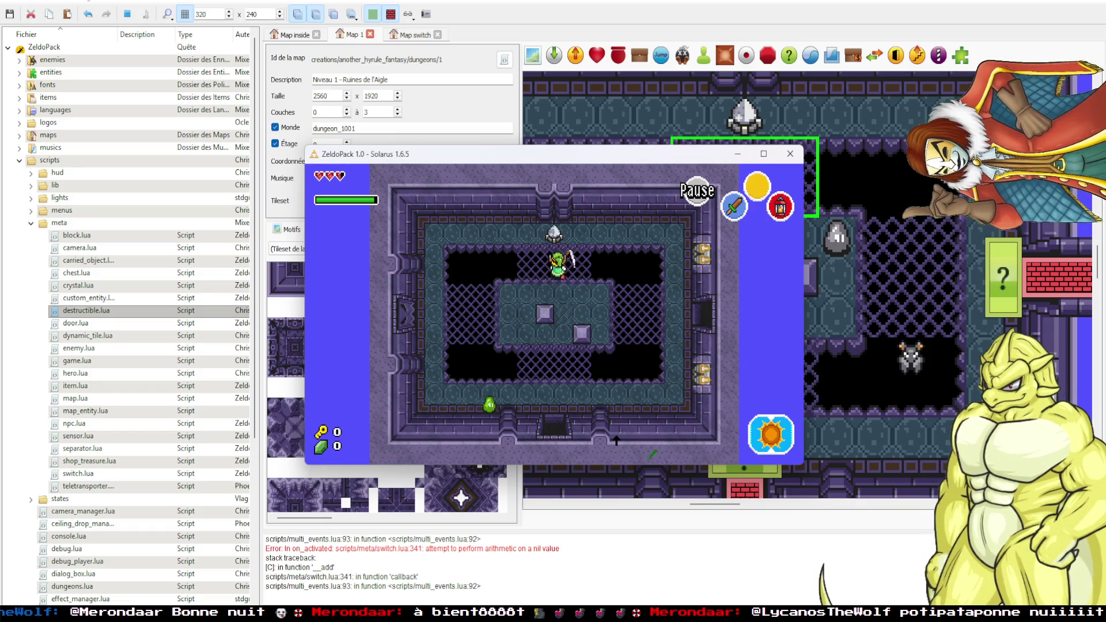
{"action": "key", "text": "Down"}
Push both stone blocks together onto the switches, then close the game window.
{"action": "key", "text": "Left"}
{"action": "key", "text": "Up"}
{"action": "key", "text": "Left"}
{"action": "key", "text": "Down"}
{"action": "key", "text": "Right"}
{"action": "key", "text": "Down"}
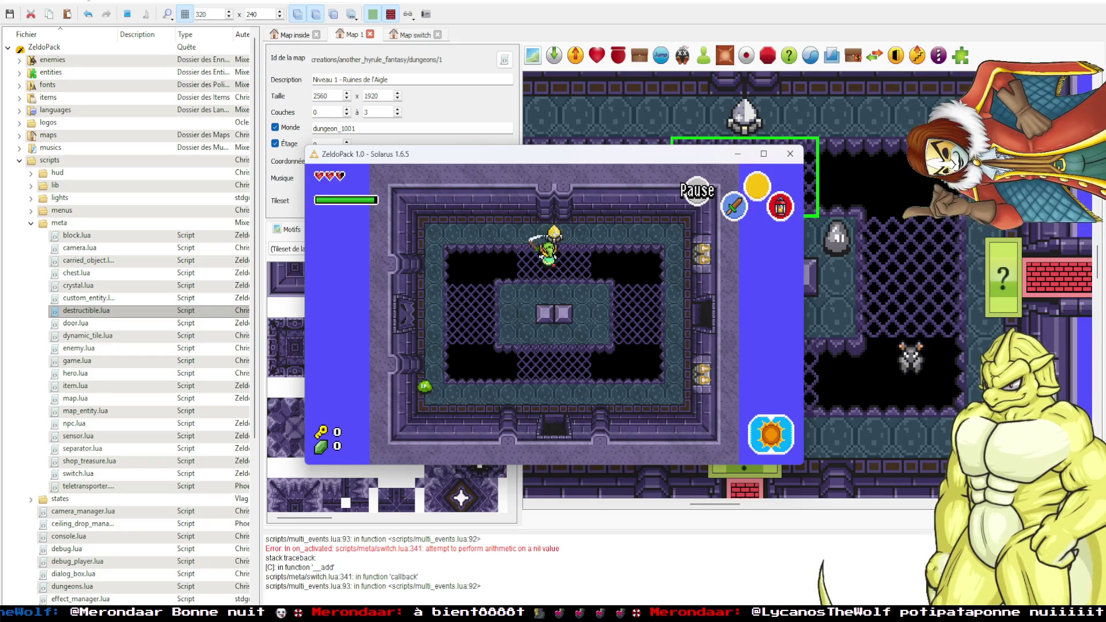
{"action": "key", "text": "Left"}
{"action": "key", "text": "Down"}
{"action": "key", "text": "Right"}
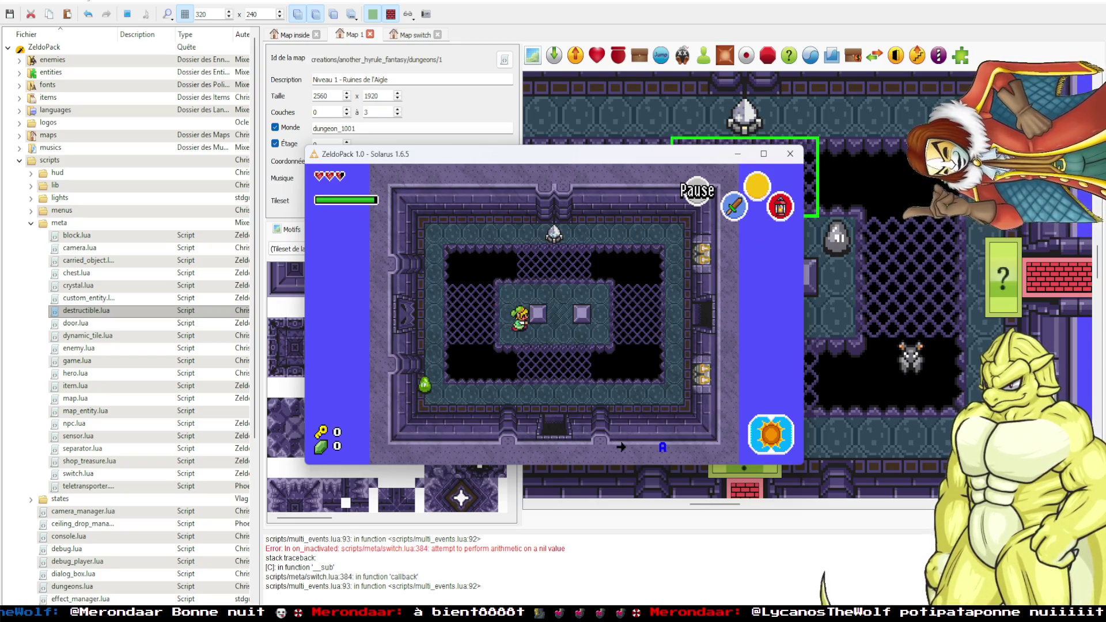
{"action": "key", "text": "Up"}
{"action": "key", "text": "Right"}
{"action": "key", "text": "Down"}
{"action": "key", "text": "Left"}
{"action": "key", "text": "Up"}
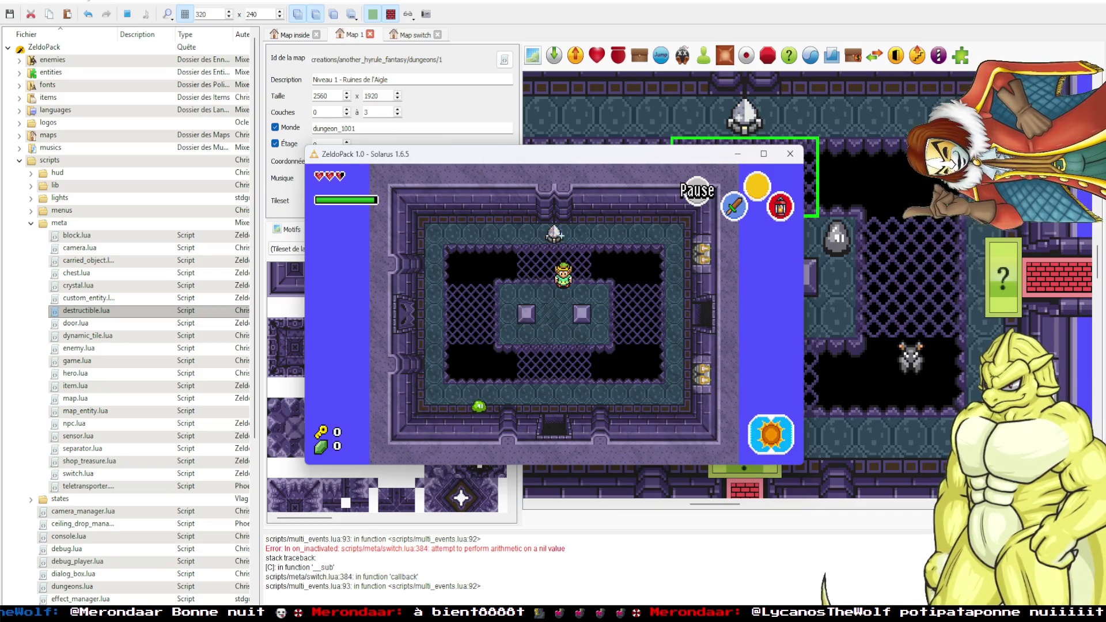
{"action": "left_click", "coordinate": [790, 154]}
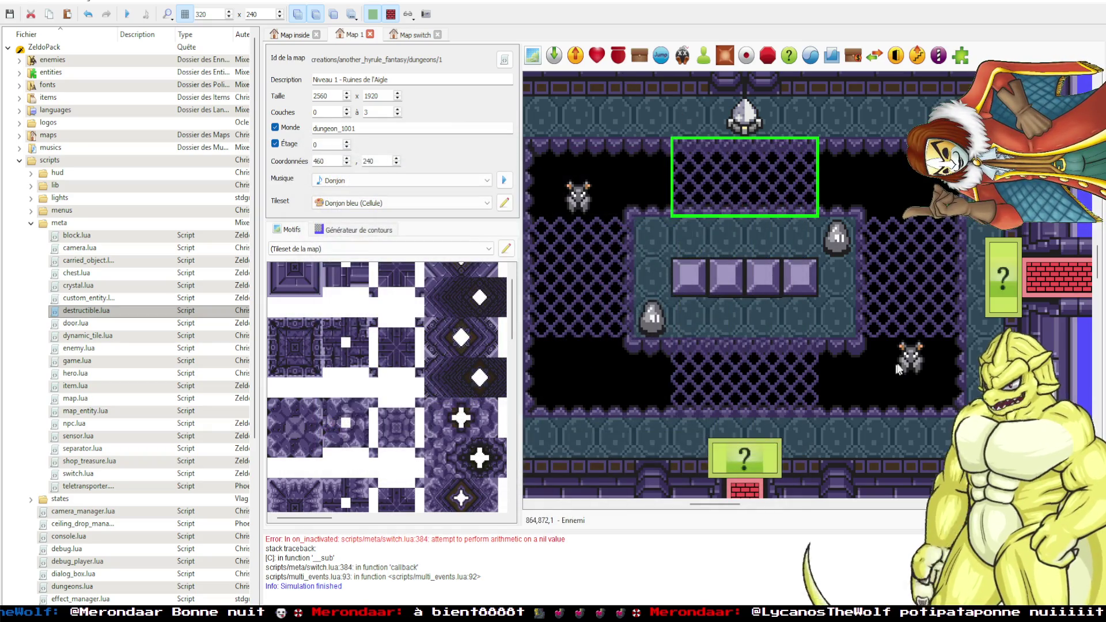
Change the variant property of both bats from blue to green.
{"action": "double_click", "coordinate": [911, 357]}
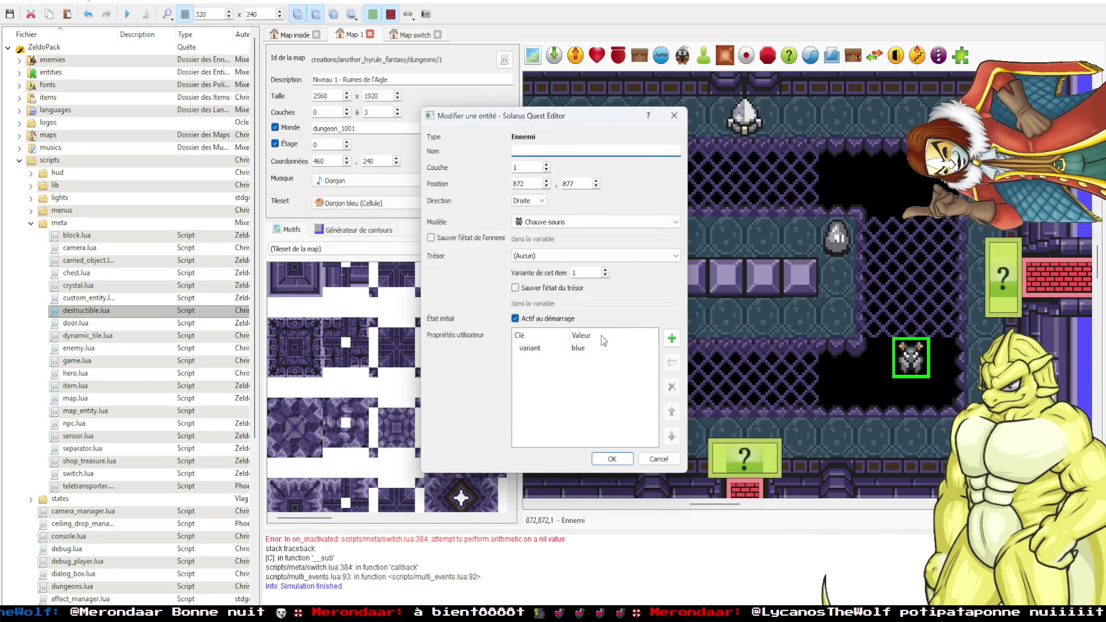
{"action": "left_click", "coordinate": [594, 349]}
{"action": "double_click", "coordinate": [599, 348]}
{"action": "type", "text": "green"}
{"action": "key", "text": "Return"}
{"action": "left_click", "coordinate": [612, 460]}
{"action": "scroll", "coordinate": [655, 199], "scroll_direction": "left", "scroll_amount": 2}
{"action": "double_click", "coordinate": [656, 199]}
{"action": "double_click", "coordinate": [577, 348]}
{"action": "type", "text": "green"}
{"action": "key", "text": "Return"}
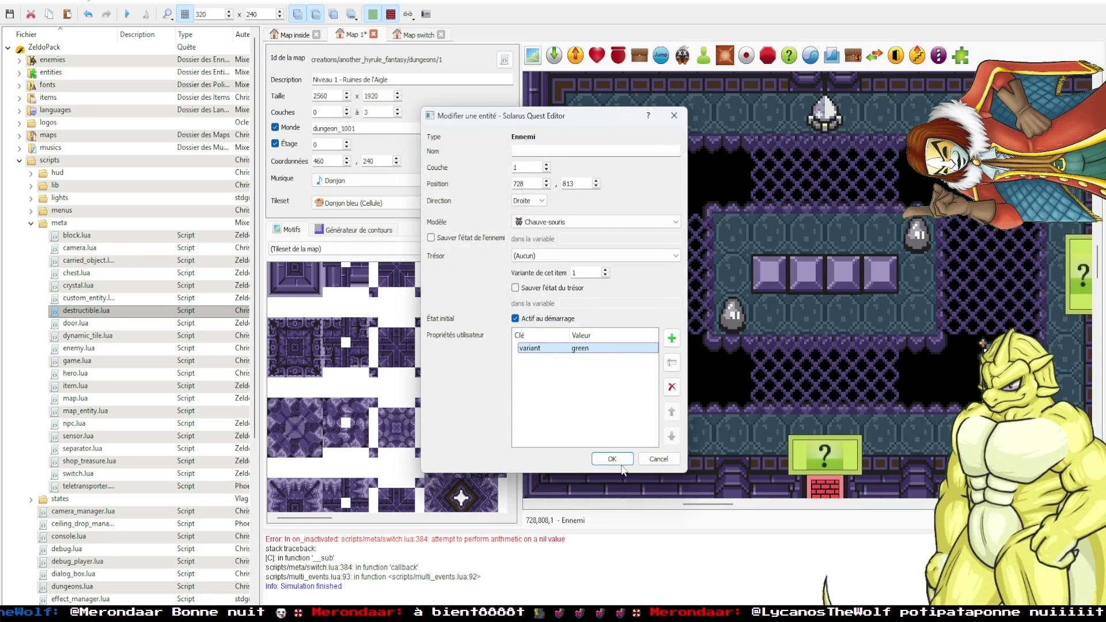
{"action": "left_click", "coordinate": [612, 459]}
Check both Zols' properties without changes, then save the map.
{"action": "double_click", "coordinate": [727, 318]}
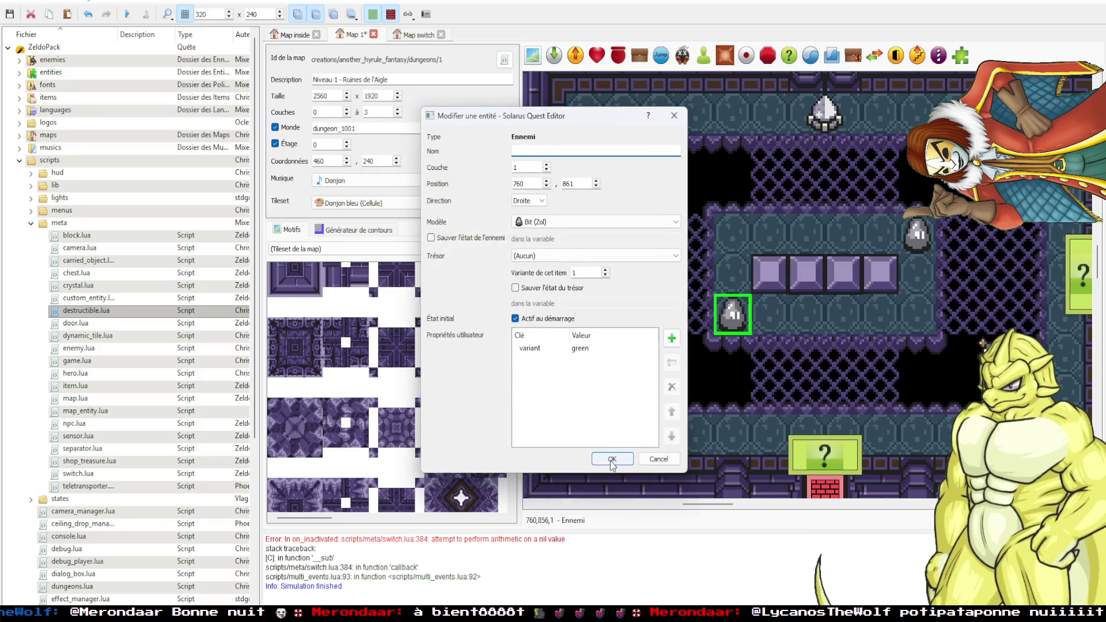
{"action": "left_click", "coordinate": [612, 460]}
{"action": "double_click", "coordinate": [917, 234]}
{"action": "left_click", "coordinate": [613, 459]}
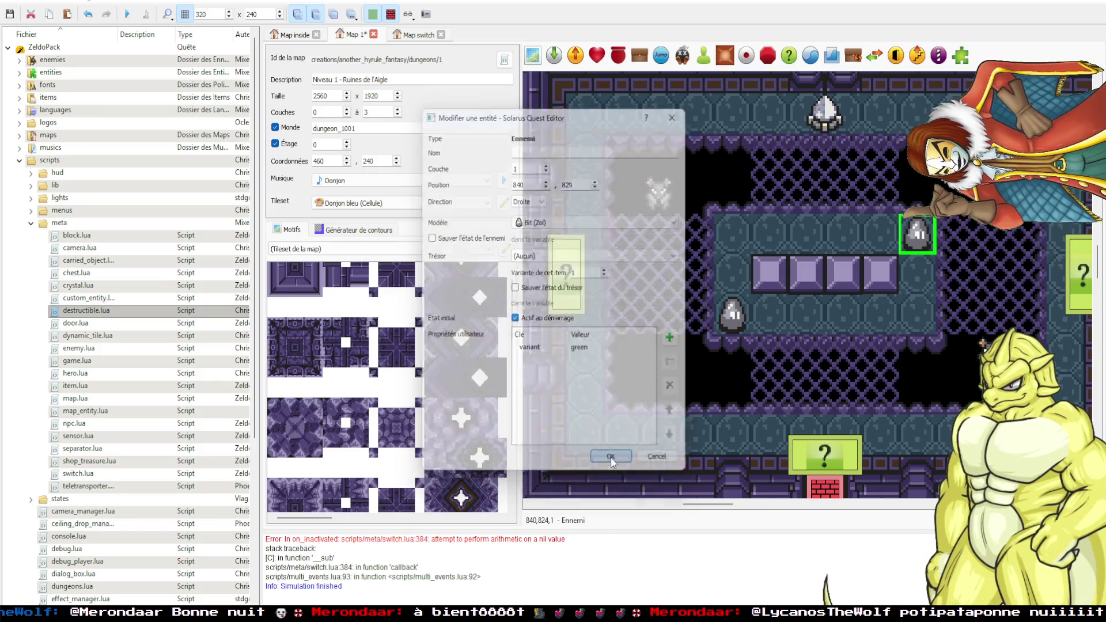
{"action": "key", "text": "ctrl+s"}
{"action": "left_click", "coordinate": [706, 406]}
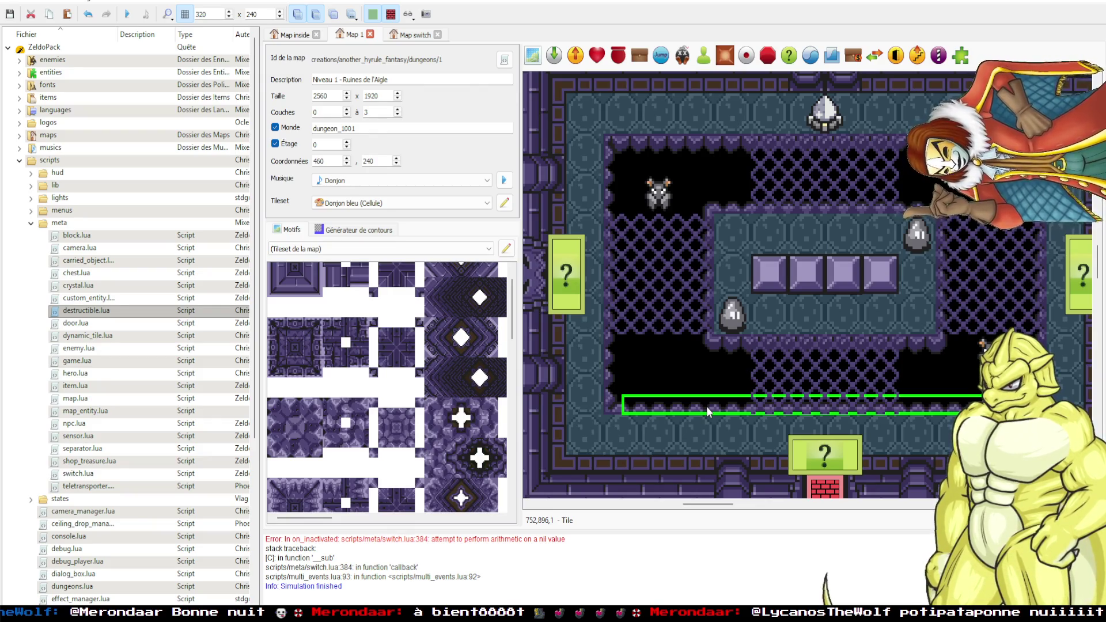
{"action": "scroll", "coordinate": [777, 381], "scroll_direction": "right", "scroll_amount": 1}
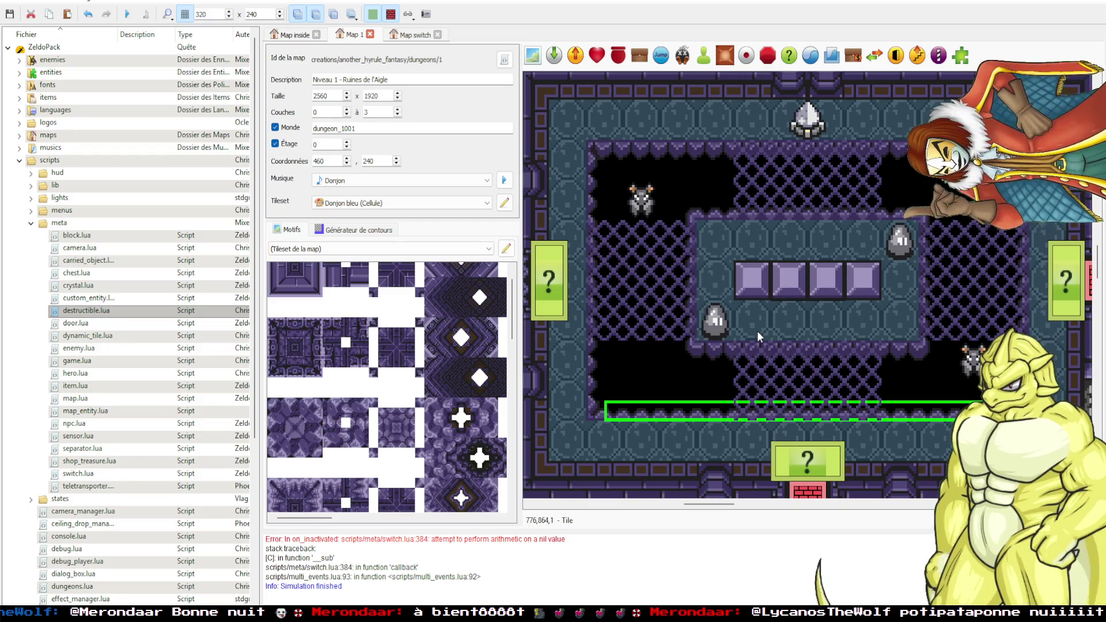
{"action": "scroll", "coordinate": [757, 331], "scroll_direction": "down", "scroll_amount": 1}
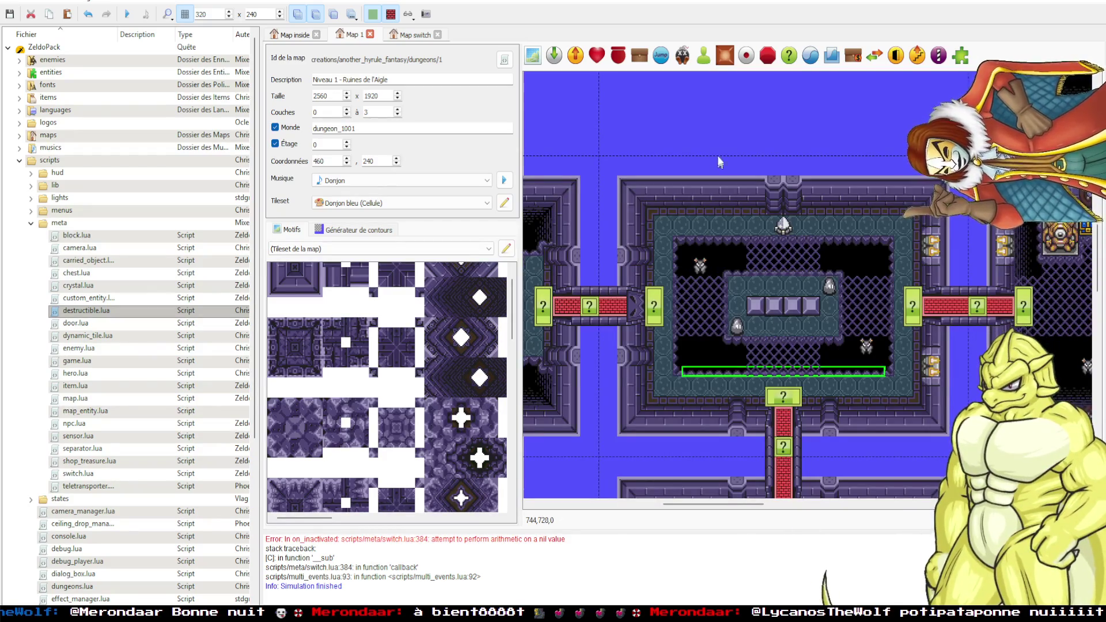
{"action": "scroll", "coordinate": [783, 265], "scroll_direction": "down", "scroll_amount": 2}
{"action": "scroll", "coordinate": [752, 253], "scroll_direction": "right", "scroll_amount": 2}
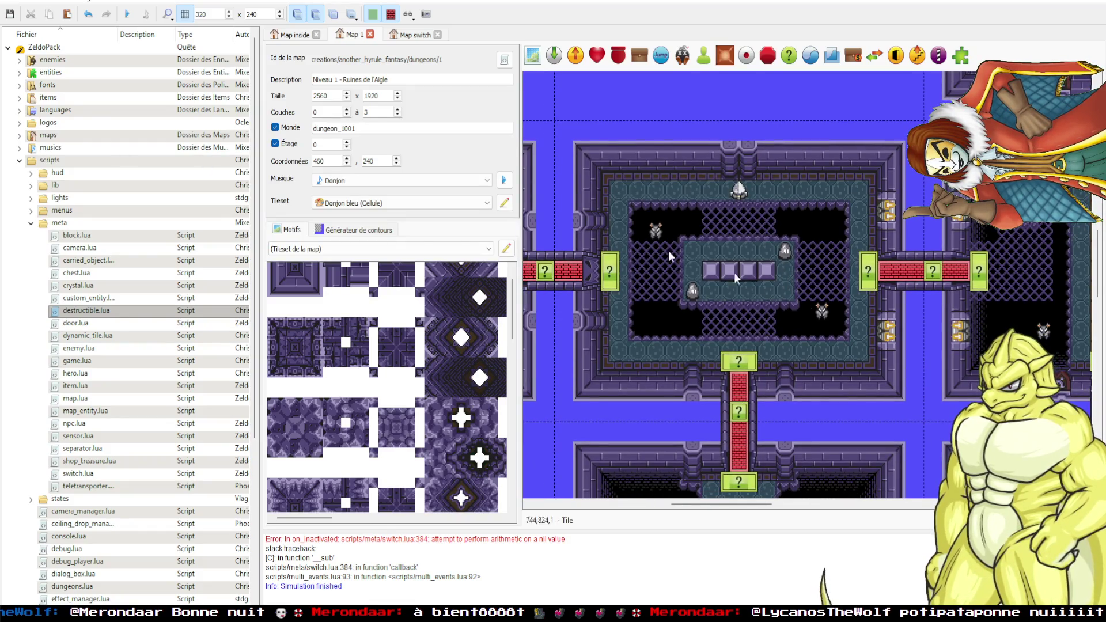
{"action": "scroll", "coordinate": [736, 273], "scroll_direction": "left", "scroll_amount": 1}
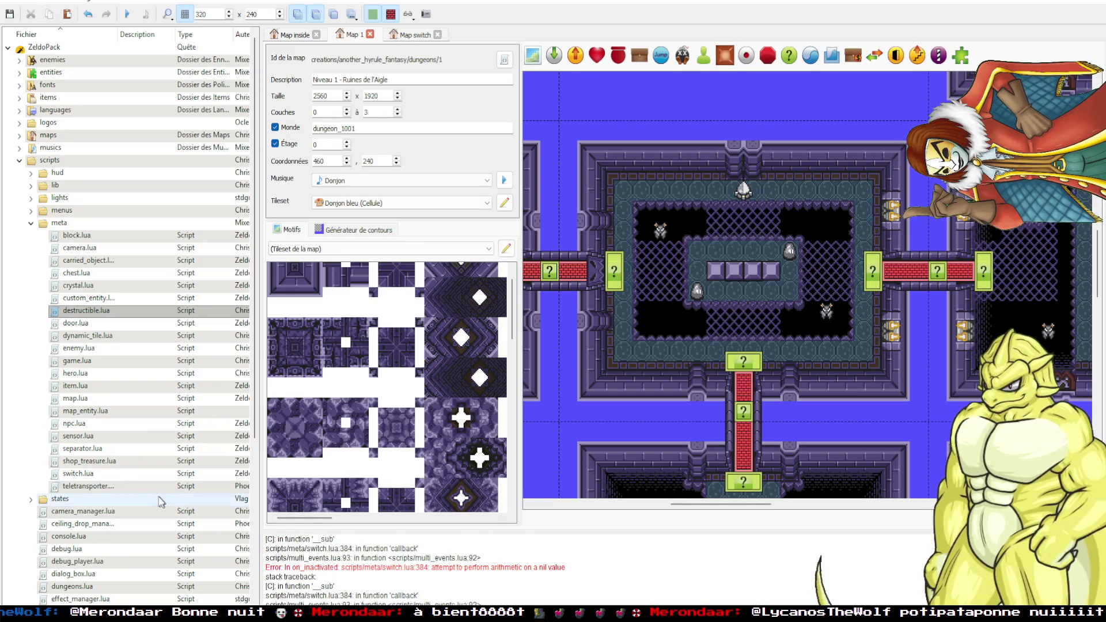
{"action": "double_click", "coordinate": [75, 475]}
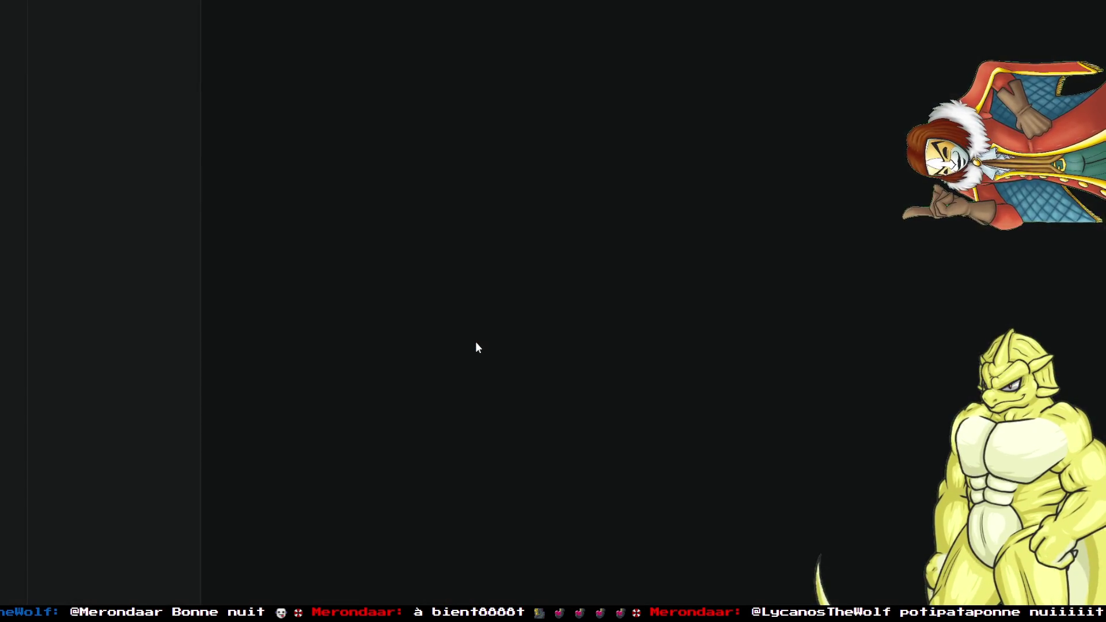
Scroll switch.lua down to line 341 and highlight every use of current_blocks.
{"action": "scroll", "coordinate": [445, 436], "scroll_direction": "down", "scroll_amount": 4}
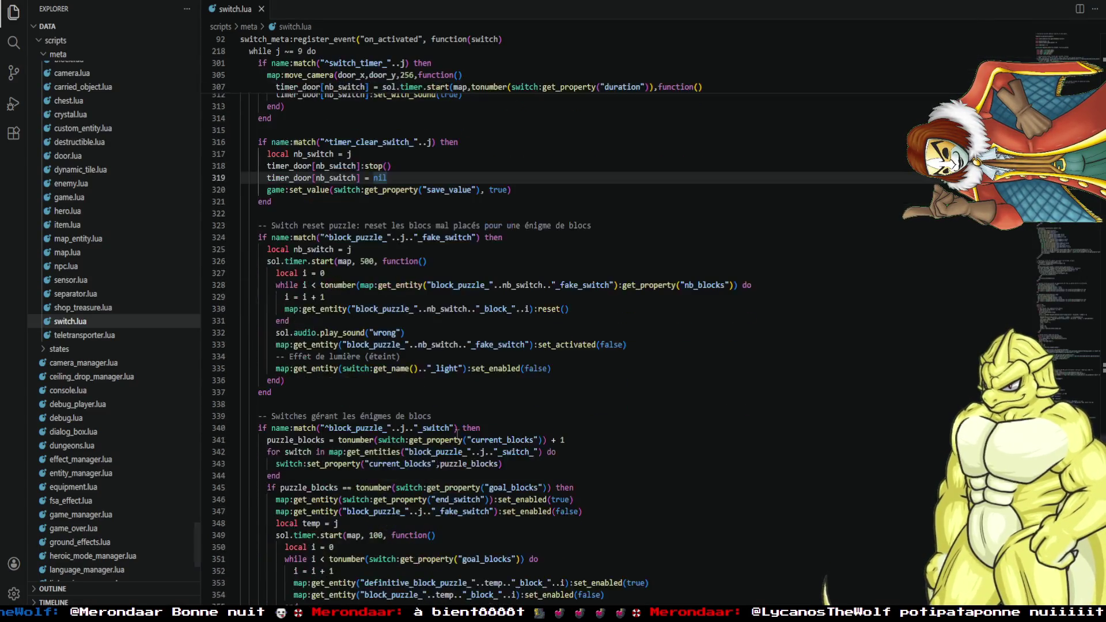
{"action": "scroll", "coordinate": [444, 435], "scroll_direction": "down", "scroll_amount": 2}
{"action": "scroll", "coordinate": [417, 349], "scroll_direction": "down", "scroll_amount": 2}
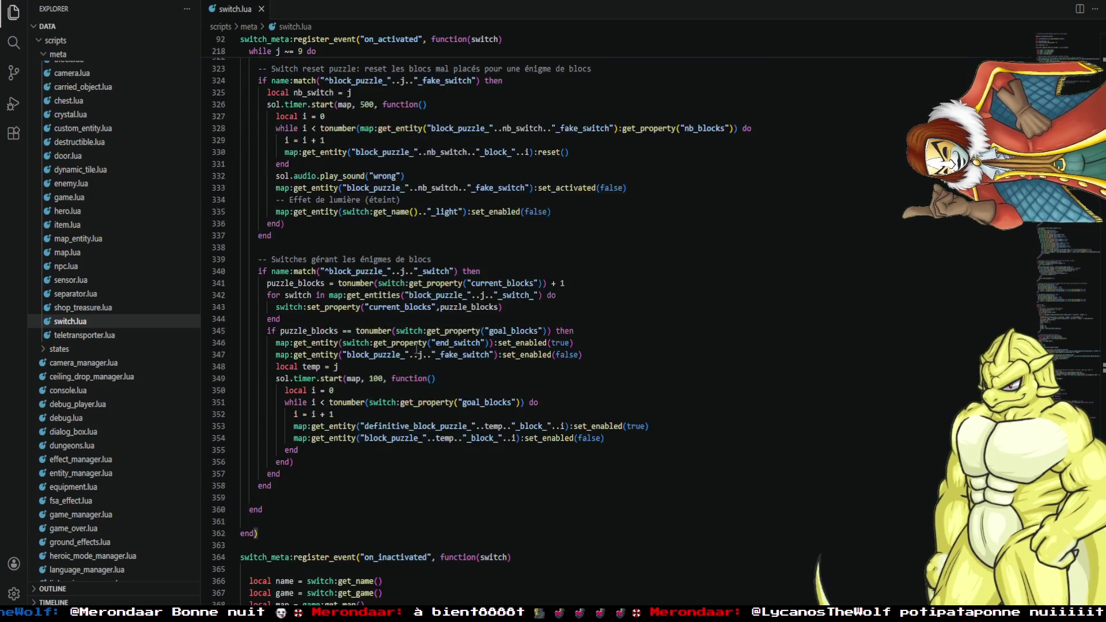
{"action": "left_click", "coordinate": [510, 283]}
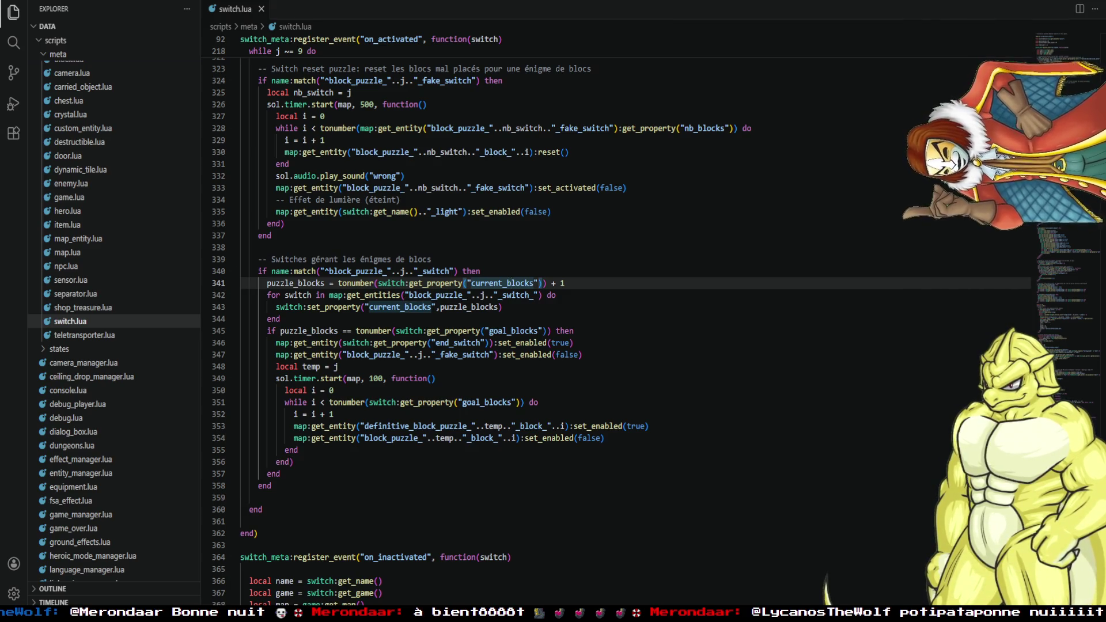
Recheck current_blocks on line 341, then return to the Quest Editor's dungeon map.
{"action": "left_click", "coordinate": [101, 545]}
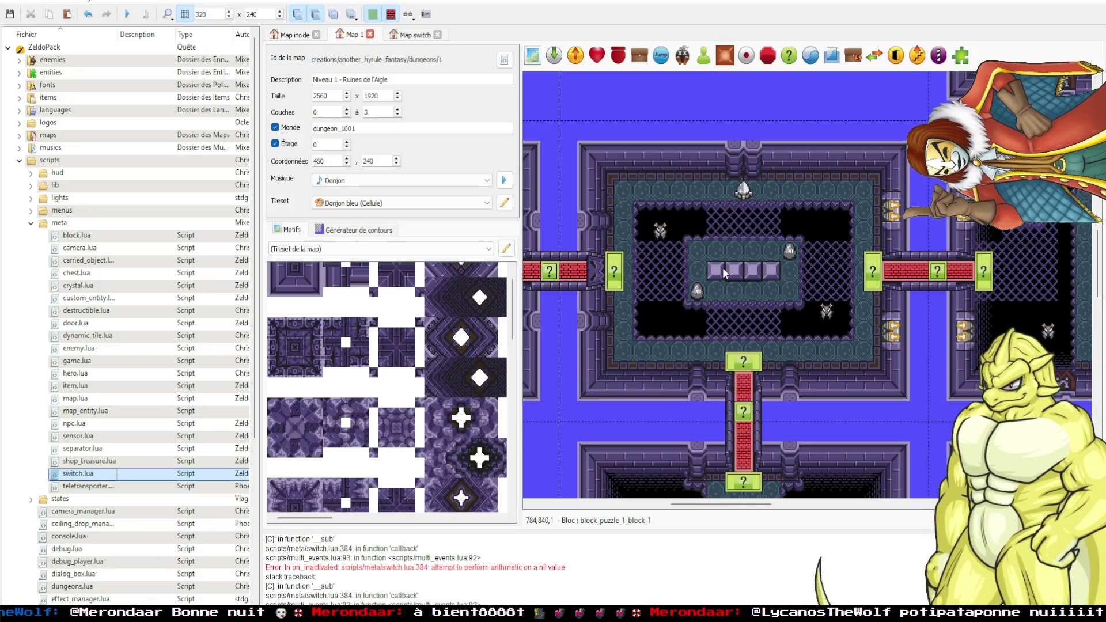
{"action": "mouse_move", "coordinate": [297, 613]}
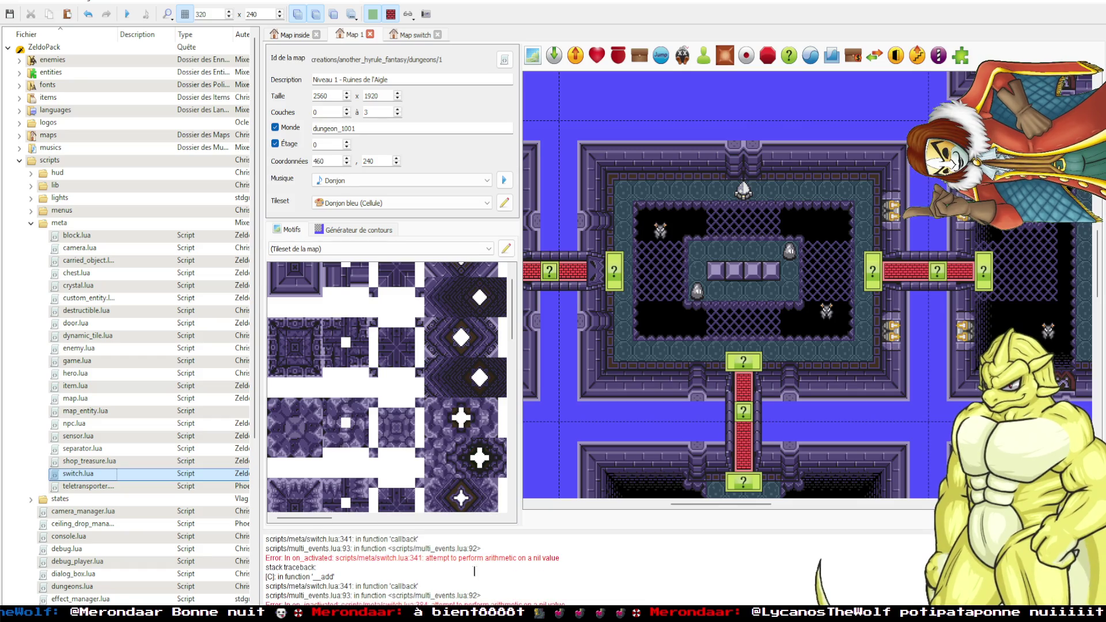
{"action": "double_click", "coordinate": [81, 474]}
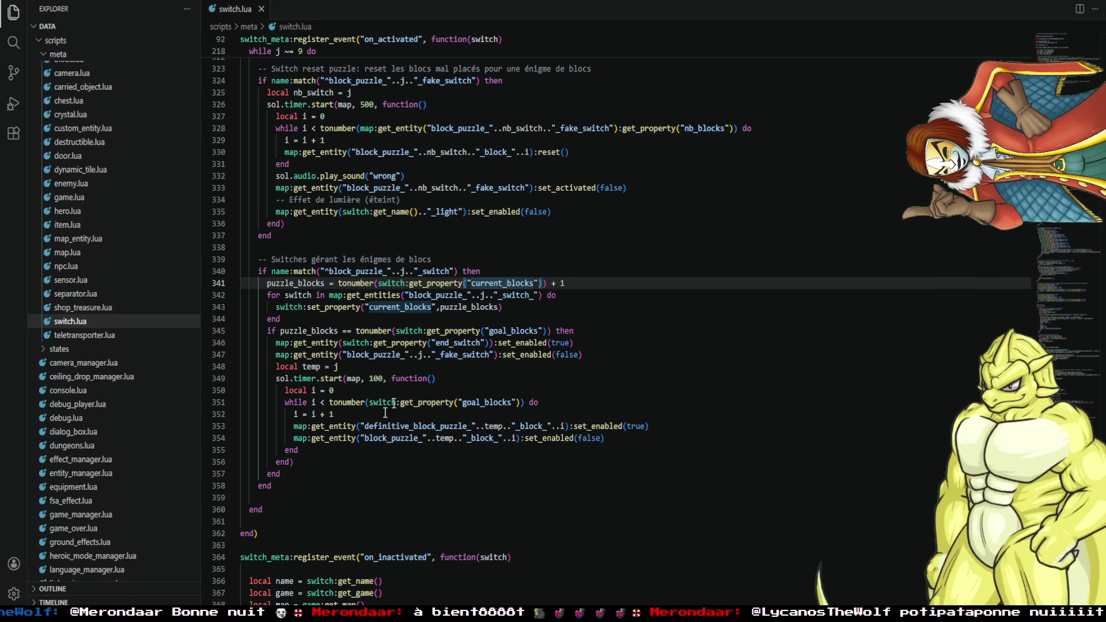
{"action": "double_click", "coordinate": [518, 282]}
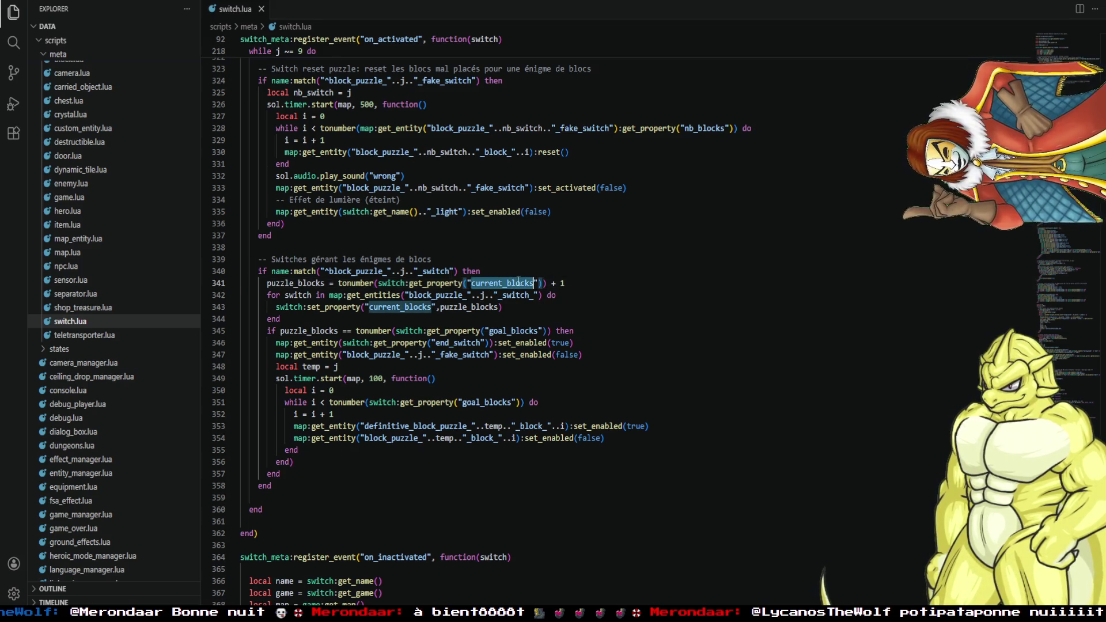
{"action": "left_click", "coordinate": [456, 320]}
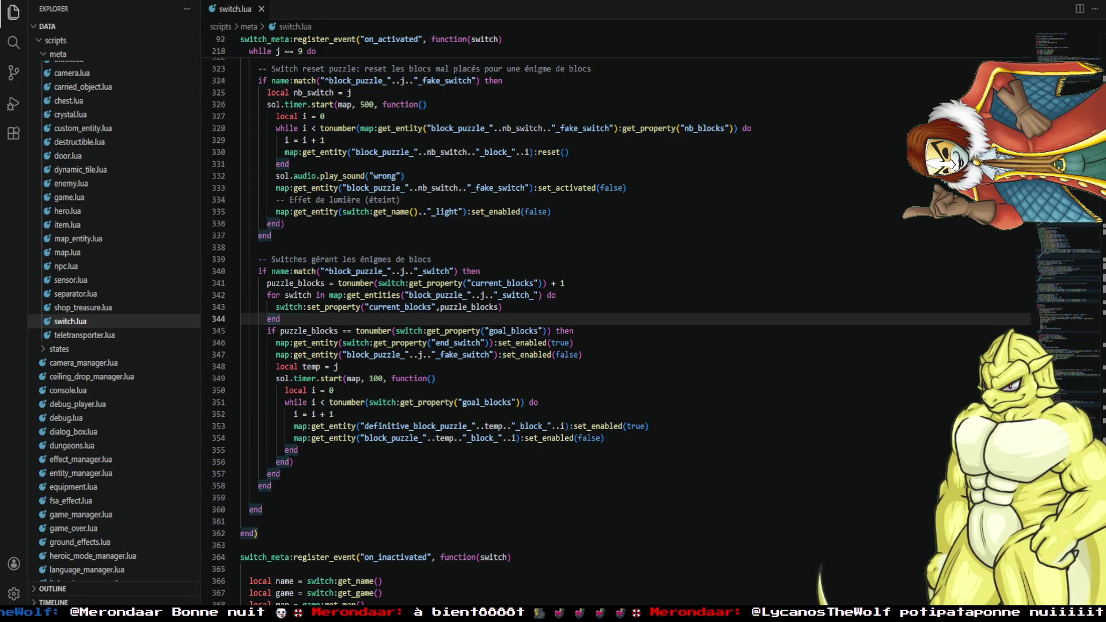
{"action": "left_click", "coordinate": [115, 570]}
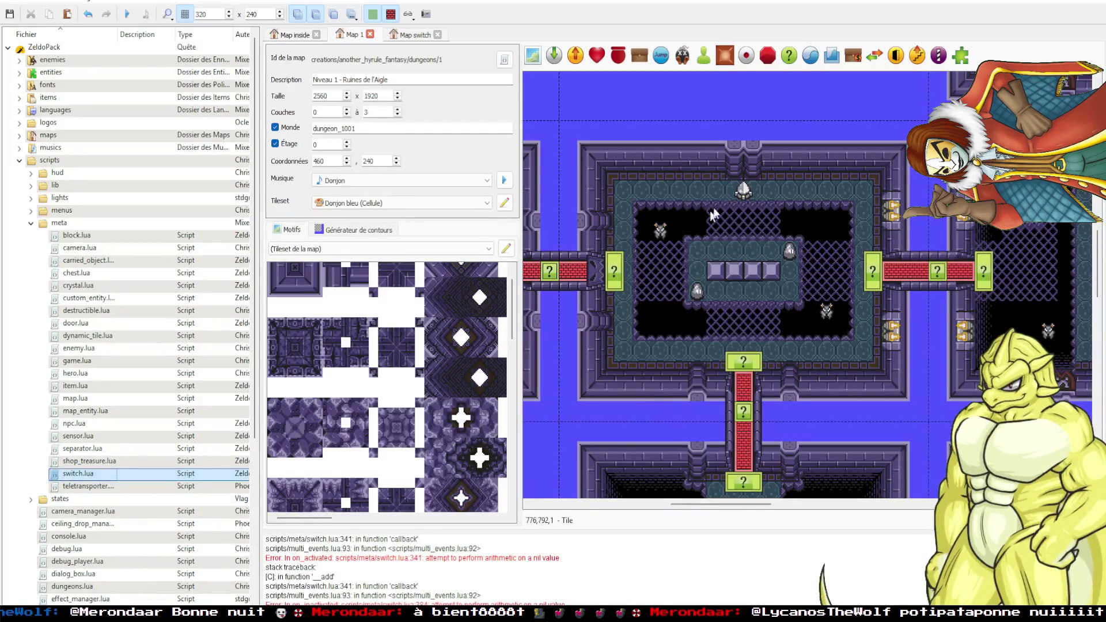
Inspect the fake switch's nb_blocks property and the cave map's two switches, changing nothing.
{"action": "double_click", "coordinate": [750, 189]}
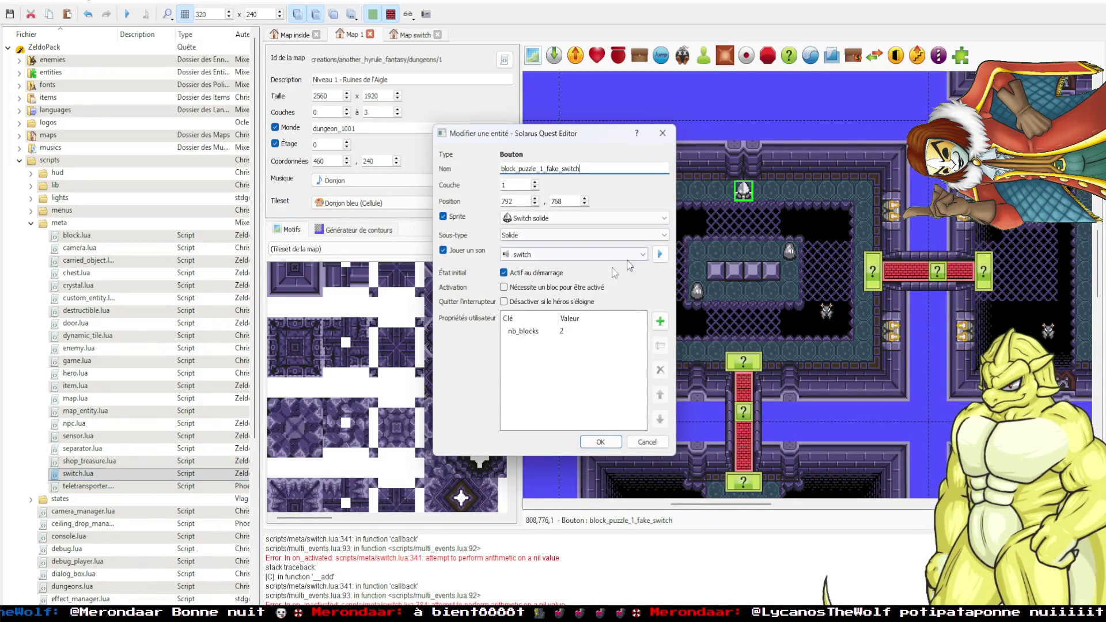
{"action": "left_click", "coordinate": [529, 334]}
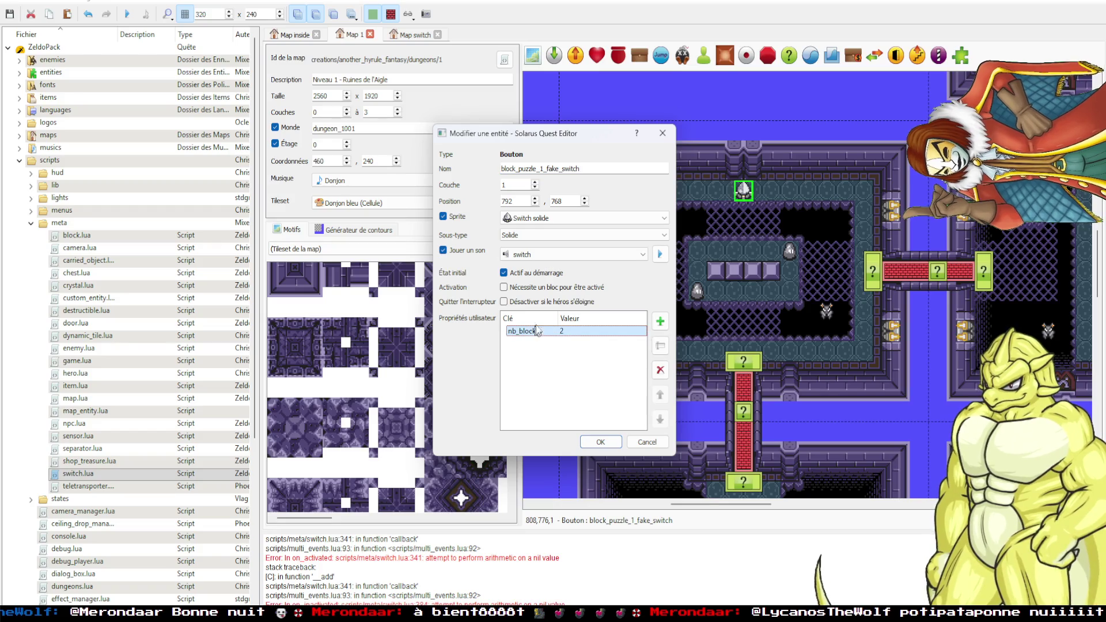
{"action": "left_click", "coordinate": [671, 136]}
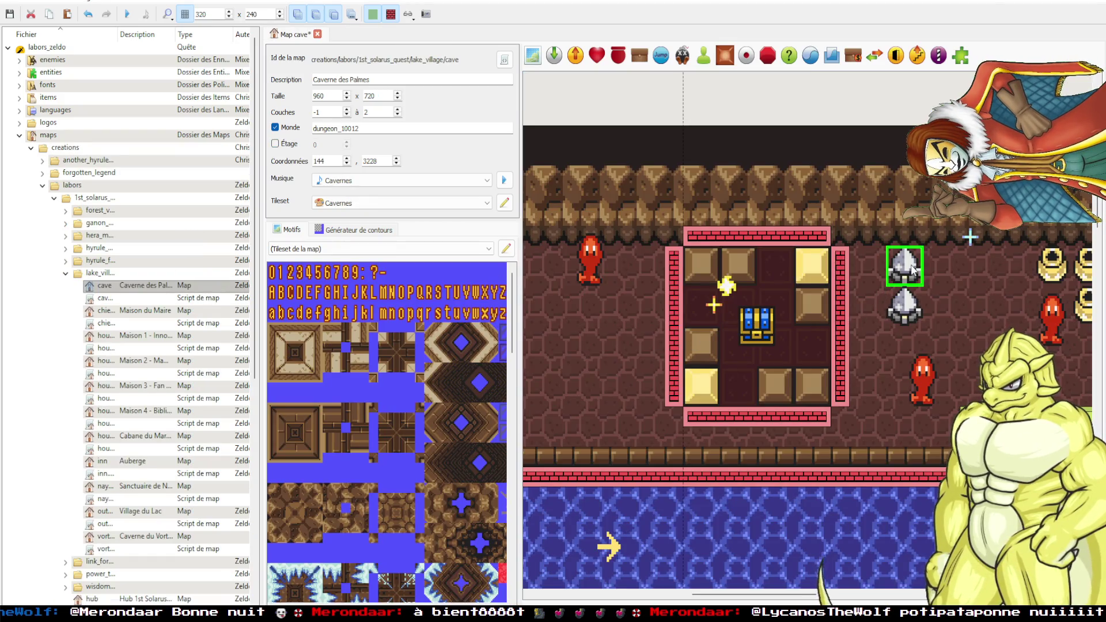
{"action": "double_click", "coordinate": [912, 270]}
{"action": "key", "text": "Escape"}
{"action": "double_click", "coordinate": [904, 306]}
{"action": "left_click", "coordinate": [673, 135]}
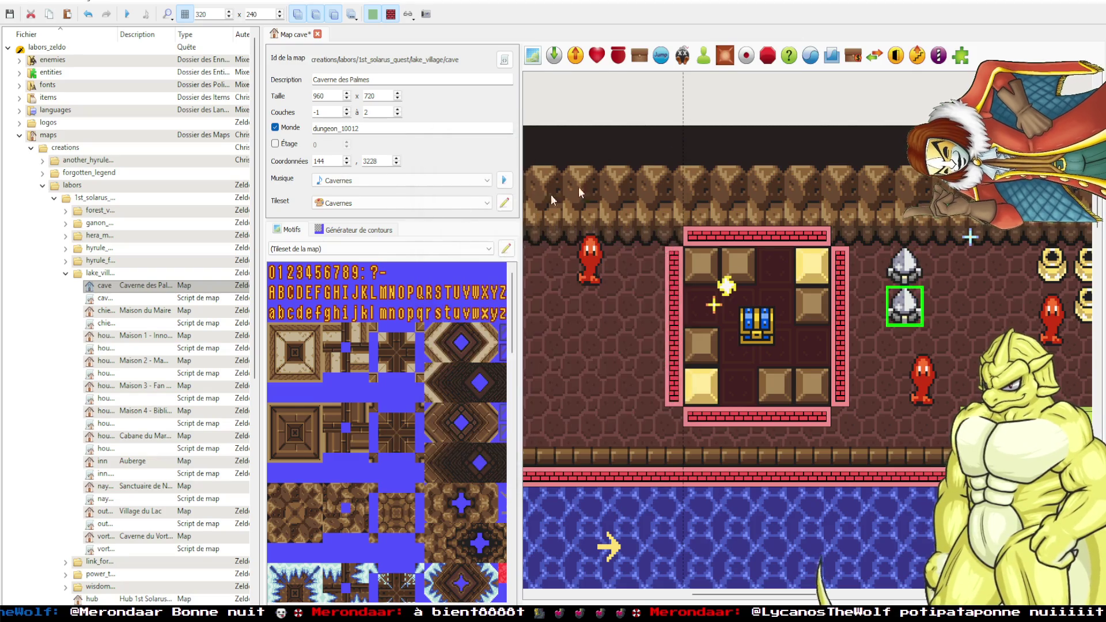
Open scripts/meta/switch.lua from the quest tree.
{"action": "left_click", "coordinate": [19, 135]}
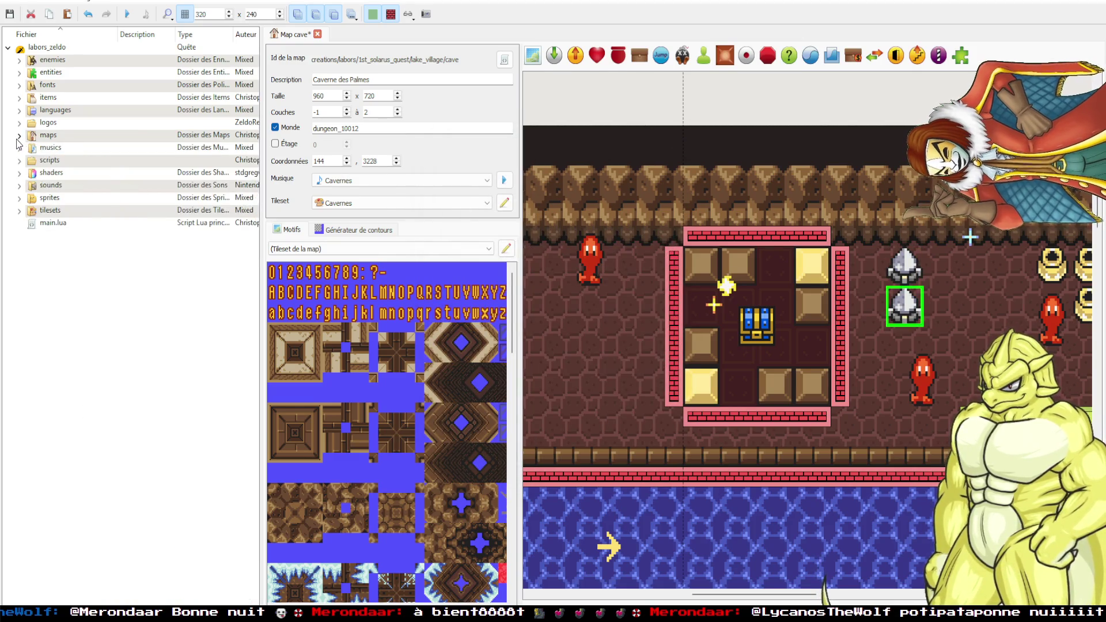
{"action": "left_click", "coordinate": [19, 161]}
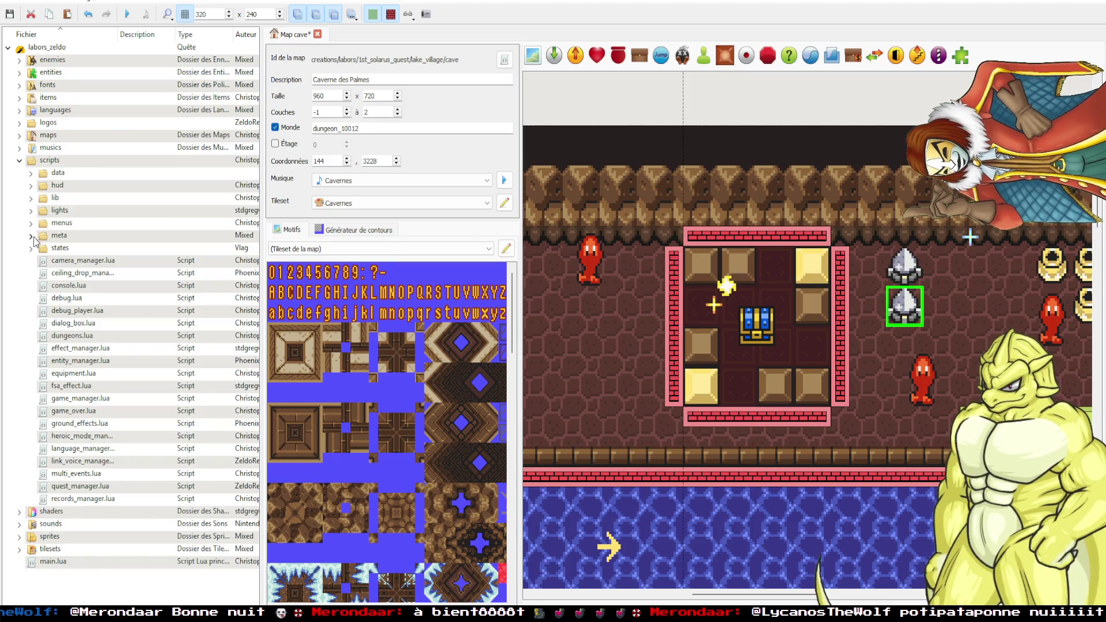
{"action": "left_click", "coordinate": [31, 236]}
{"action": "left_click", "coordinate": [71, 448]}
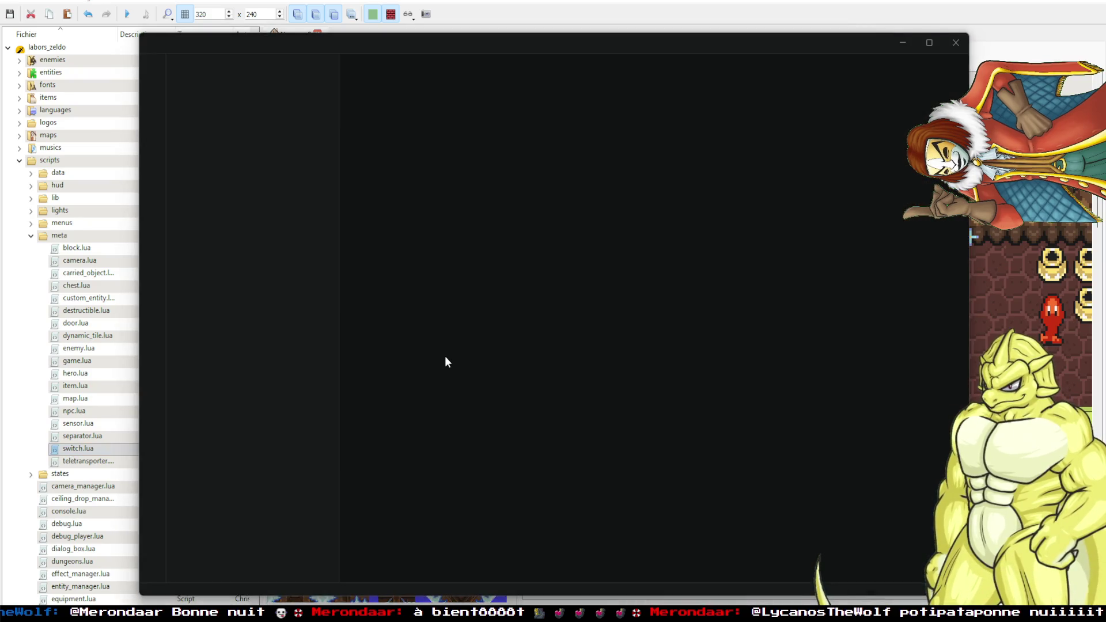
Review switch.lua's block-puzzle code, selecting the current_blocks uses on lines 248 and 250.
{"action": "scroll", "coordinate": [455, 384], "scroll_direction": "down", "scroll_amount": 20}
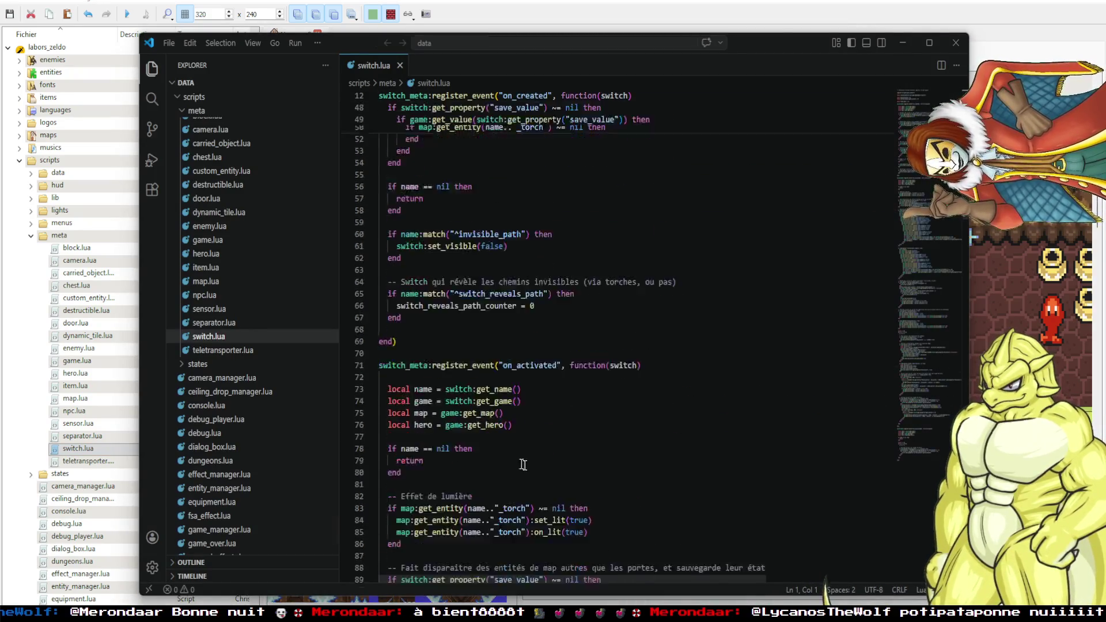
{"action": "scroll", "coordinate": [548, 461], "scroll_direction": "down", "scroll_amount": 20}
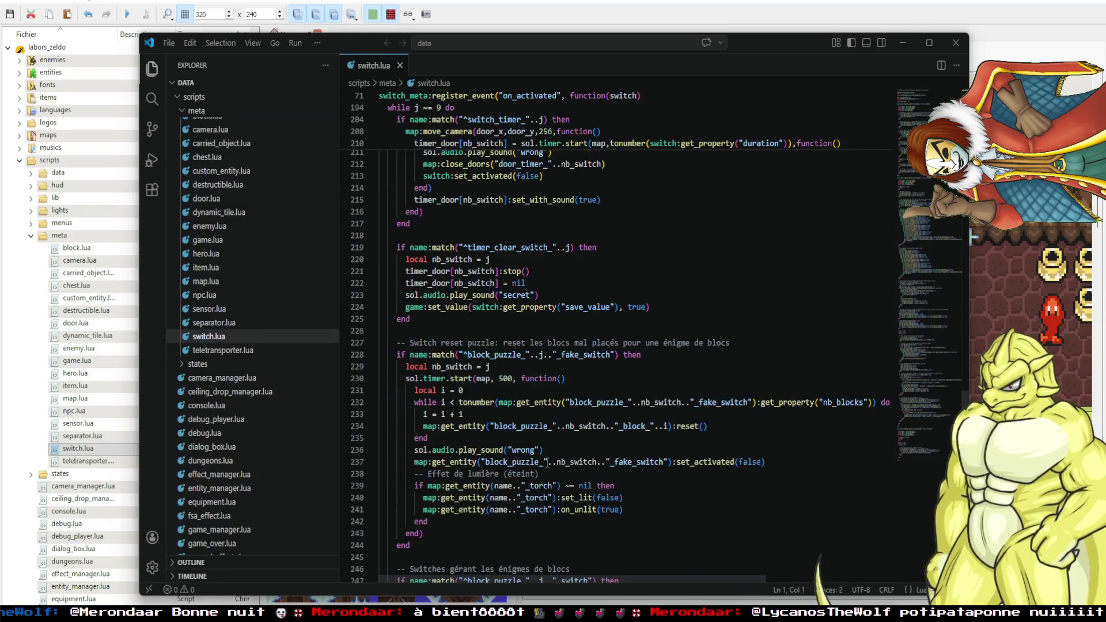
{"action": "scroll", "coordinate": [547, 463], "scroll_direction": "down", "scroll_amount": 10}
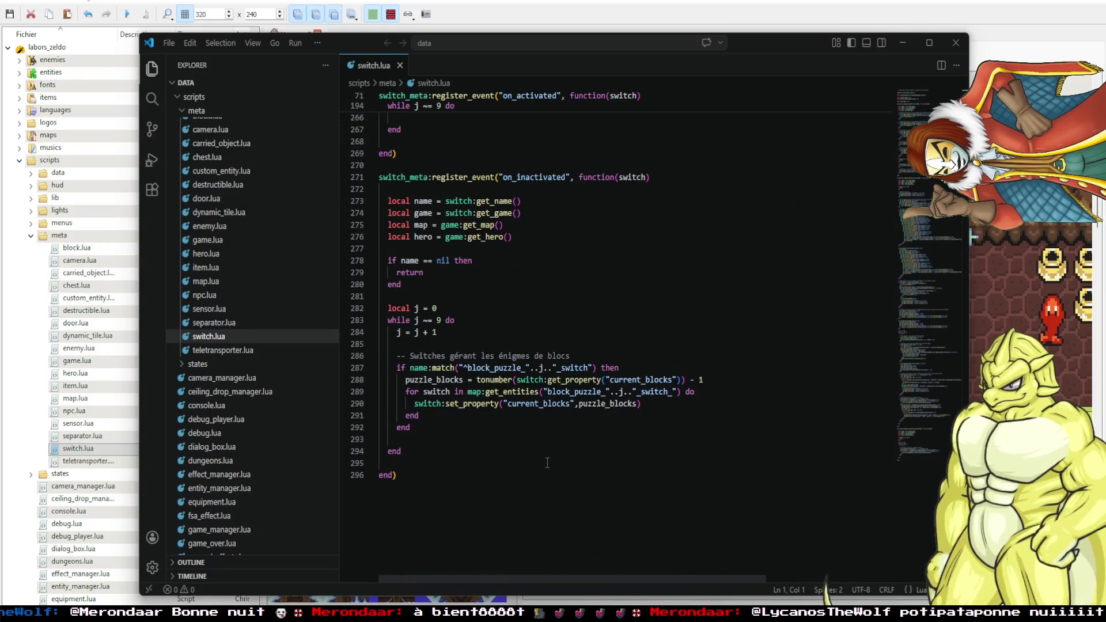
{"action": "left_click", "coordinate": [654, 379]}
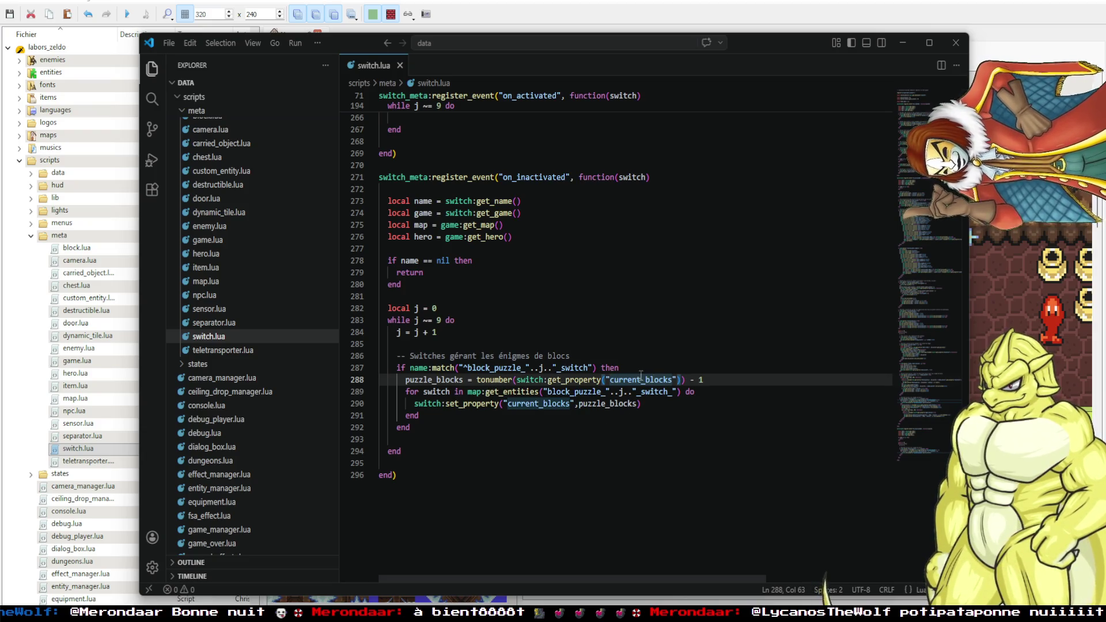
{"action": "scroll", "coordinate": [627, 392], "scroll_direction": "up", "scroll_amount": 5}
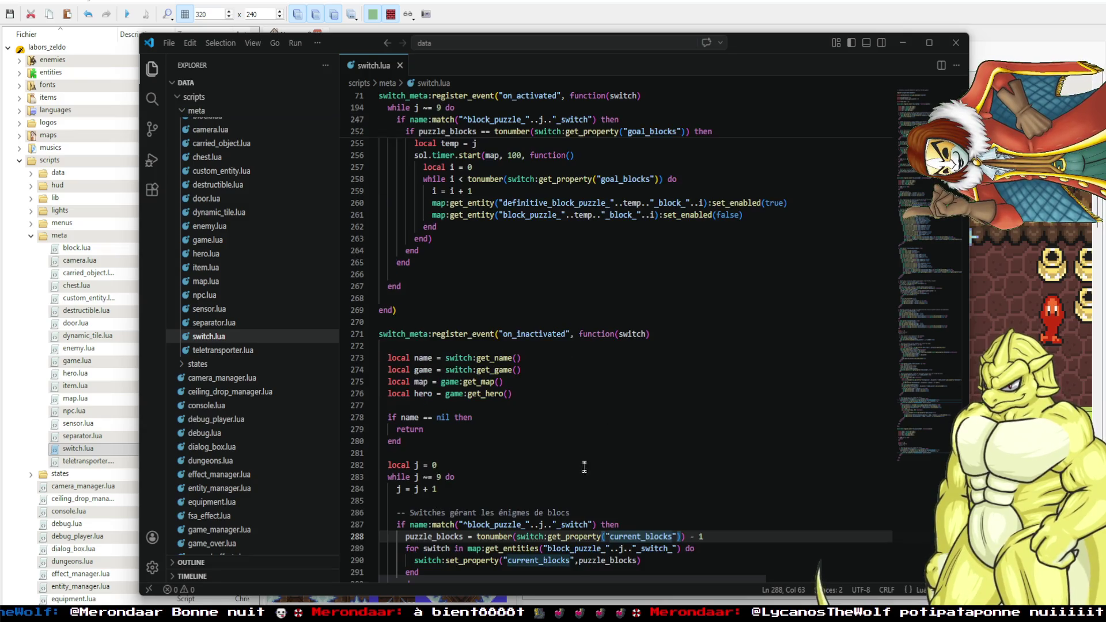
{"action": "scroll", "coordinate": [587, 444], "scroll_direction": "up", "scroll_amount": 1}
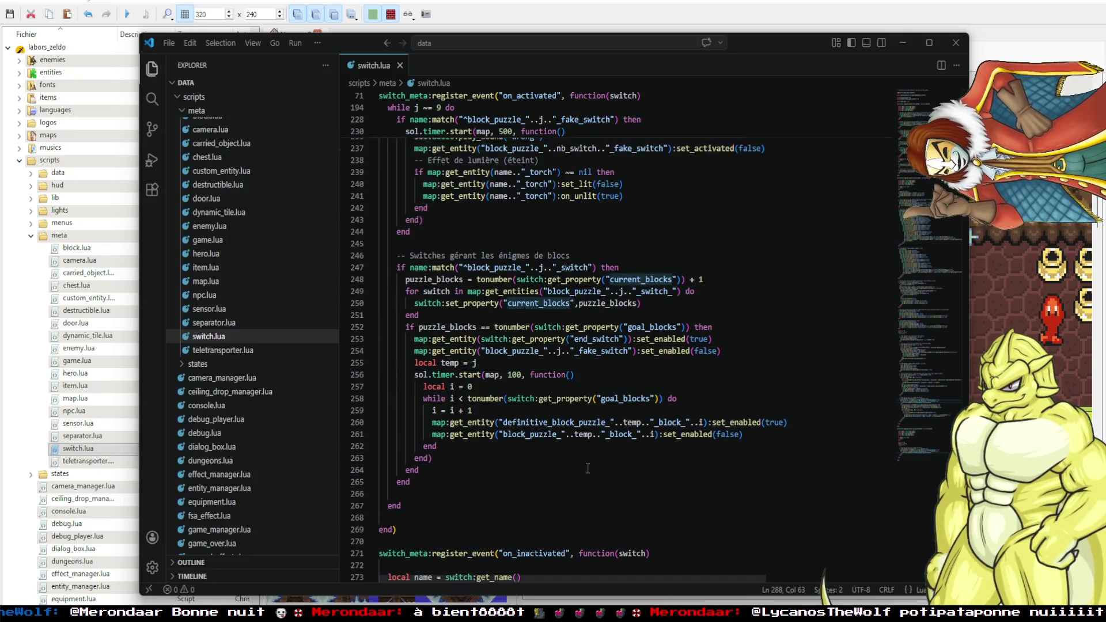
{"action": "left_click", "coordinate": [534, 334]}
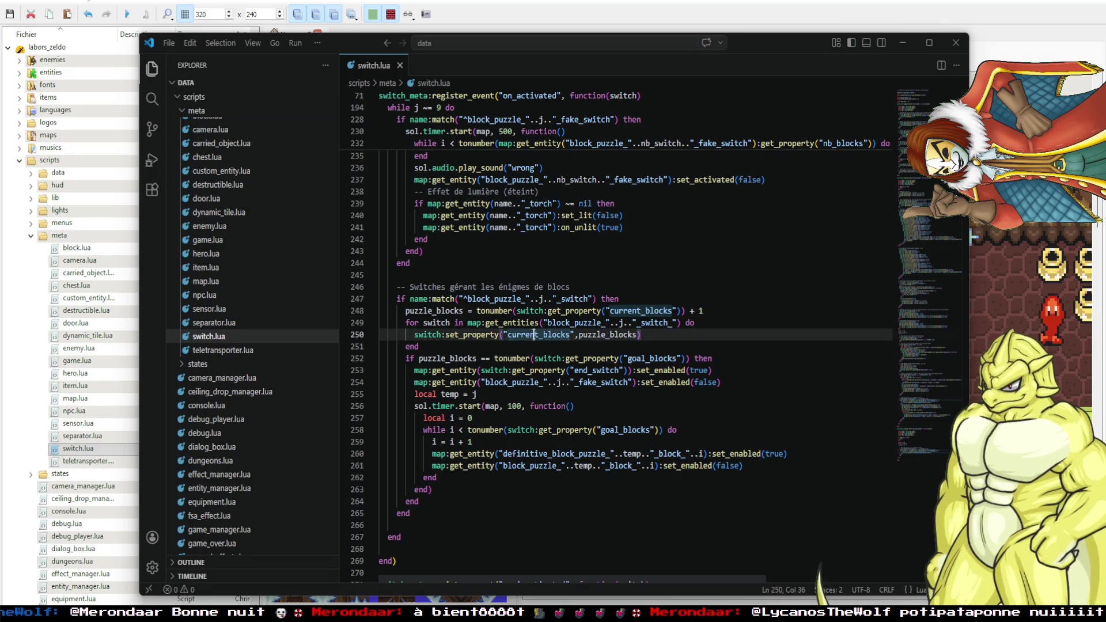
{"action": "double_click", "coordinate": [644, 310]}
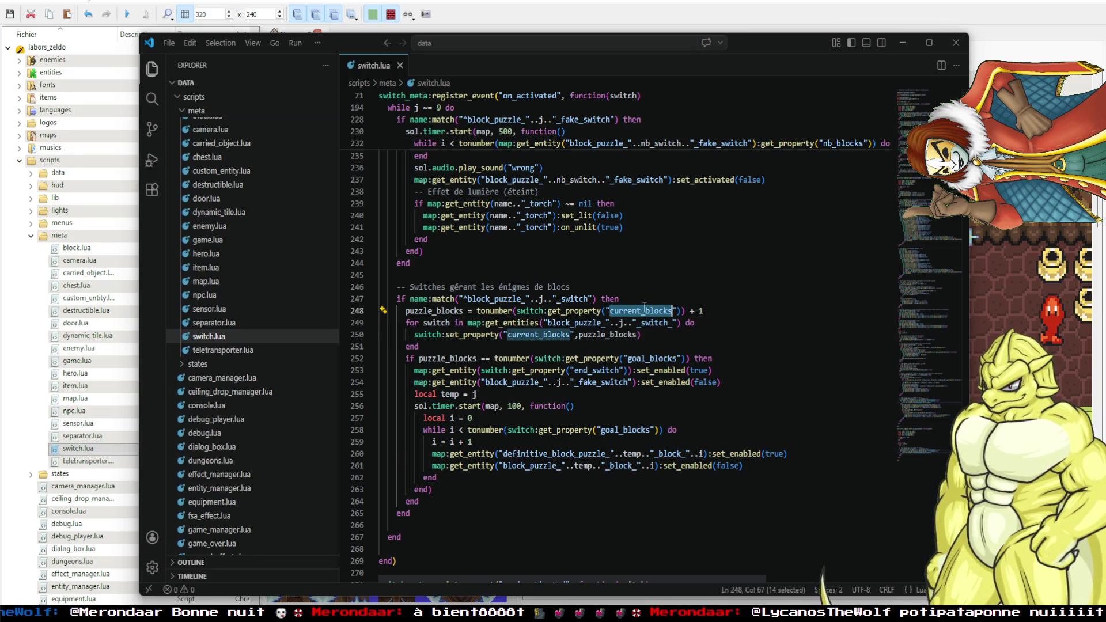
{"action": "double_click", "coordinate": [545, 335]}
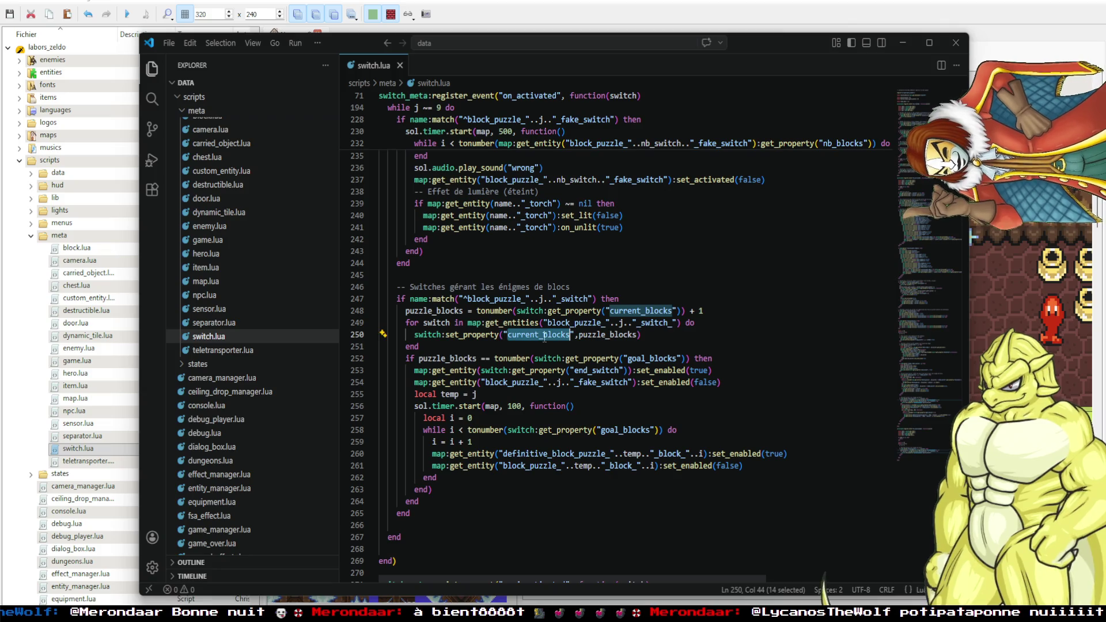
{"action": "double_click", "coordinate": [649, 309]}
Open the cave's block_puzzle_1_fake_switch properties in the Quest Editor, showing nb_blocks 4.
{"action": "scroll", "coordinate": [573, 378], "scroll_direction": "up", "scroll_amount": 7}
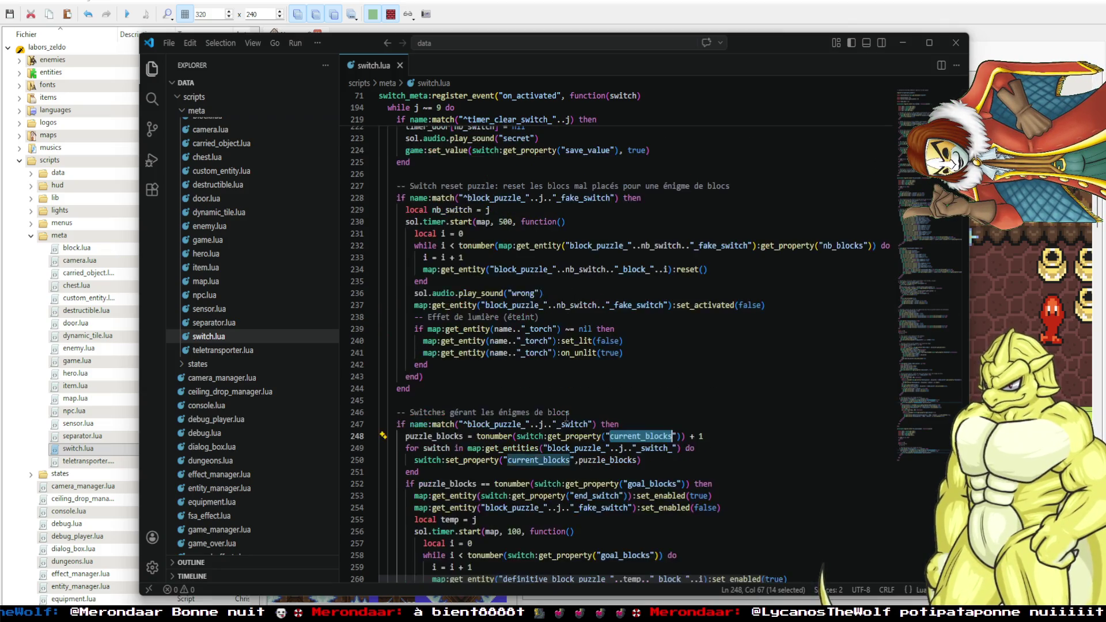
{"action": "scroll", "coordinate": [566, 419], "scroll_direction": "up", "scroll_amount": 4}
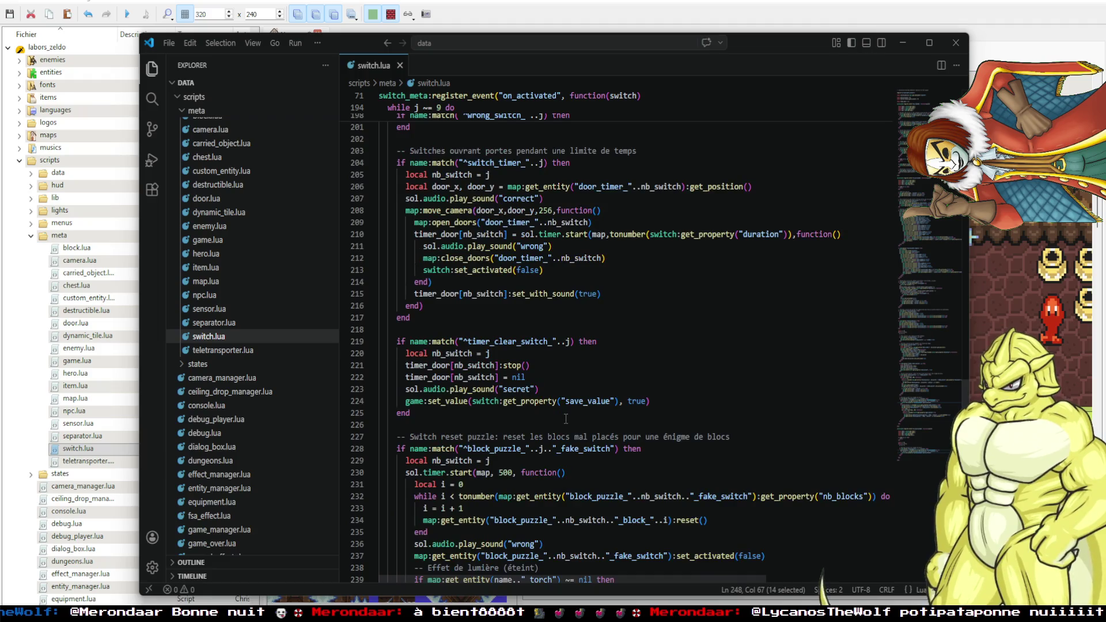
{"action": "scroll", "coordinate": [566, 419], "scroll_direction": "down", "scroll_amount": 7}
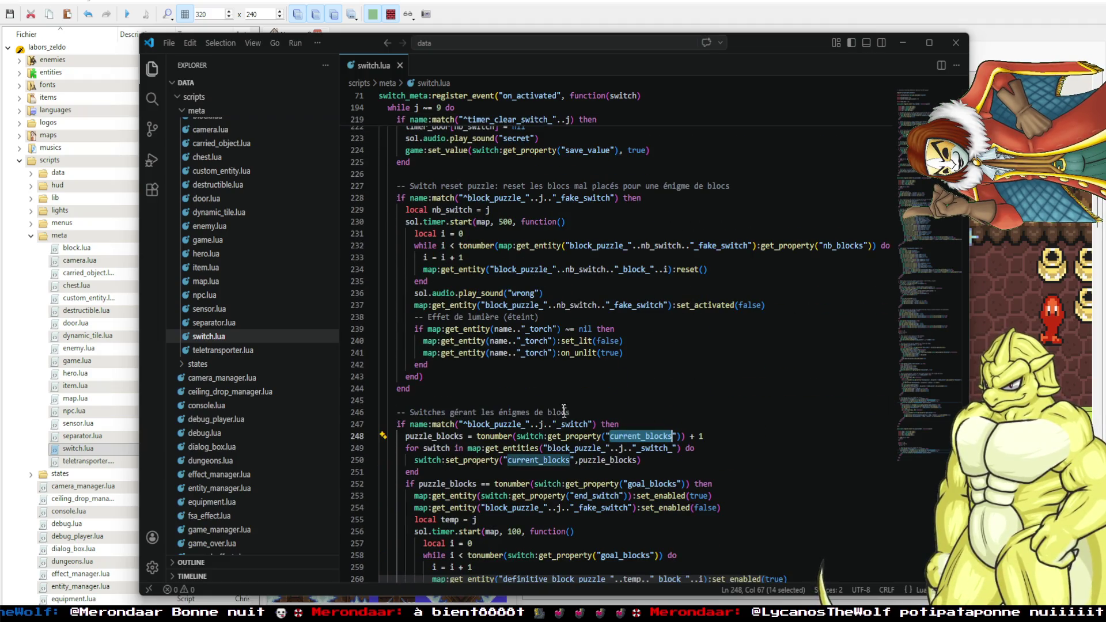
{"action": "key", "text": "alt+Tab"}
{"action": "double_click", "coordinate": [905, 305]}
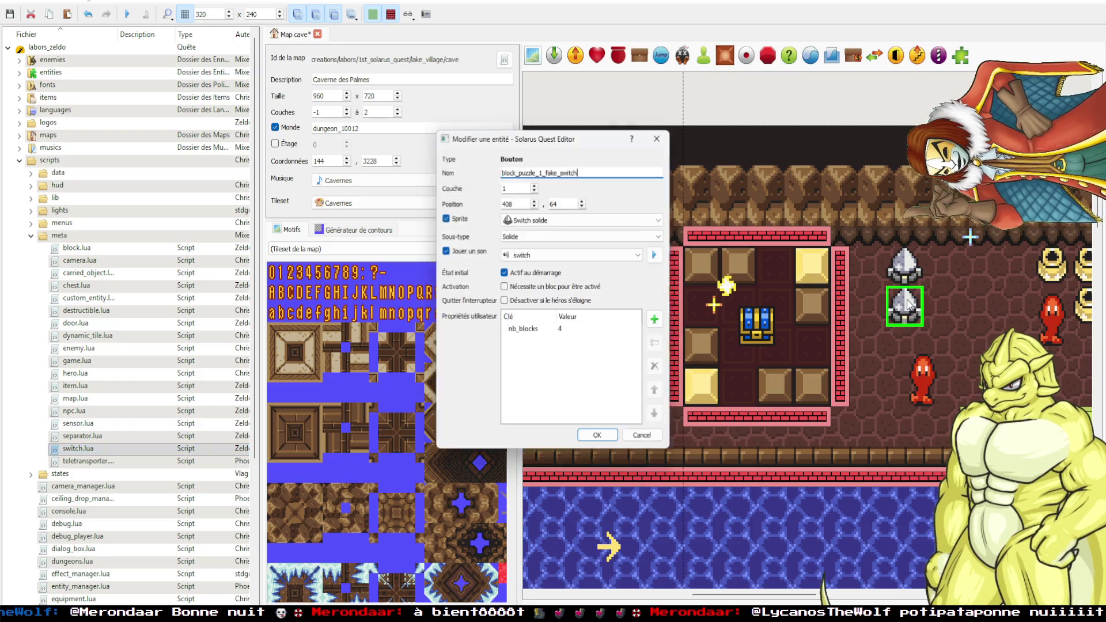
Check the fake switch's nb_blocks value of 4, then bring up ZeldoPack's Niveau 1 dungeon map.
{"action": "left_click", "coordinate": [569, 335]}
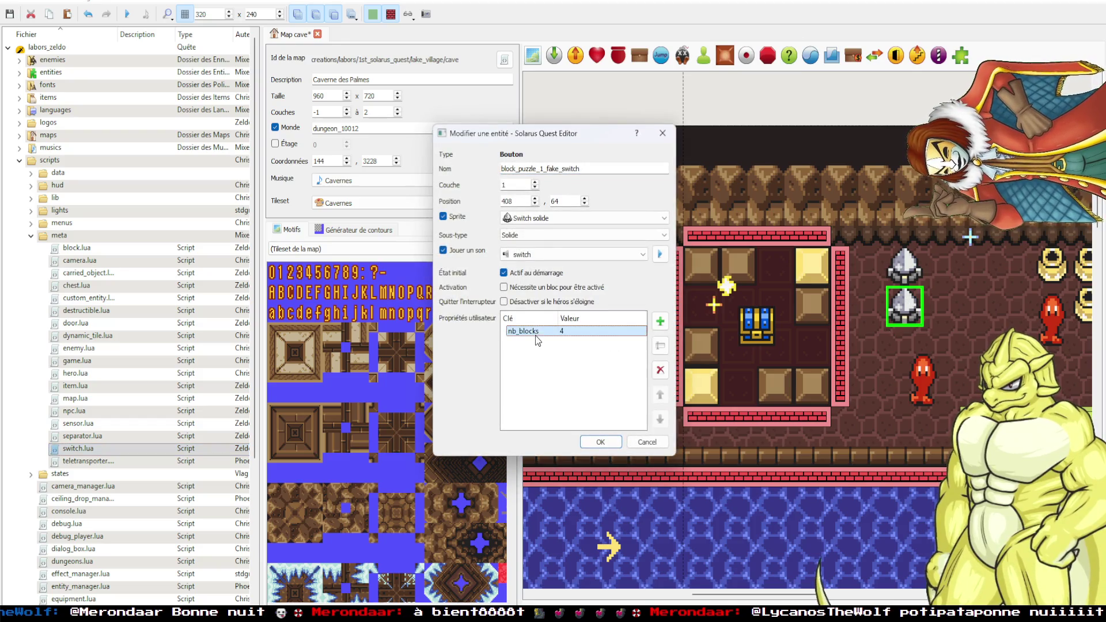
{"action": "left_click", "coordinate": [661, 138]}
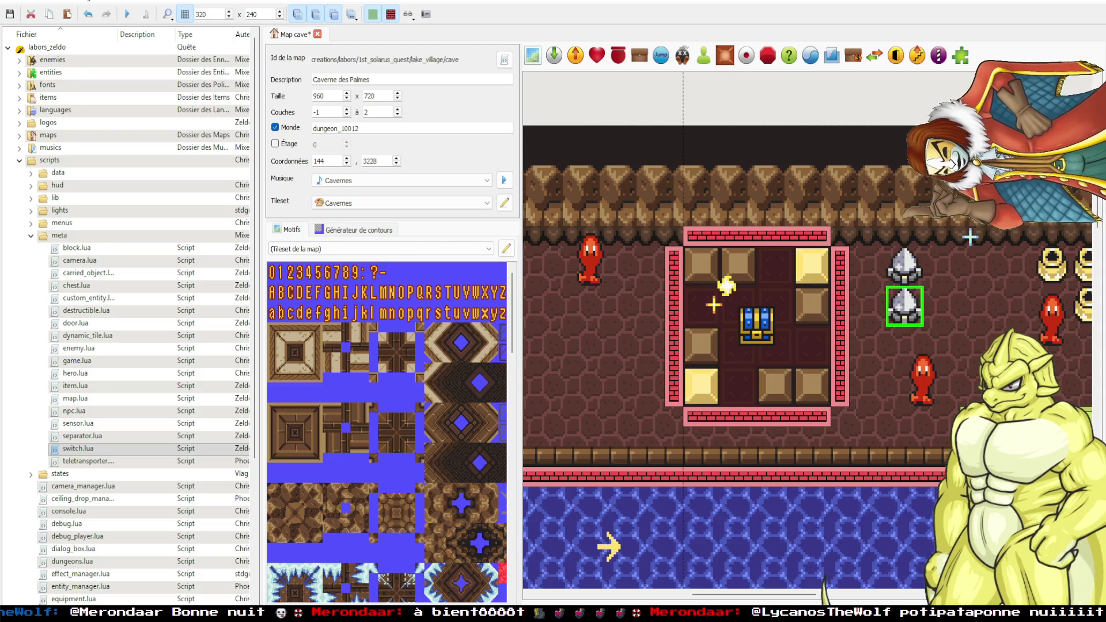
{"action": "mouse_move", "coordinate": [298, 615]}
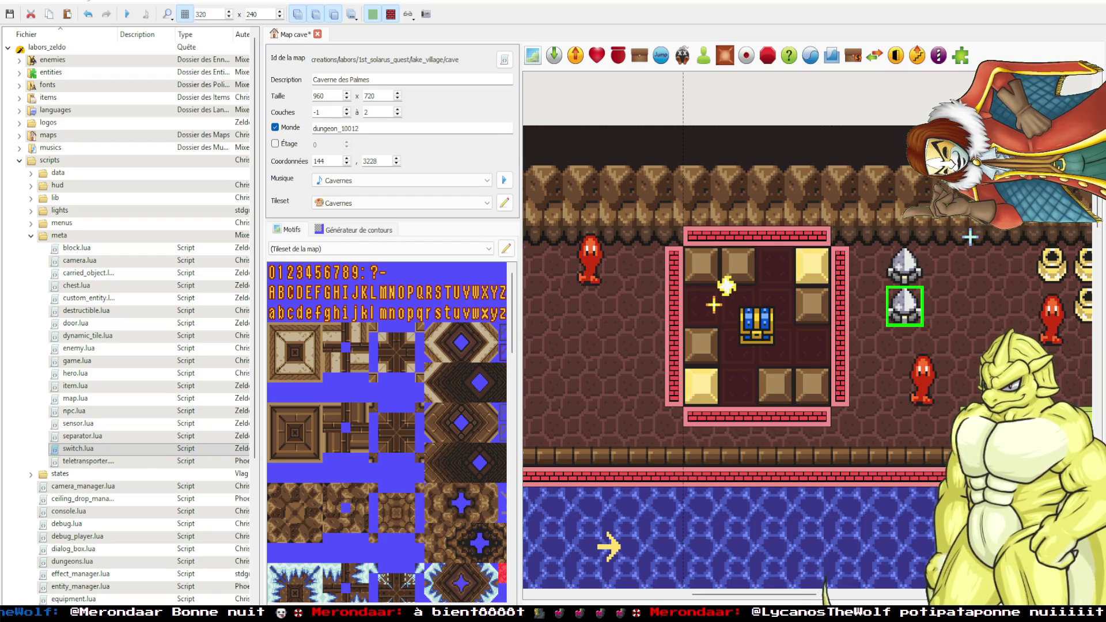
{"action": "mouse_move", "coordinate": [171, 615]}
{"action": "left_click", "coordinate": [119, 584]}
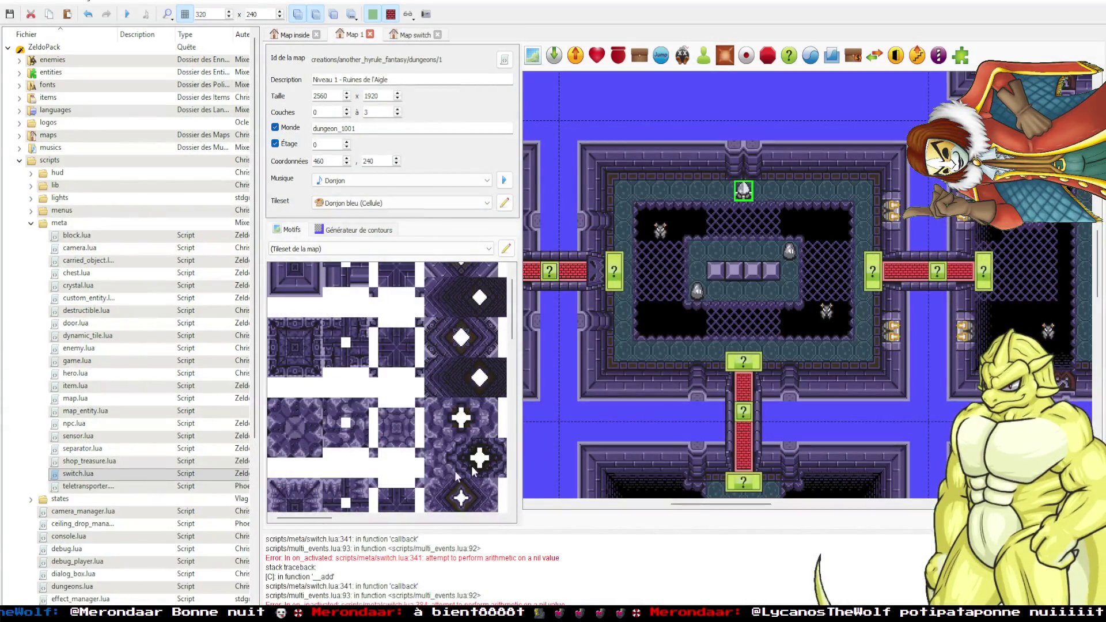
{"action": "key", "text": "alt+Tab"}
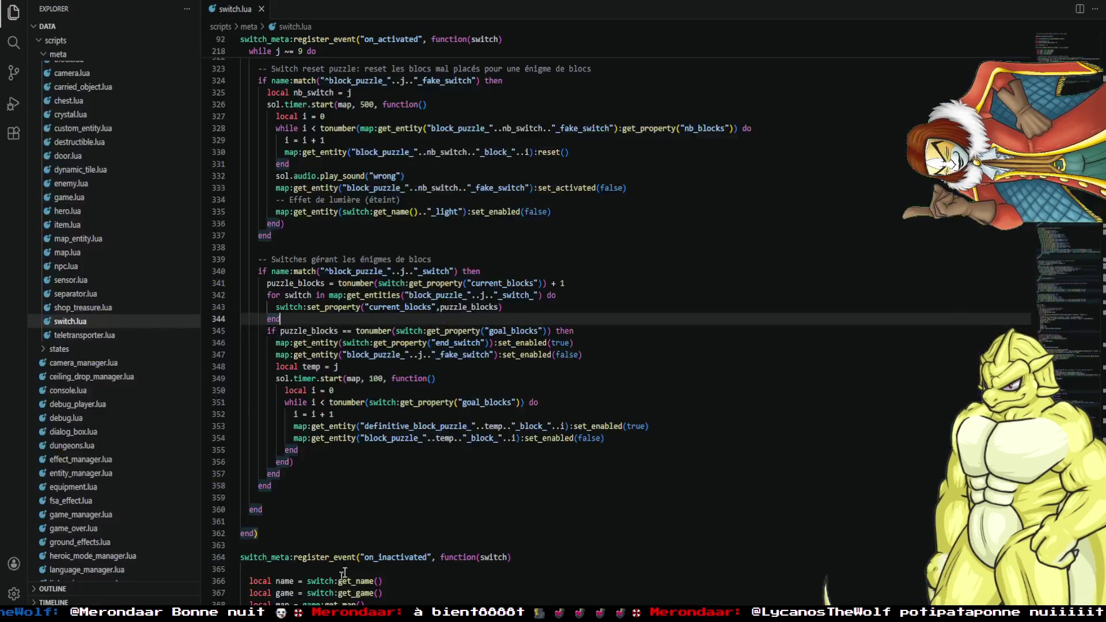
Inspect the current_blocks uses on lines 341 and 343 of ZeldoPack's switch.lua.
{"action": "left_click", "coordinate": [413, 307]}
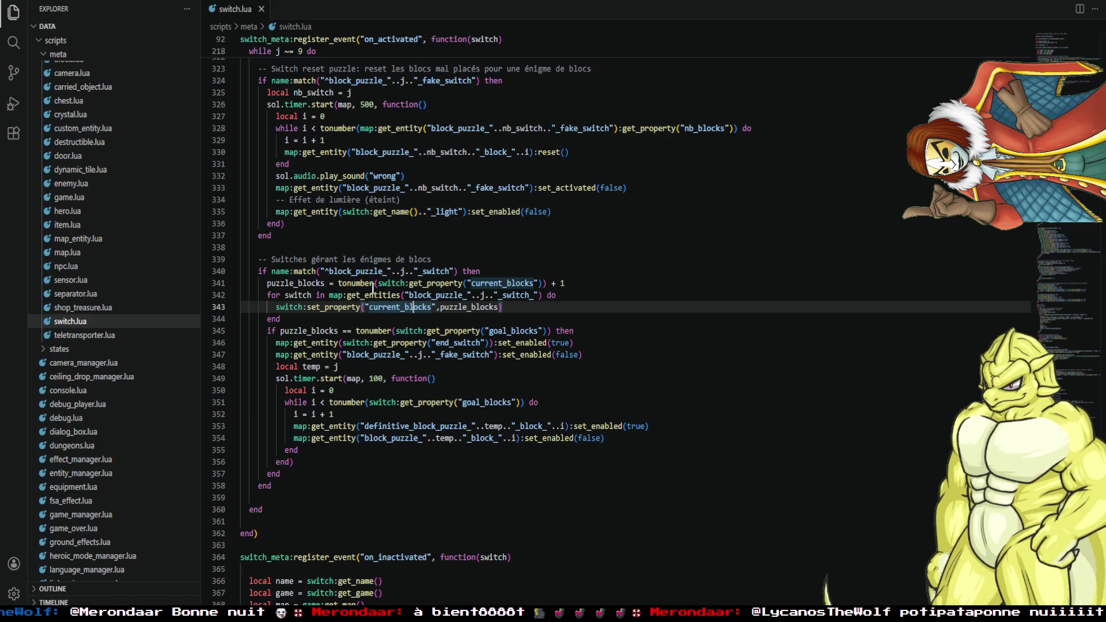
{"action": "double_click", "coordinate": [522, 283]}
{"action": "key", "text": "ctrl+c"}
{"action": "left_click", "coordinate": [579, 284]}
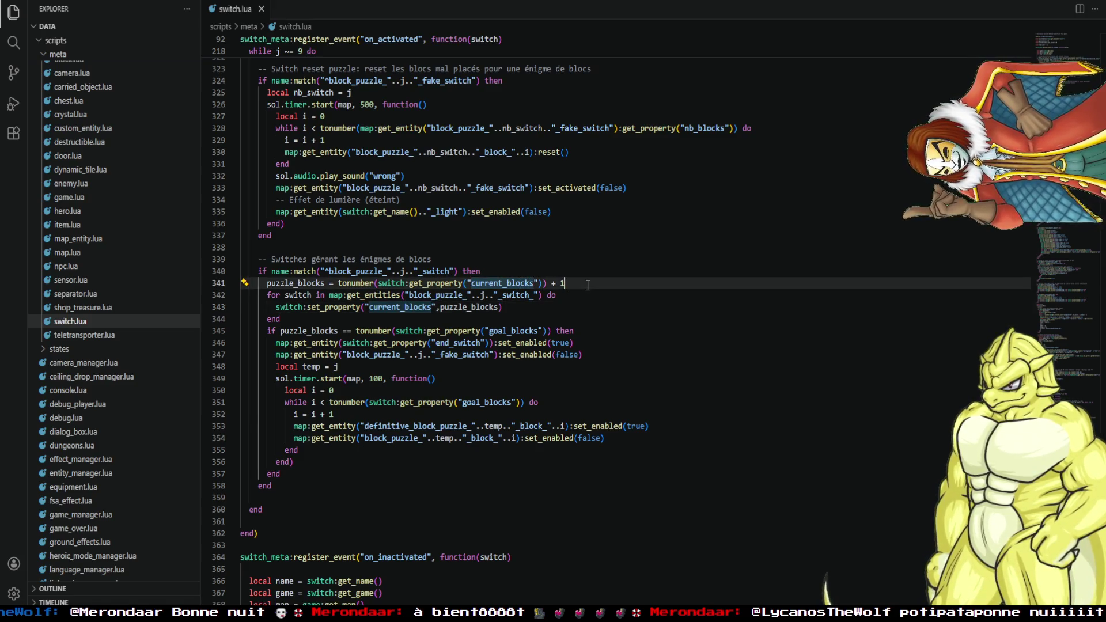
Return to ZeldoPack's dungeon map and open the fake switch's entity properties.
{"action": "mouse_move", "coordinate": [172, 614]}
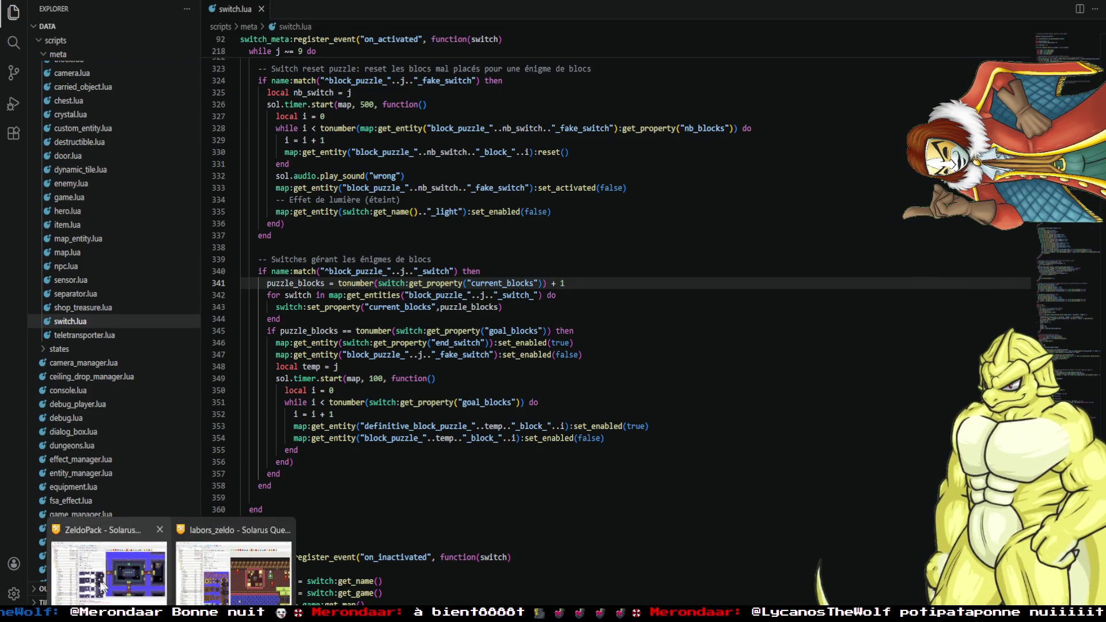
{"action": "left_click", "coordinate": [108, 570]}
{"action": "double_click", "coordinate": [743, 194]}
Rename the fake switch's nb_blocks property key to current_blocks.
{"action": "left_click", "coordinate": [533, 336]}
{"action": "left_click", "coordinate": [661, 346]}
{"action": "key", "text": "ctrl+v"}
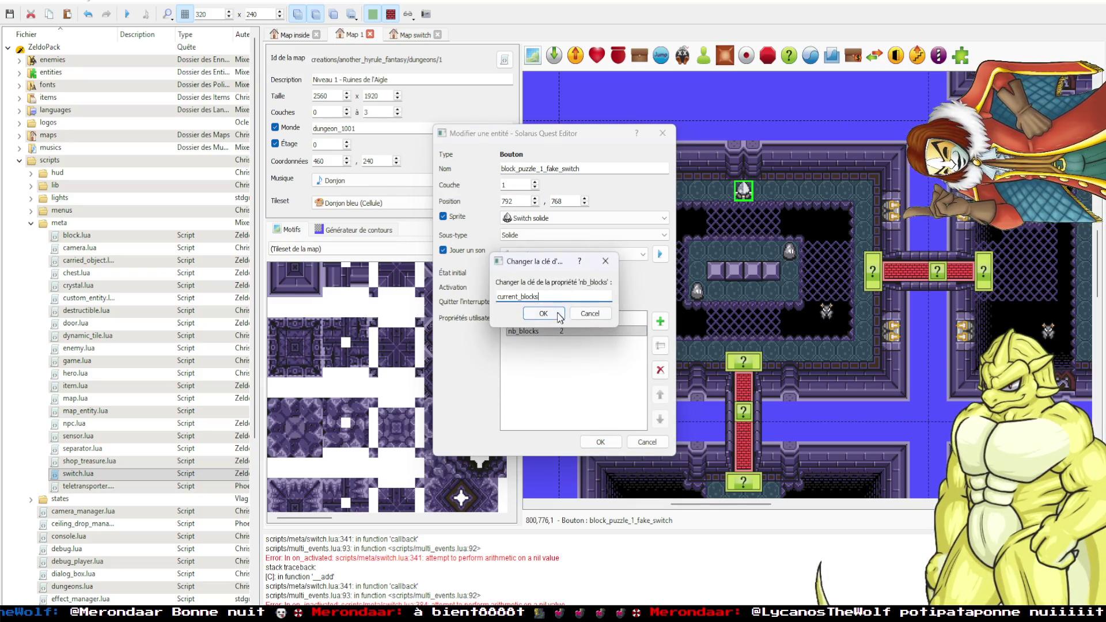
{"action": "left_click", "coordinate": [558, 316]}
{"action": "left_click", "coordinate": [600, 441]}
Save Map 1 and launch a test run of the quest.
{"action": "left_click", "coordinate": [634, 418]}
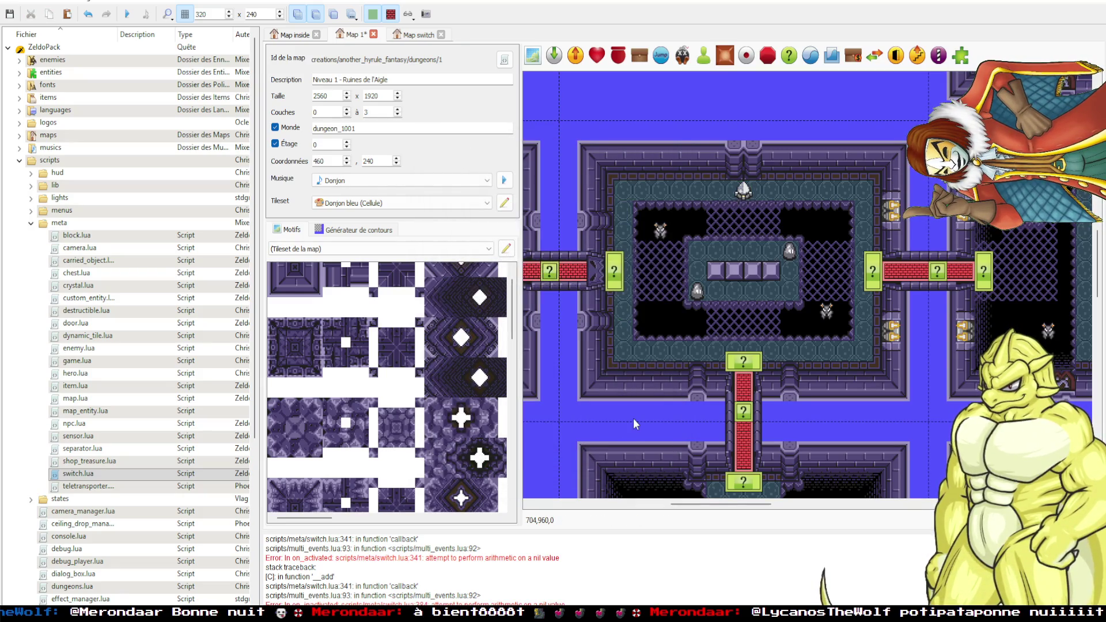
{"action": "key", "text": "ctrl+s"}
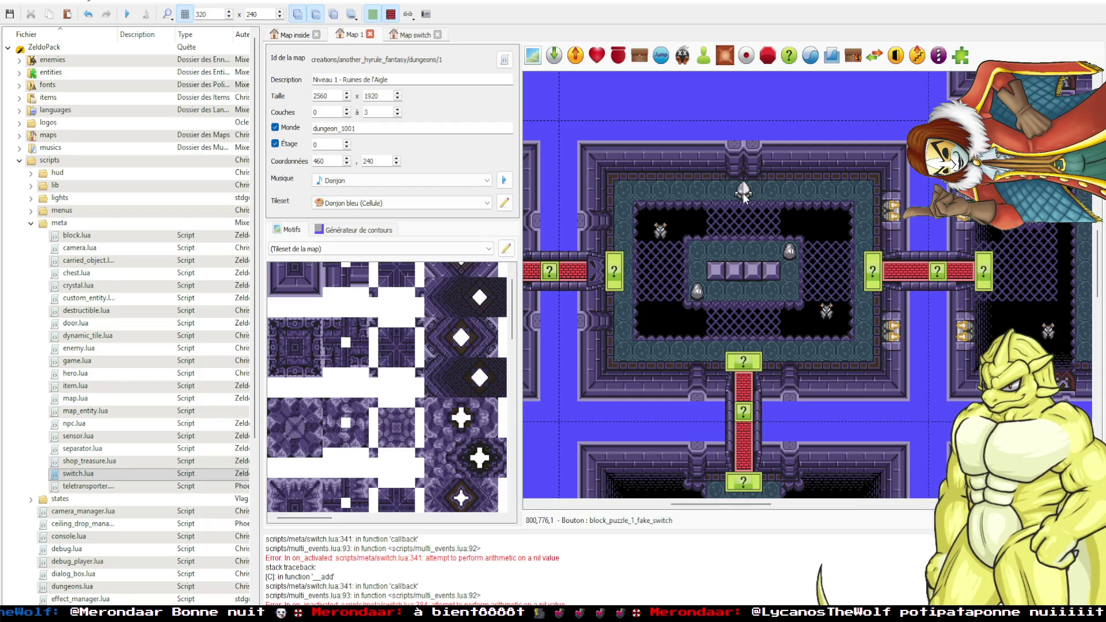
{"action": "key", "text": "F5"}
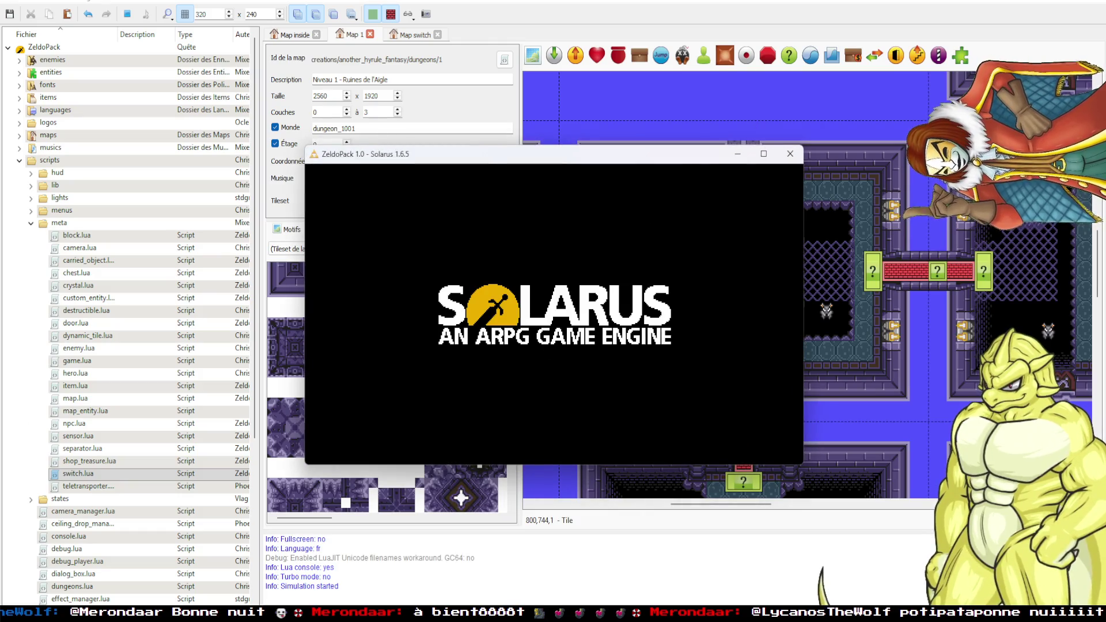
Walk Link through the dungeon rooms to the block puzzle's centre platform.
{"action": "key", "text": "Up"}
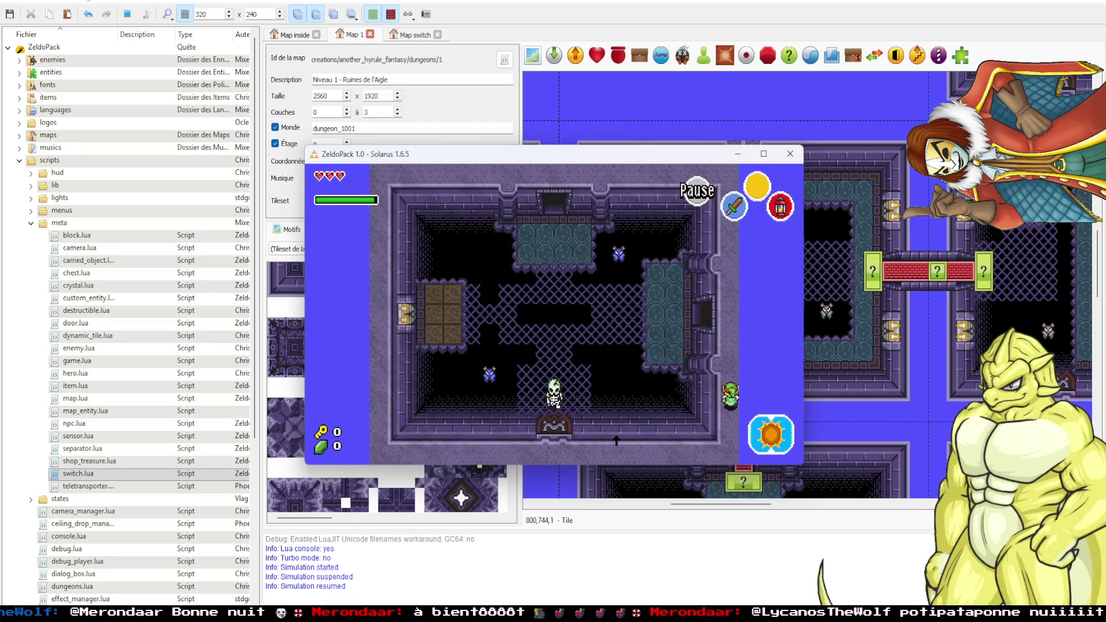
{"action": "key", "text": "Up"}
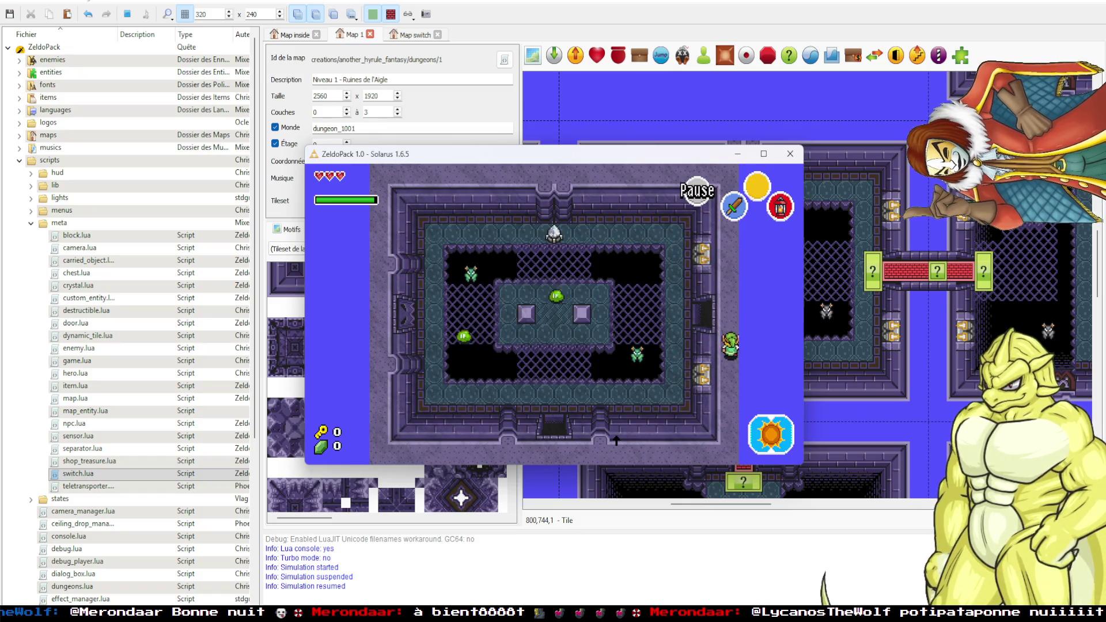
{"action": "key", "text": "Left"}
{"action": "key", "text": "Left"}
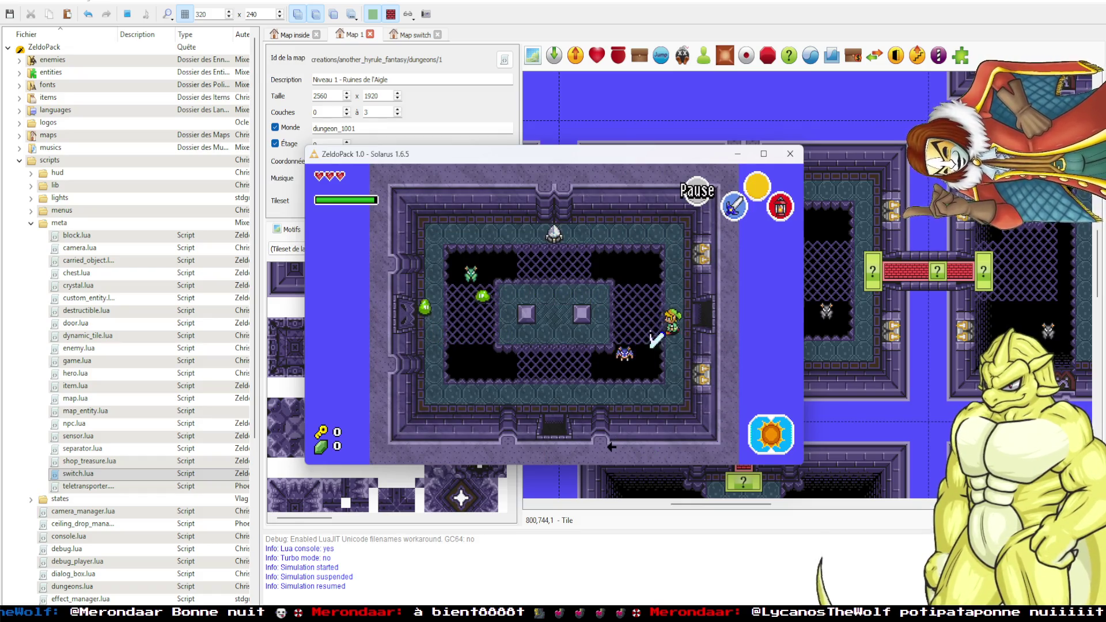
{"action": "key", "text": "Down"}
{"action": "key", "text": "Up"}
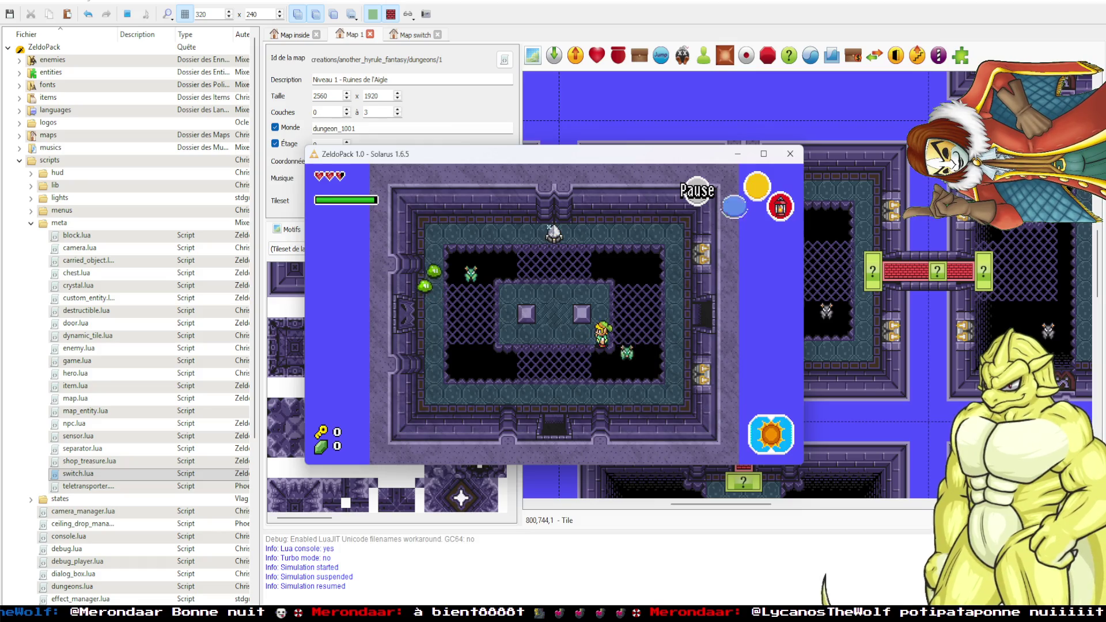
{"action": "key", "text": "Left"}
{"action": "key", "text": "Left"}
{"action": "key", "text": "Up"}
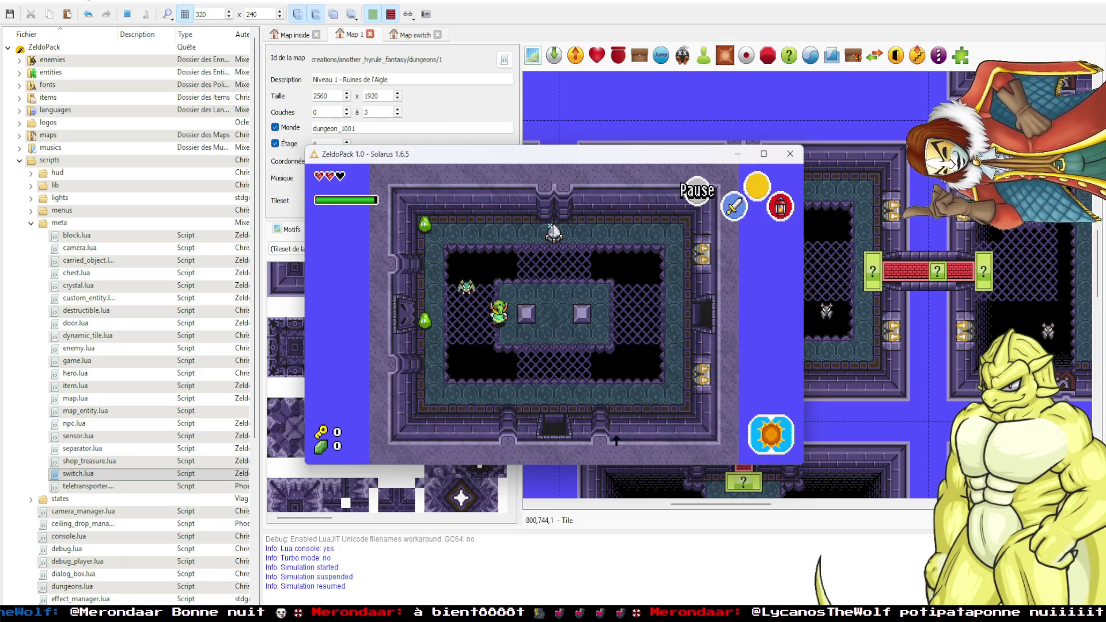
{"action": "key", "text": "c"}
{"action": "key", "text": "Down"}
{"action": "key", "text": "Right"}
Push the right block beside the other block and step onto the top switch.
{"action": "key", "text": "Right"}
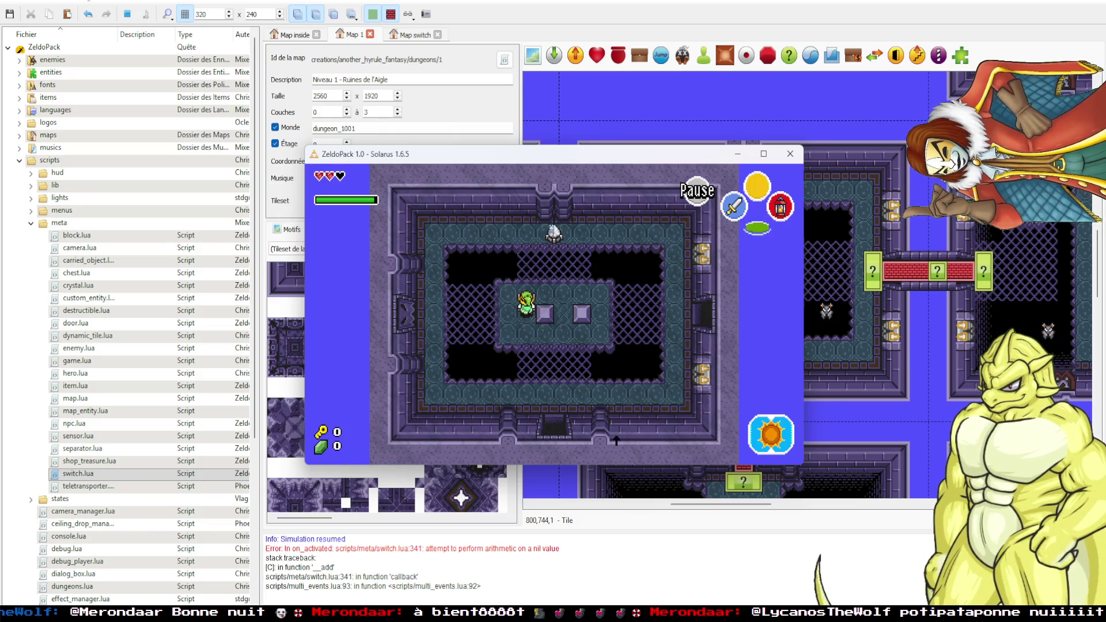
{"action": "key", "text": "Left"}
{"action": "key", "text": "Down"}
{"action": "key", "text": "Right"}
{"action": "key", "text": "Up"}
{"action": "key", "text": "Up"}
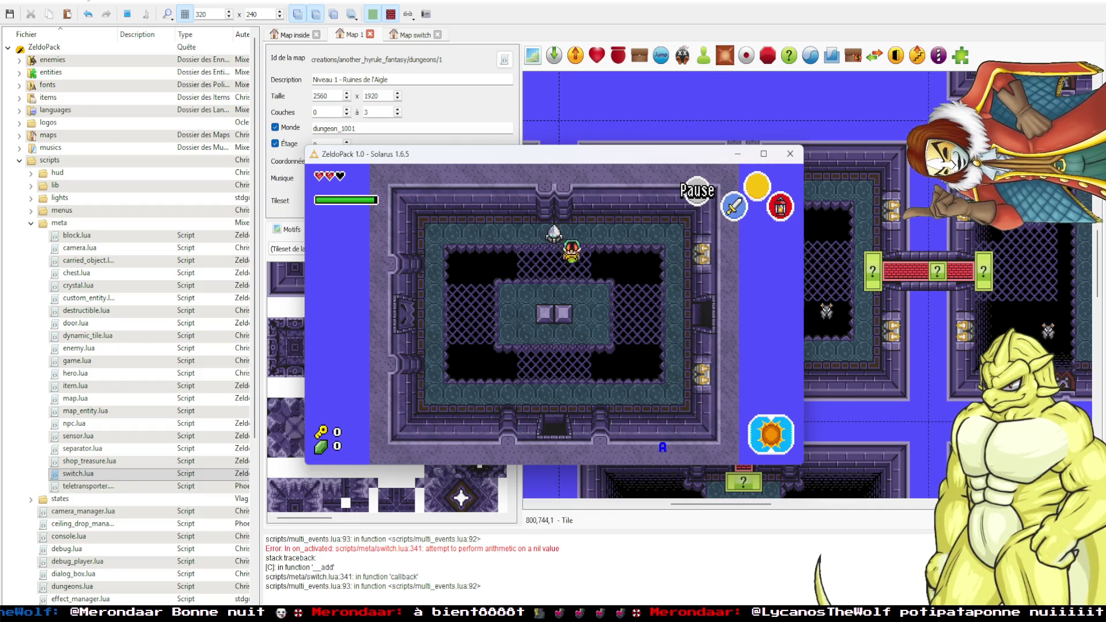
{"action": "key", "text": "Left"}
{"action": "key", "text": "Down"}
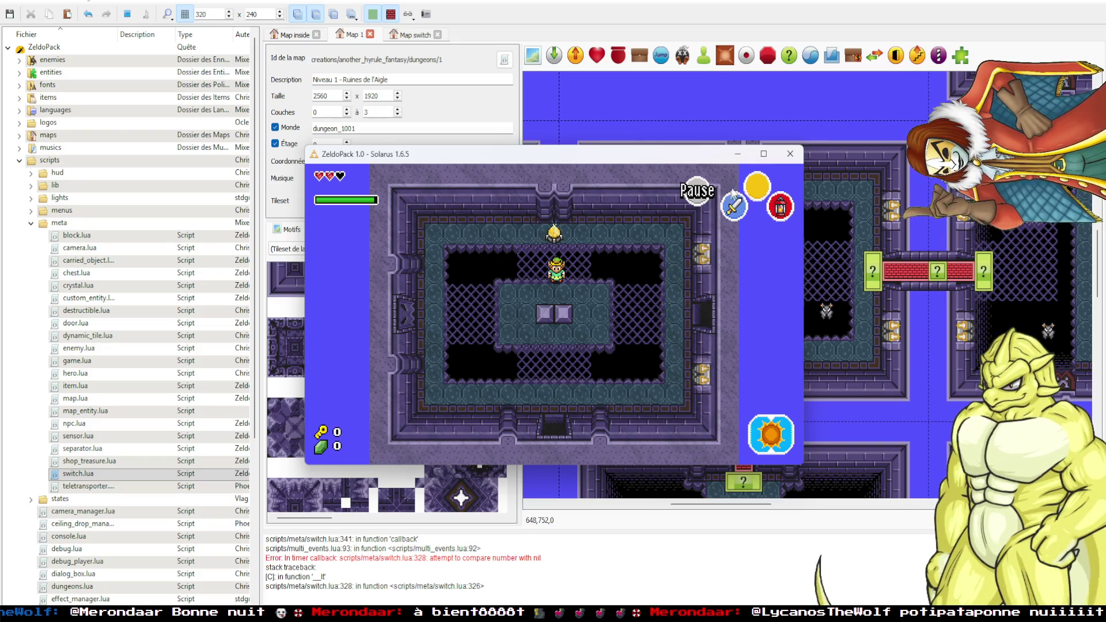
Close the game, review line 353 of switch.lua, and return to the dungeon map.
{"action": "left_click", "coordinate": [799, 151]}
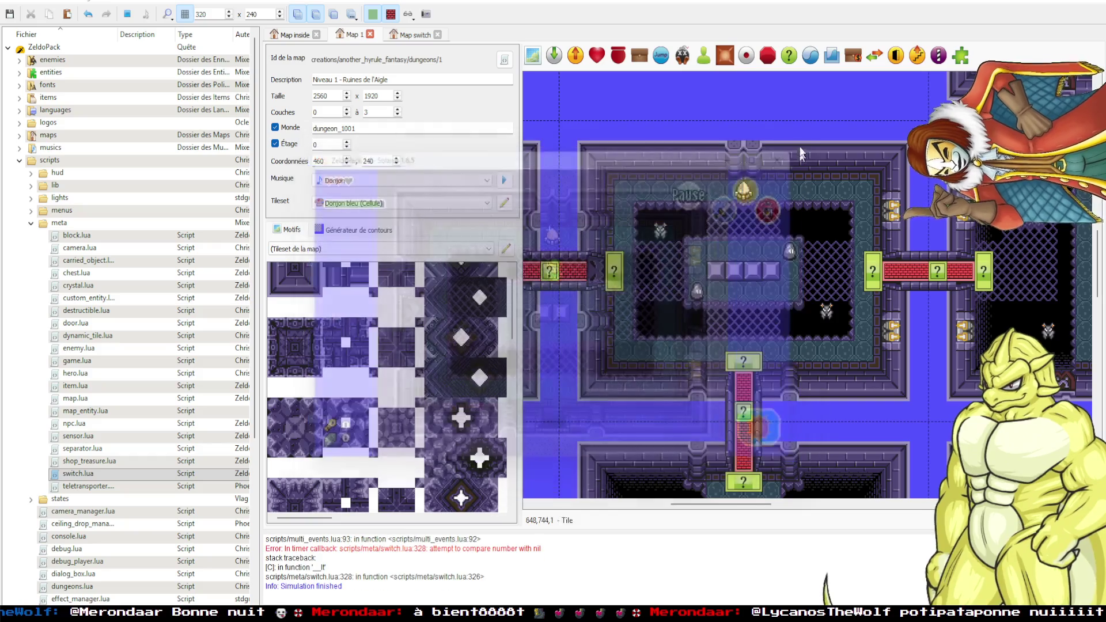
{"action": "key", "text": "alt+Tab"}
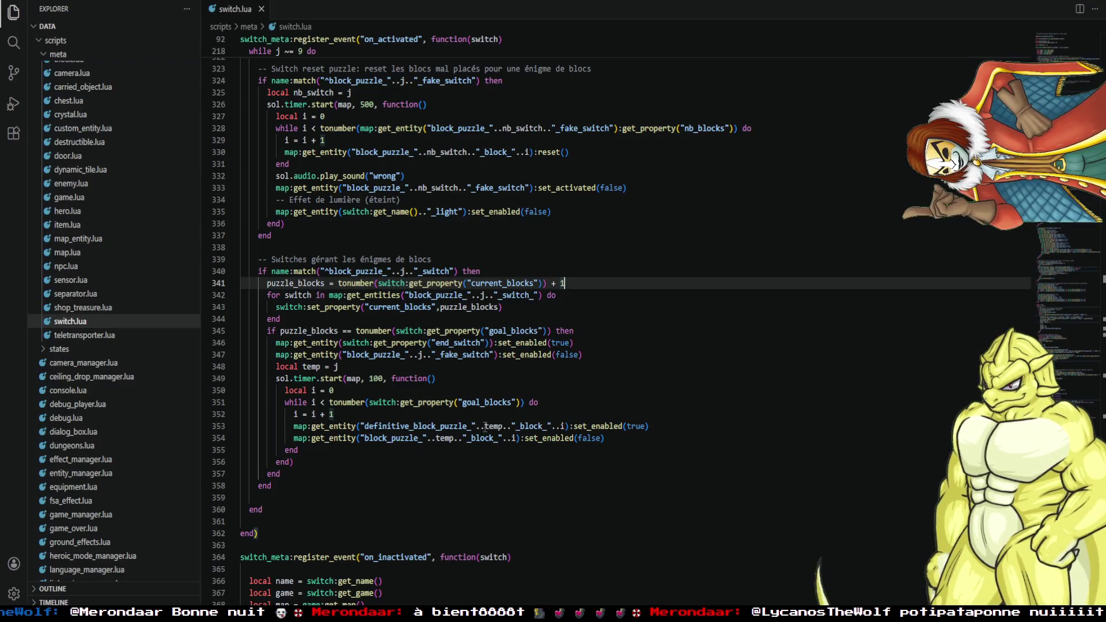
{"action": "left_click", "coordinate": [485, 427]}
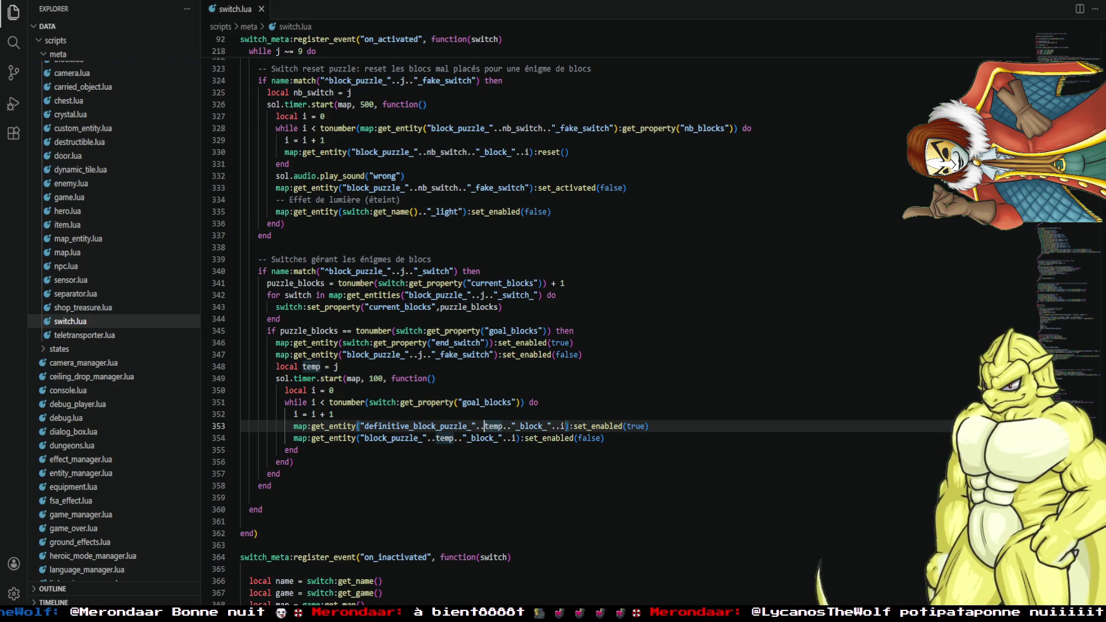
{"action": "left_click", "coordinate": [103, 559]}
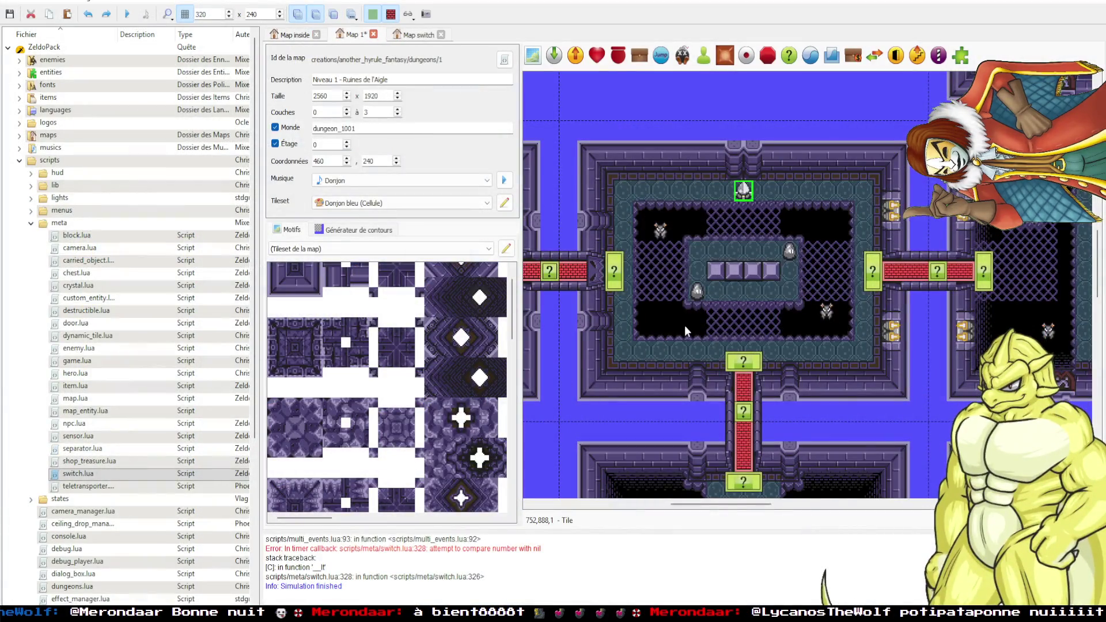
Recheck ZeldoPack's fake switch properties and save Map 1.
{"action": "double_click", "coordinate": [743, 190]}
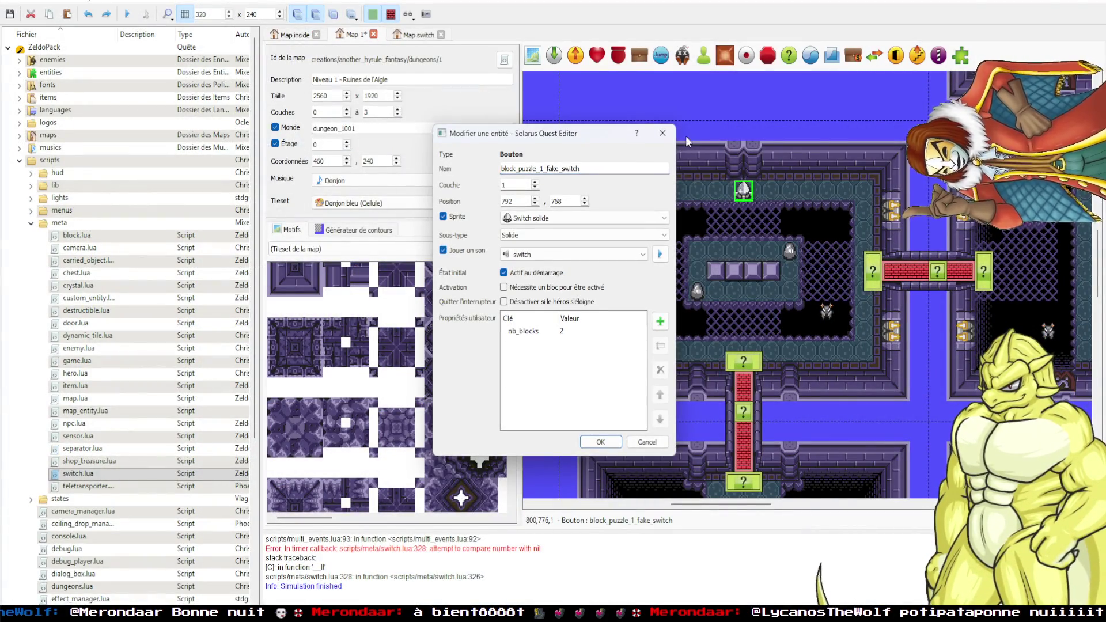
{"action": "key", "text": "Escape"}
{"action": "left_click", "coordinate": [684, 113]}
{"action": "key", "text": "ctrl+s"}
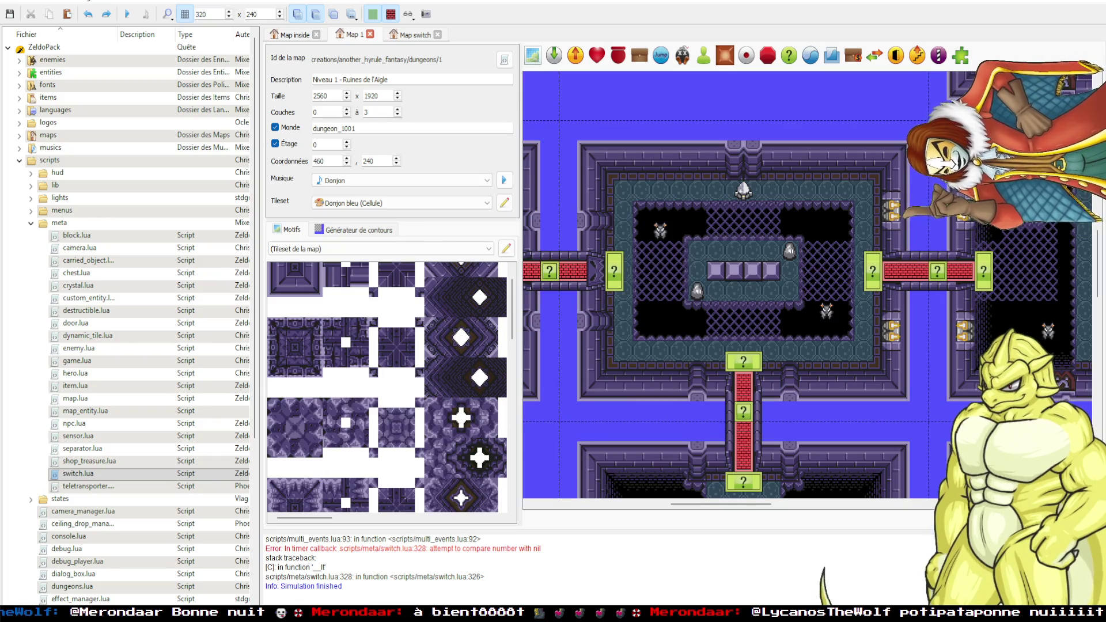
On the labors_zeldo cave map, inspect the two top puzzle blocks' properties.
{"action": "left_click", "coordinate": [241, 587]}
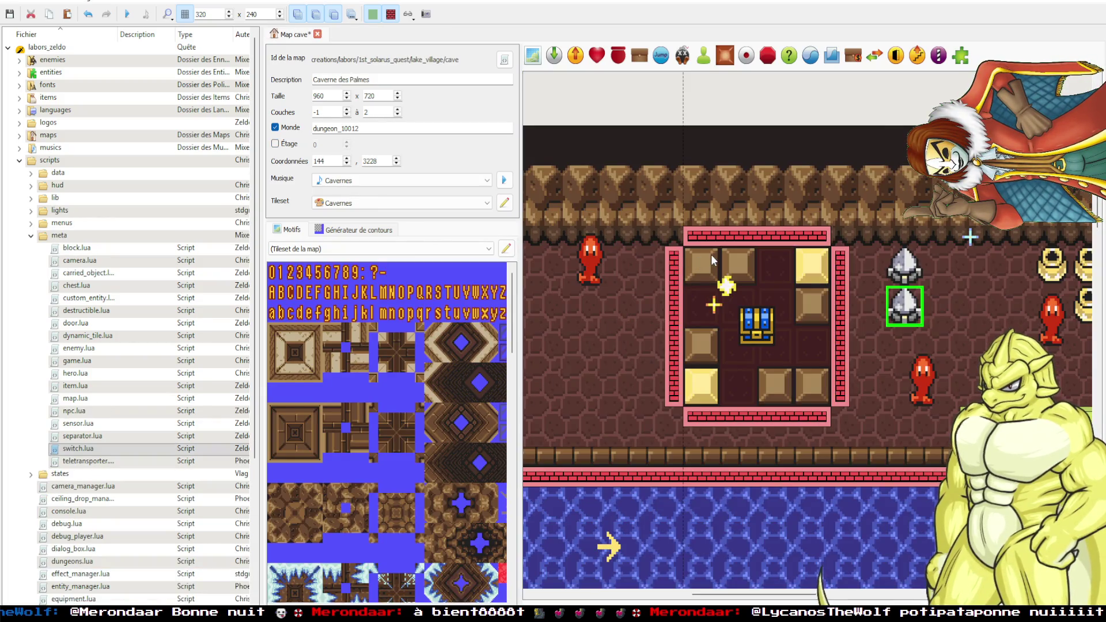
{"action": "double_click", "coordinate": [711, 254]}
{"action": "left_click", "coordinate": [662, 136]}
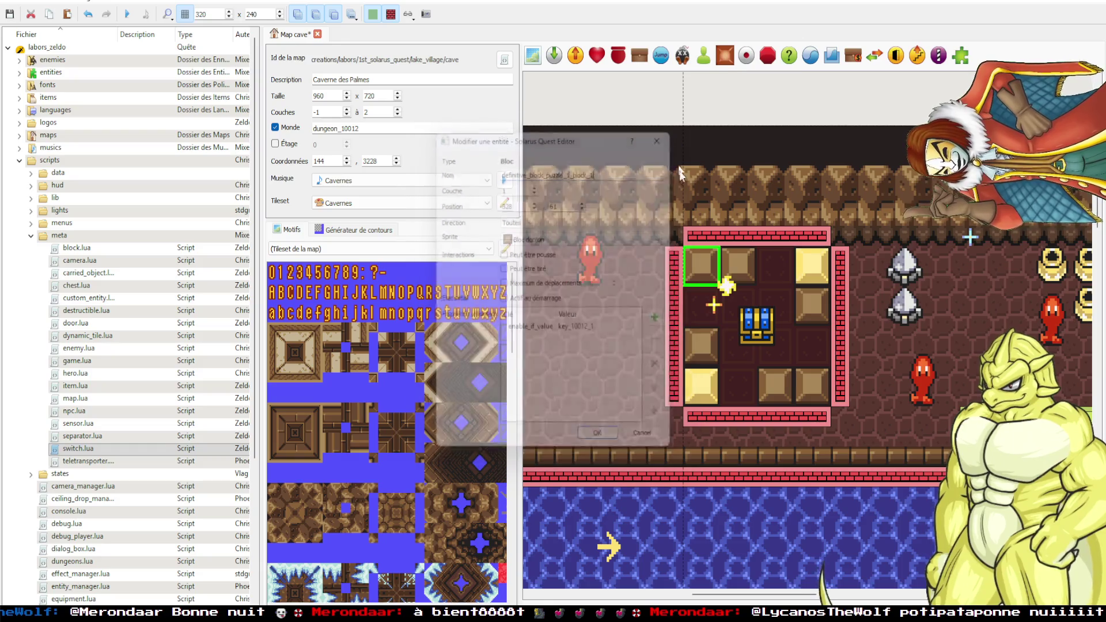
{"action": "double_click", "coordinate": [739, 264]}
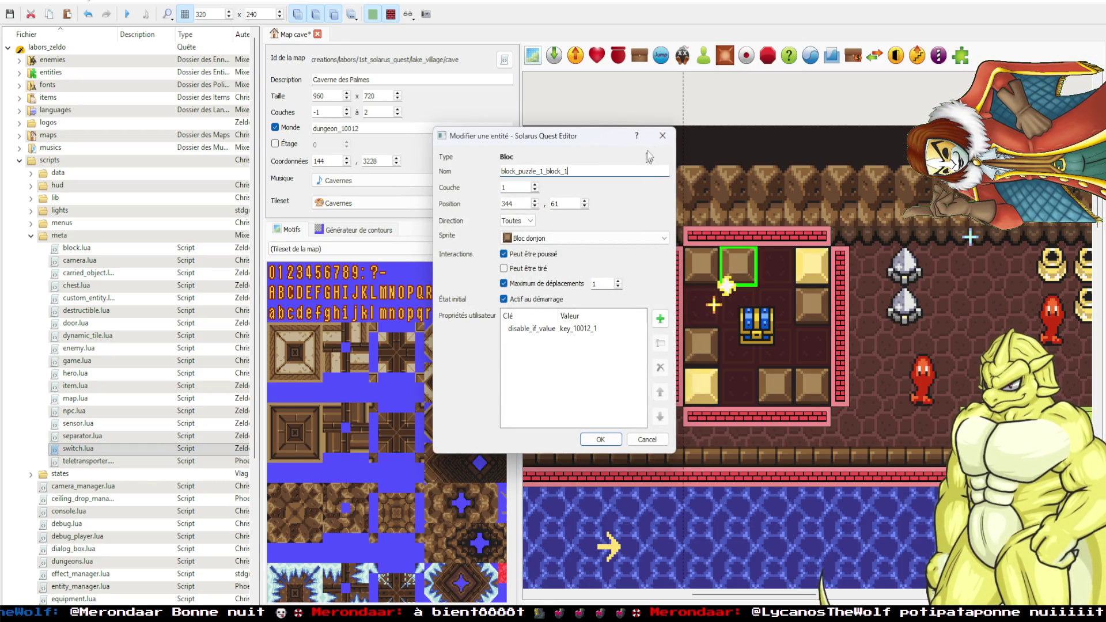
{"action": "left_click", "coordinate": [662, 135]}
Move two cave puzzle blocks aside and inspect the switches underneath.
{"action": "left_click_drag", "start_coordinate": [702, 268], "coordinate": [706, 300]}
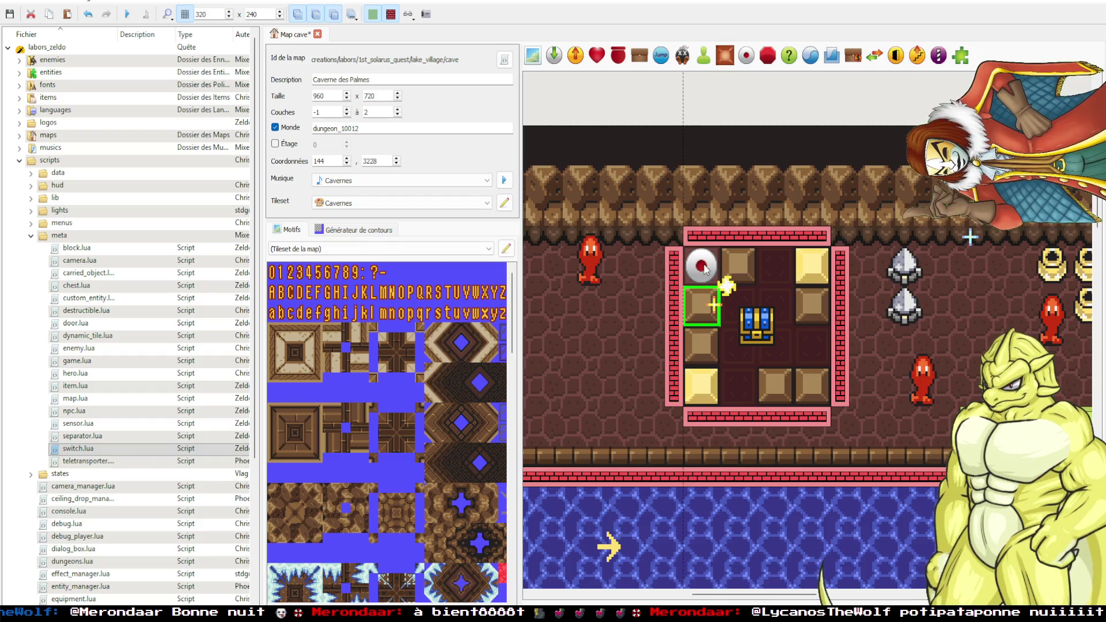
{"action": "double_click", "coordinate": [706, 270]}
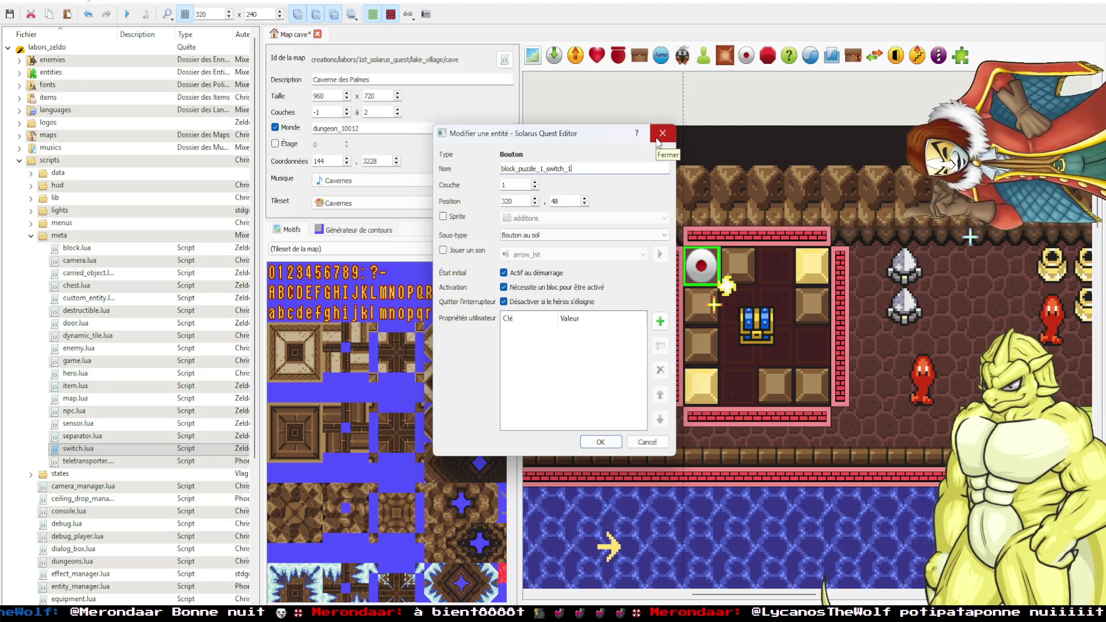
{"action": "left_click", "coordinate": [658, 138]}
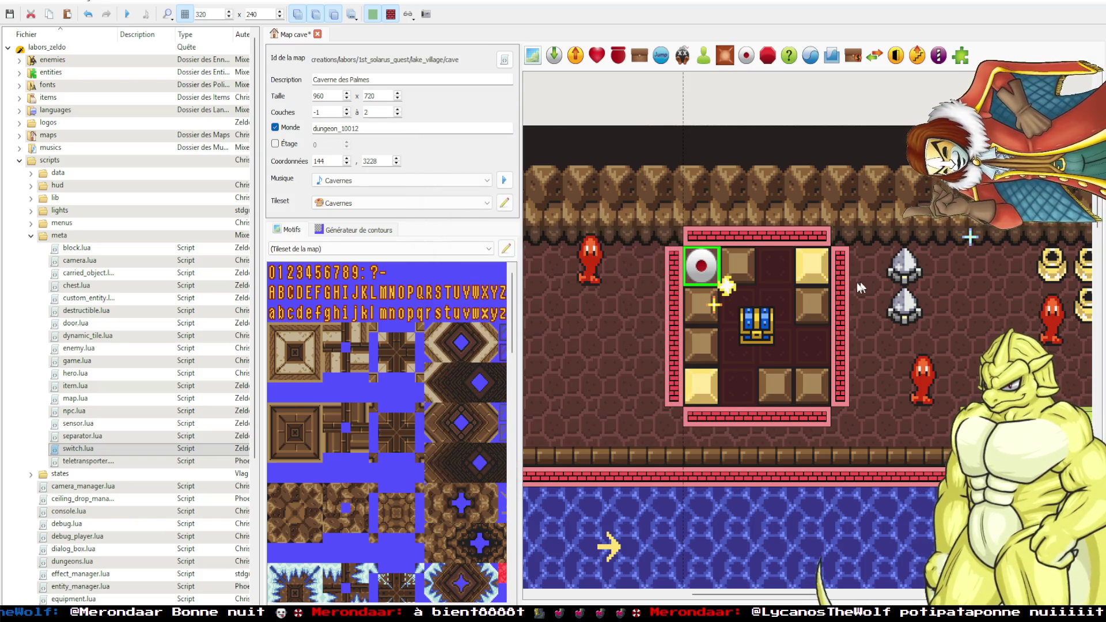
{"action": "mouse_move", "coordinate": [806, 283]}
{"action": "left_mouse_down"}
{"action": "mouse_move", "coordinate": [768, 282]}
{"action": "mouse_move", "coordinate": [793, 325]}
{"action": "left_mouse_up"}
{"action": "double_click", "coordinate": [812, 266]}
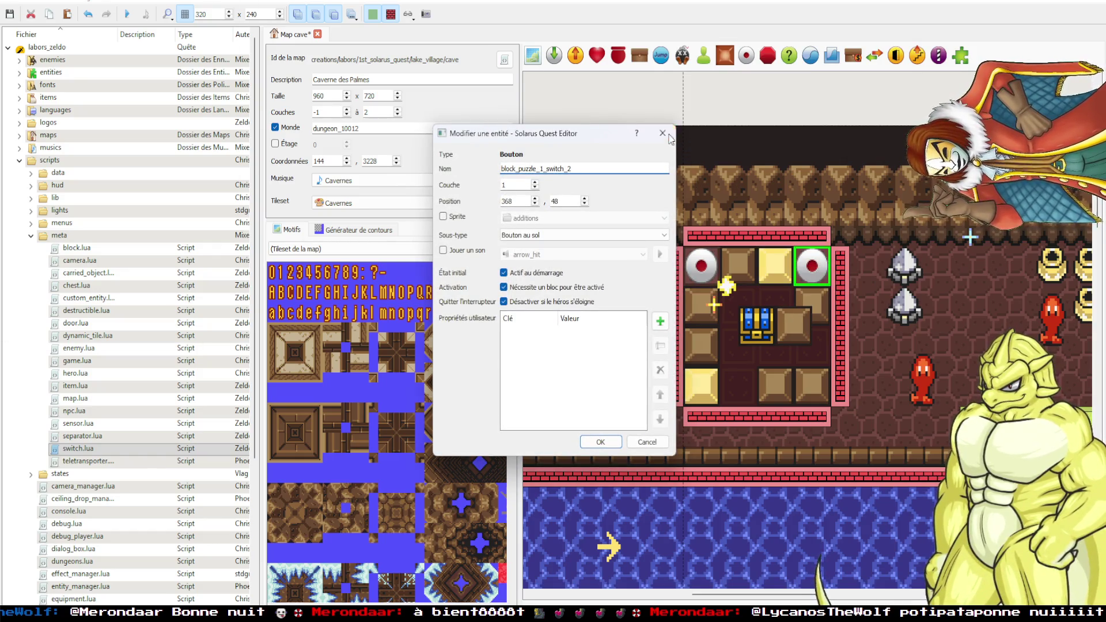
{"action": "left_click", "coordinate": [662, 134]}
Undo the cave map trial moves, then move a ZeldoPack block aside to uncover a switch.
{"action": "key", "text": "ctrl+z"}
{"action": "key", "text": "ctrl+z"}
{"action": "key", "text": "ctrl+z"}
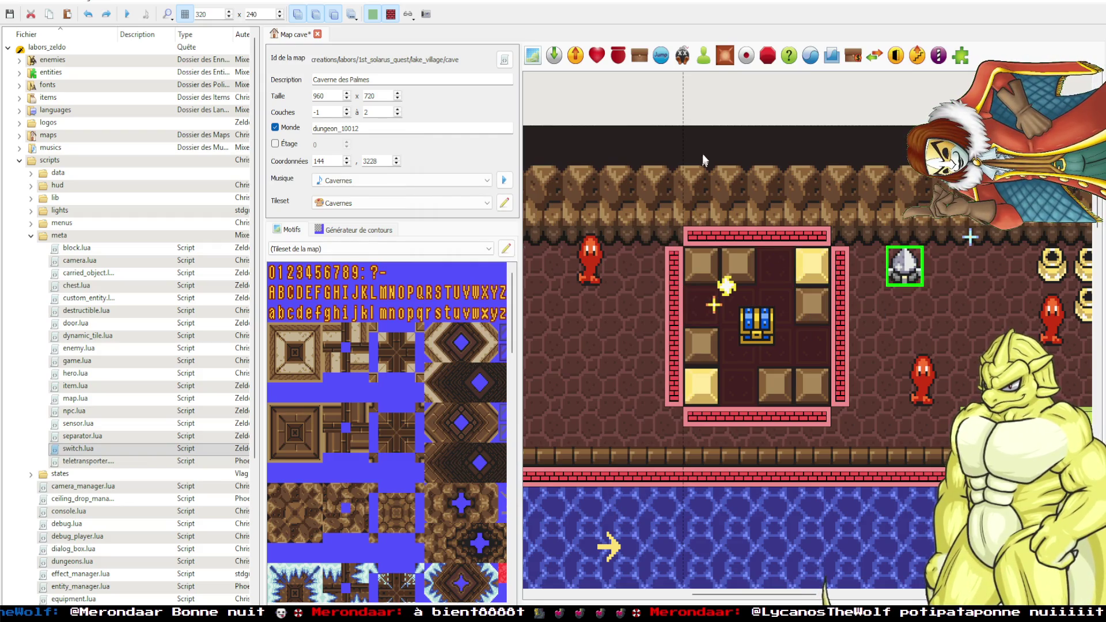
{"action": "key", "text": "ctrl+z"}
{"action": "key", "text": "ctrl+z"}
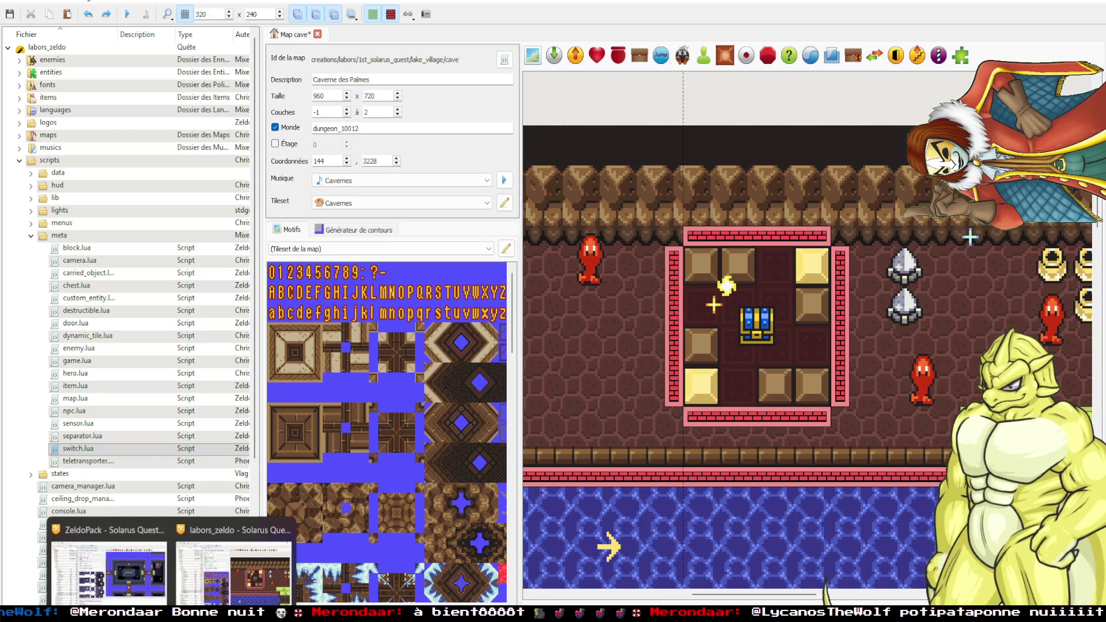
{"action": "left_click", "coordinate": [110, 553]}
{"action": "left_click_drag", "start_coordinate": [730, 275], "coordinate": [754, 288]}
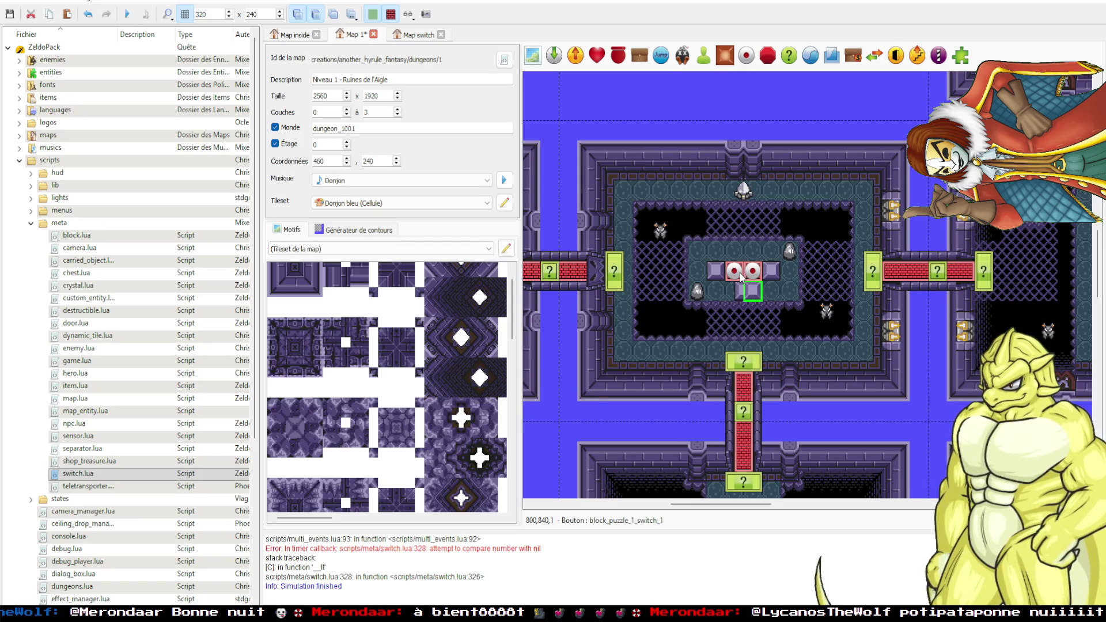
Inspect block_puzzle_1_block_1, return it over the switch row, save, and test-run the quest.
{"action": "double_click", "coordinate": [717, 275]}
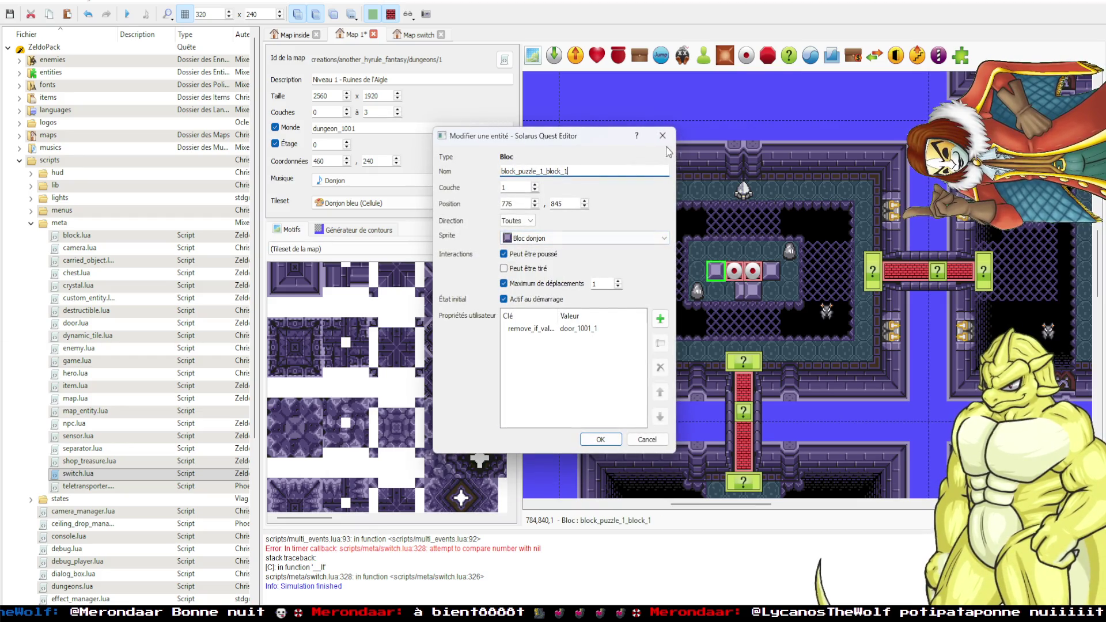
{"action": "left_click", "coordinate": [662, 135]}
{"action": "left_click_drag", "start_coordinate": [736, 284], "coordinate": [755, 274]}
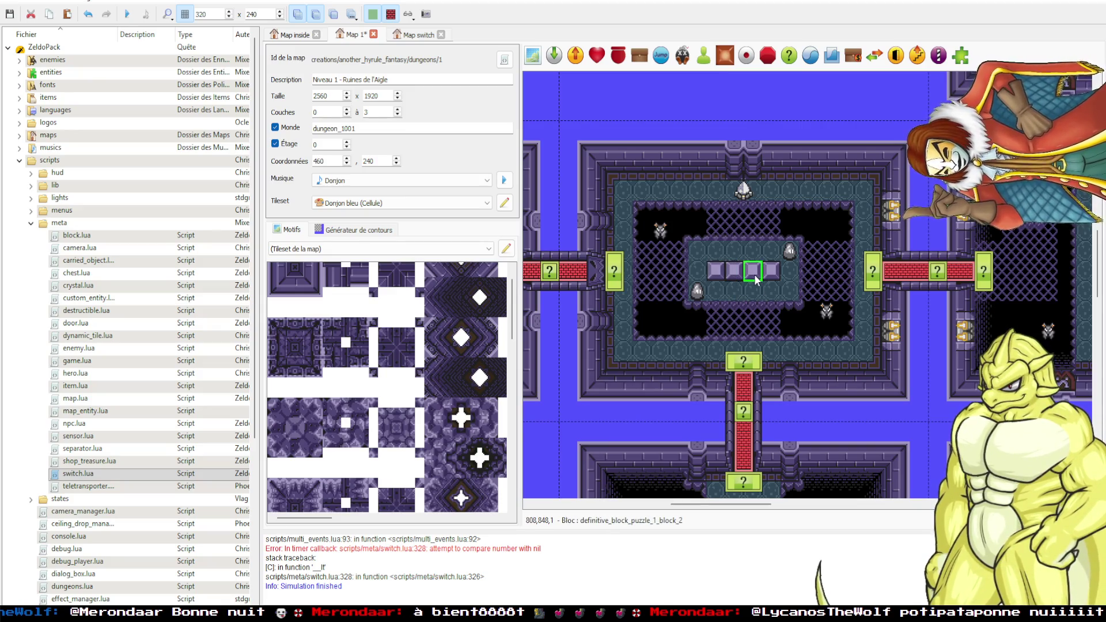
{"action": "left_click", "coordinate": [756, 297]}
{"action": "key", "text": "ctrl+s"}
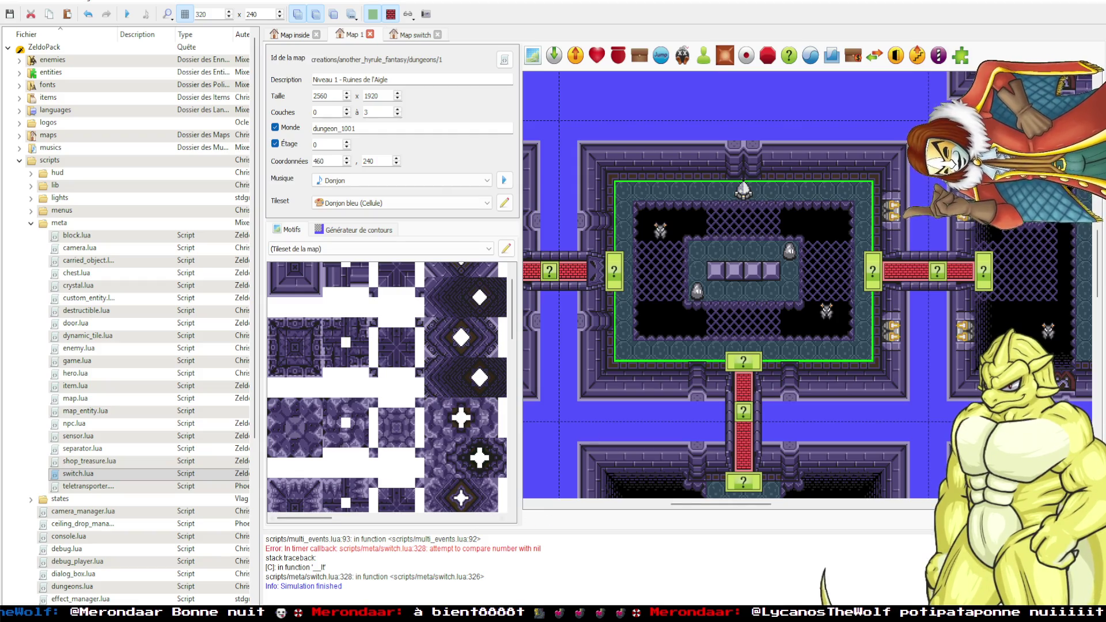
{"action": "key", "text": "F5"}
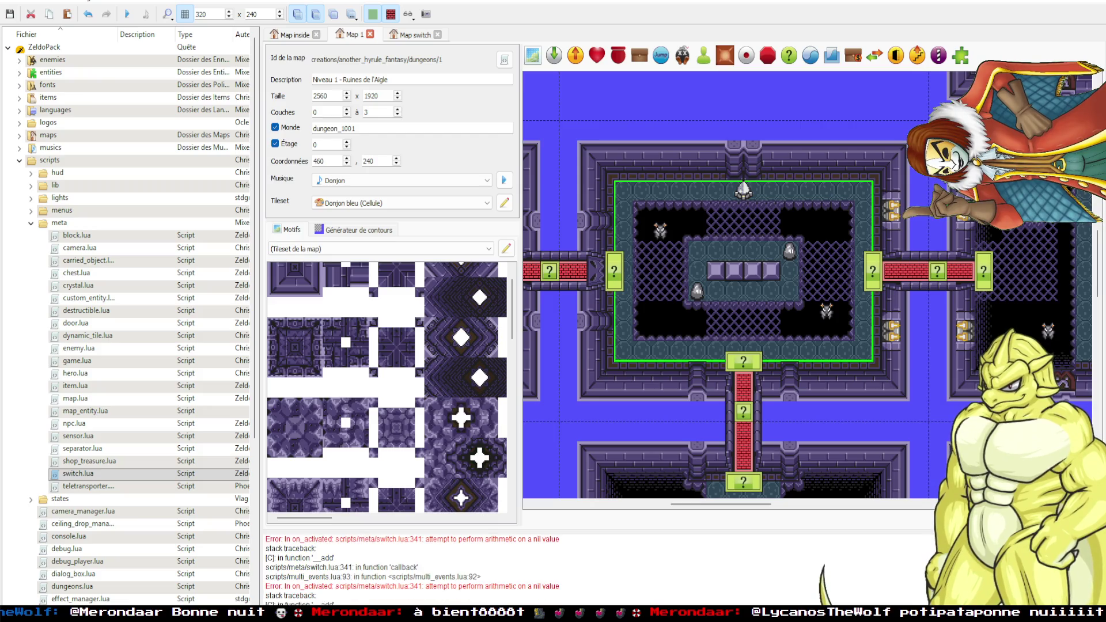
{"action": "key", "text": "alt+Tab"}
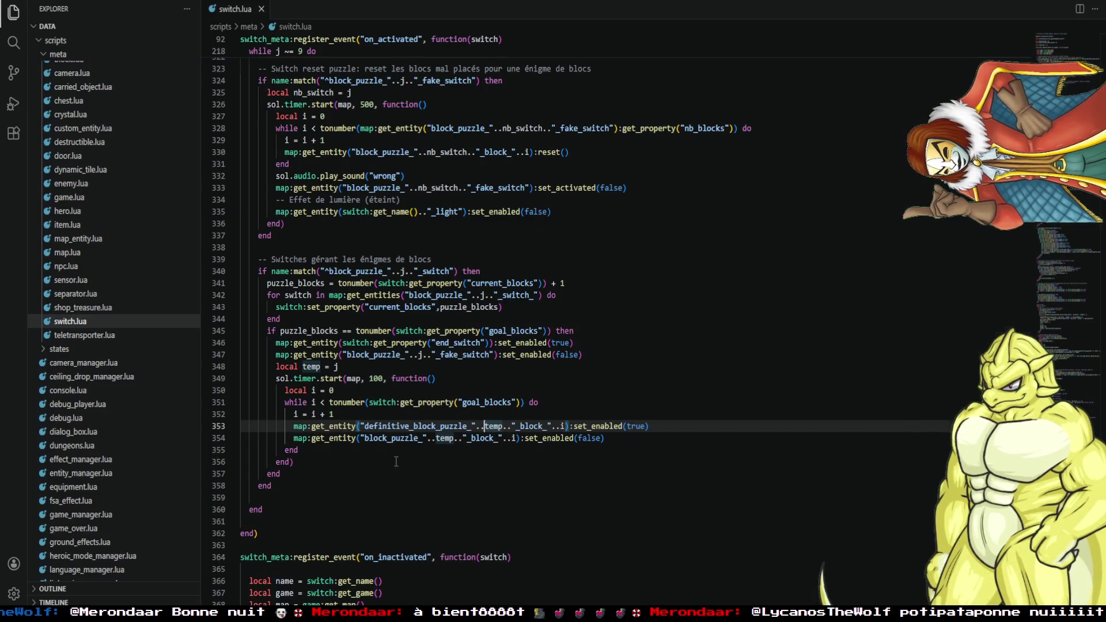
Review the current_blocks decrement on switch.lua line 384, then return to the Solarus editor.
{"action": "scroll", "coordinate": [395, 462], "scroll_direction": "down", "scroll_amount": 10}
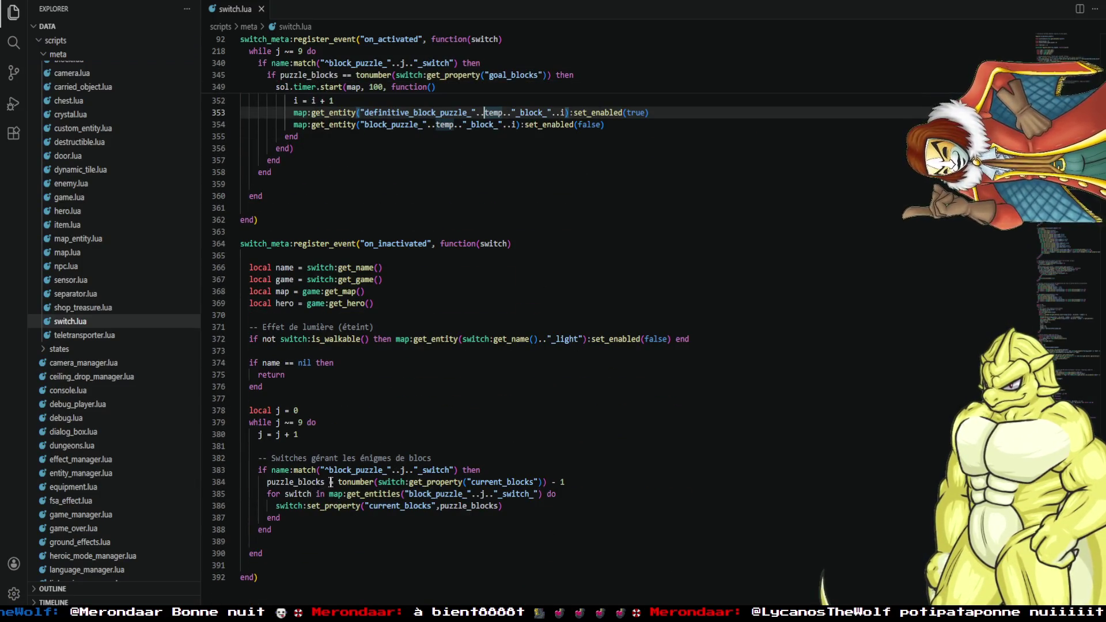
{"action": "left_click", "coordinate": [517, 482]}
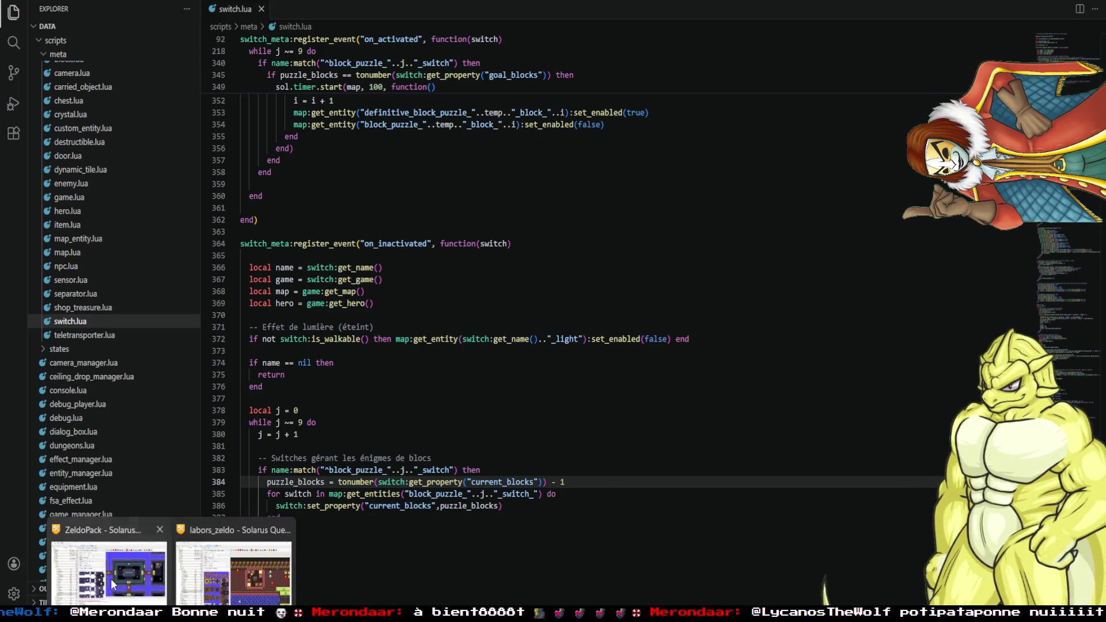
{"action": "left_click", "coordinate": [111, 578]}
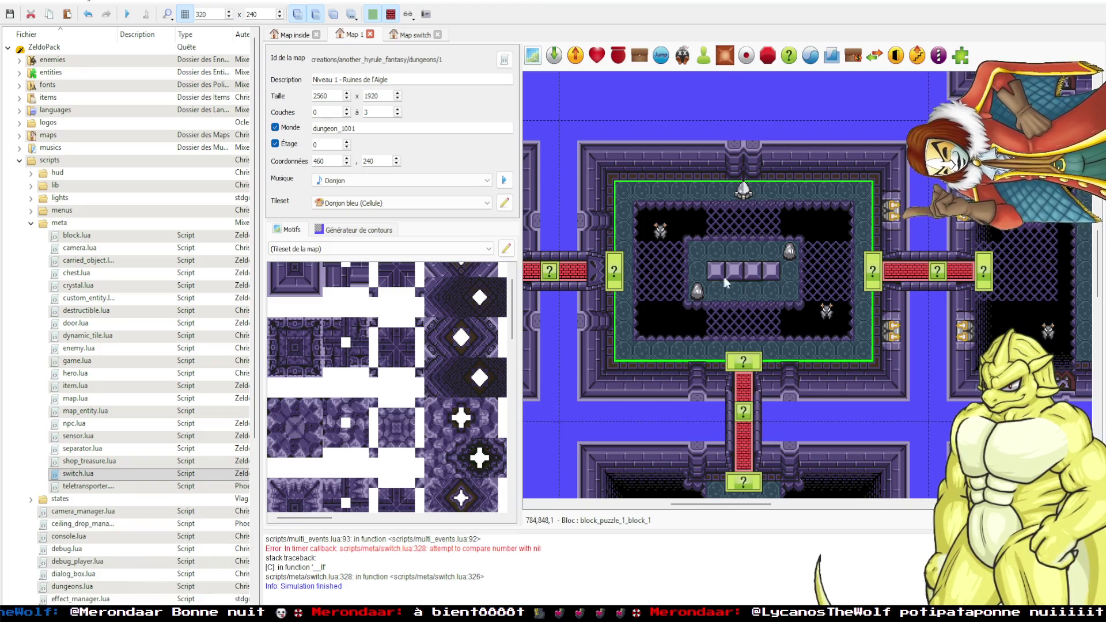
Nudge two ZeldoPack blocks down to uncover switches and inspect the first switch.
{"action": "left_click", "coordinate": [734, 272]}
{"action": "key", "text": "Down"}
{"action": "key", "text": "Down"}
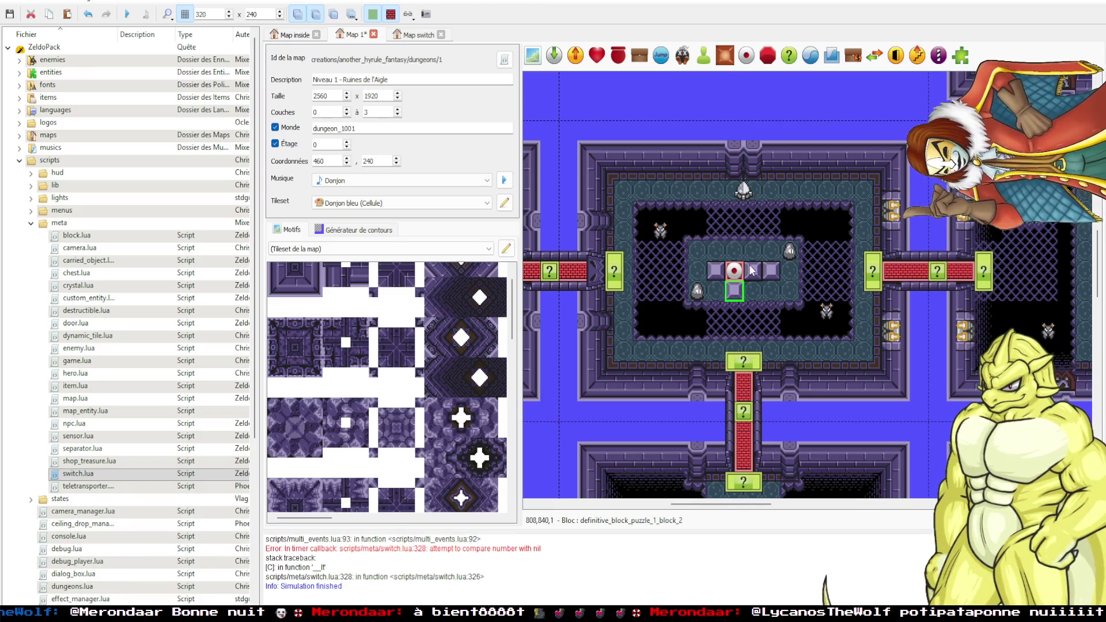
{"action": "left_click", "coordinate": [753, 270]}
{"action": "key", "text": "Down"}
{"action": "key", "text": "Down"}
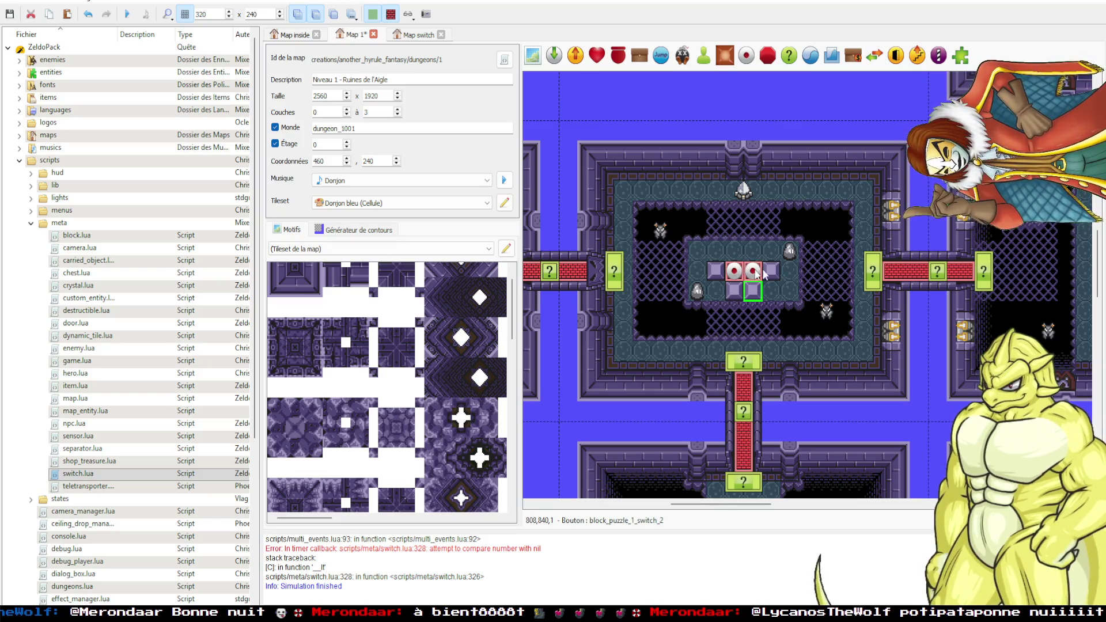
{"action": "double_click", "coordinate": [734, 271]}
{"action": "left_click", "coordinate": [663, 133]}
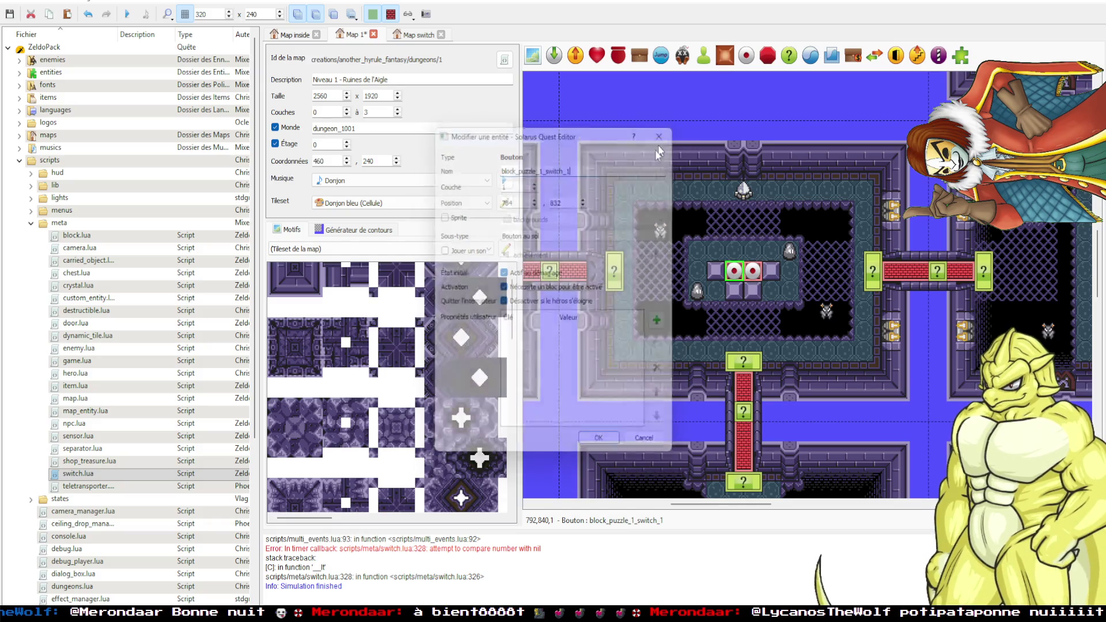
On the cave map, inspect the top-left switch and the top-right one under the gold block.
{"action": "left_click", "coordinate": [234, 559]}
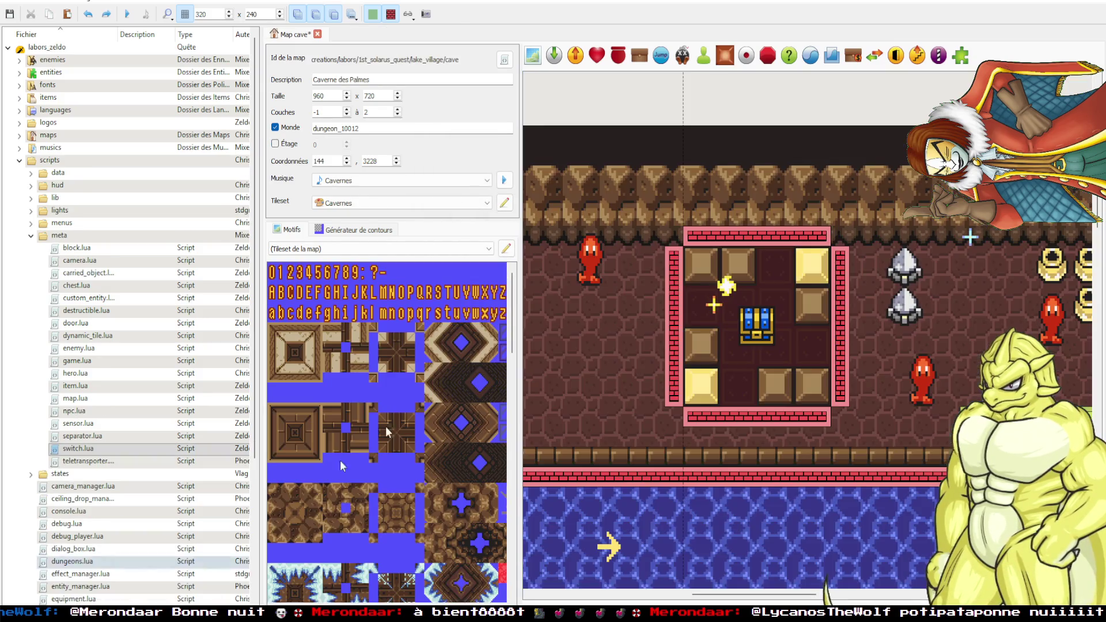
{"action": "double_click", "coordinate": [705, 268]}
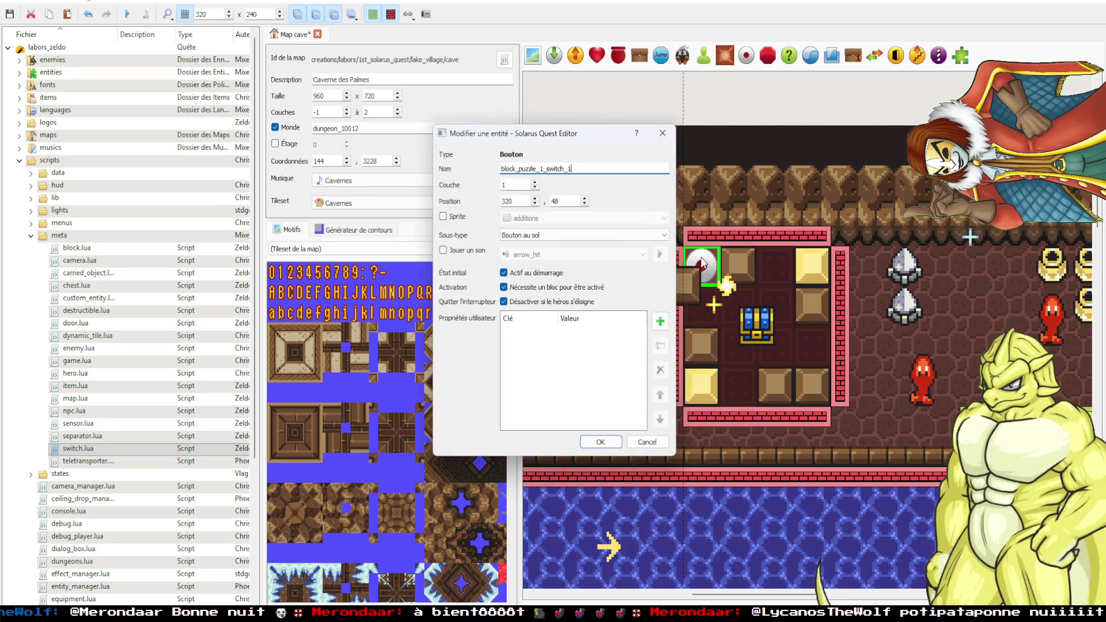
{"action": "left_click", "coordinate": [662, 133]}
{"action": "left_click_drag", "start_coordinate": [812, 265], "coordinate": [774, 305]}
{"action": "key", "text": "ctrl+v"}
{"action": "left_click", "coordinate": [812, 264]}
{"action": "double_click", "coordinate": [813, 265]}
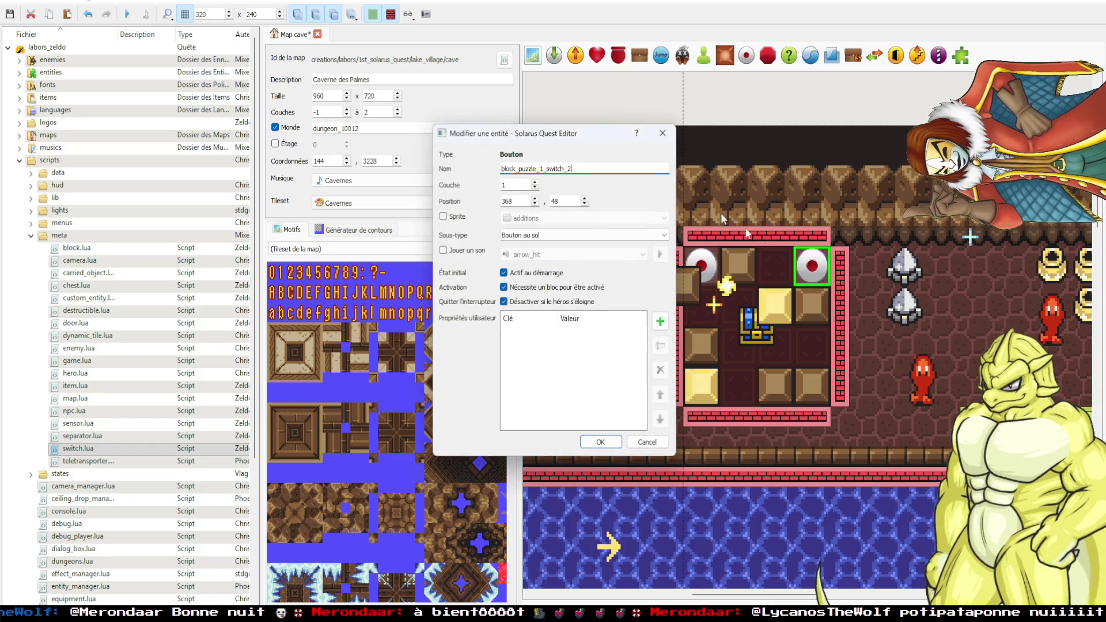
{"action": "left_click", "coordinate": [662, 134]}
Inspect the bottom-right switch under the bottom block, then undo the cave's trial block moves.
{"action": "left_click_drag", "start_coordinate": [785, 391], "coordinate": [801, 343]}
{"action": "key", "text": "ctrl+v"}
{"action": "double_click", "coordinate": [812, 386]}
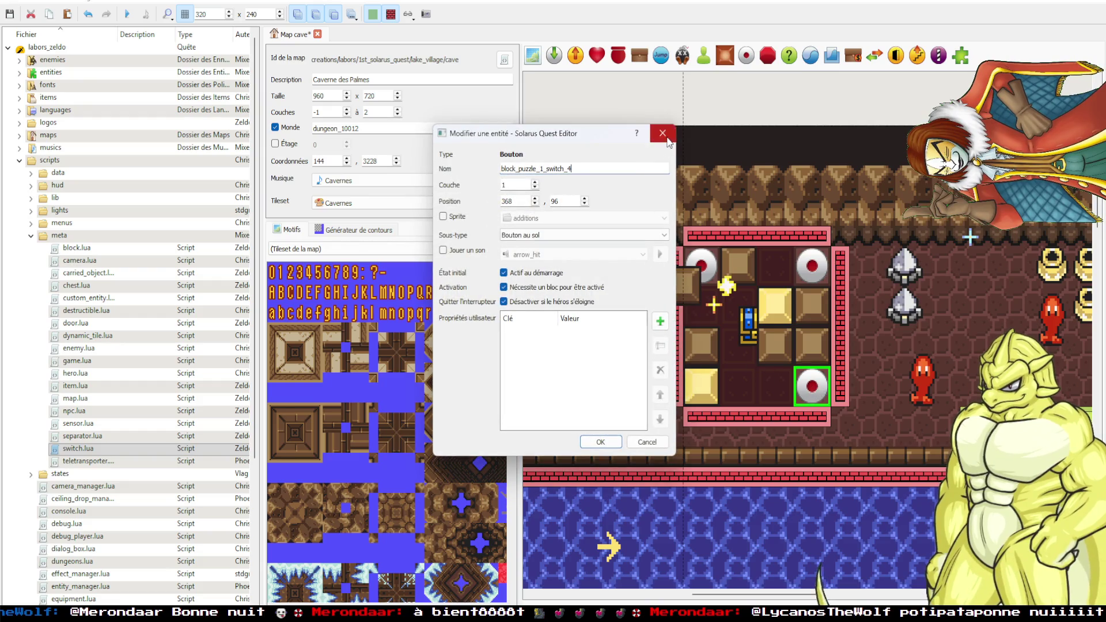
{"action": "left_click", "coordinate": [662, 133]}
{"action": "key", "text": "ctrl+z"}
{"action": "key", "text": "ctrl+z"}
{"action": "key", "text": "ctrl+z"}
{"action": "left_click", "coordinate": [735, 111]}
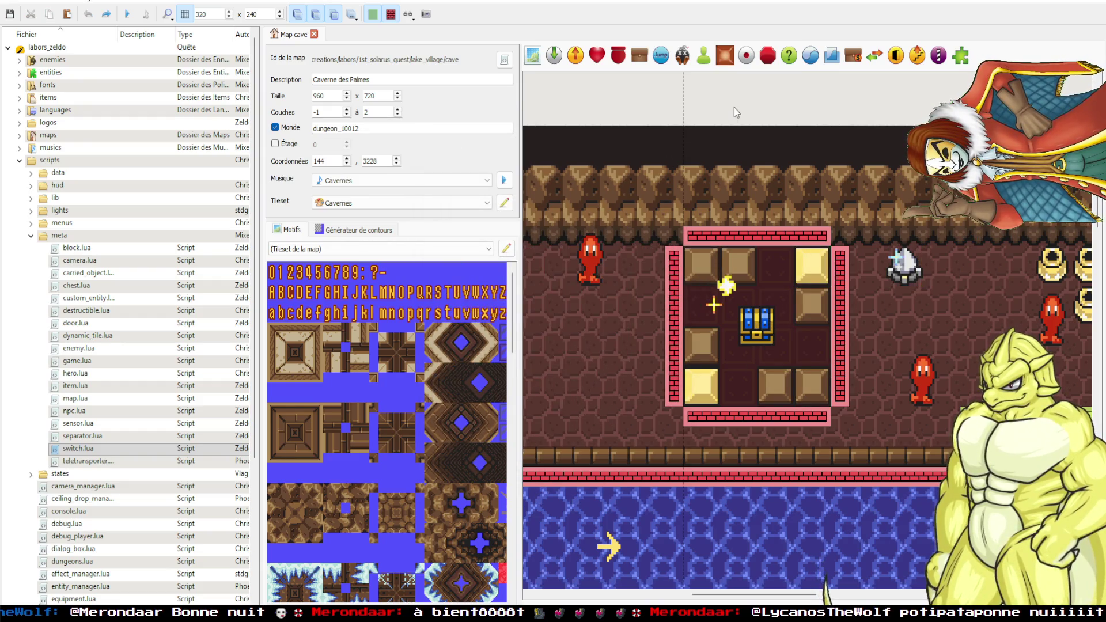
Expand the maps folders in the file tree to show the RDC, SS1 and SS2 maps.
{"action": "left_click", "coordinate": [20, 135]}
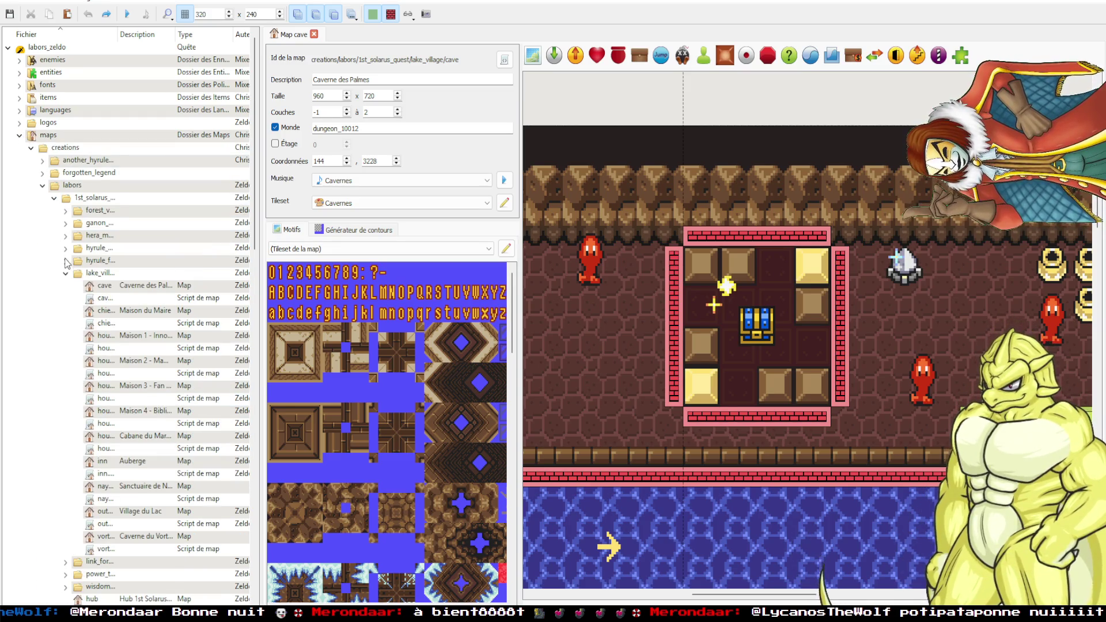
{"action": "scroll", "coordinate": [66, 263], "scroll_direction": "down", "scroll_amount": 1}
{"action": "left_click", "coordinate": [66, 550]}
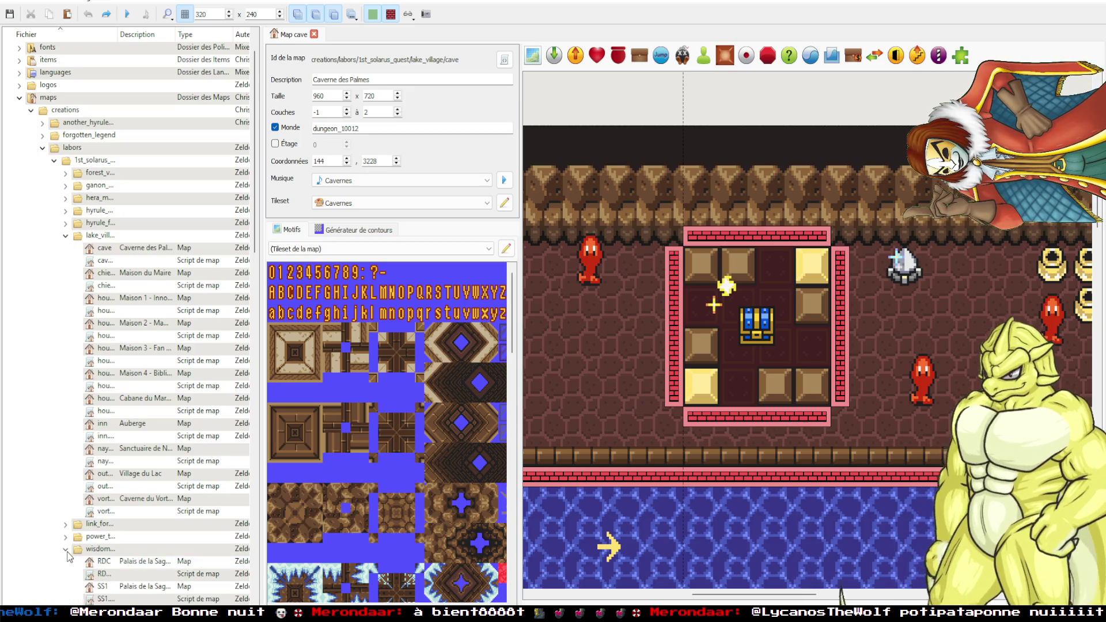
{"action": "scroll", "coordinate": [78, 570], "scroll_direction": "down", "scroll_amount": 1}
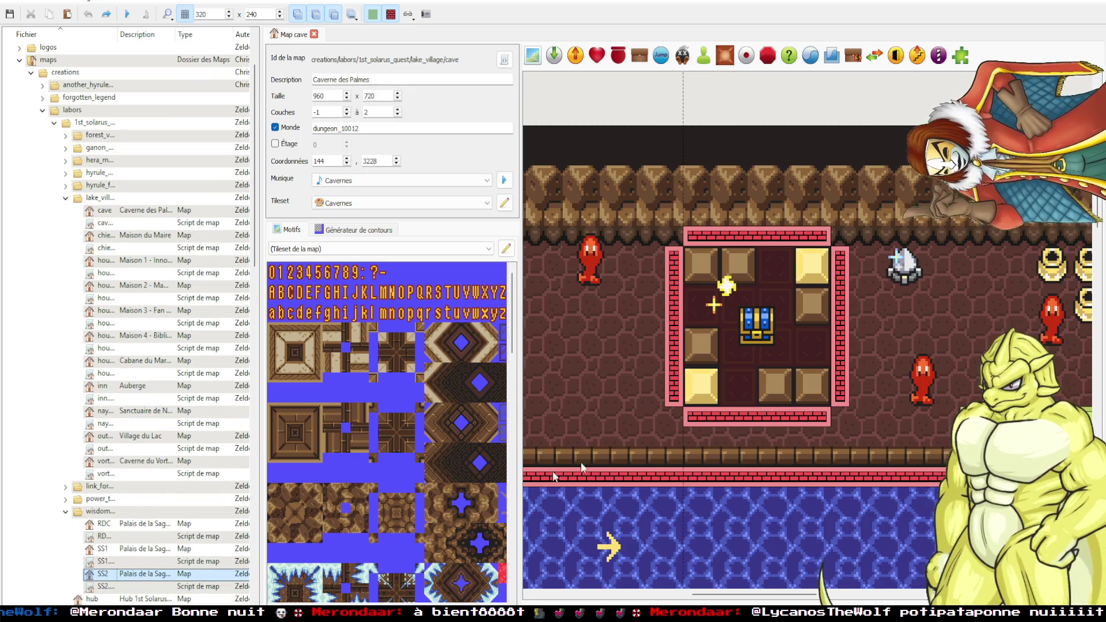
Open the SS2 map, shift a statue one tile left, and inspect its properties.
{"action": "double_click", "coordinate": [103, 574]}
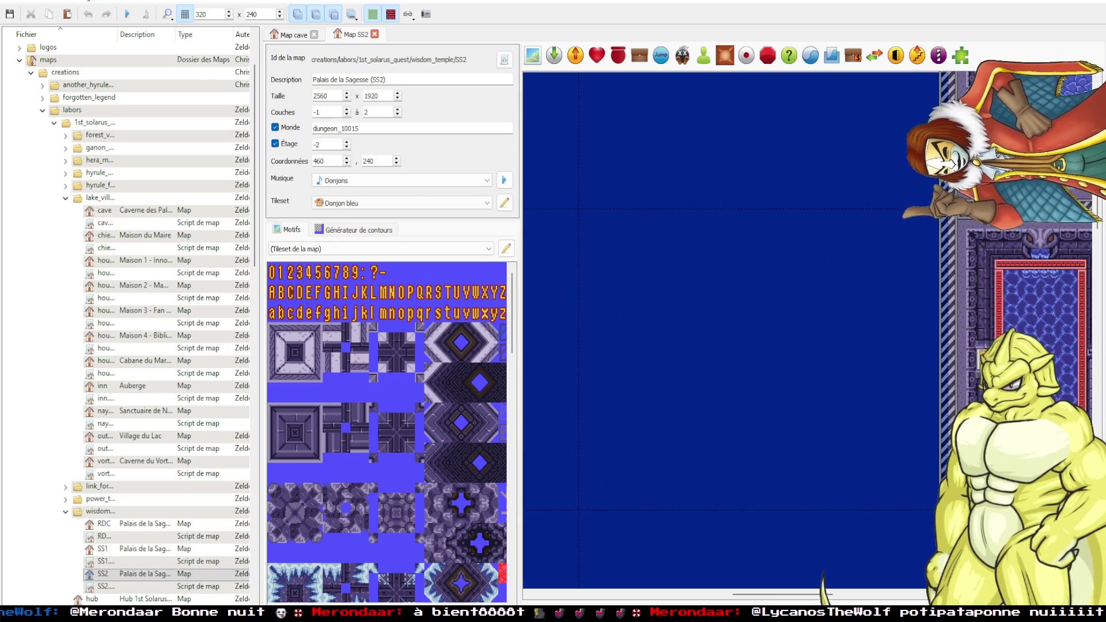
{"action": "scroll", "coordinate": [711, 444], "scroll_direction": "down", "scroll_amount": 5}
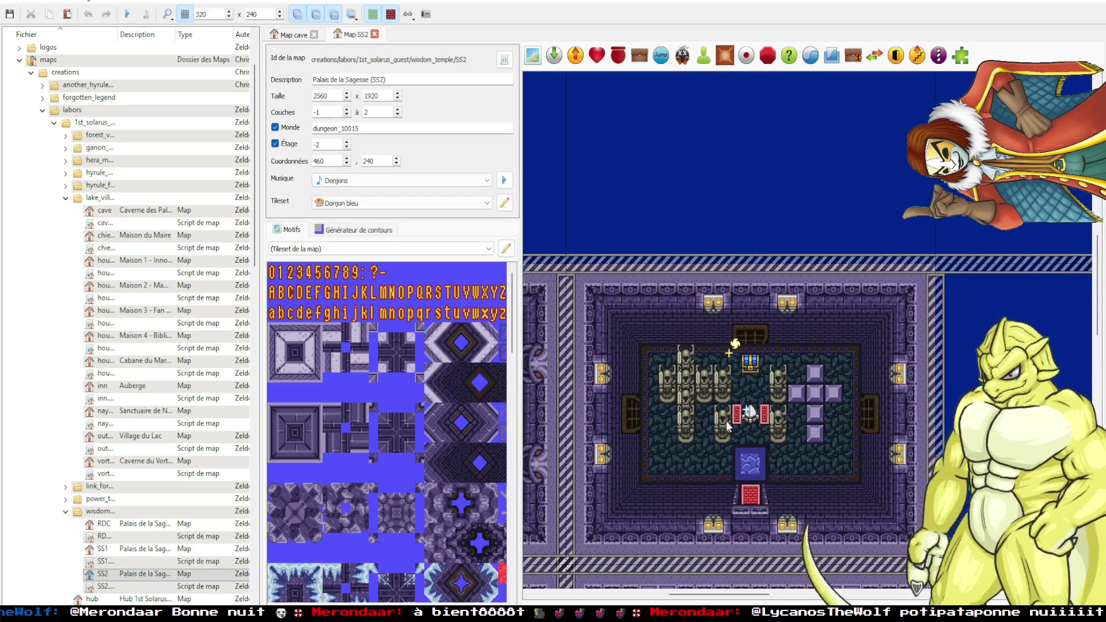
{"action": "left_click_drag", "start_coordinate": [727, 425], "coordinate": [743, 390]}
{"action": "scroll", "coordinate": [704, 359], "scroll_direction": "up", "scroll_amount": 1}
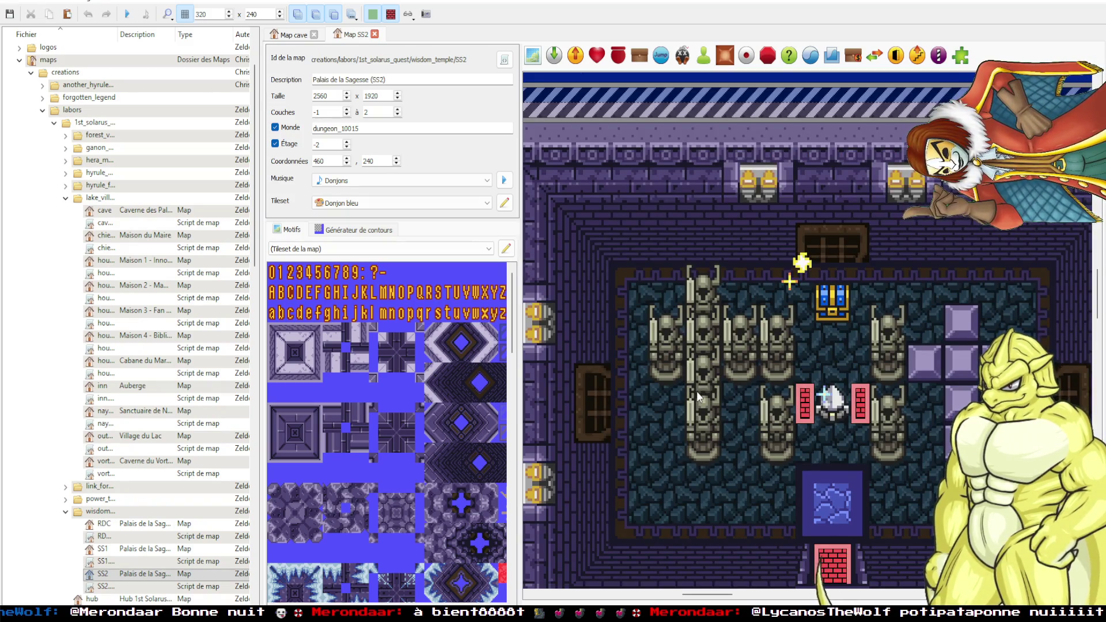
{"action": "left_click_drag", "start_coordinate": [696, 392], "coordinate": [655, 392]}
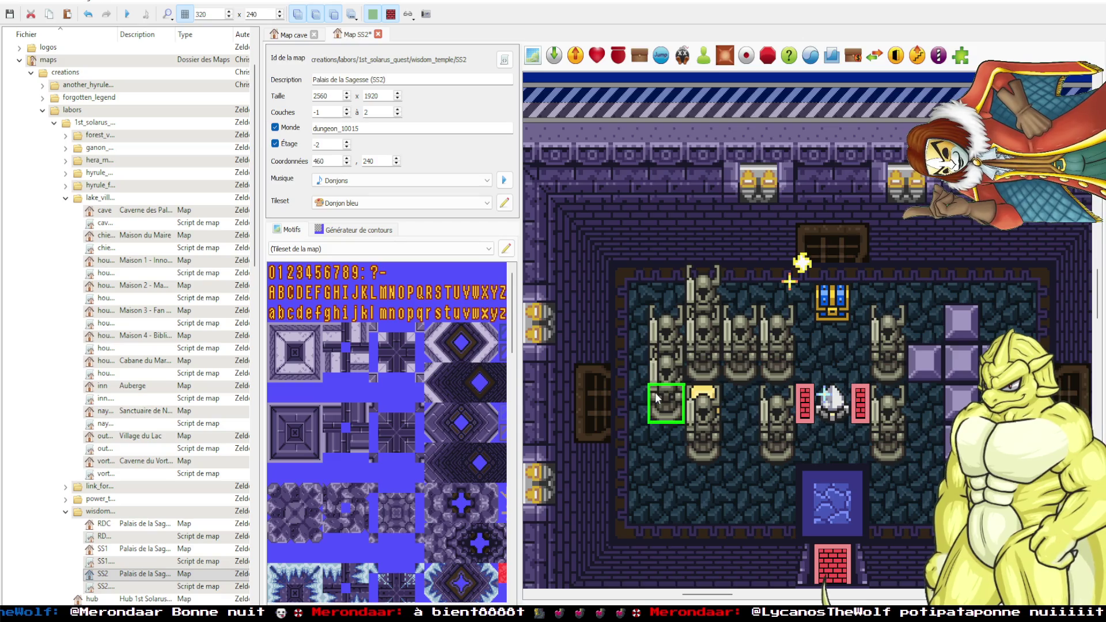
{"action": "double_click", "coordinate": [662, 404]}
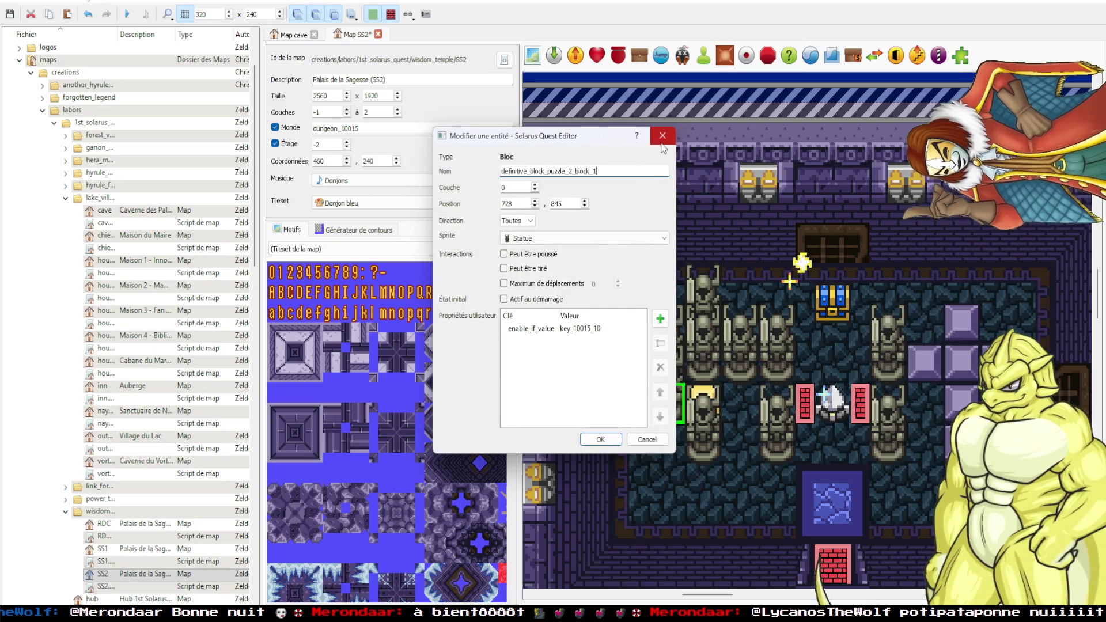
{"action": "left_click", "coordinate": [663, 135]}
Move the gold block down, place the floor switch beside the statues, and review its current_blocks, goal_blocks and end_switch properties.
{"action": "mouse_move", "coordinate": [704, 403]}
{"action": "left_mouse_down"}
{"action": "mouse_move", "coordinate": [740, 405]}
{"action": "mouse_move", "coordinate": [735, 499]}
{"action": "left_mouse_up"}
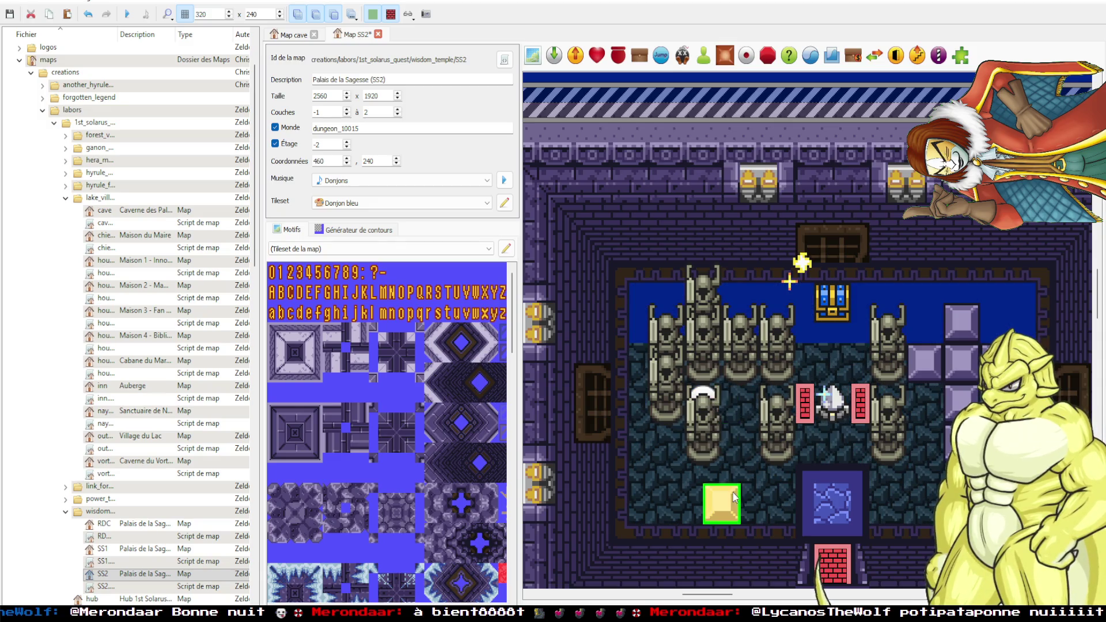
{"action": "left_click_drag", "start_coordinate": [702, 398], "coordinate": [739, 421]}
{"action": "double_click", "coordinate": [739, 421]}
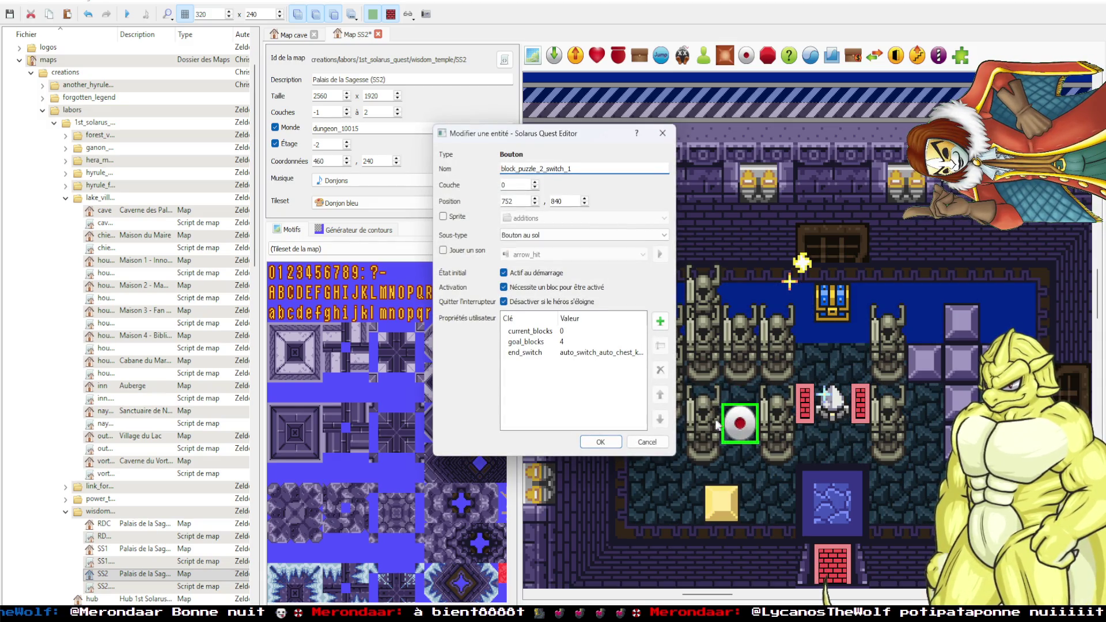
{"action": "left_click", "coordinate": [611, 352]}
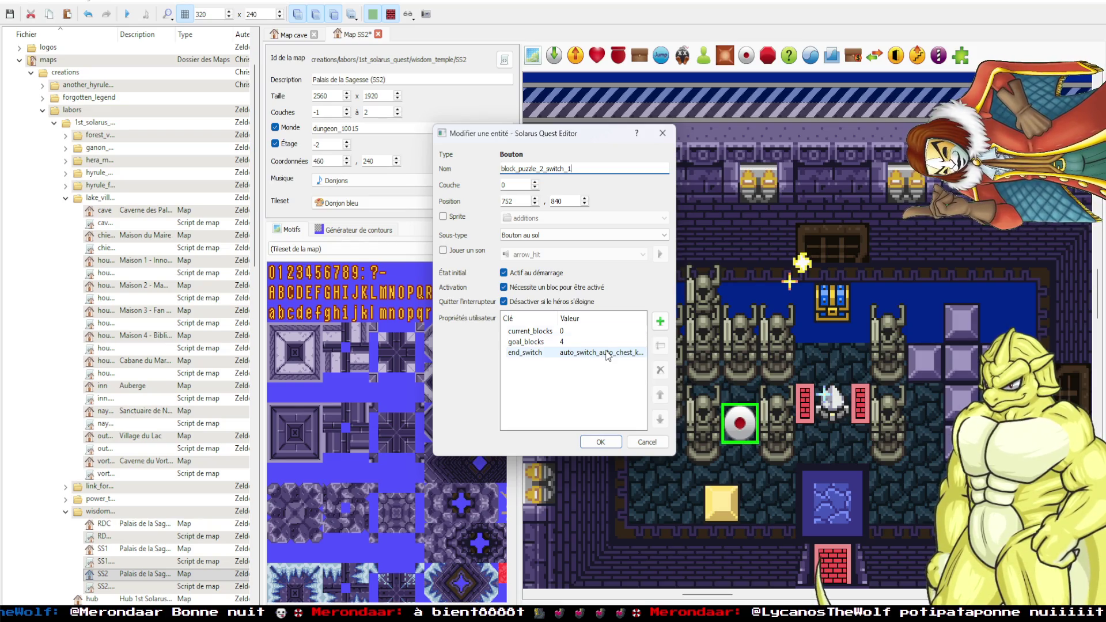
{"action": "left_click", "coordinate": [558, 332]}
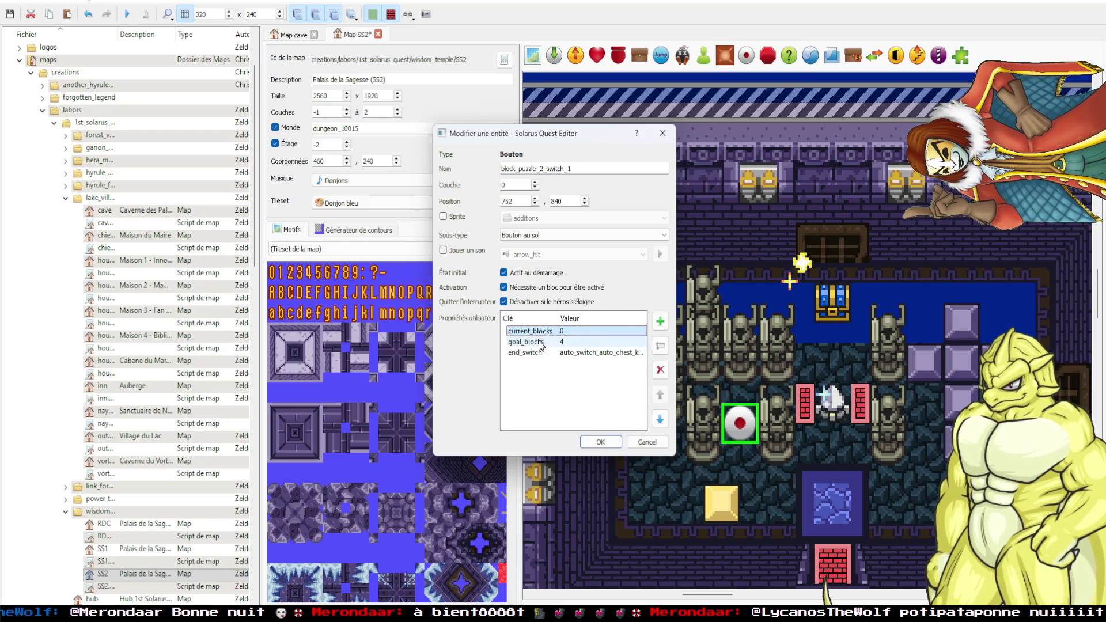
{"action": "left_click", "coordinate": [540, 343]}
{"action": "left_click", "coordinate": [552, 353]}
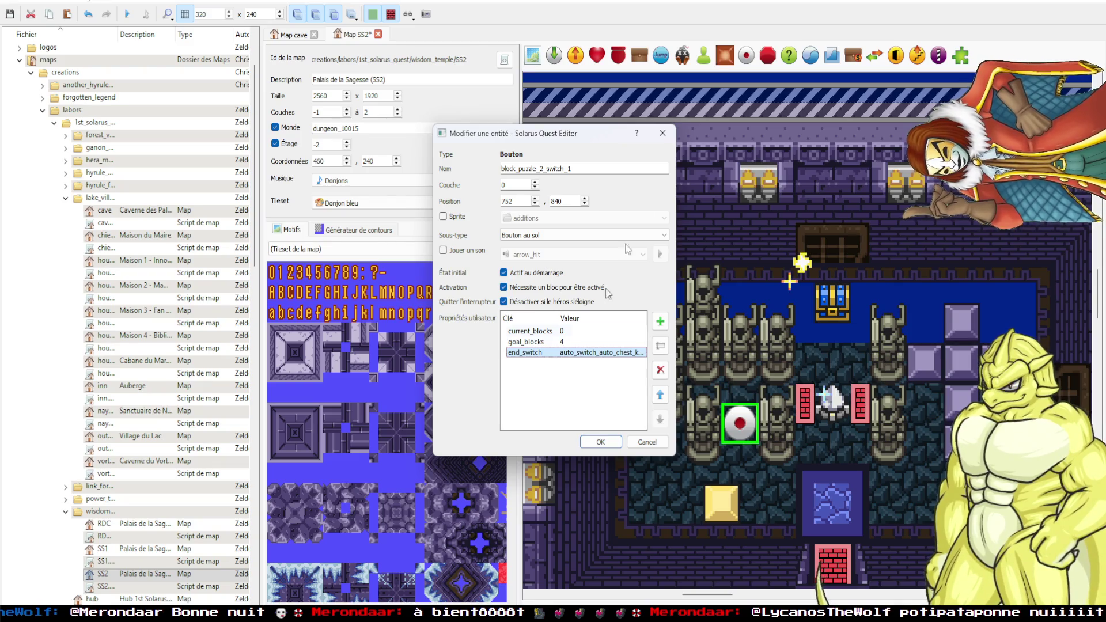
{"action": "key", "text": "Escape"}
{"action": "left_click", "coordinate": [290, 36]}
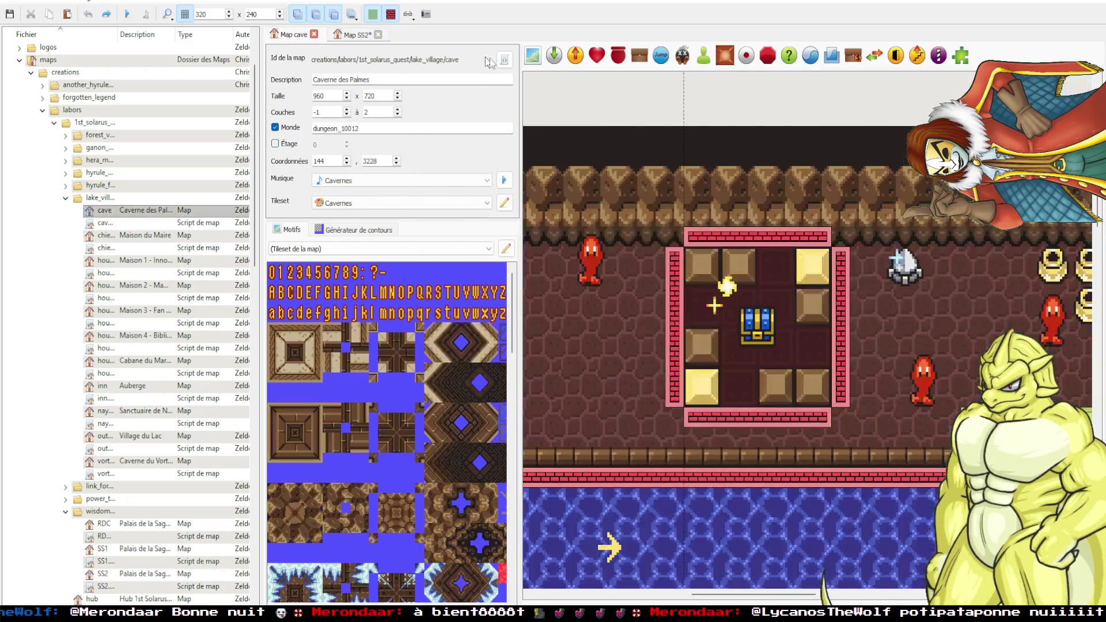
{"action": "key", "text": "F5"}
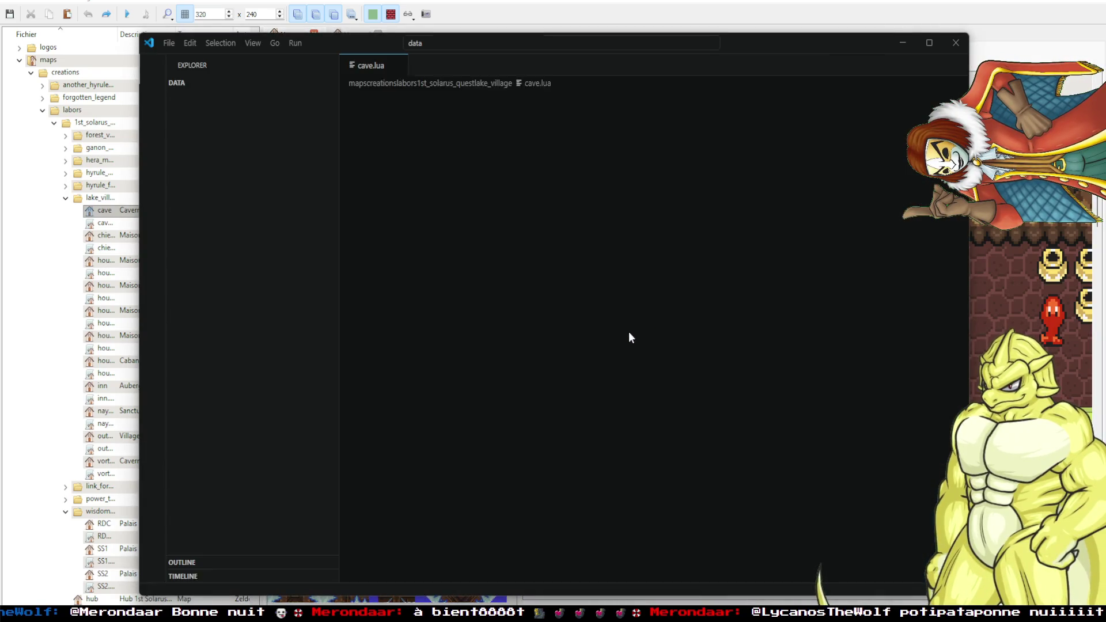
{"action": "scroll", "coordinate": [536, 353], "scroll_direction": "down", "scroll_amount": 20}
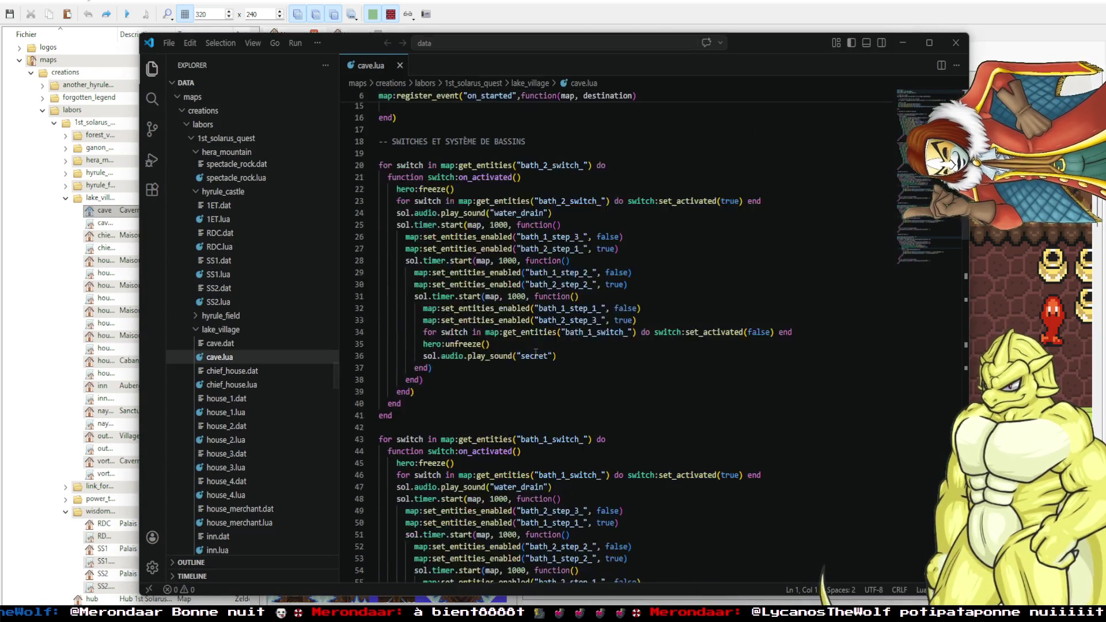
{"action": "scroll", "coordinate": [520, 362], "scroll_direction": "down", "scroll_amount": 2}
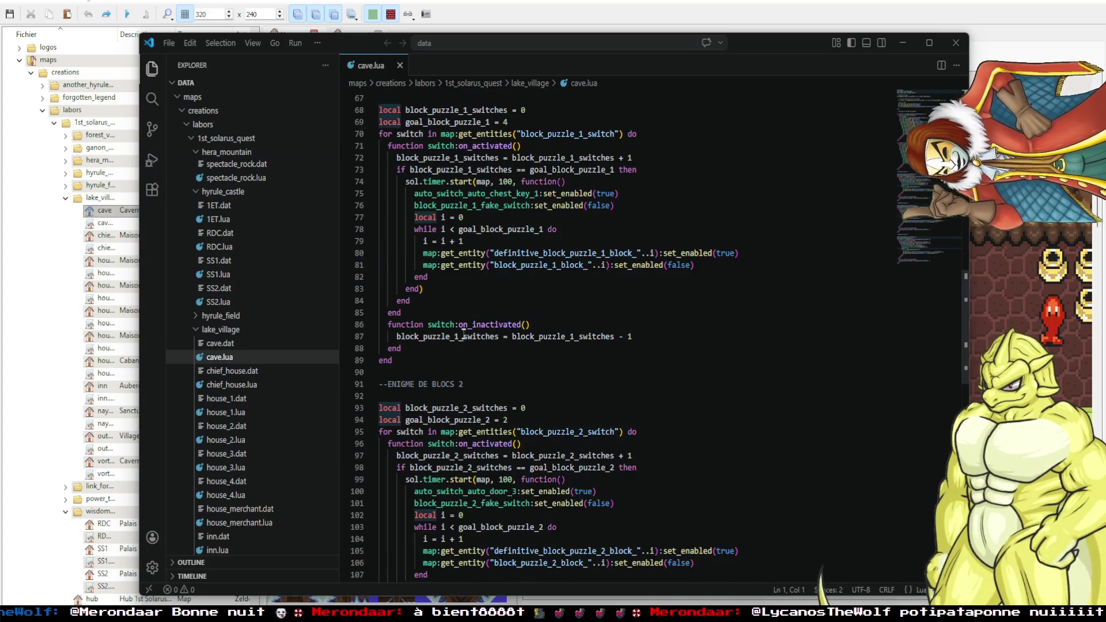
{"action": "scroll", "coordinate": [489, 397], "scroll_direction": "up", "scroll_amount": 4}
{"action": "scroll", "coordinate": [478, 415], "scroll_direction": "down", "scroll_amount": 3}
{"action": "scroll", "coordinate": [576, 334], "scroll_direction": "up", "scroll_amount": 8}
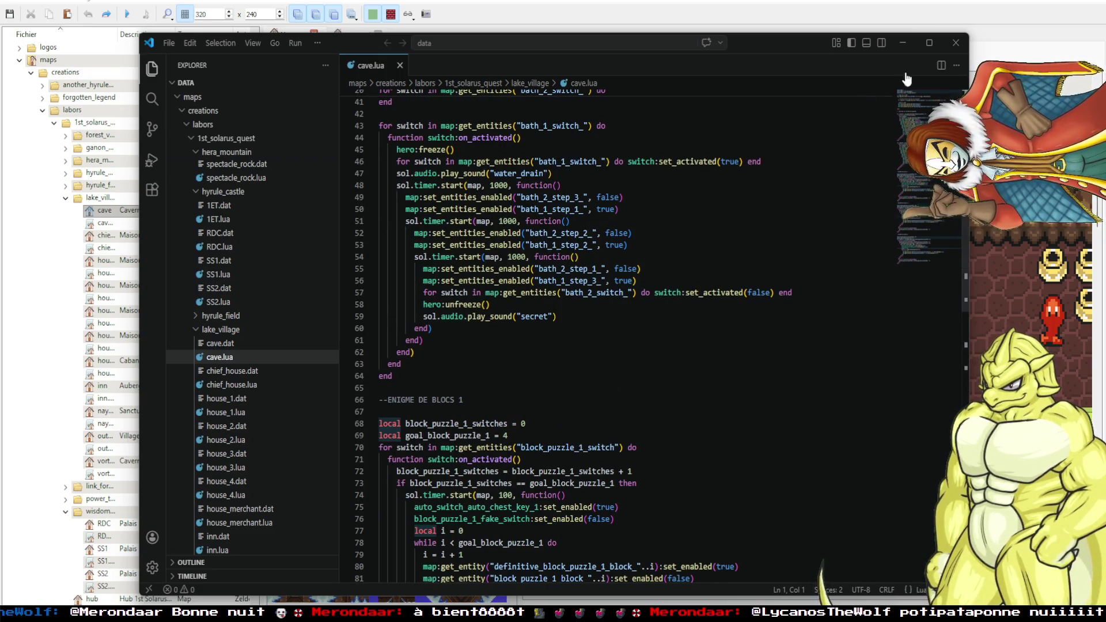
{"action": "left_click", "coordinate": [955, 44]}
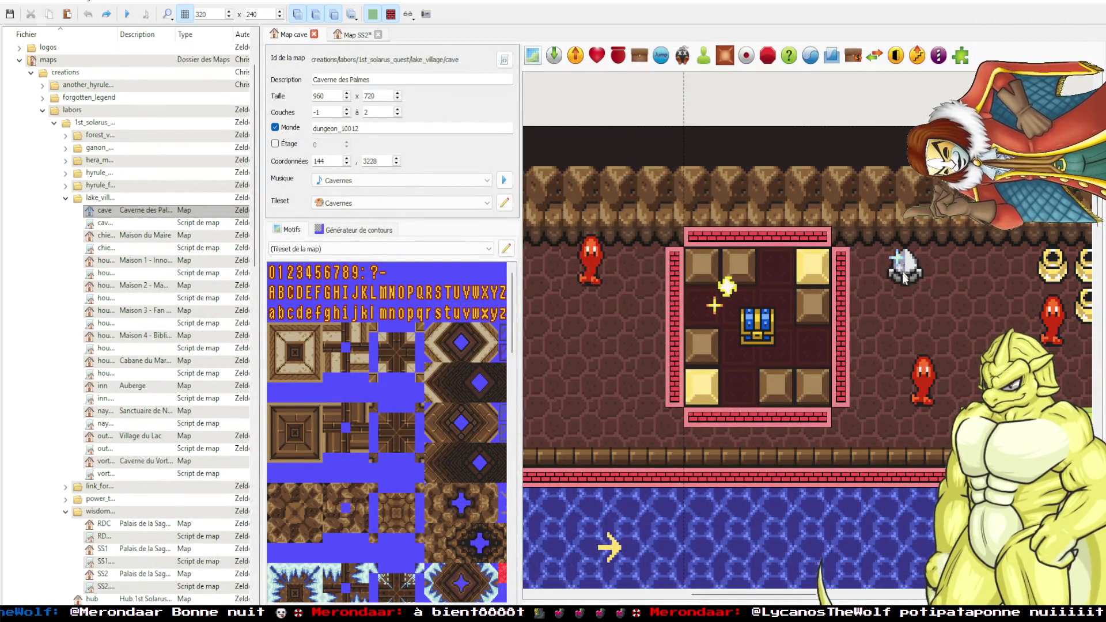
Undo the two unsaved edits on the SS2 map, then return to ZeldoPack's Niveau 1 map.
{"action": "left_click", "coordinate": [352, 34]}
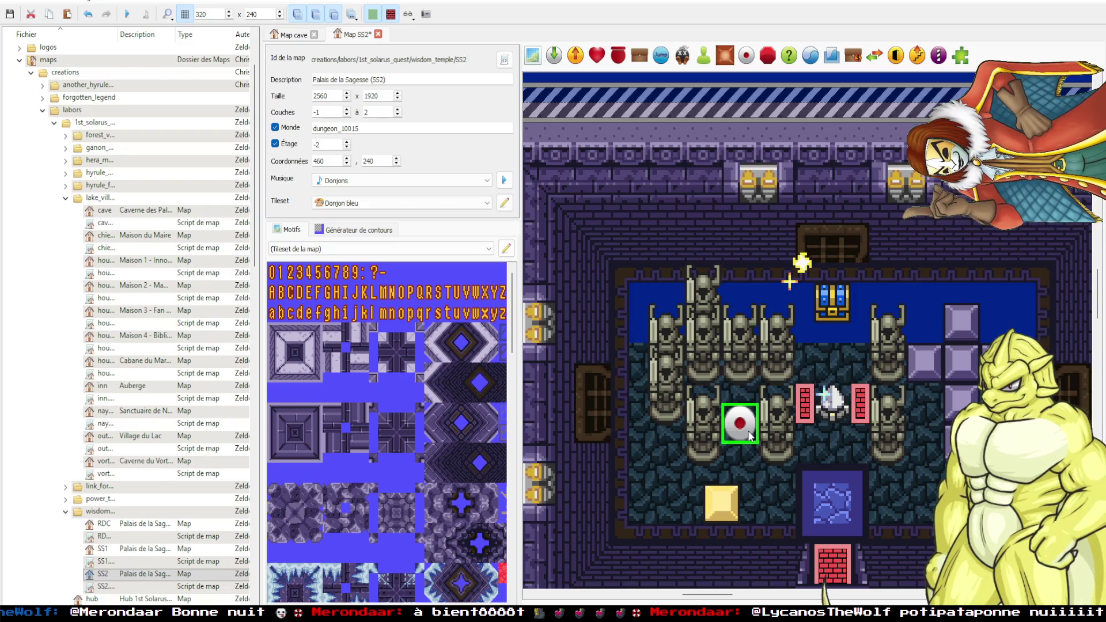
{"action": "key", "text": "ctrl+z"}
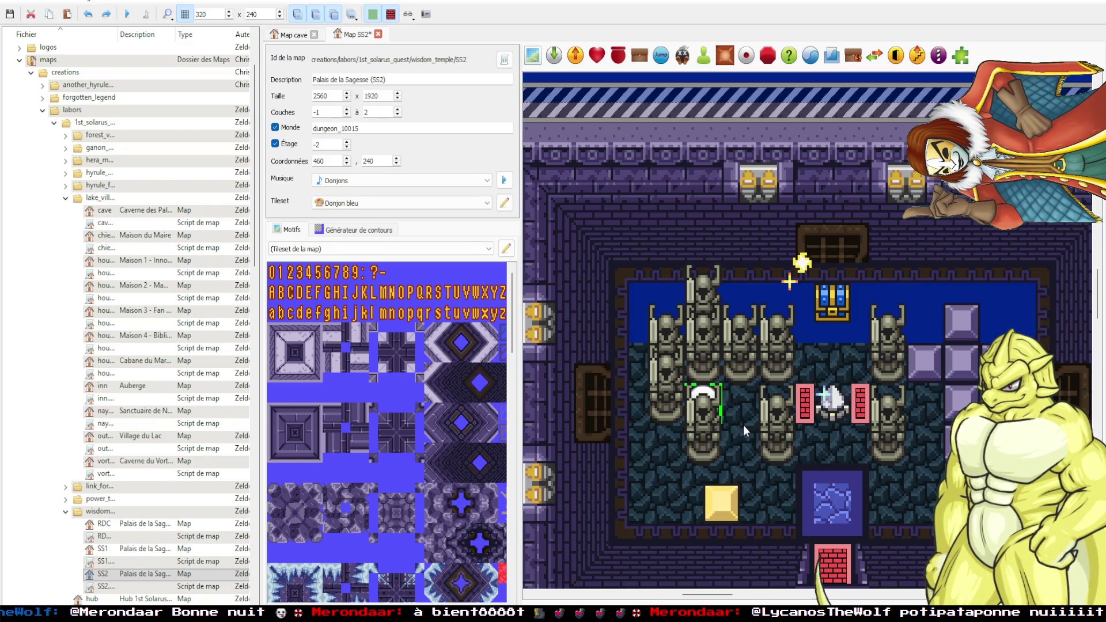
{"action": "key", "text": "ctrl+z"}
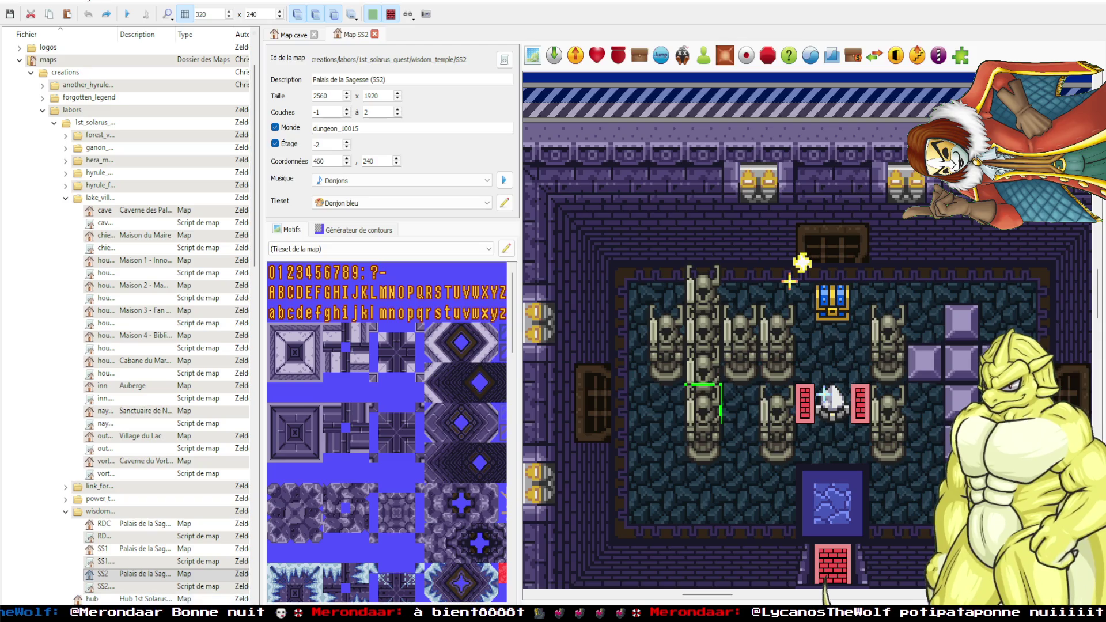
{"action": "key", "text": "alt+Tab"}
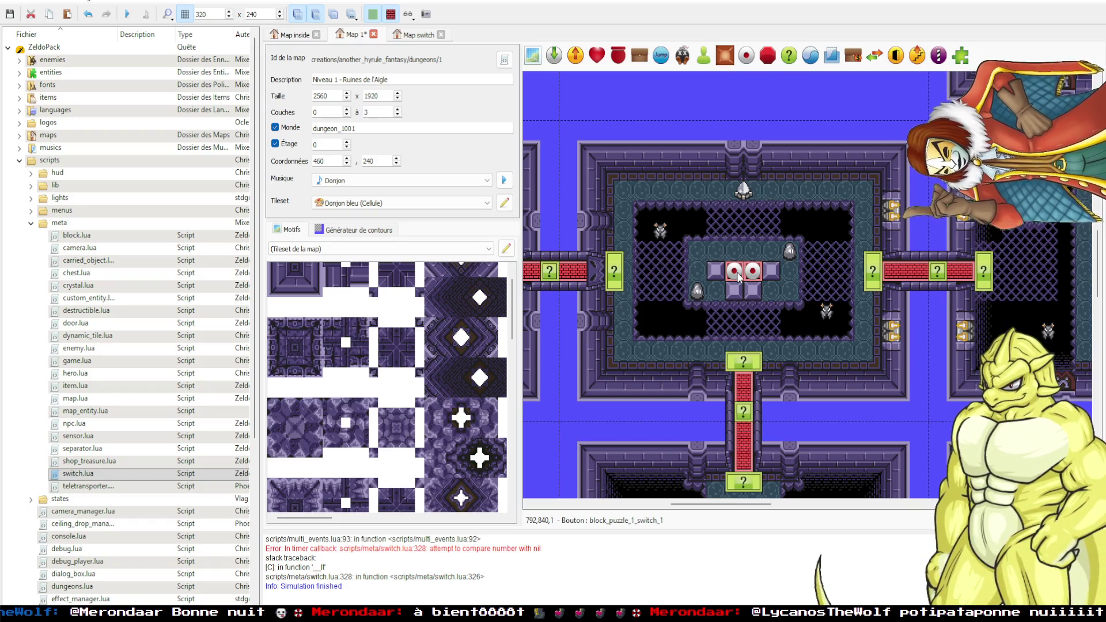
Set goal_blocks to 2 on the left floor switch block_puzzle_1_switch_1.
{"action": "key", "text": "2"}
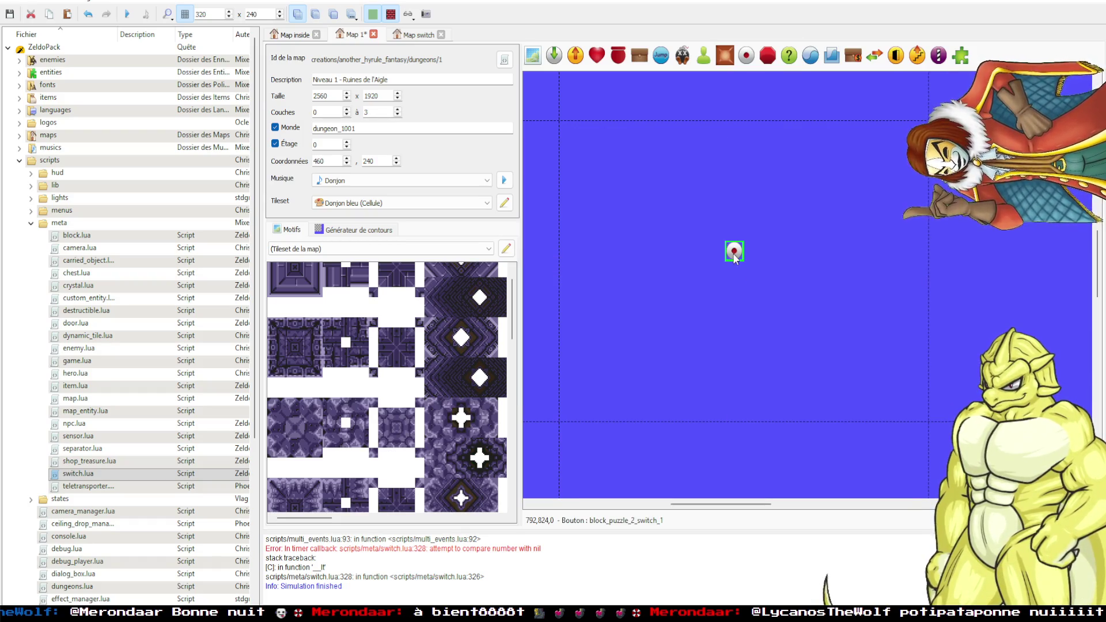
{"action": "key", "text": "2"}
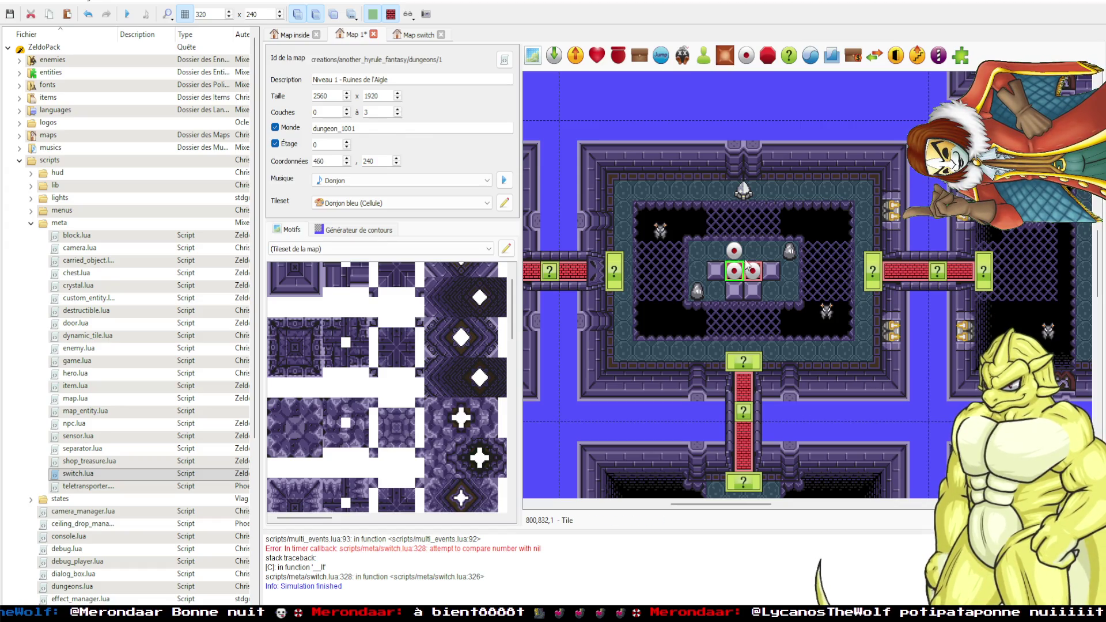
{"action": "double_click", "coordinate": [731, 273]}
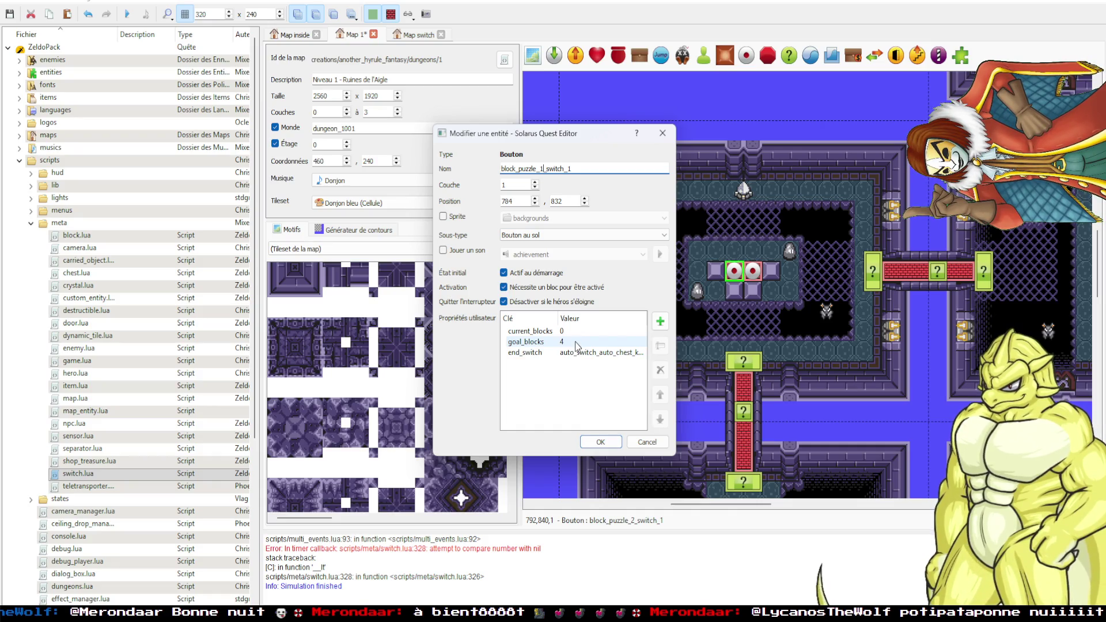
{"action": "left_click", "coordinate": [577, 344]}
{"action": "type", "text": "2"}
{"action": "left_click", "coordinate": [600, 442]}
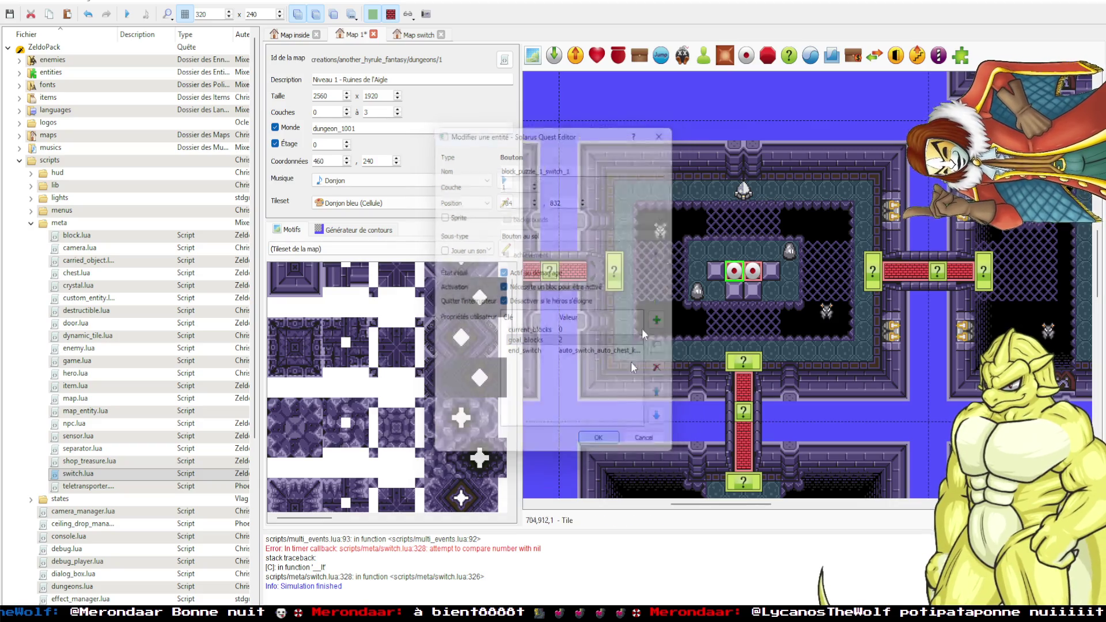
Check the door switch, then set the left floor switch's end_switch to auto_switch_auto_door_1.
{"action": "left_click", "coordinate": [763, 191]}
{"action": "double_click", "coordinate": [744, 190]}
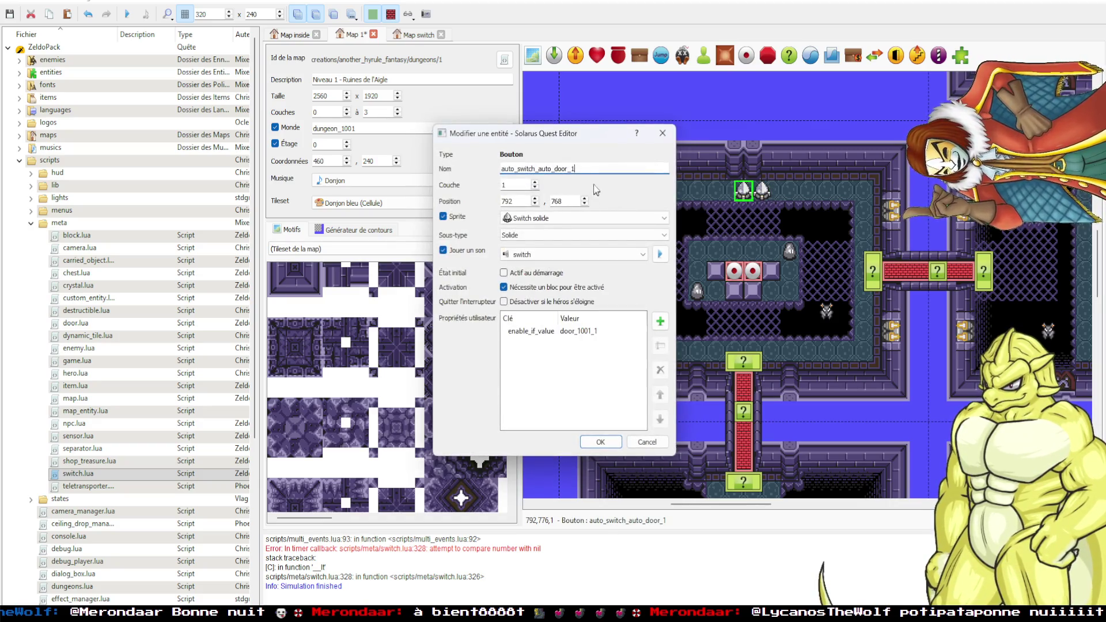
{"action": "left_click", "coordinate": [662, 133]}
{"action": "double_click", "coordinate": [733, 271]}
{"action": "left_click", "coordinate": [596, 350]}
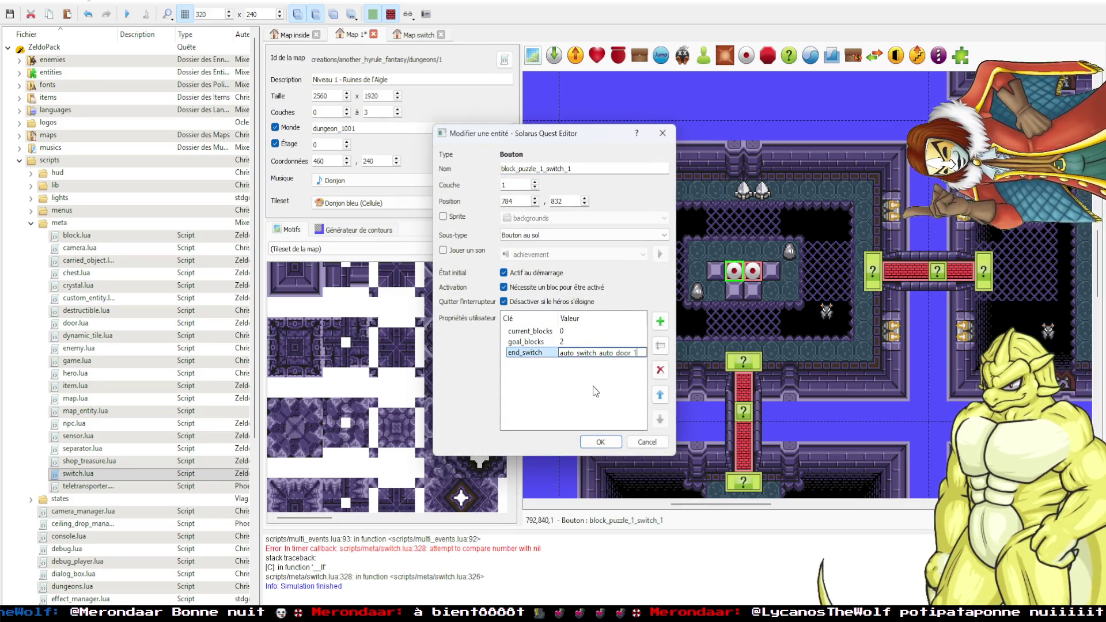
{"action": "left_click", "coordinate": [600, 442]}
Place the right floor switch one tile right of the left one and save the map.
{"action": "left_click_drag", "start_coordinate": [753, 271], "coordinate": [733, 278]}
{"action": "left_click_drag", "start_coordinate": [755, 280], "coordinate": [757, 281]}
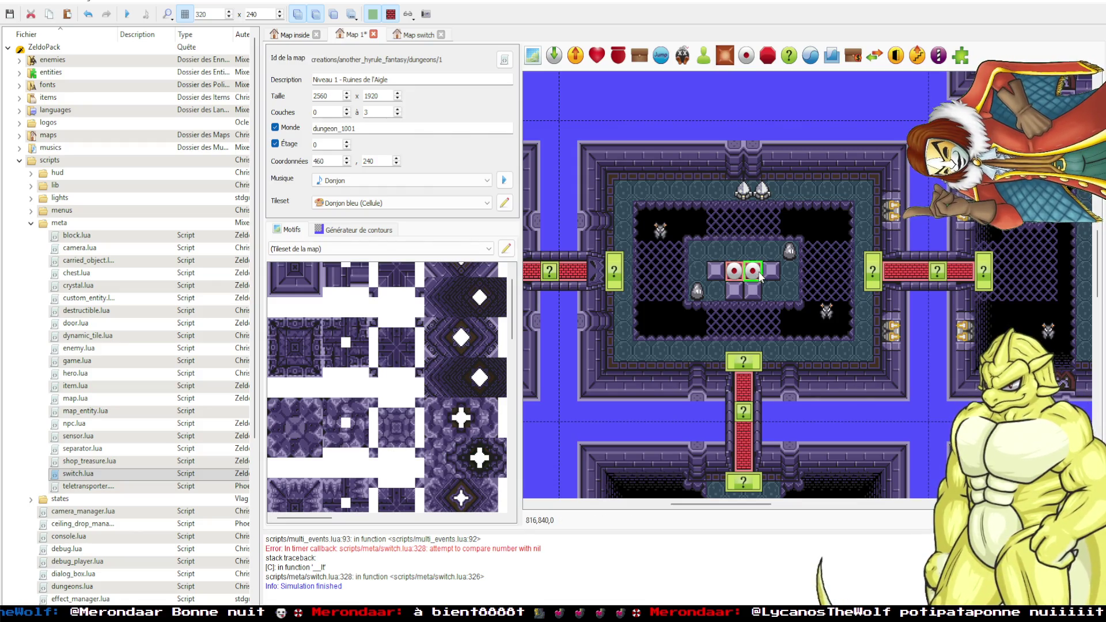
{"action": "key", "text": "ctrl+s"}
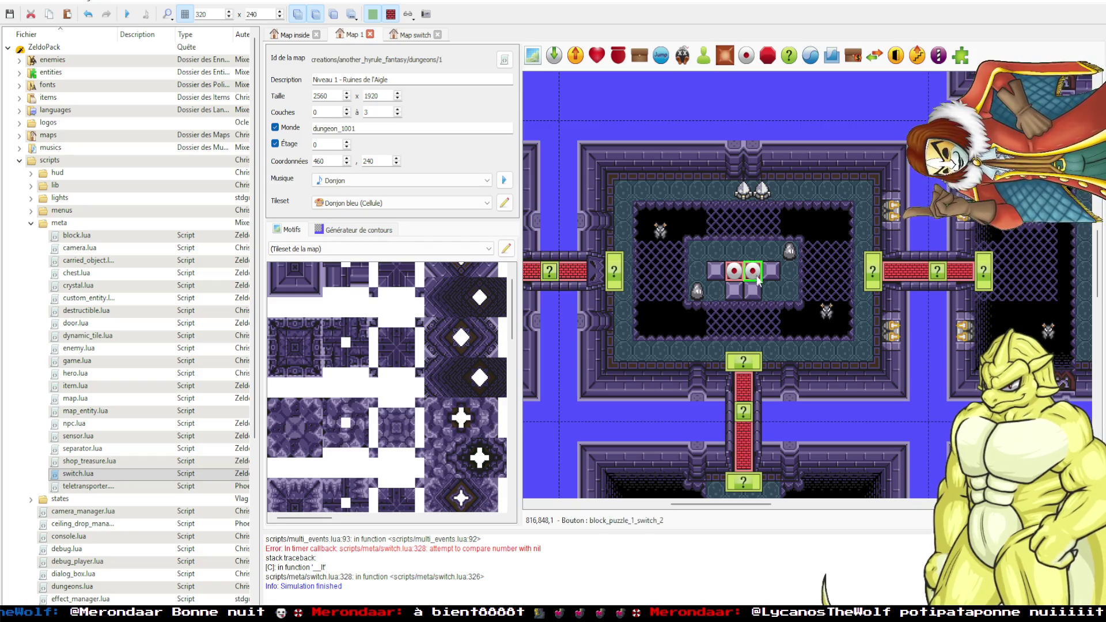
{"action": "double_click", "coordinate": [754, 273]}
{"action": "left_click", "coordinate": [663, 133]}
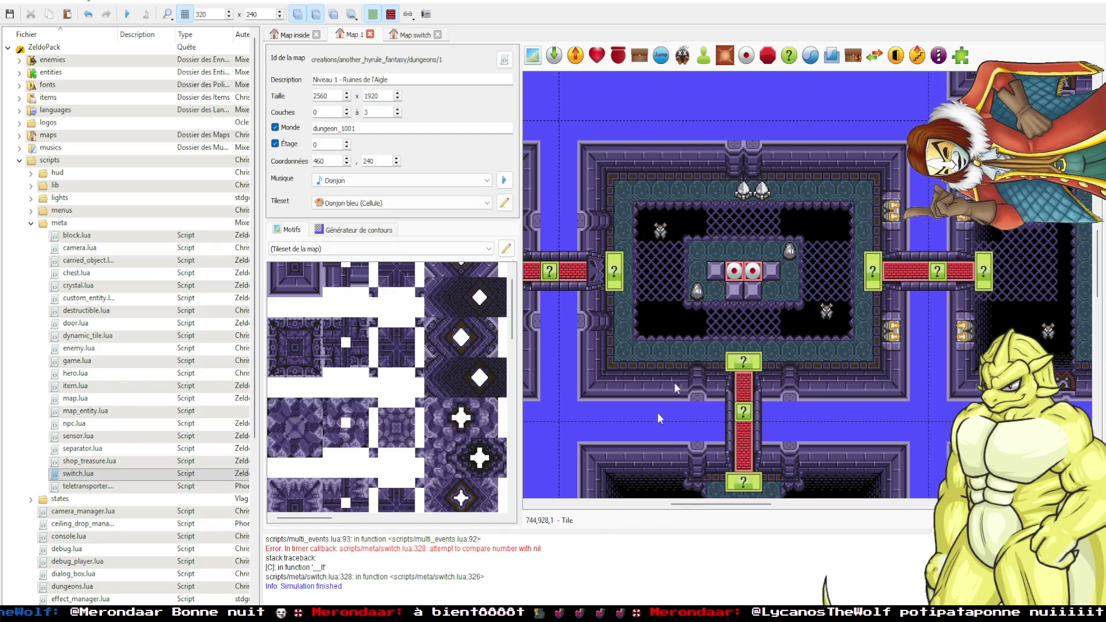
Move a centre puzzle block up into the switch row and shift the fake switch, then test-run the quest.
{"action": "key", "text": "F5"}
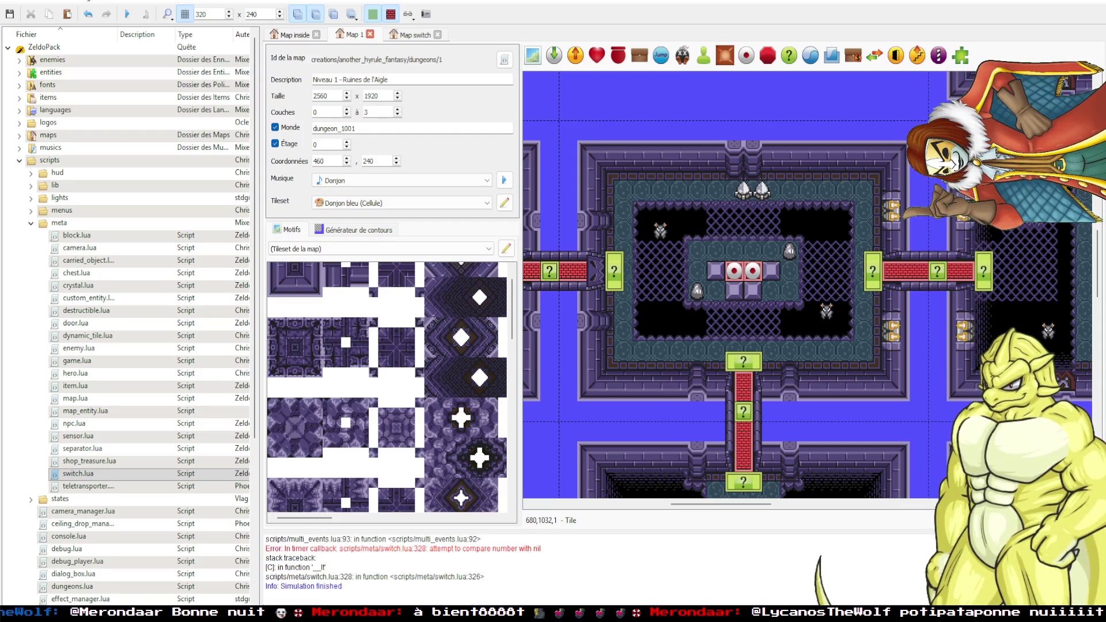
{"action": "left_click", "coordinate": [753, 290]}
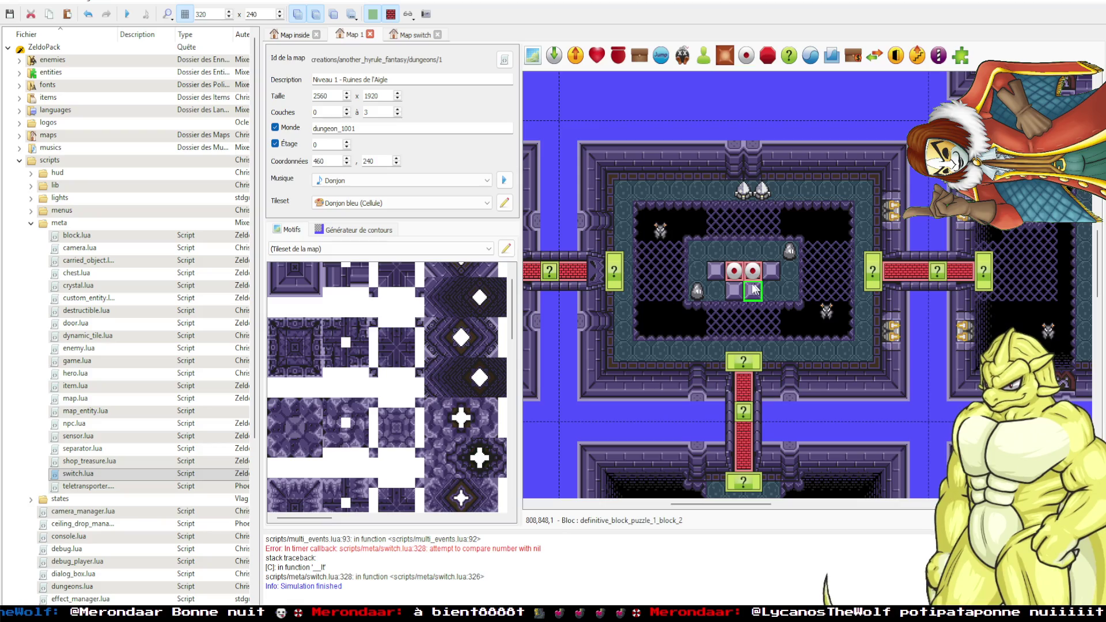
{"action": "left_click_drag", "start_coordinate": [743, 292], "coordinate": [758, 277]}
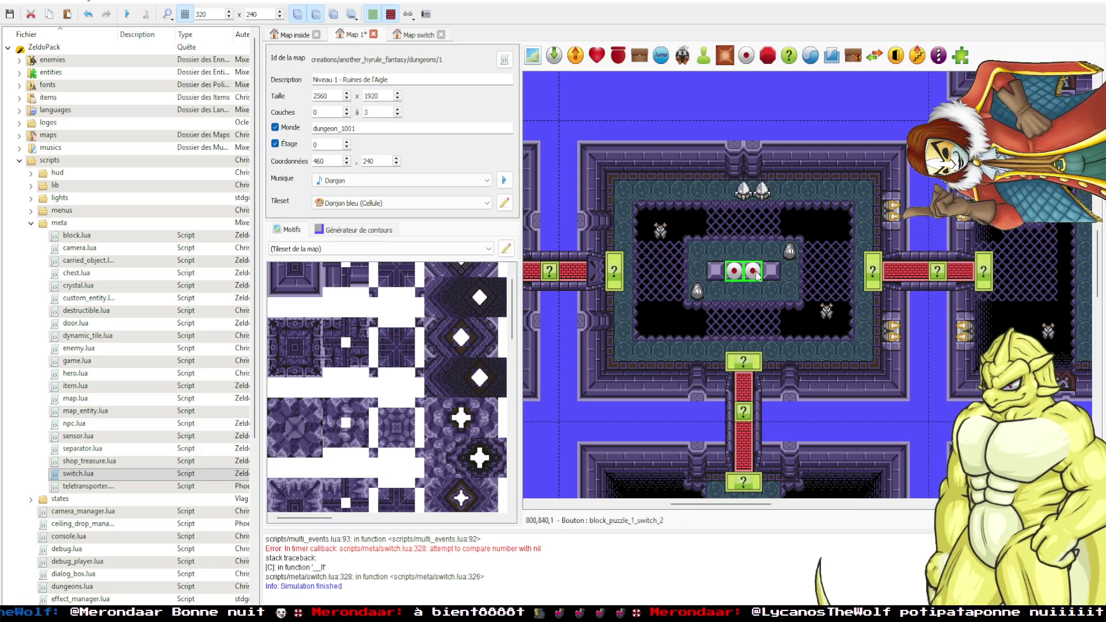
{"action": "left_click", "coordinate": [754, 253]}
{"action": "left_click_drag", "start_coordinate": [762, 196], "coordinate": [748, 195]}
{"action": "left_click", "coordinate": [748, 122]}
{"action": "key", "text": "F5"}
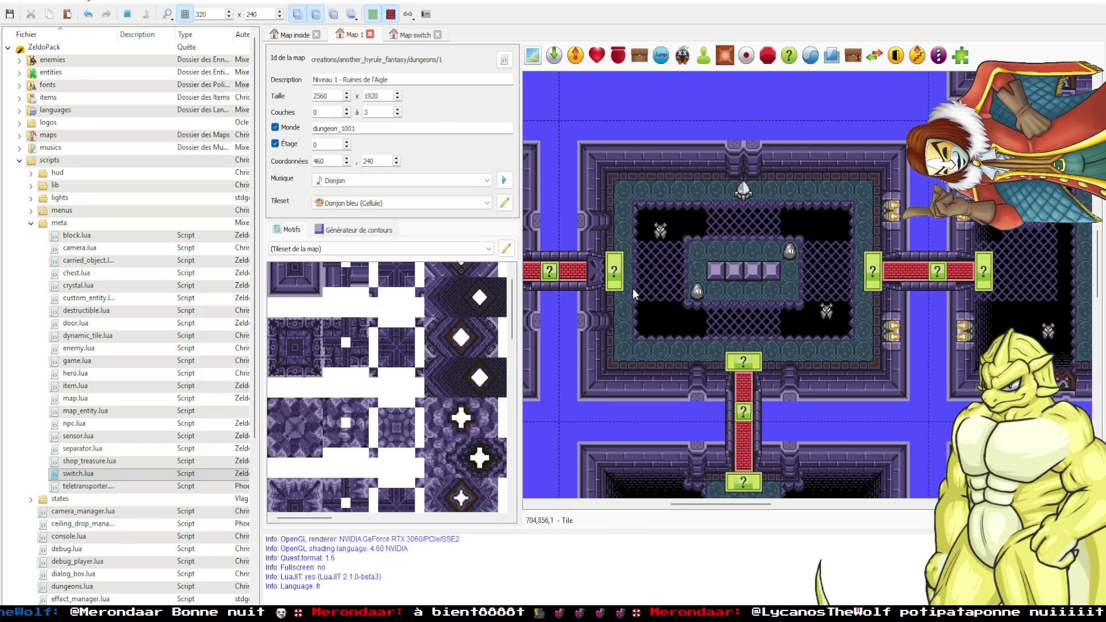
Walk the hero up from the entrance into the enemy room and defeat the enemies with the sword.
{"action": "key", "text": "Up"}
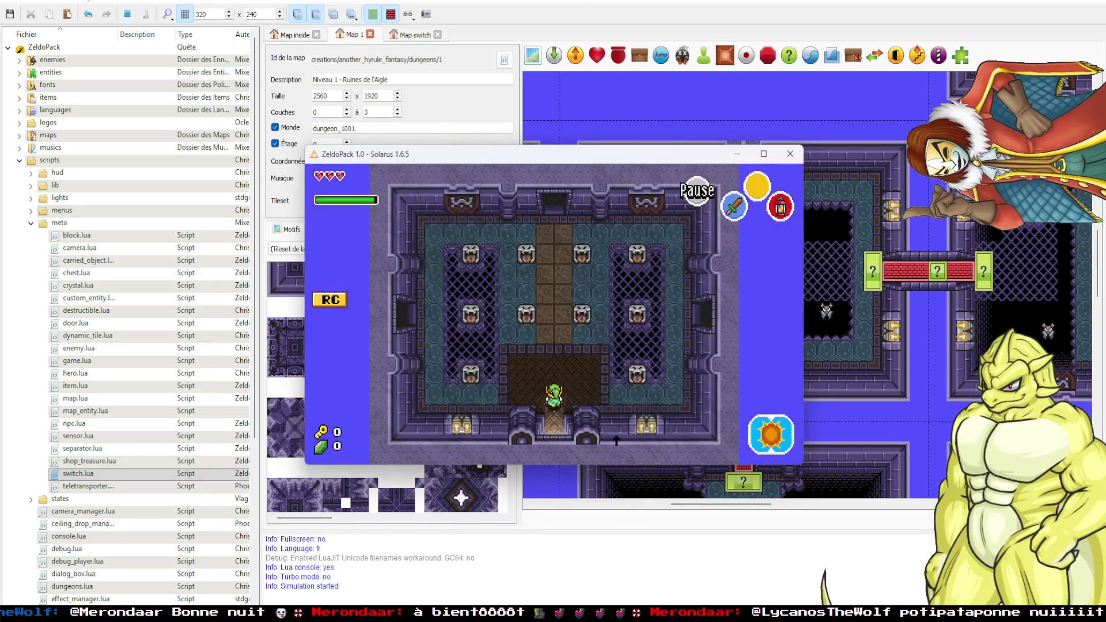
{"action": "key", "text": "Left"}
{"action": "key", "text": "Up"}
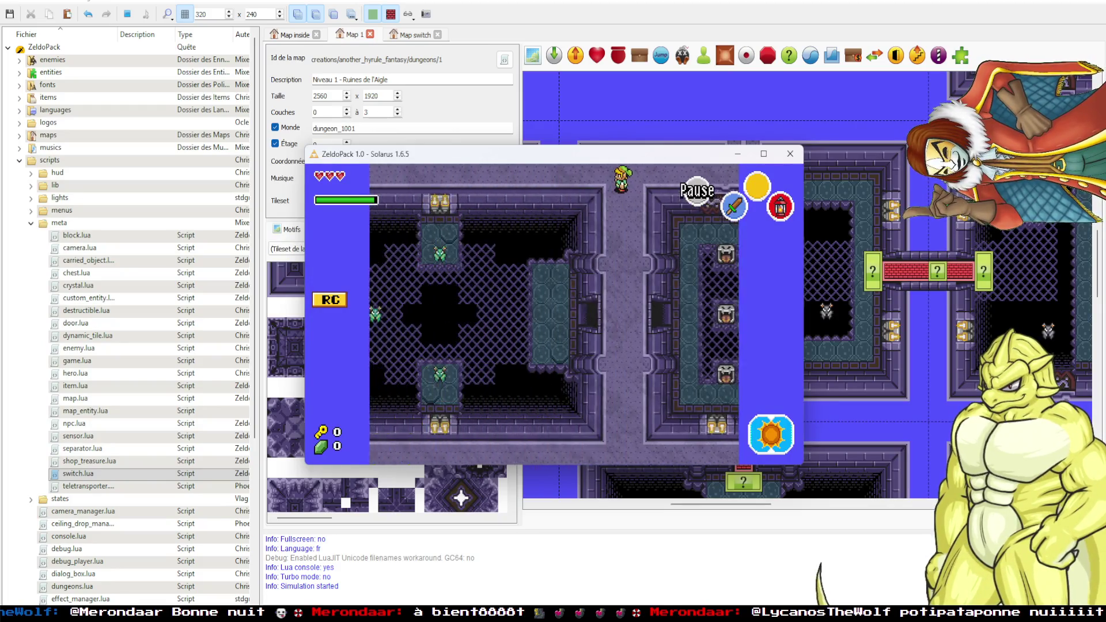
{"action": "key", "text": "Up"}
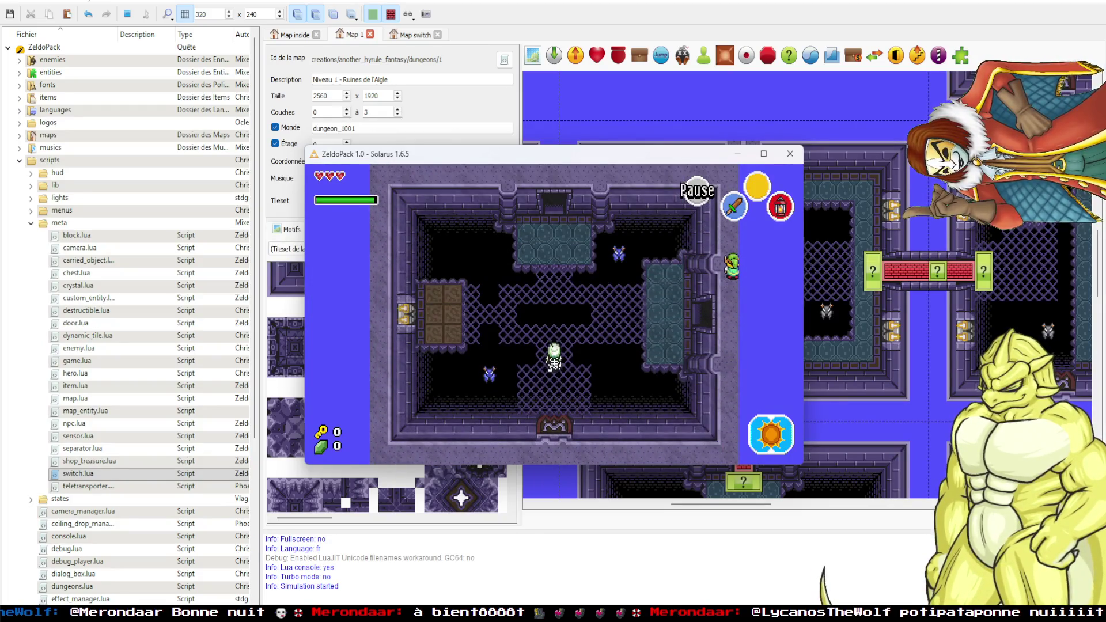
{"action": "key", "text": "Up"}
{"action": "key", "text": "Left"}
{"action": "key", "text": "c"}
{"action": "key", "text": "Left"}
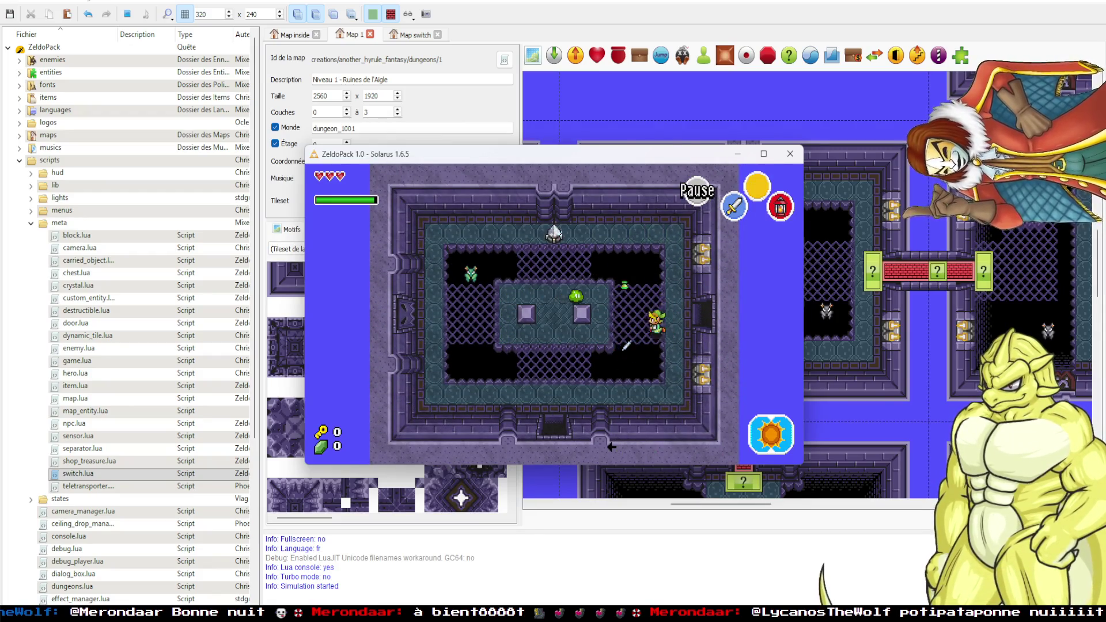
{"action": "key", "text": "Up"}
{"action": "key", "text": "Left"}
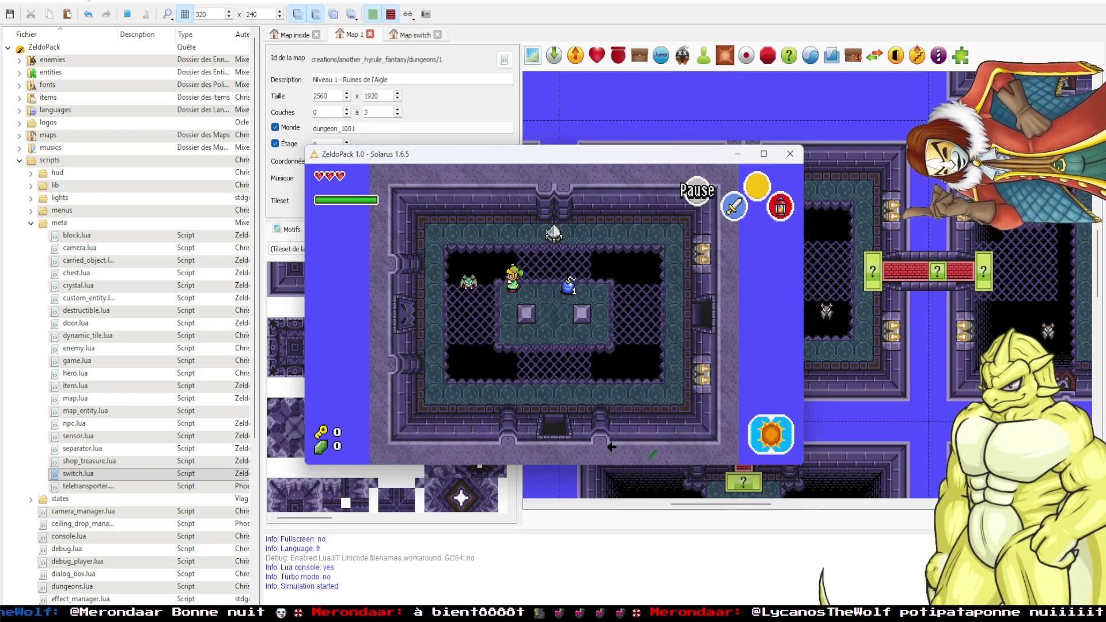
Push the left and right puzzle blocks around the room's centre.
{"action": "key", "text": "Down"}
{"action": "key", "text": "Up"}
{"action": "key", "text": "Right"}
{"action": "key", "text": "Down"}
{"action": "key", "text": "Left"}
{"action": "key", "text": "Up"}
{"action": "key", "text": "Left"}
{"action": "key", "text": "Down"}
{"action": "key", "text": "Left"}
{"action": "key", "text": "Down"}
{"action": "key", "text": "Up"}
{"action": "key", "text": "Right"}
Nudge both blocks another tile and walk to the top of the room.
{"action": "key", "text": "Right"}
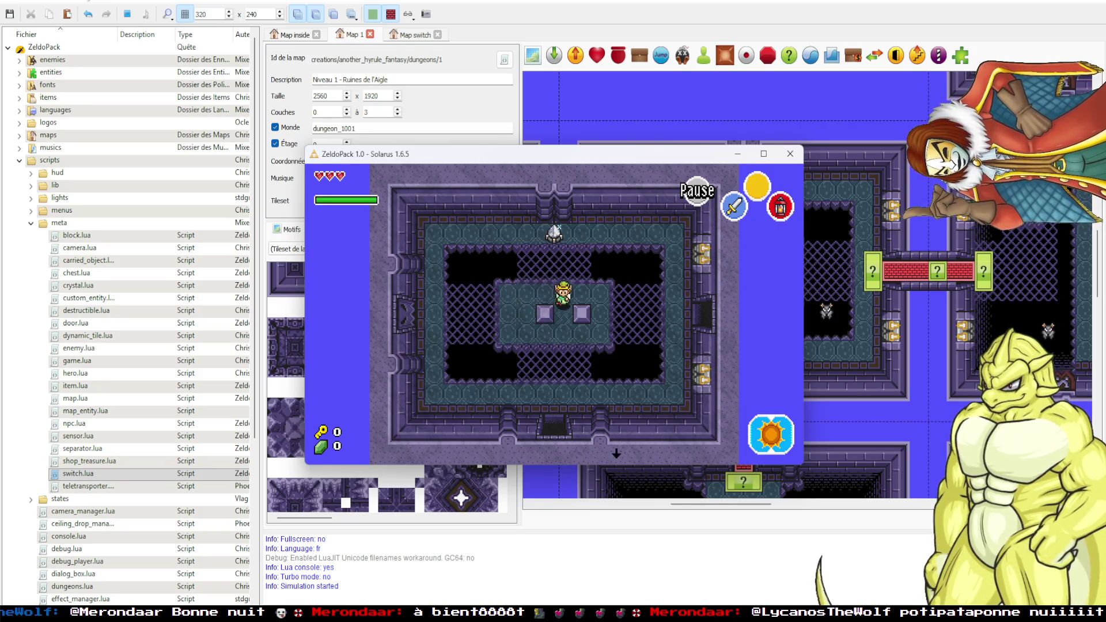
{"action": "key", "text": "Up"}
{"action": "key", "text": "c"}
{"action": "key", "text": "Down"}
{"action": "key", "text": "Right"}
{"action": "key", "text": "Left"}
{"action": "key", "text": "Left"}
{"action": "key", "text": "Down"}
{"action": "key", "text": "Right"}
{"action": "key", "text": "Up"}
{"action": "key", "text": "Right"}
{"action": "key", "text": "Up"}
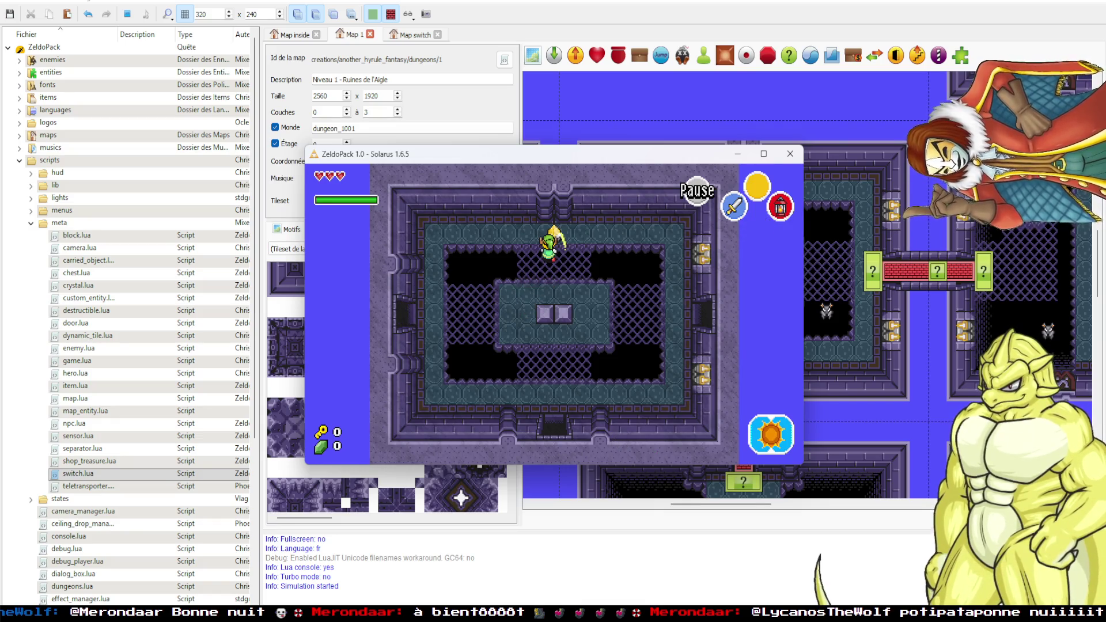
Explore the neighbouring rooms and come back into the skull room.
{"action": "key", "text": "Down"}
{"action": "key", "text": "Left"}
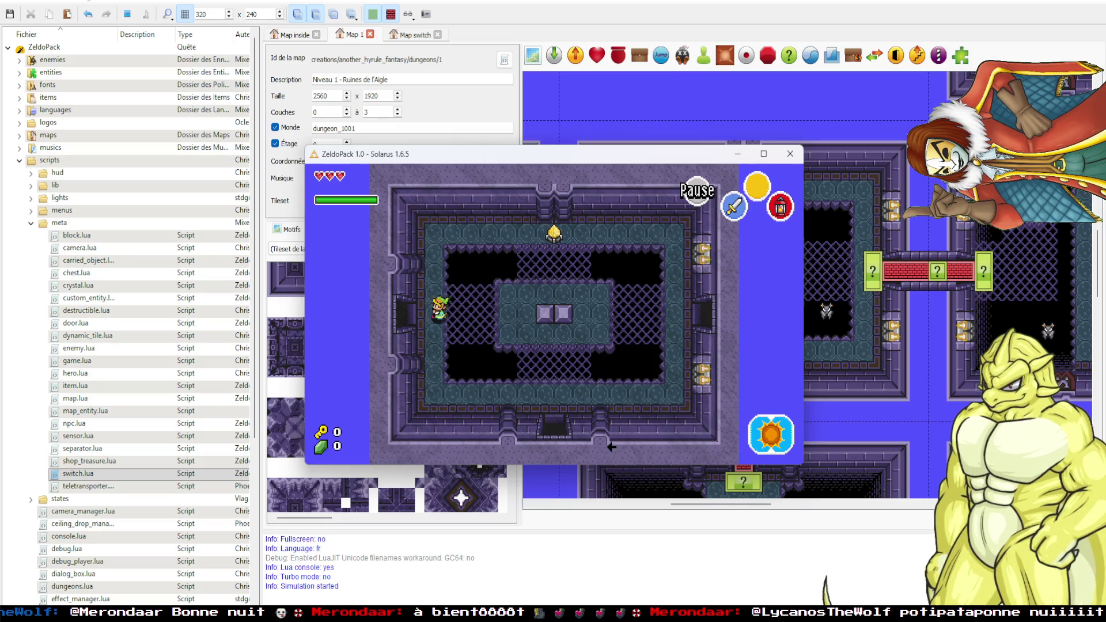
{"action": "key", "text": "Right"}
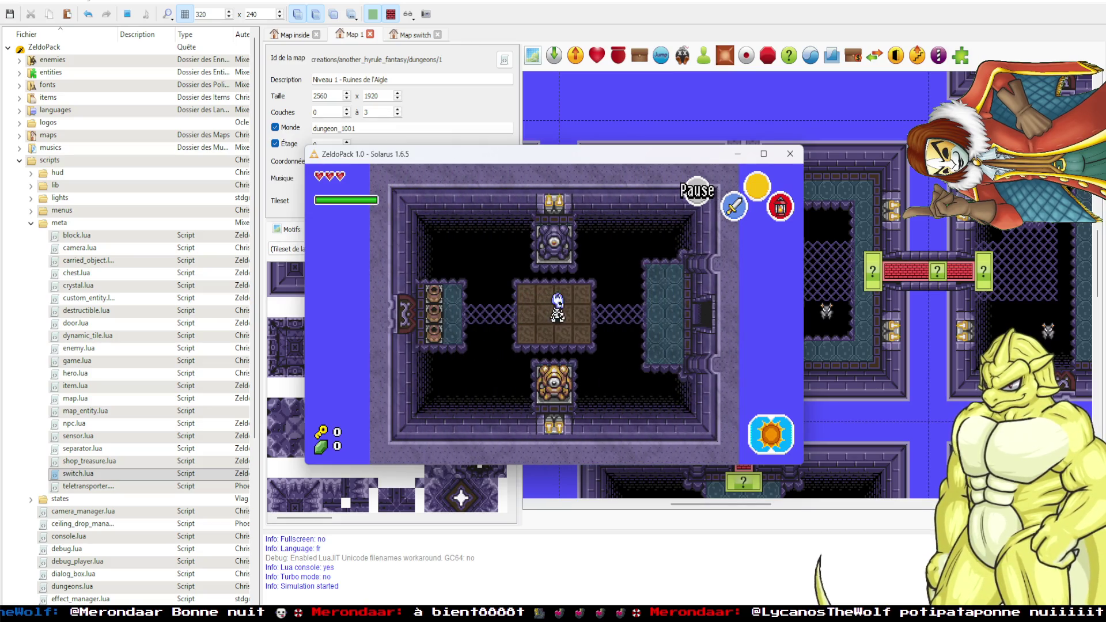
{"action": "key", "text": "Right"}
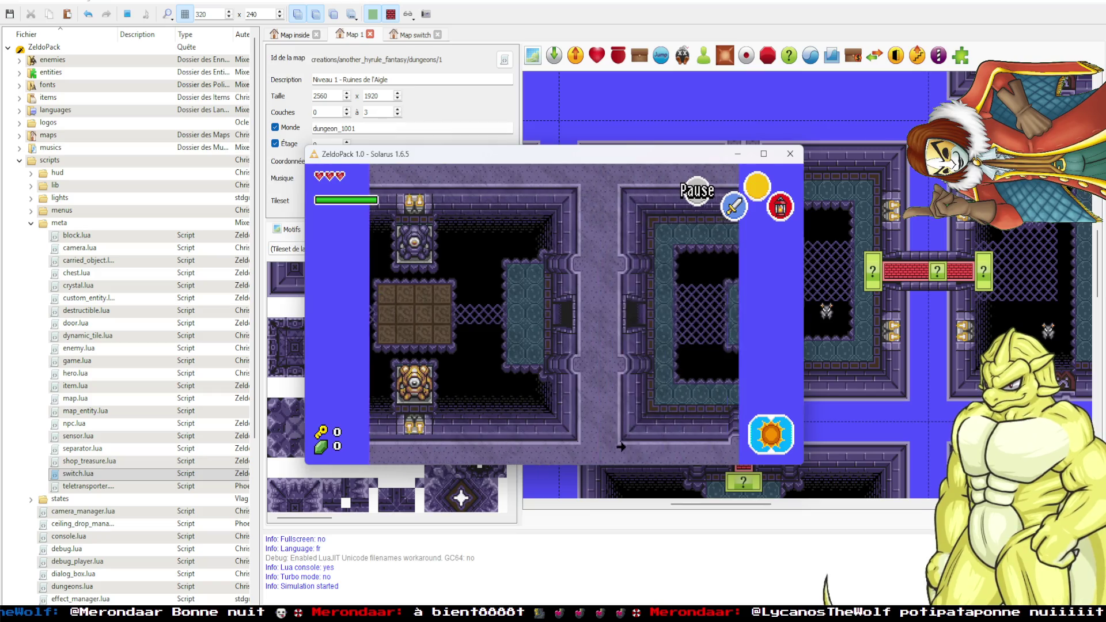
{"action": "key", "text": "Down"}
{"action": "key", "text": "Down"}
{"action": "key", "text": "Down"}
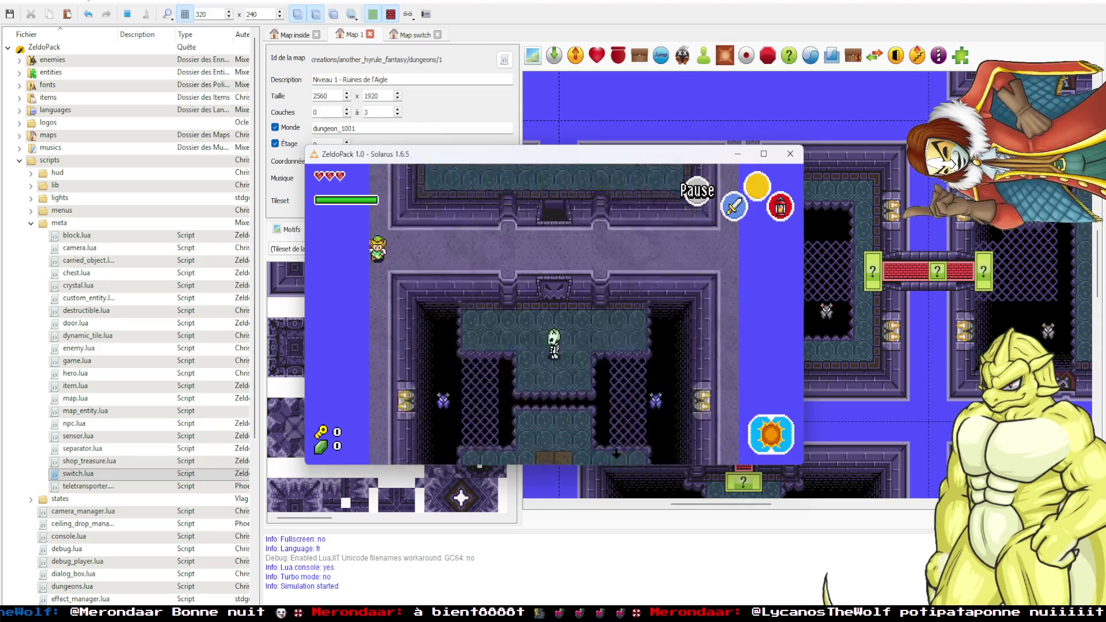
{"action": "key", "text": "Down"}
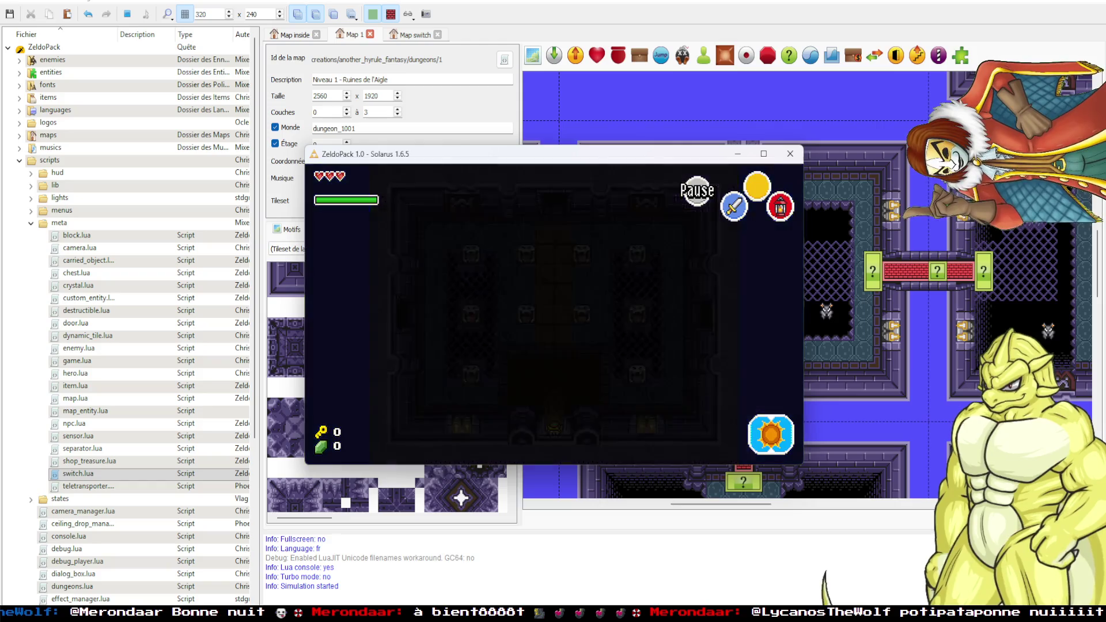
{"action": "key", "text": "Up"}
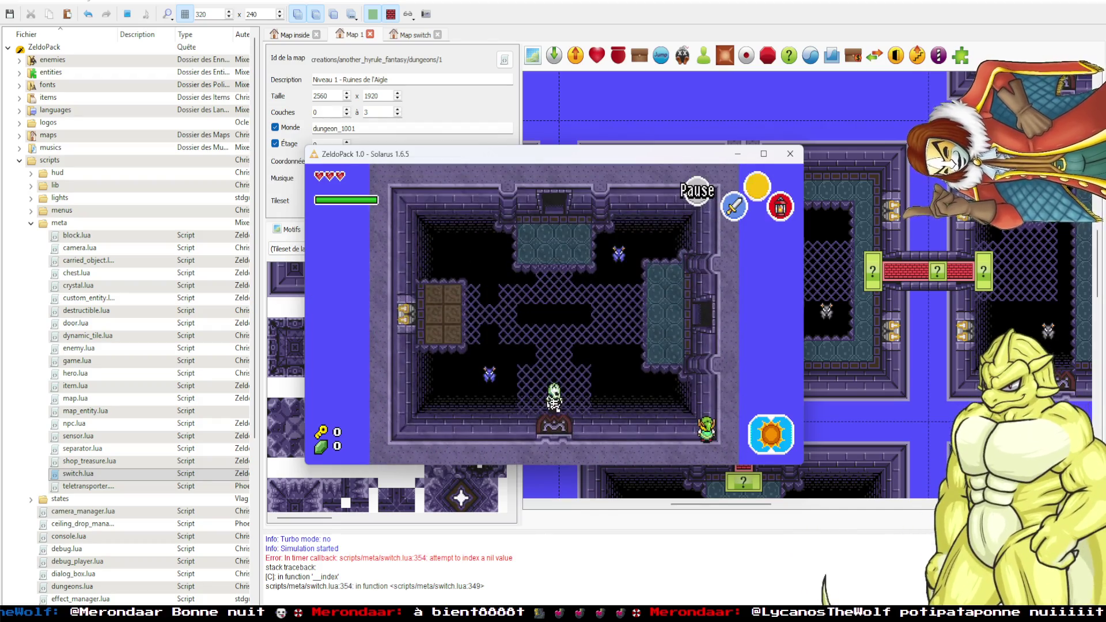
Enter the room above, fight its enemies, then close the game window to end the test.
{"action": "key", "text": "Right"}
{"action": "key", "text": "Up"}
{"action": "key", "text": "Up"}
{"action": "key", "text": "Left"}
{"action": "key", "text": "c"}
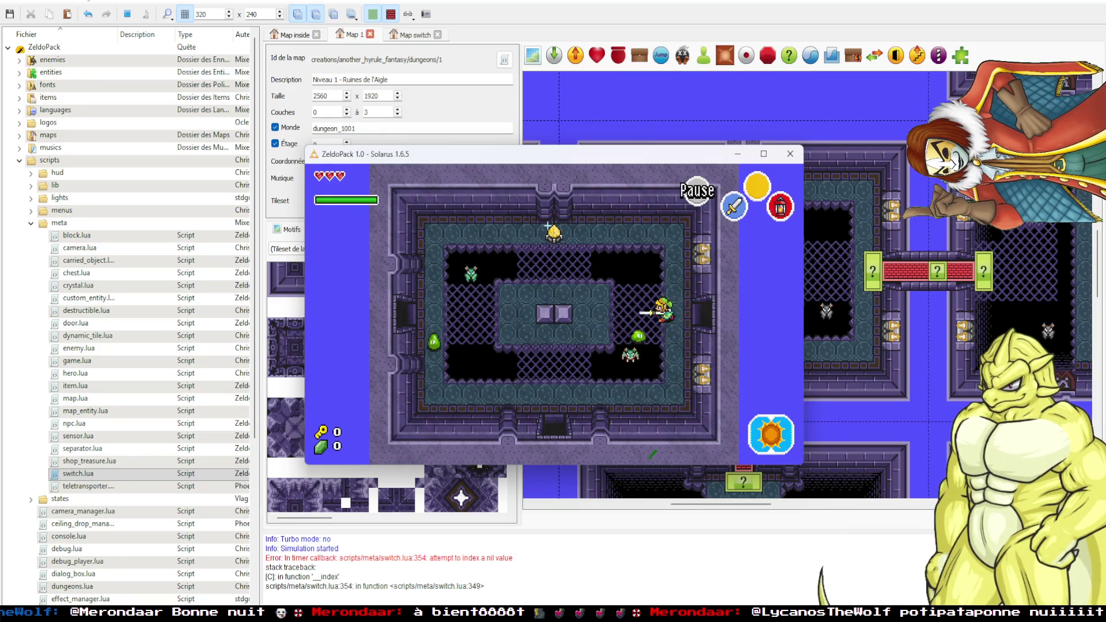
{"action": "key", "text": "Left"}
{"action": "key", "text": "Up"}
{"action": "key", "text": "Left"}
{"action": "key", "text": "Up"}
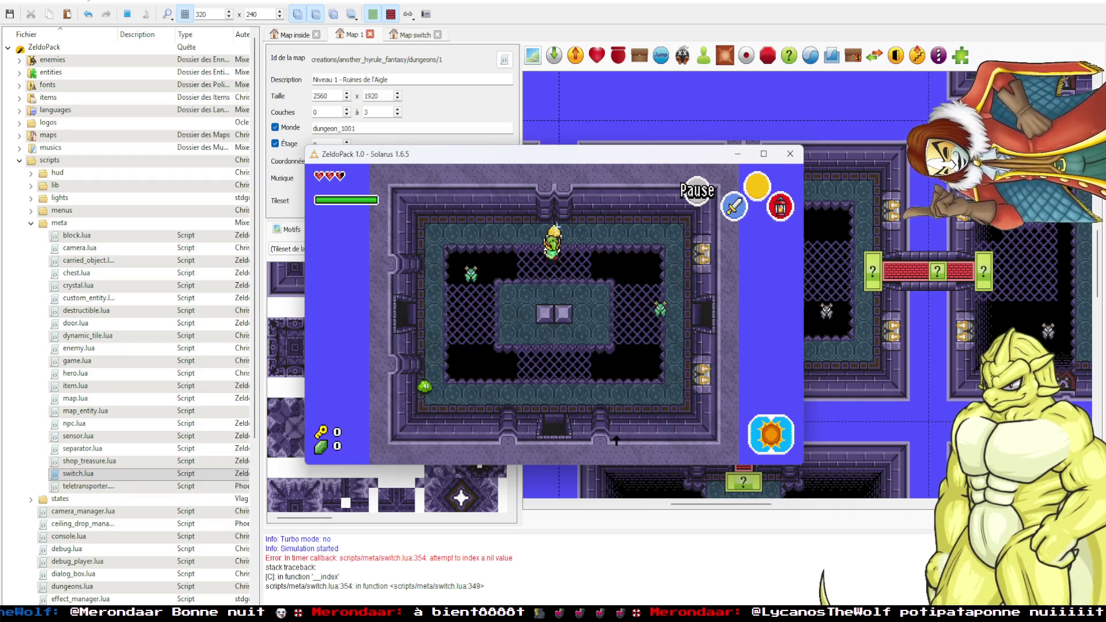
{"action": "key", "text": "Down"}
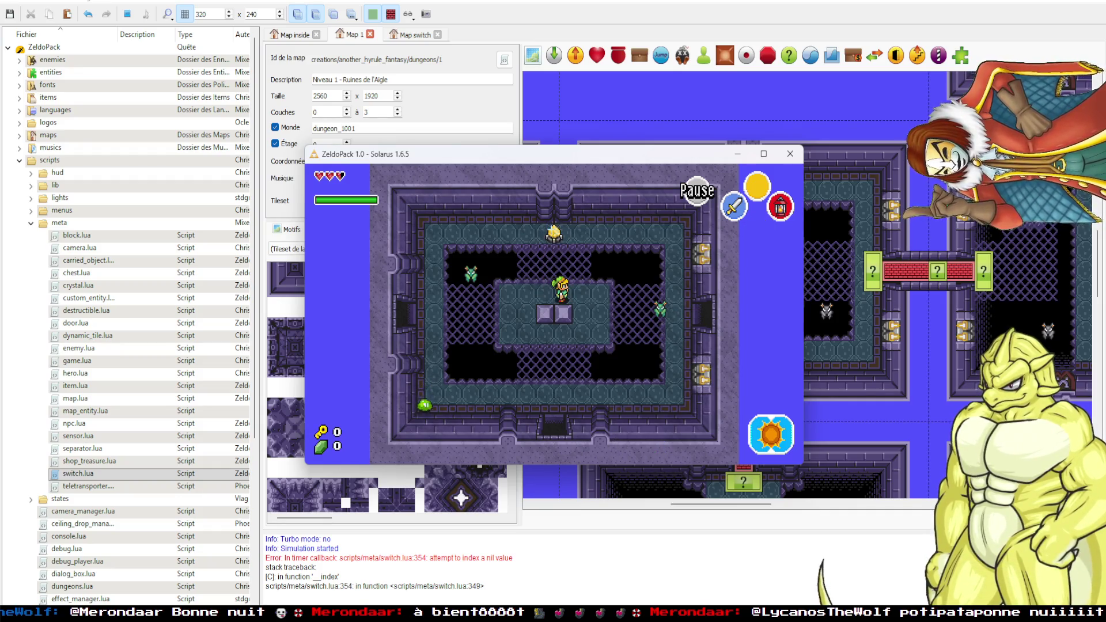
{"action": "left_click", "coordinate": [790, 155]}
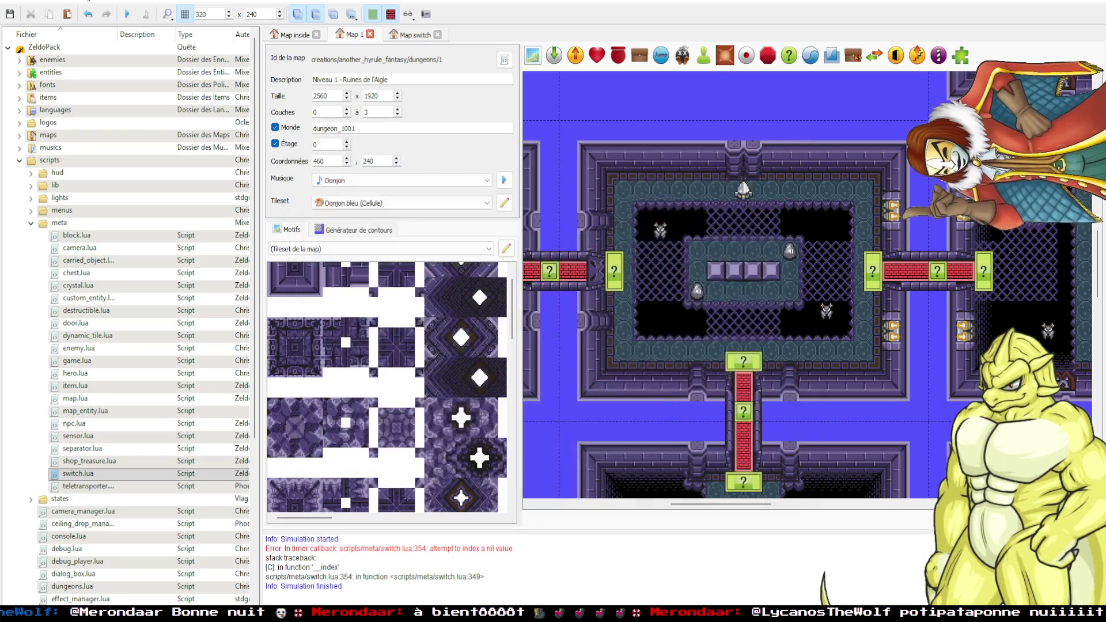
Bring up switch.lua in VS Code and scroll to the on_activated block-puzzle code.
{"action": "key", "text": "alt+Tab"}
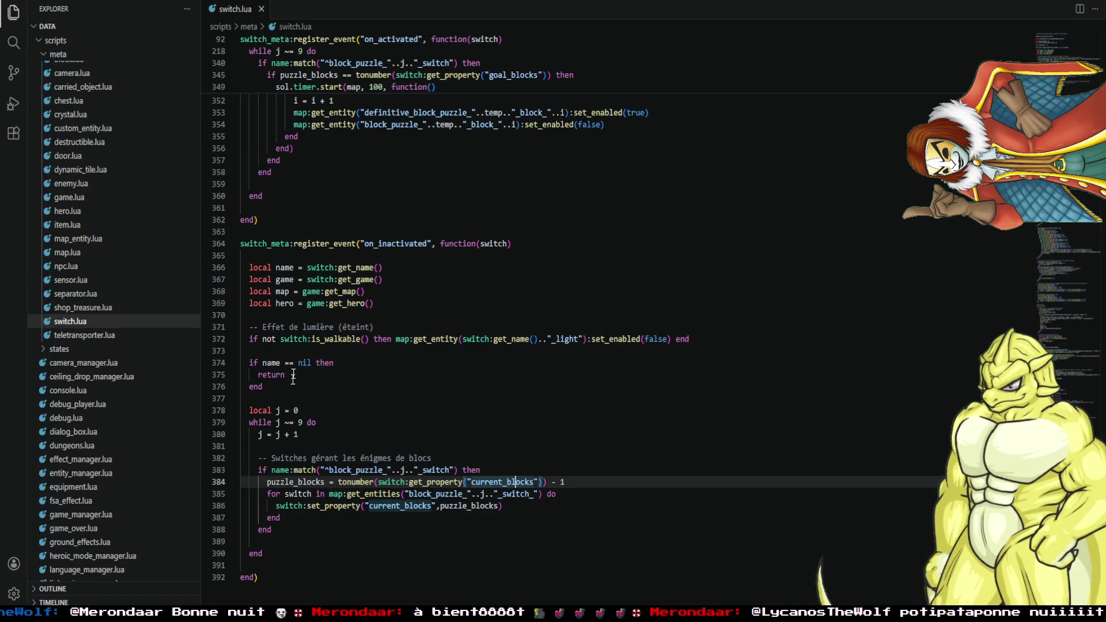
{"action": "scroll", "coordinate": [301, 409], "scroll_direction": "up", "scroll_amount": 2}
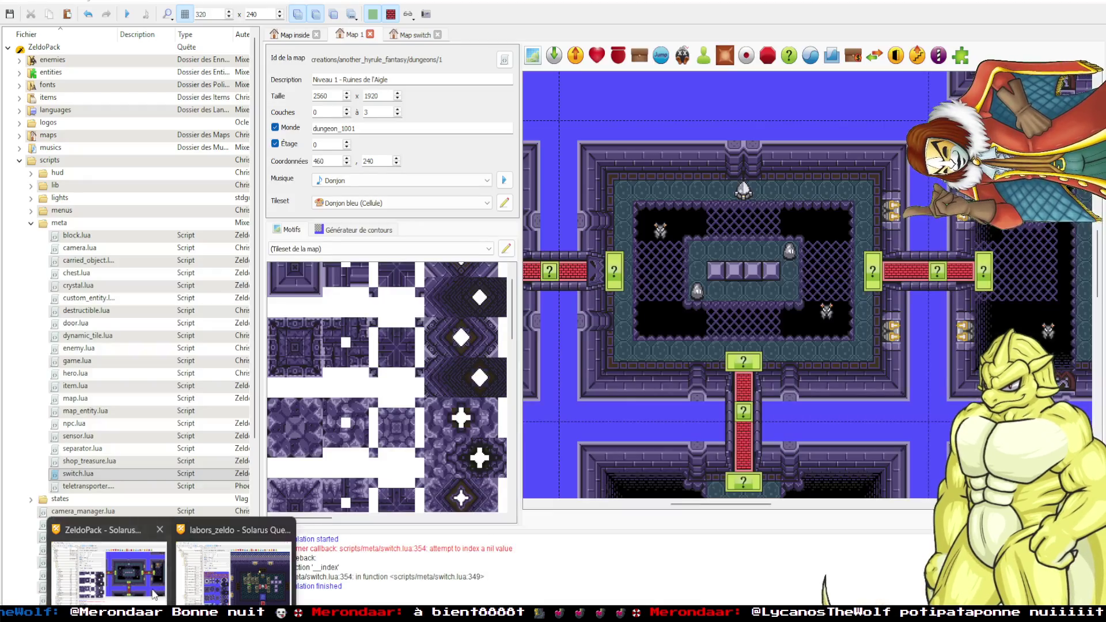
{"action": "left_click", "coordinate": [155, 594]}
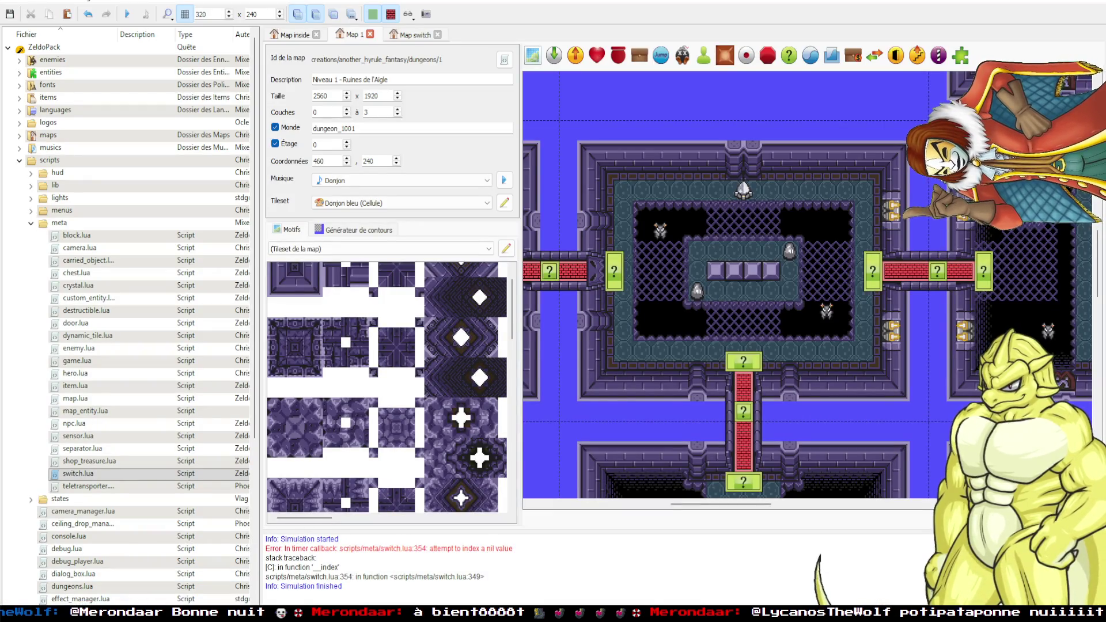
{"action": "key", "text": "alt+Tab"}
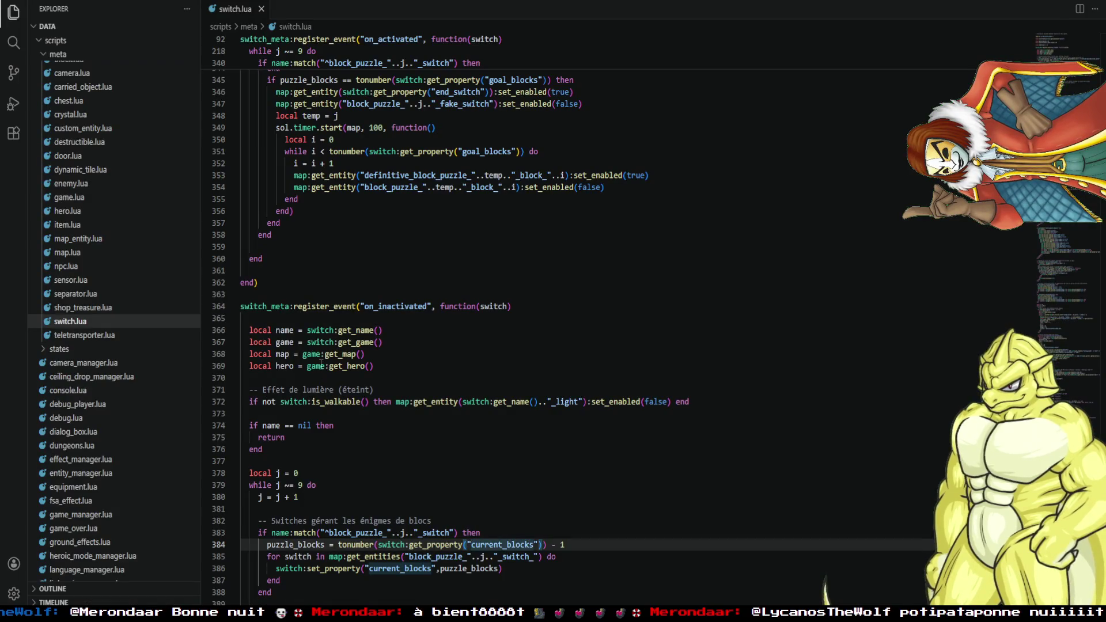
{"action": "scroll", "coordinate": [318, 404], "scroll_direction": "up", "scroll_amount": 4}
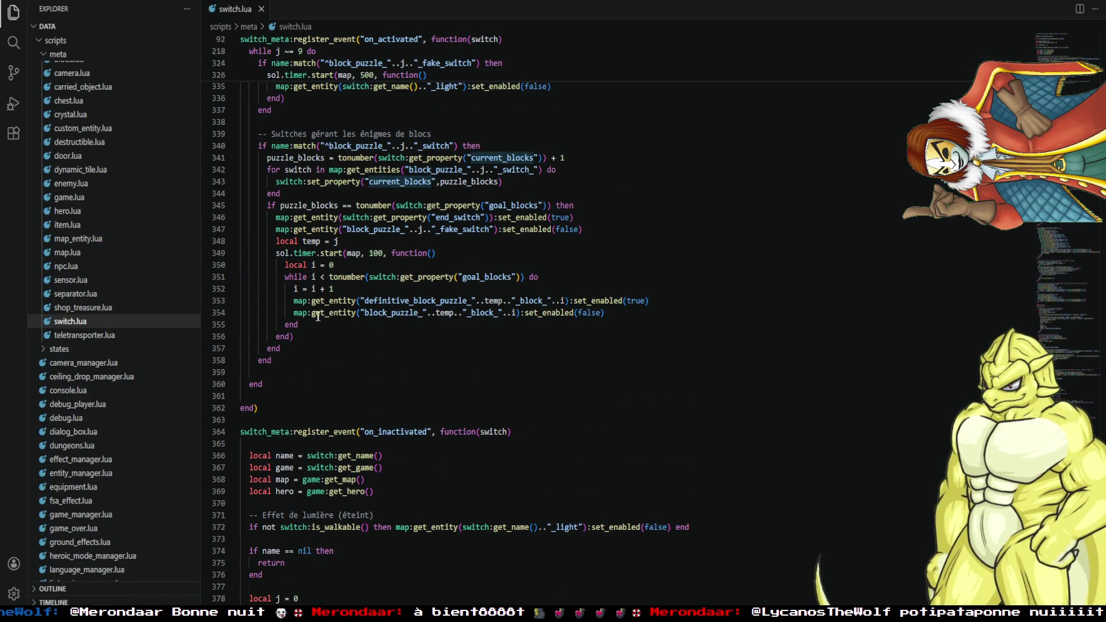
Inspect get_entity, temp and set_enabled on line 354, then return to the quest editor.
{"action": "left_click", "coordinate": [332, 313]}
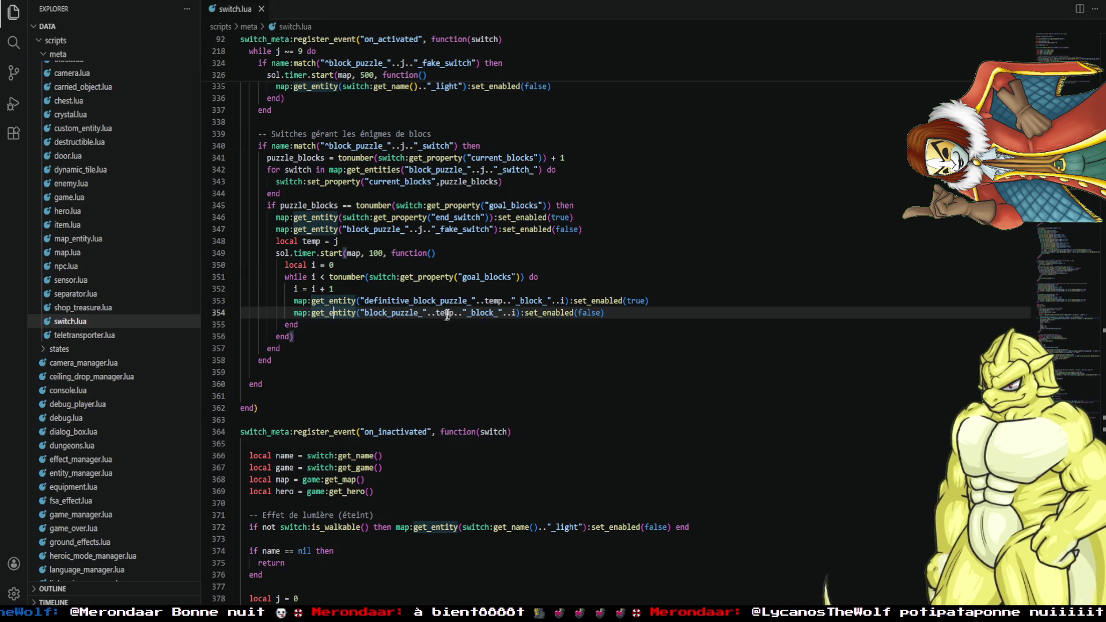
{"action": "left_click", "coordinate": [448, 314]}
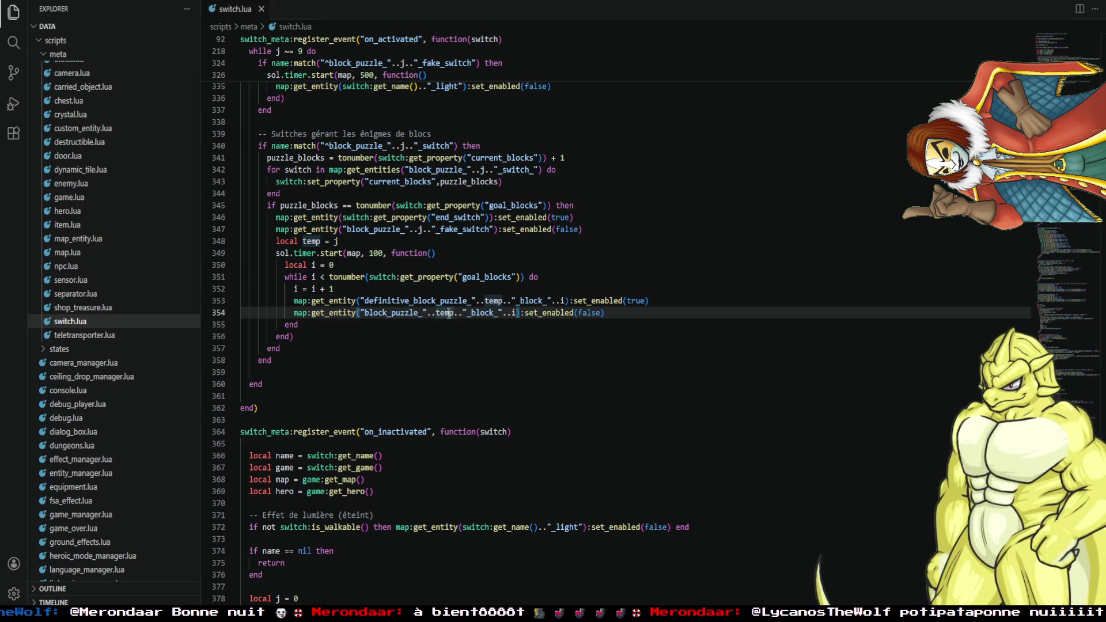
{"action": "scroll", "coordinate": [451, 326], "scroll_direction": "up", "scroll_amount": 2}
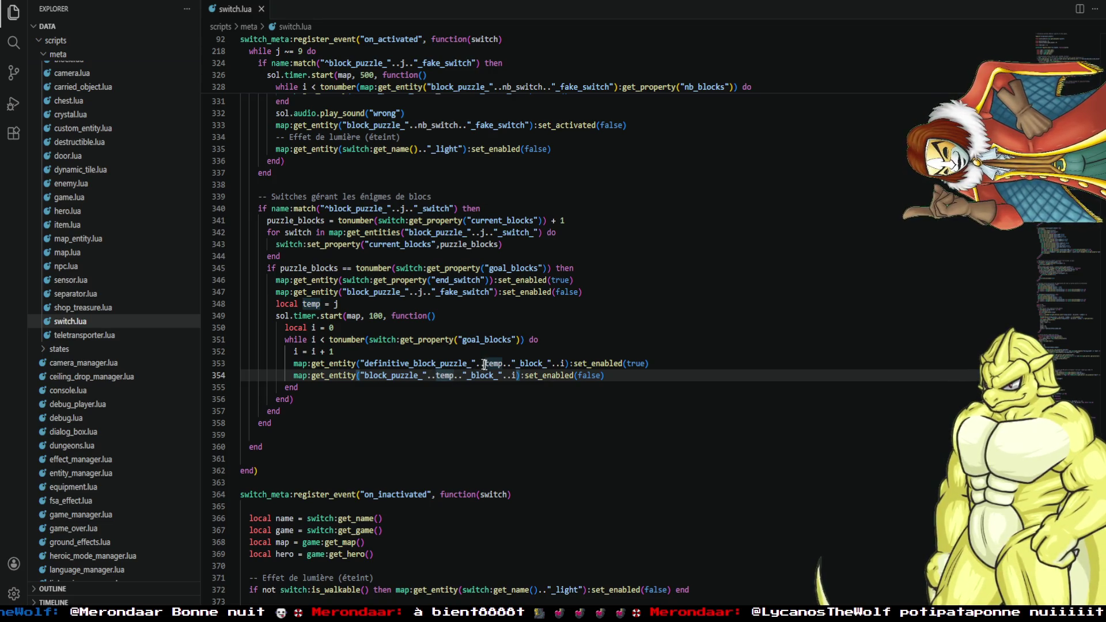
{"action": "left_click", "coordinate": [560, 375]}
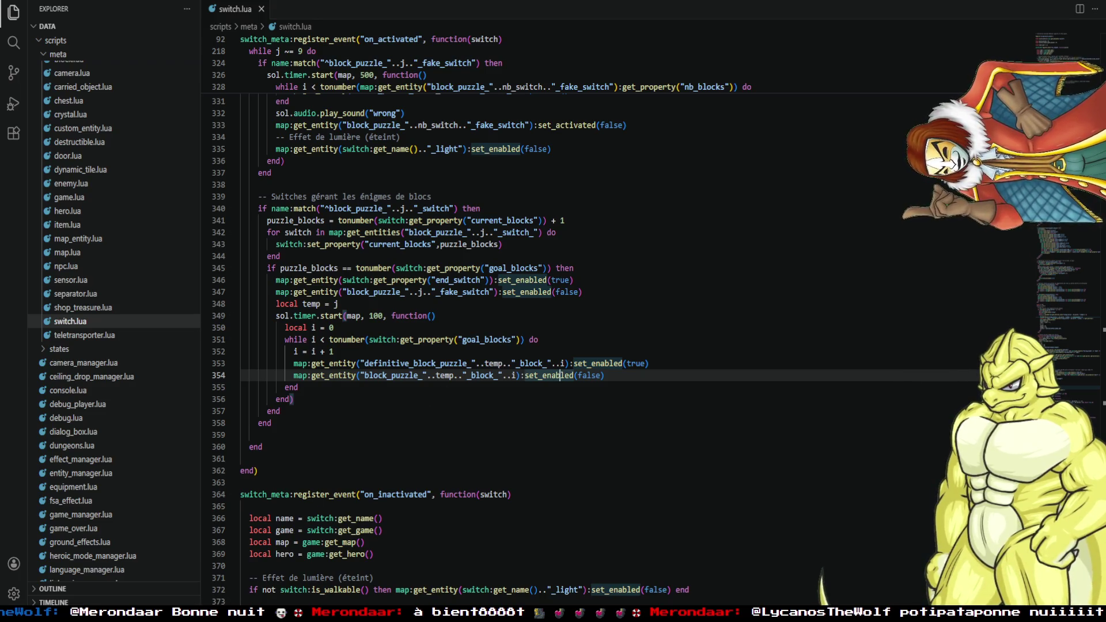
{"action": "mouse_move", "coordinate": [172, 618]}
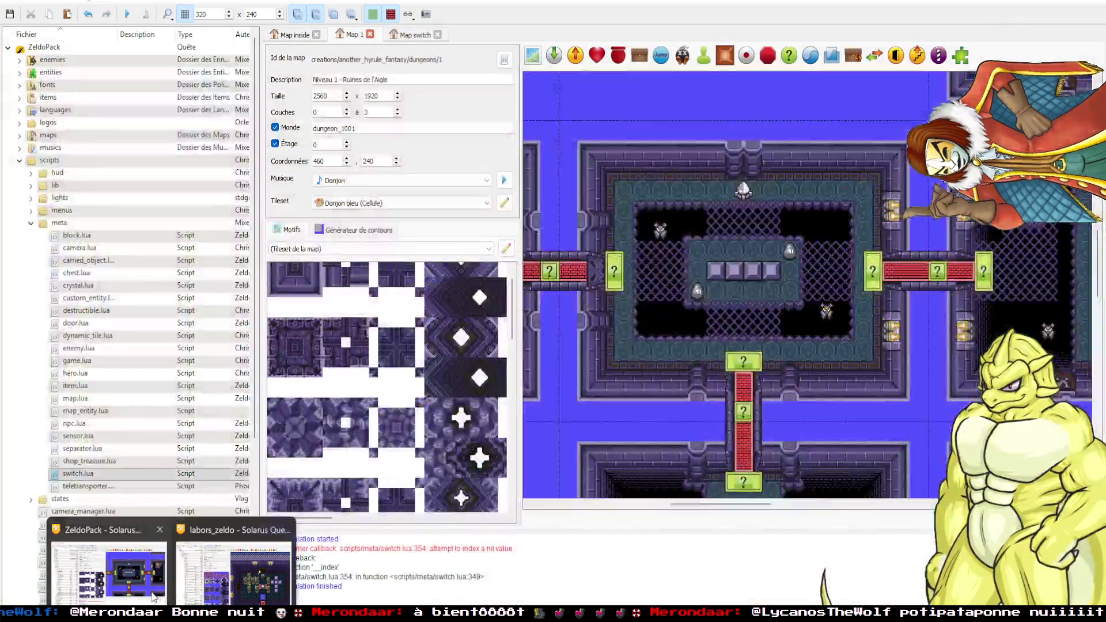
{"action": "left_click", "coordinate": [110, 570]}
Rename block_puzzle_1_block_1's remove_if_value property key to disable_if_value.
{"action": "double_click", "coordinate": [716, 271]}
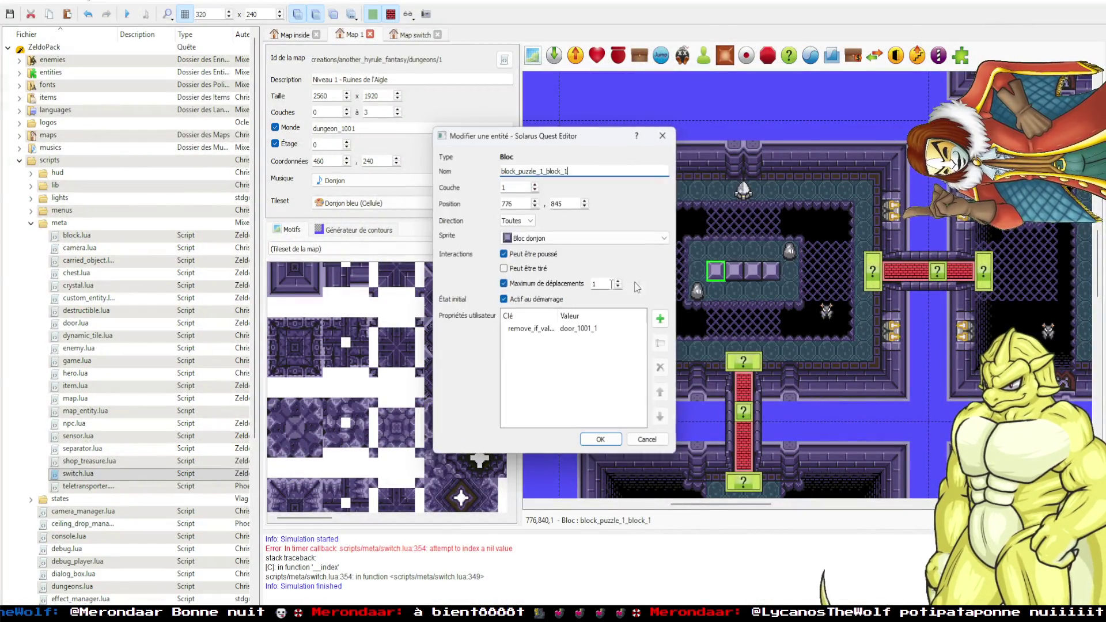
{"action": "left_click", "coordinate": [552, 329]}
{"action": "left_click", "coordinate": [660, 344]}
{"action": "type", "text": "disable_if_value"}
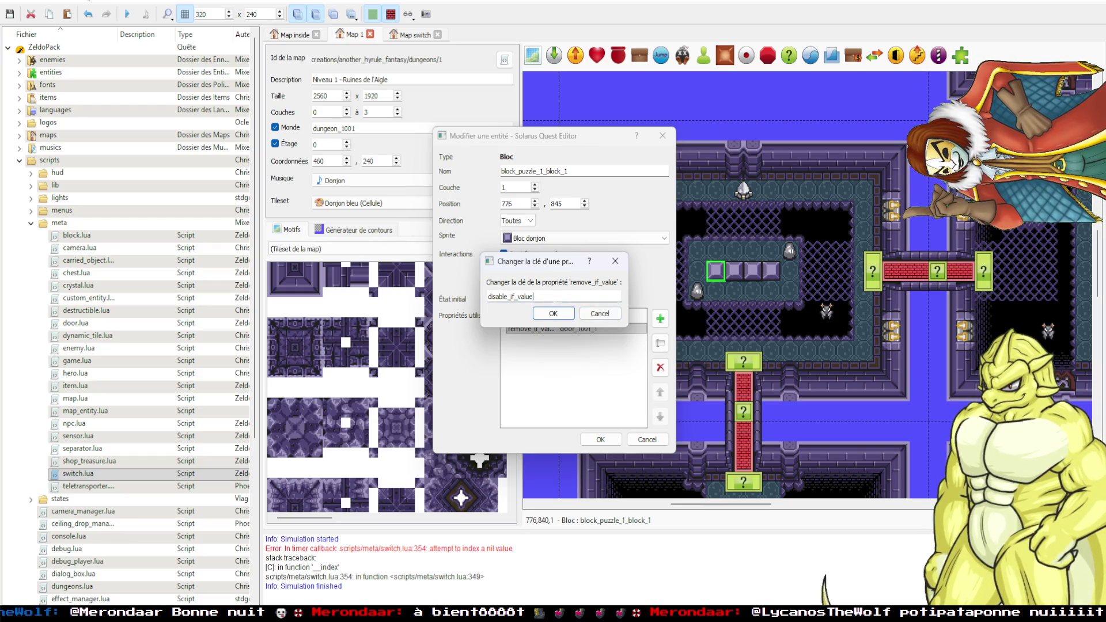
{"action": "left_click", "coordinate": [558, 316]}
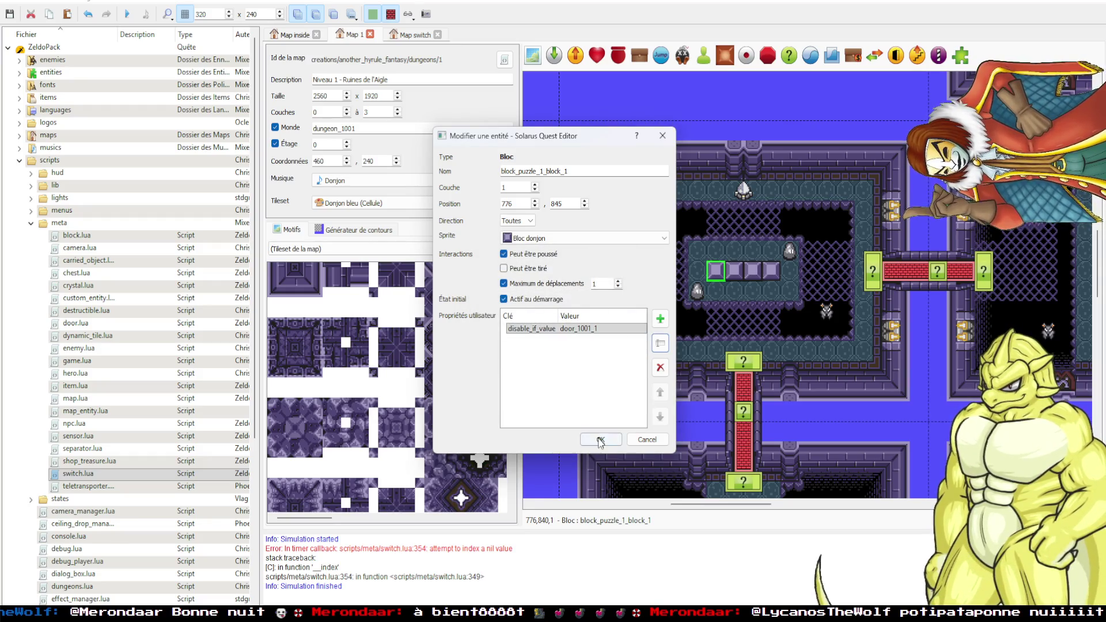
{"action": "left_click", "coordinate": [600, 440]}
Rename block_puzzle_1_block_2's remove_if_value key to disable_if_value as well.
{"action": "double_click", "coordinate": [770, 273]}
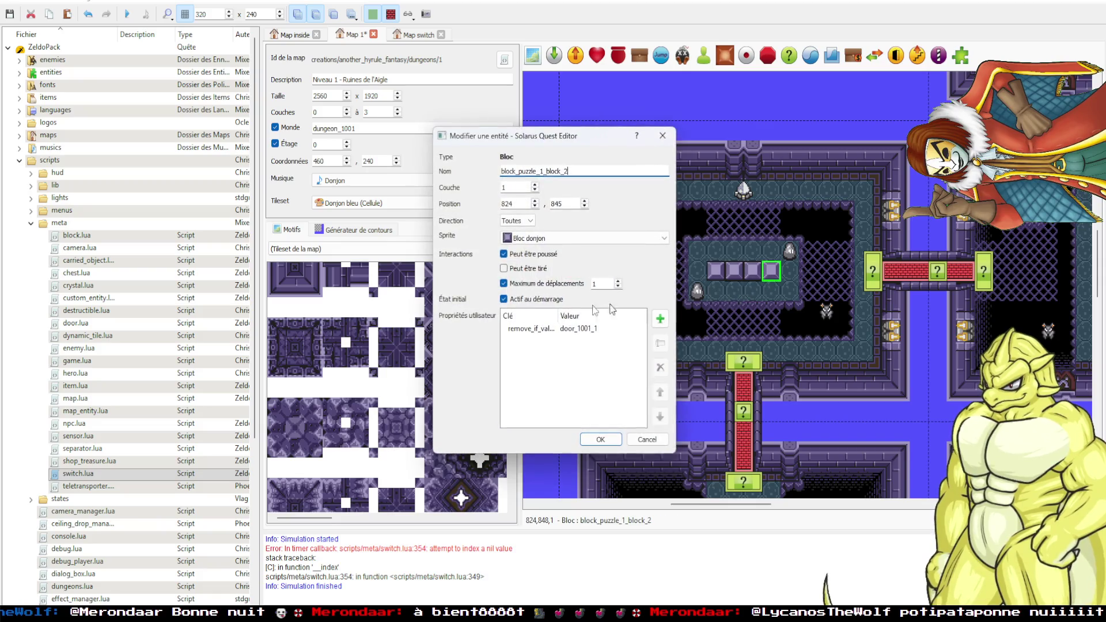
{"action": "left_click", "coordinate": [541, 330]}
{"action": "left_click", "coordinate": [660, 343]}
{"action": "type", "text": "disable_if_value"}
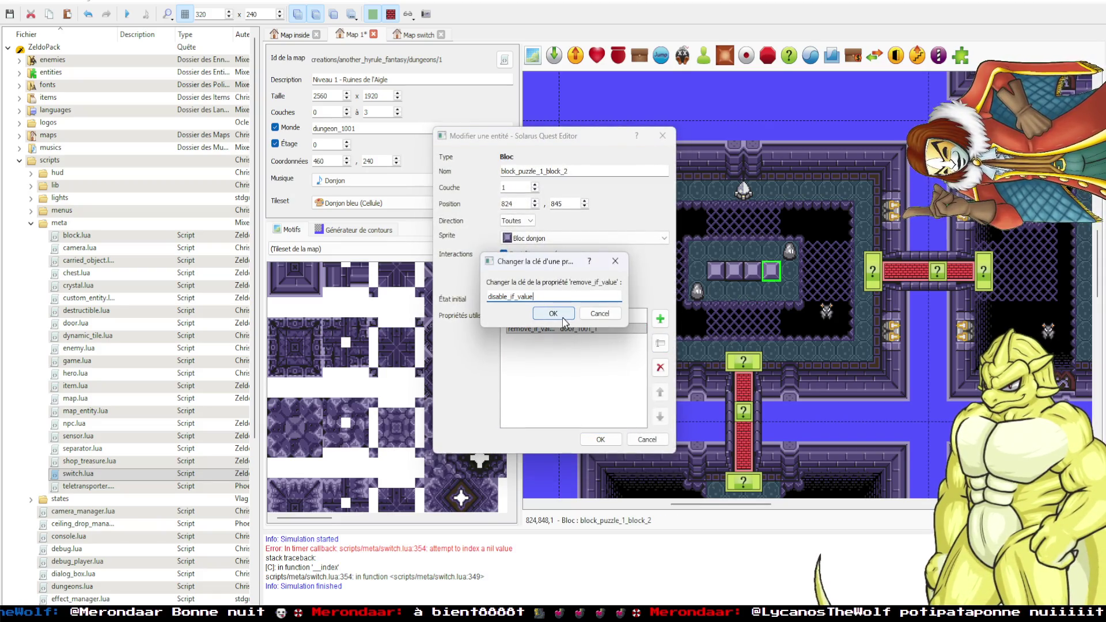
{"action": "left_click", "coordinate": [559, 314]}
{"action": "left_click", "coordinate": [603, 437]}
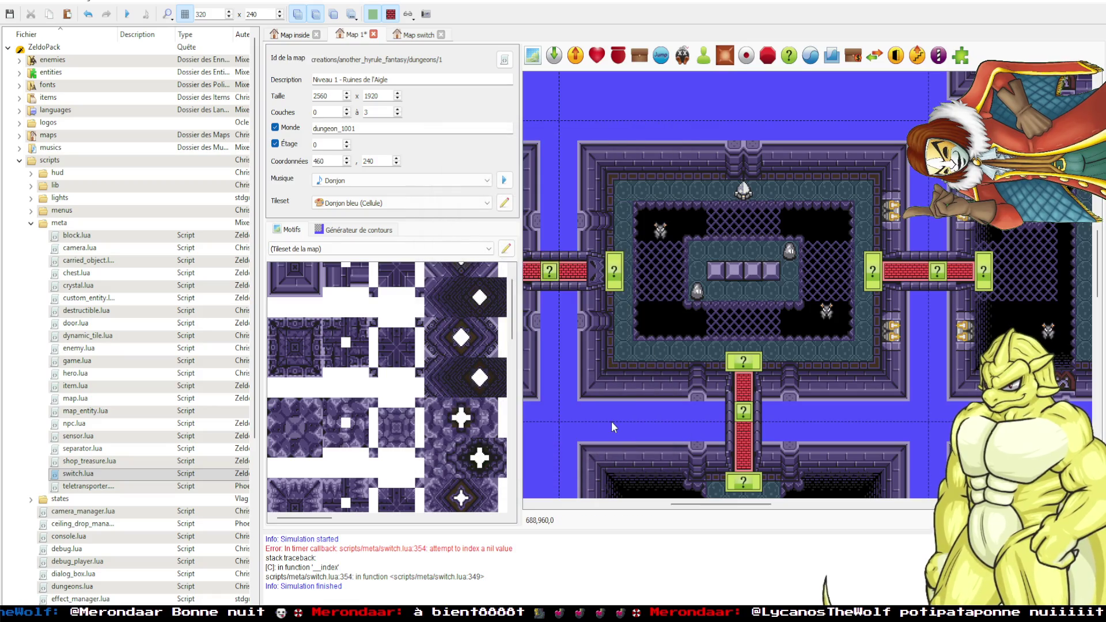
Save the map and paste a copy of the top switch beside the original.
{"action": "key", "text": "ctrl+s"}
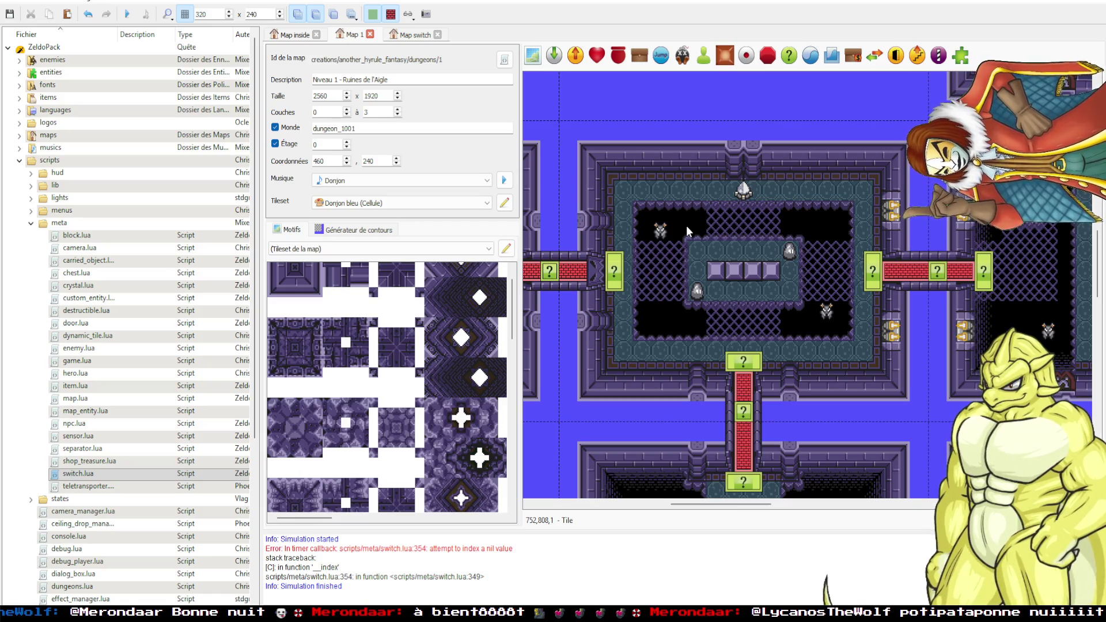
{"action": "left_click", "coordinate": [743, 195]}
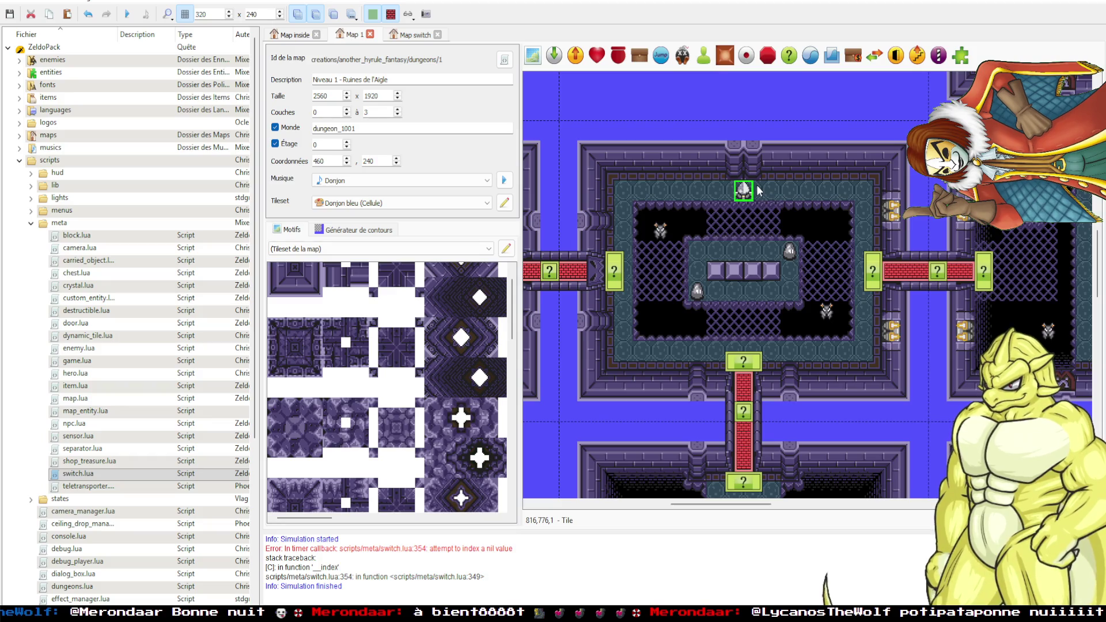
{"action": "left_click", "coordinate": [756, 119]}
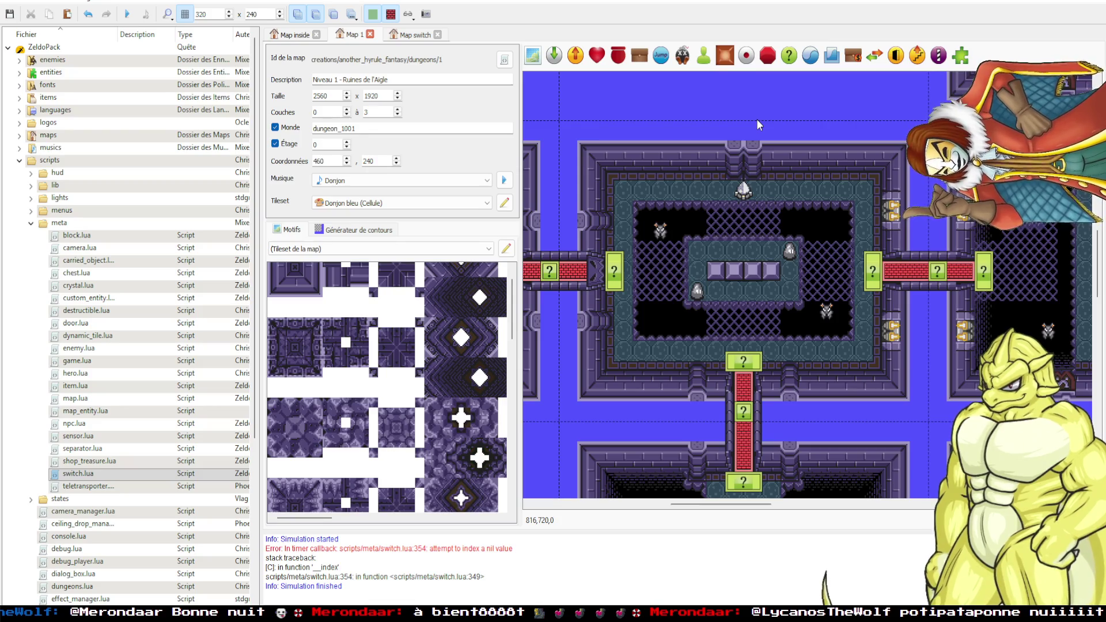
{"action": "key", "text": "ctrl+v"}
{"action": "left_click", "coordinate": [761, 193]}
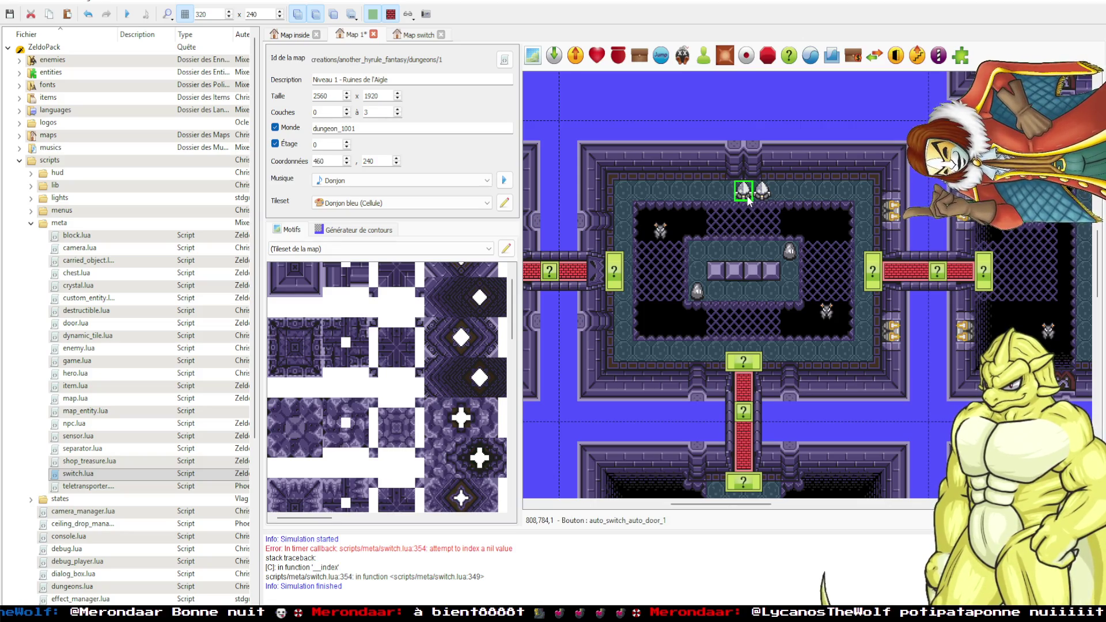
Try moving the switch left along the top wall, undo it, save, and test-run the quest.
{"action": "mouse_move", "coordinate": [738, 196]}
{"action": "left_mouse_down"}
{"action": "mouse_move", "coordinate": [706, 180]}
{"action": "mouse_move", "coordinate": [668, 192]}
{"action": "mouse_move", "coordinate": [678, 208]}
{"action": "left_mouse_up"}
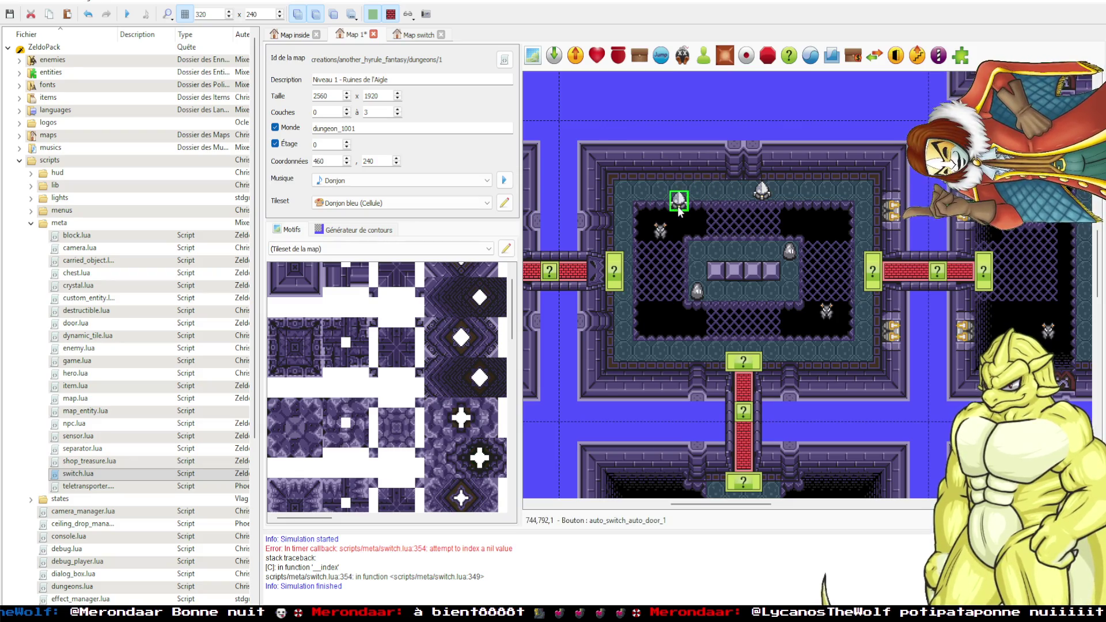
{"action": "key", "text": "ctrl+z"}
{"action": "left_click", "coordinate": [703, 109]}
{"action": "key", "text": "ctrl+s"}
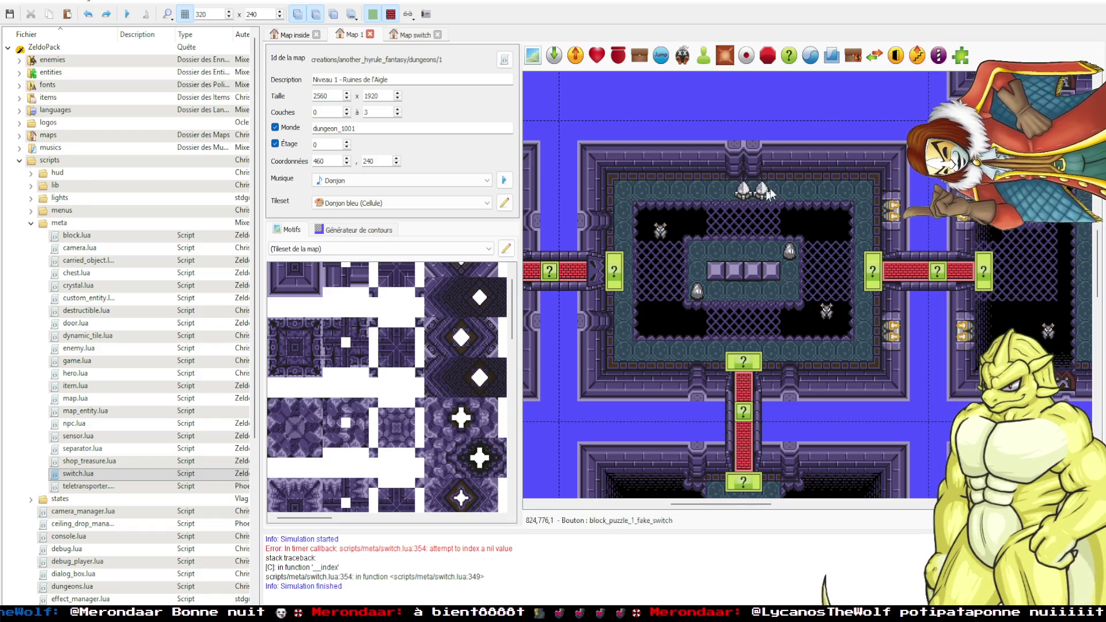
{"action": "key", "text": "F5"}
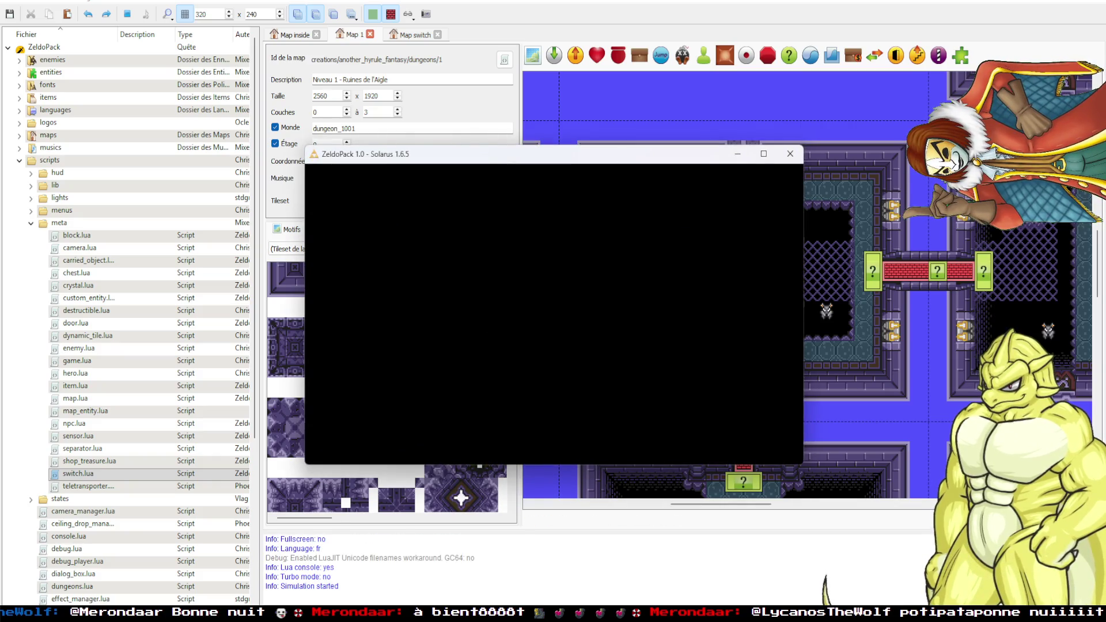
Walk Link into the puzzle room, attack the enemy and push the left stone block against the other.
{"action": "key", "text": "Up"}
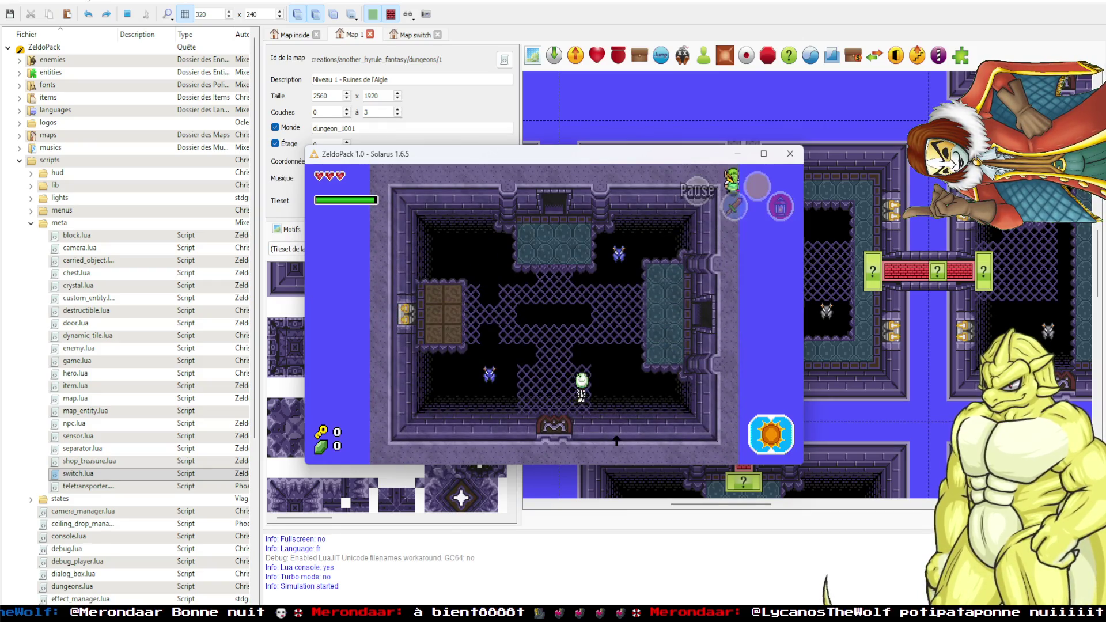
{"action": "key", "text": "Right"}
{"action": "key", "text": "Left"}
{"action": "key", "text": "c"}
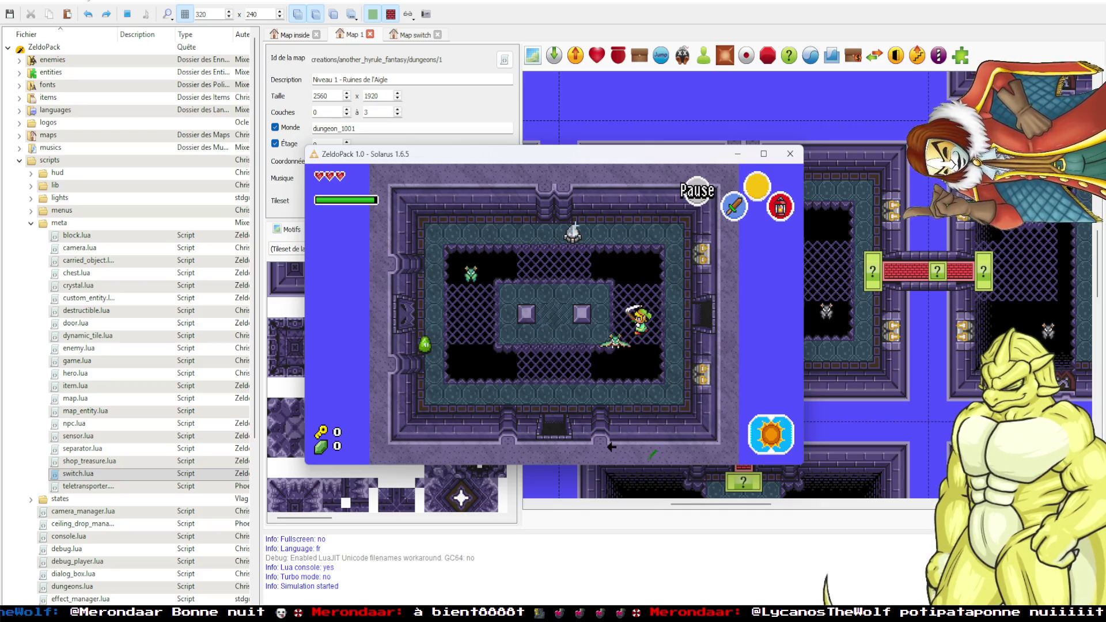
{"action": "key", "text": "Left"}
{"action": "key", "text": "Up"}
{"action": "key", "text": "Left"}
{"action": "key", "text": "Down"}
{"action": "key", "text": "Right"}
{"action": "key", "text": "Up"}
{"action": "key", "text": "Right"}
Walk Link around the room's top and right edges to the right-hand doorway.
{"action": "key", "text": "Up"}
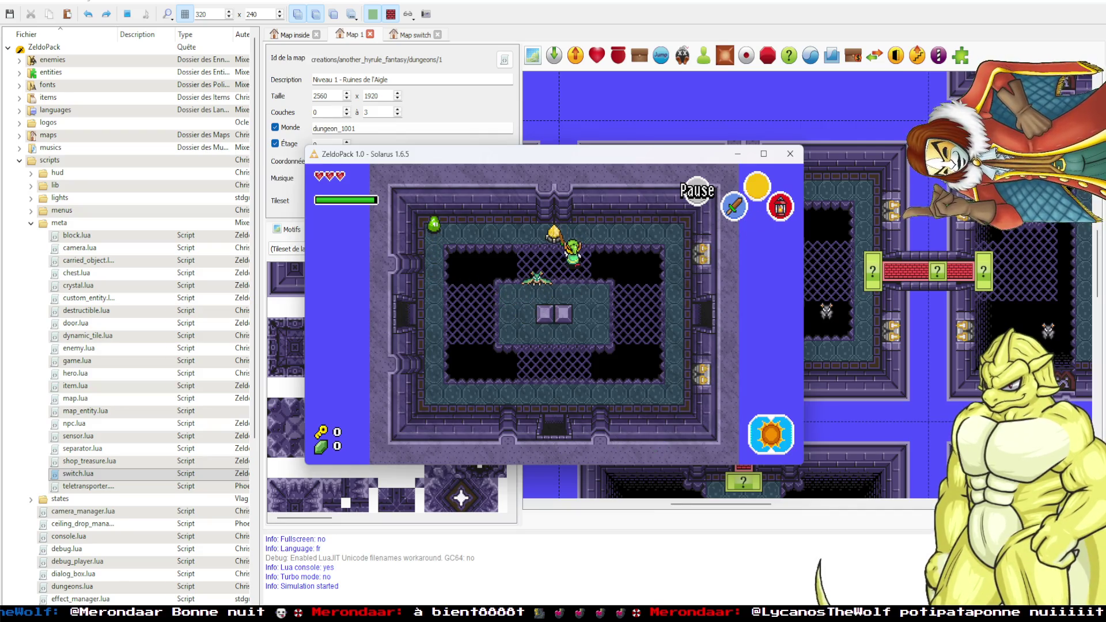
{"action": "key", "text": "Up"}
{"action": "key", "text": "Right"}
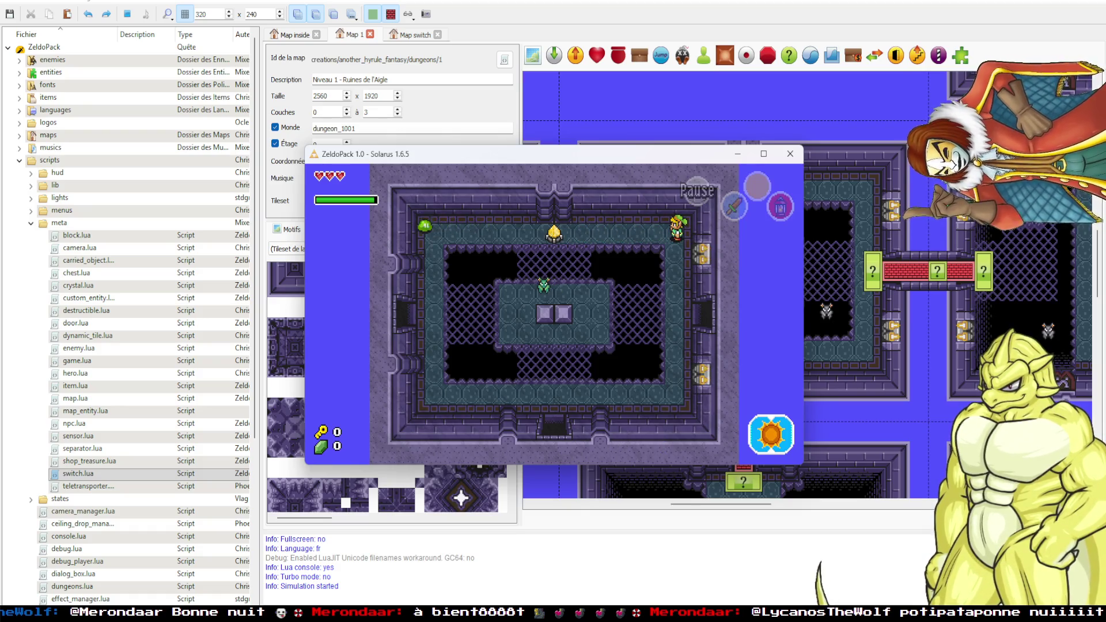
{"action": "key", "text": "Down"}
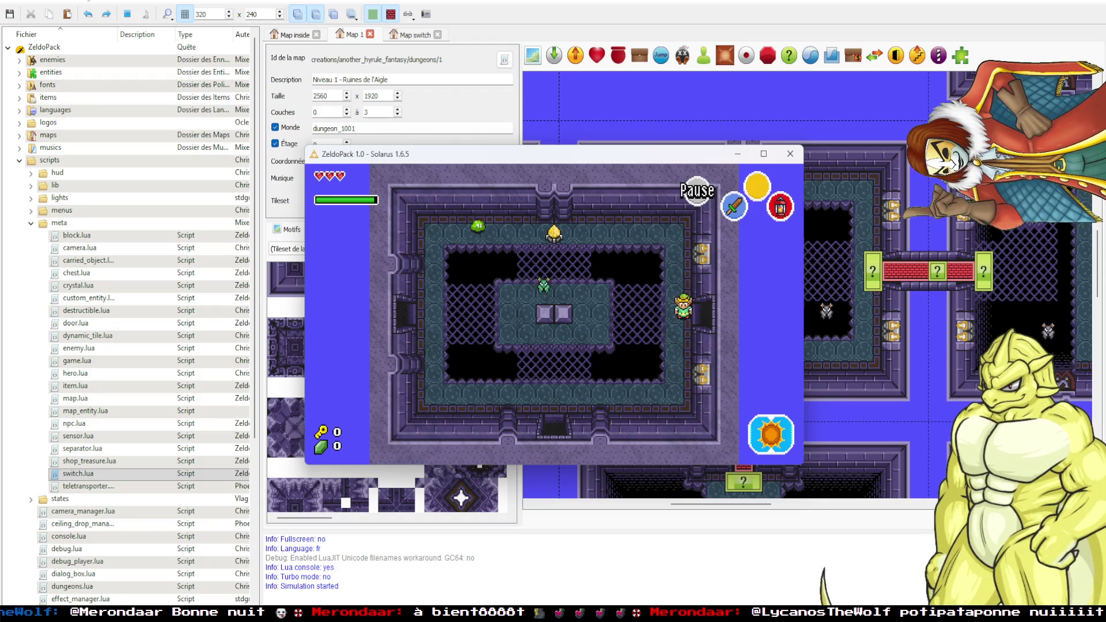
{"action": "key", "text": "Up"}
{"action": "key", "text": "Left"}
{"action": "key", "text": "Right"}
{"action": "key", "text": "Down"}
{"action": "key", "text": "Right"}
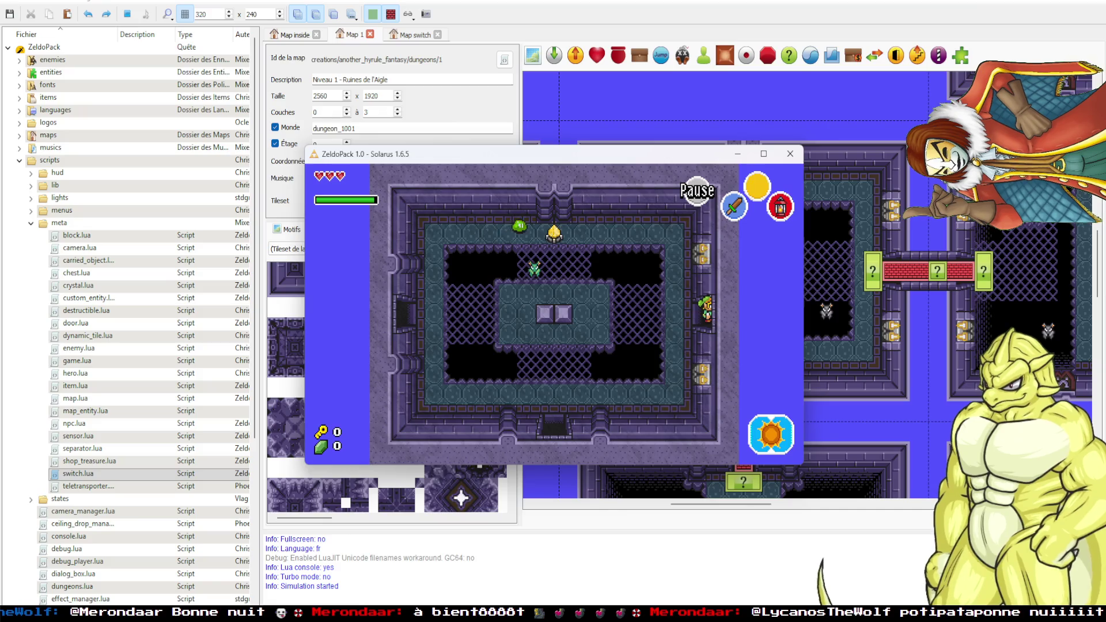
Set dark_room to 125 from the Lua console, then continue east through the dark room and beyond.
{"action": "key", "text": "F12"}
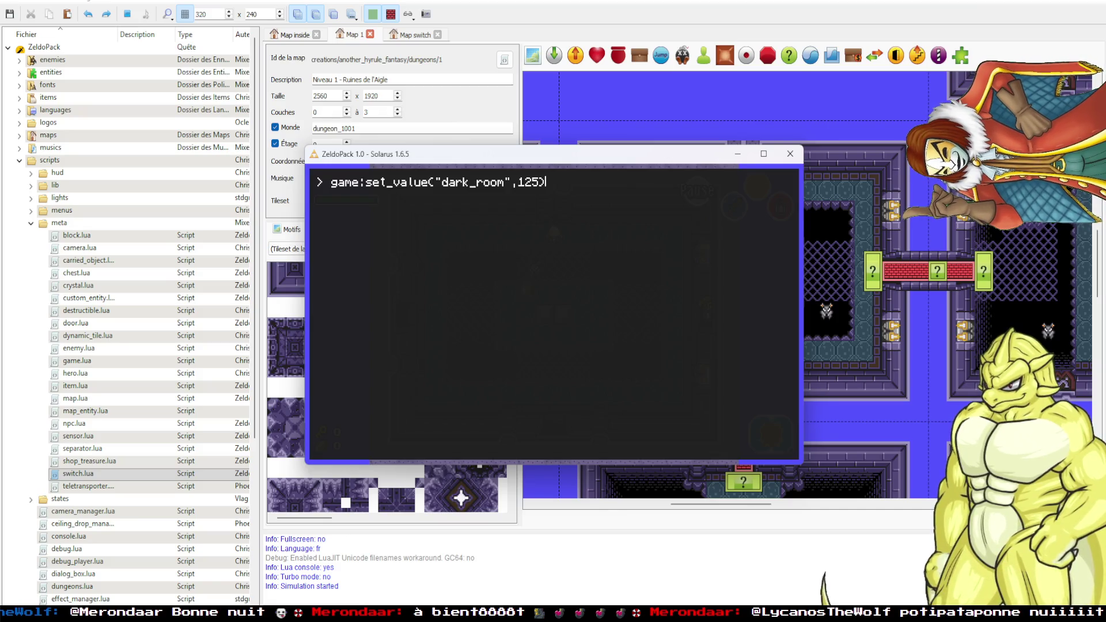
{"action": "key", "text": "Return"}
{"action": "key", "text": "F12"}
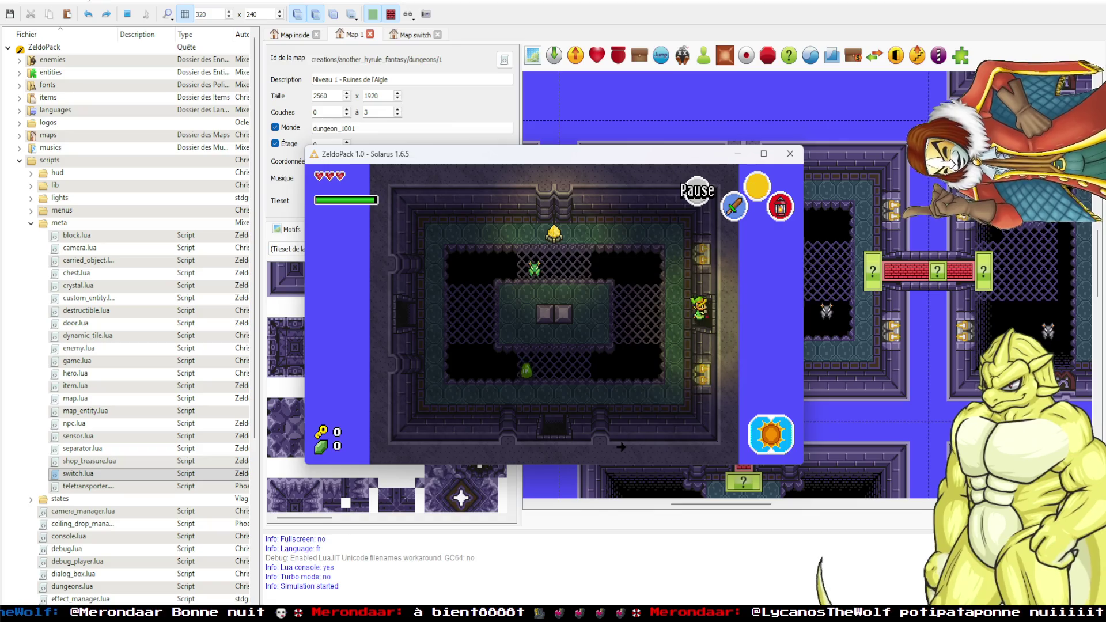
{"action": "key", "text": "Right"}
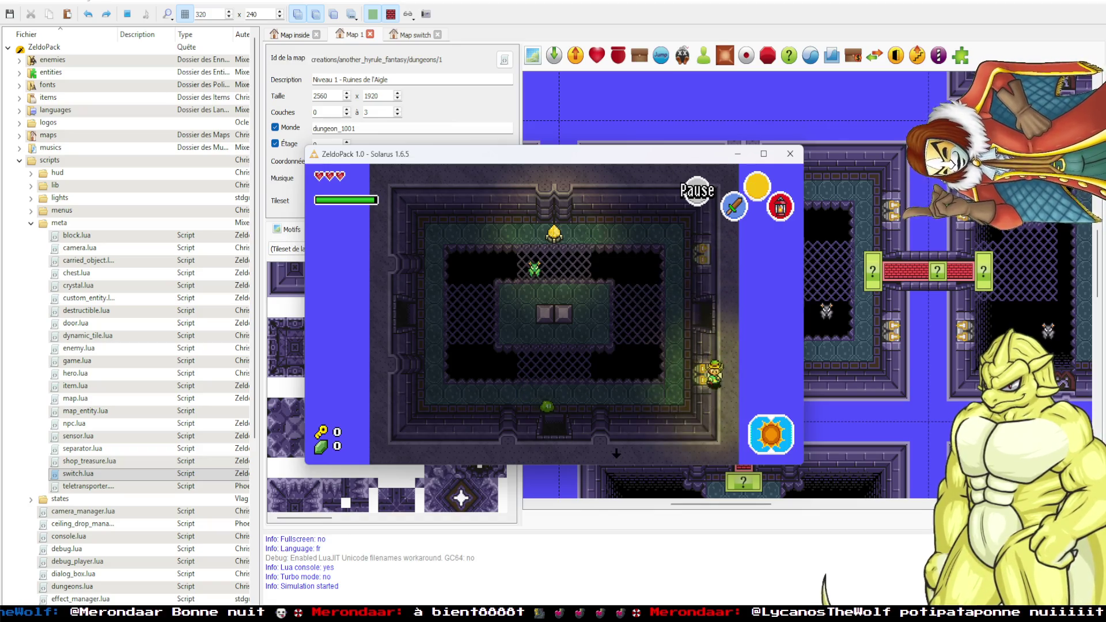
{"action": "key", "text": "Right"}
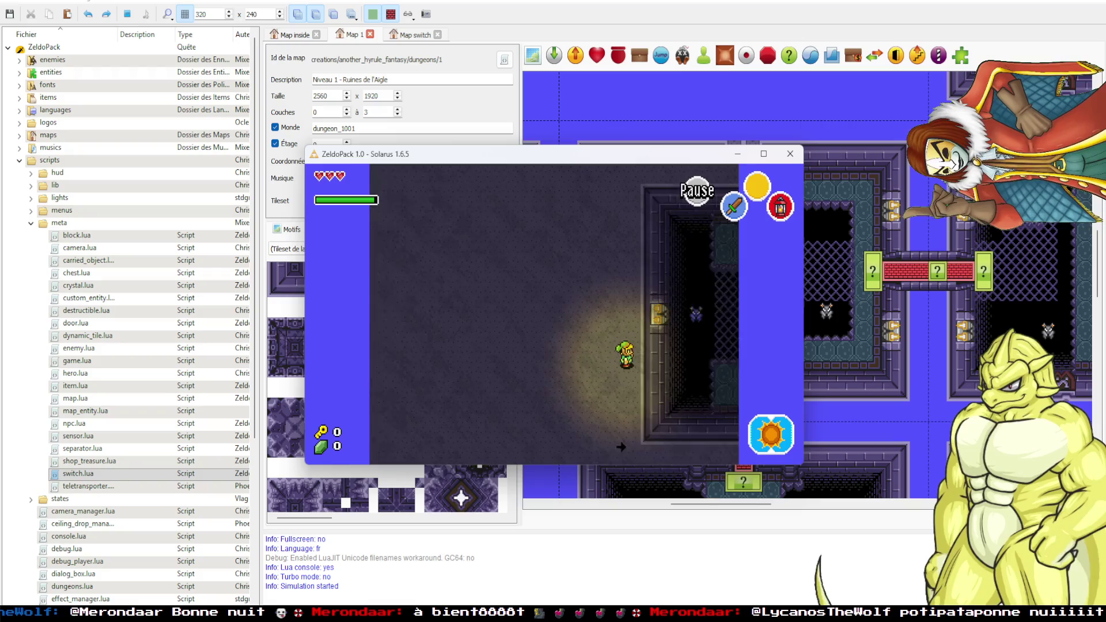
{"action": "key", "text": "Right"}
{"action": "key", "text": "Down"}
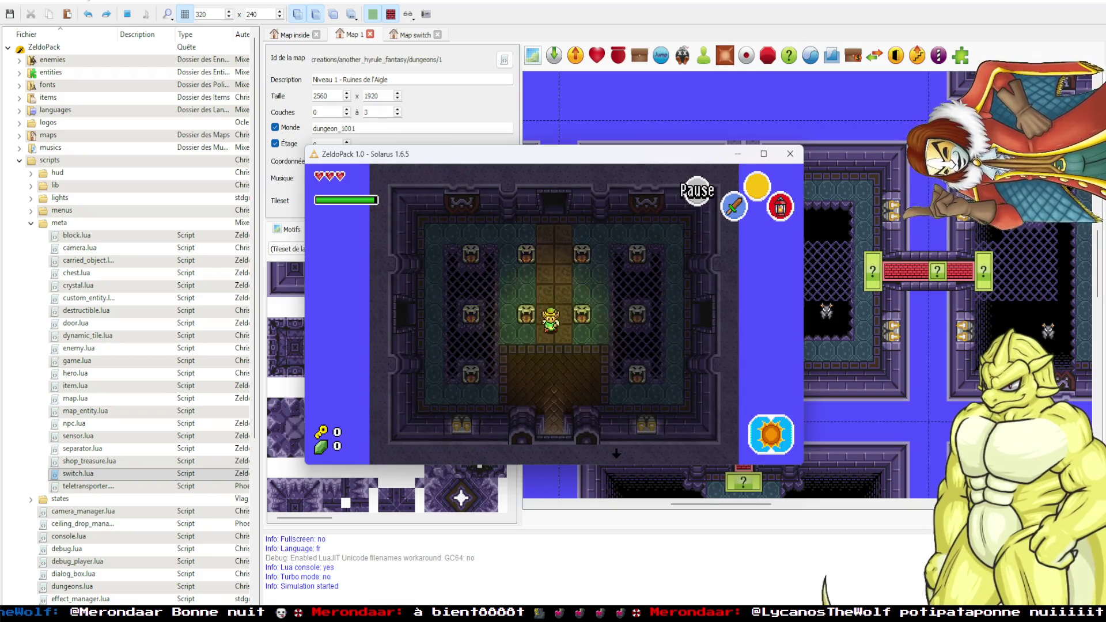
{"action": "key", "text": "Up"}
{"action": "key", "text": "Up"}
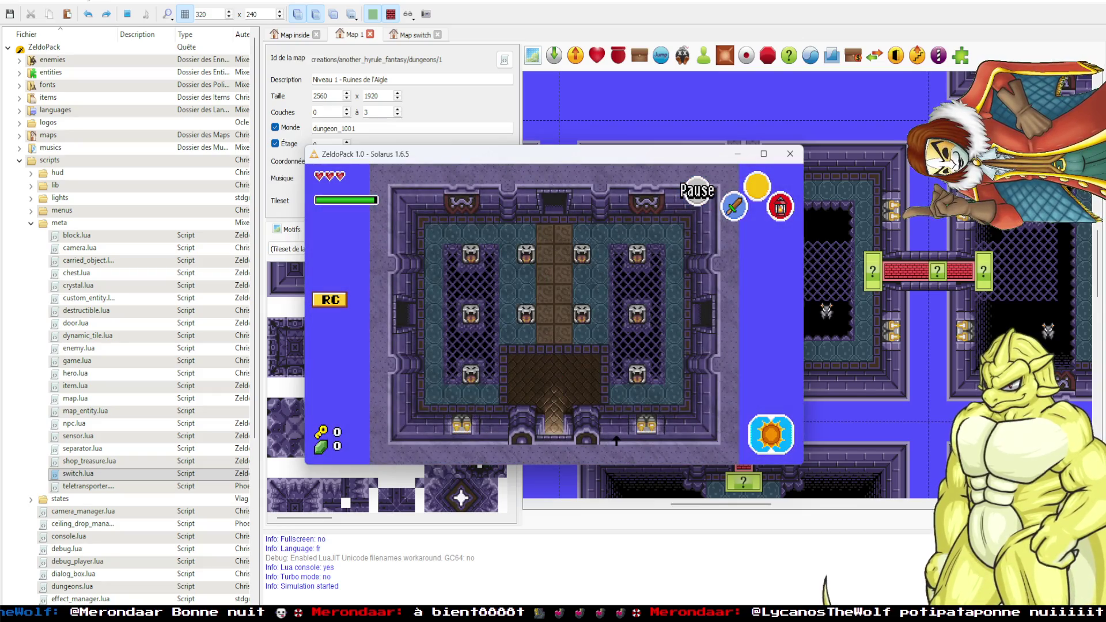
{"action": "key", "text": "Up"}
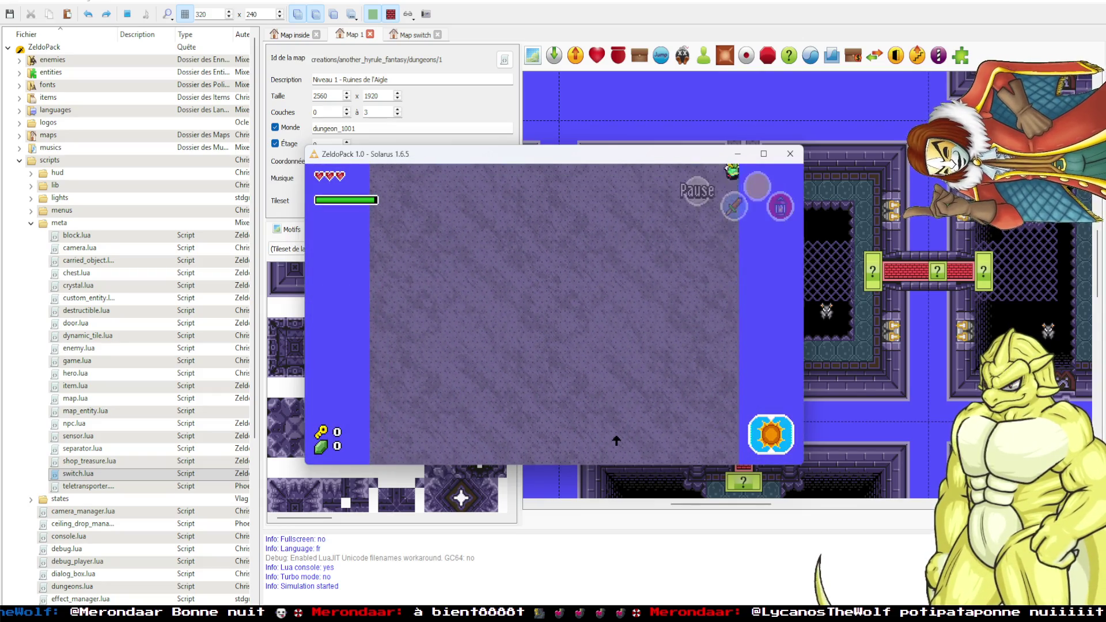
{"action": "key", "text": "Up"}
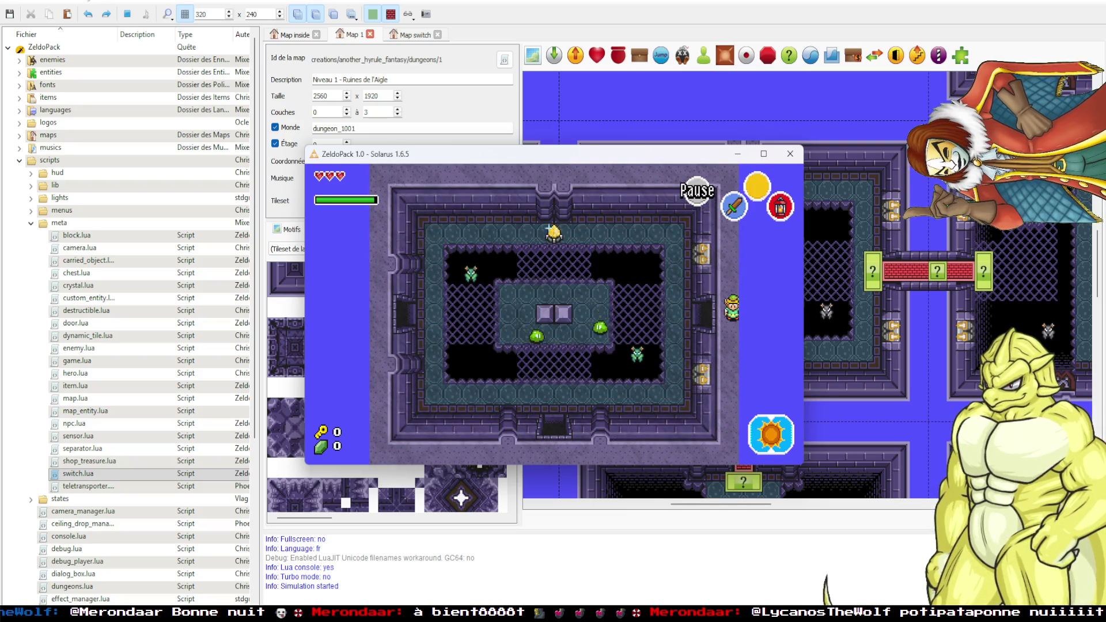
Stop the game test and bring switch.lua back in VS Code, scrolled to its top.
{"action": "left_click", "coordinate": [800, 157]}
{"action": "key", "text": "alt+Tab"}
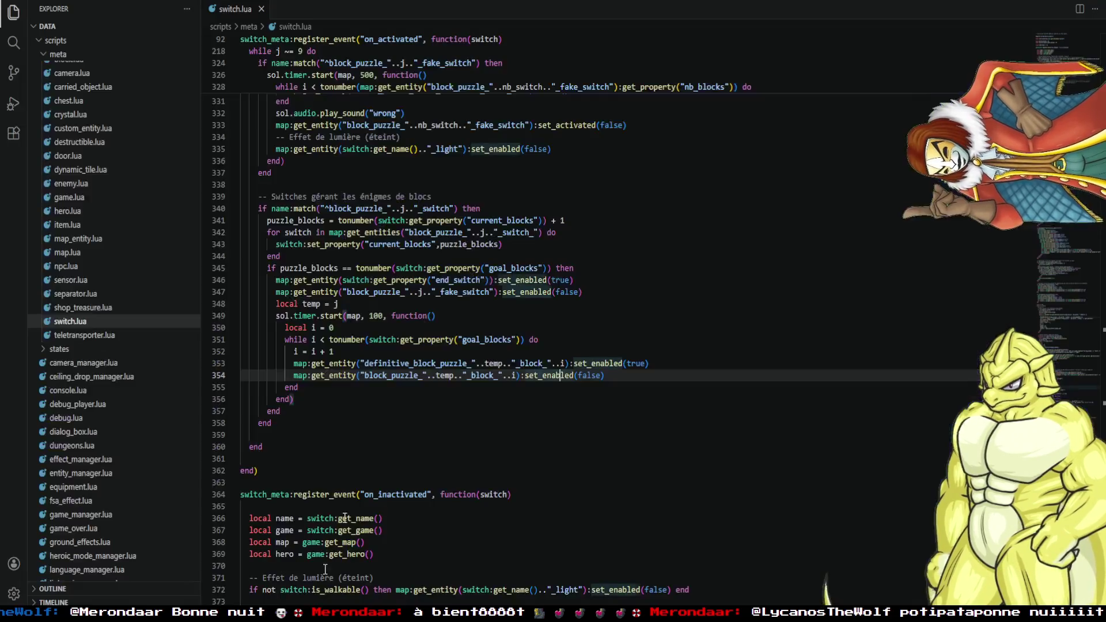
{"action": "scroll", "coordinate": [519, 317], "scroll_direction": "up", "scroll_amount": 20}
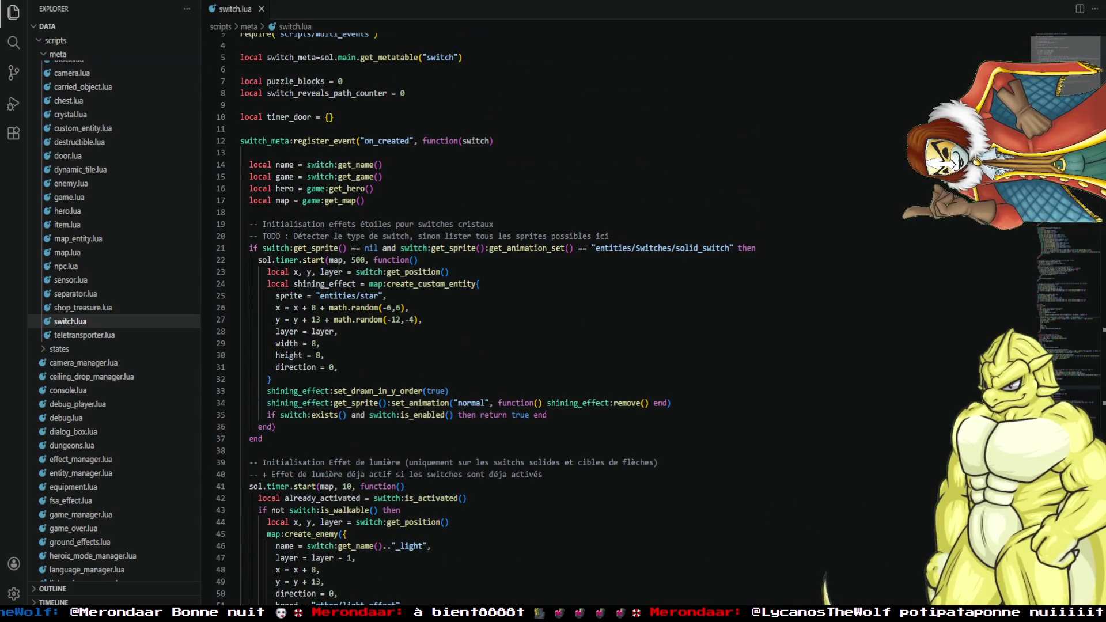
{"action": "scroll", "coordinate": [1067, 60], "scroll_direction": "up", "scroll_amount": 1}
{"action": "scroll", "coordinate": [1067, 60], "scroll_direction": "down", "scroll_amount": 1}
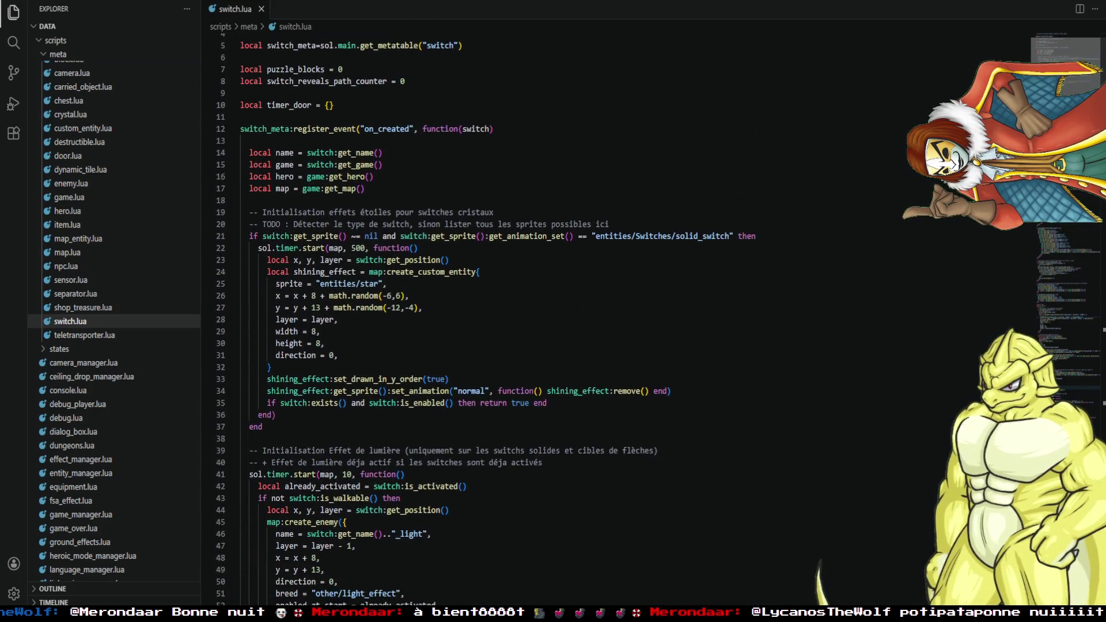
{"action": "scroll", "coordinate": [737, 161], "scroll_direction": "down", "scroll_amount": 1}
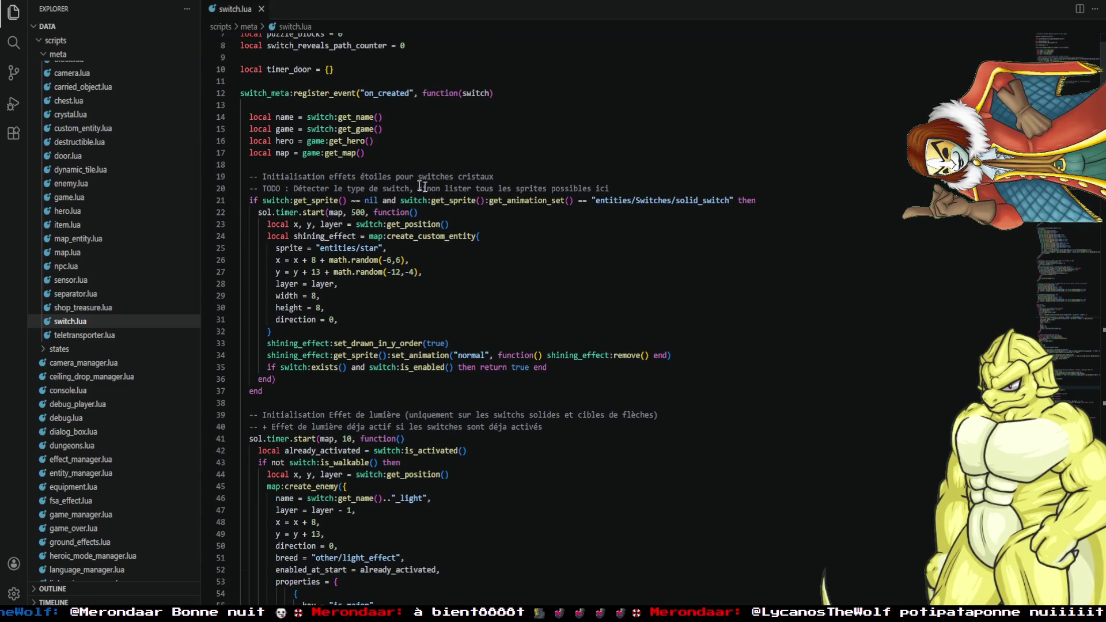
Inspect the on_created handler: star-effect comment, TODO note, get_sprite/solid_switch usage, and line 35's checks.
{"action": "left_click", "coordinate": [396, 175]}
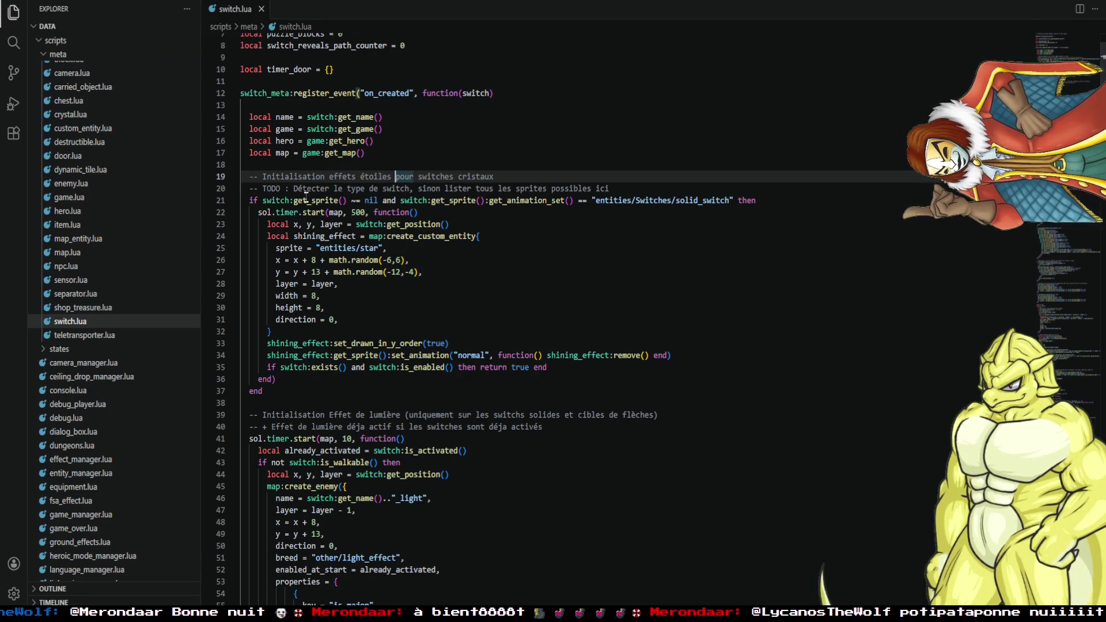
{"action": "mouse_move", "coordinate": [293, 188]}
{"action": "left_mouse_down"}
{"action": "mouse_move", "coordinate": [414, 176]}
{"action": "mouse_move", "coordinate": [408, 188]}
{"action": "left_mouse_up"}
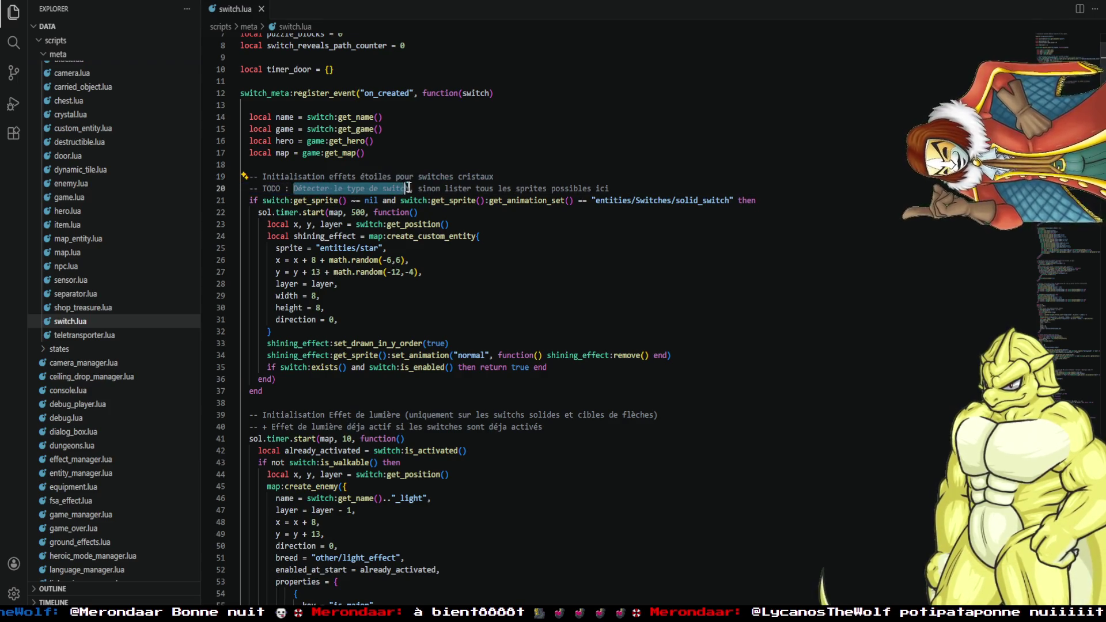
{"action": "left_click", "coordinate": [409, 188]}
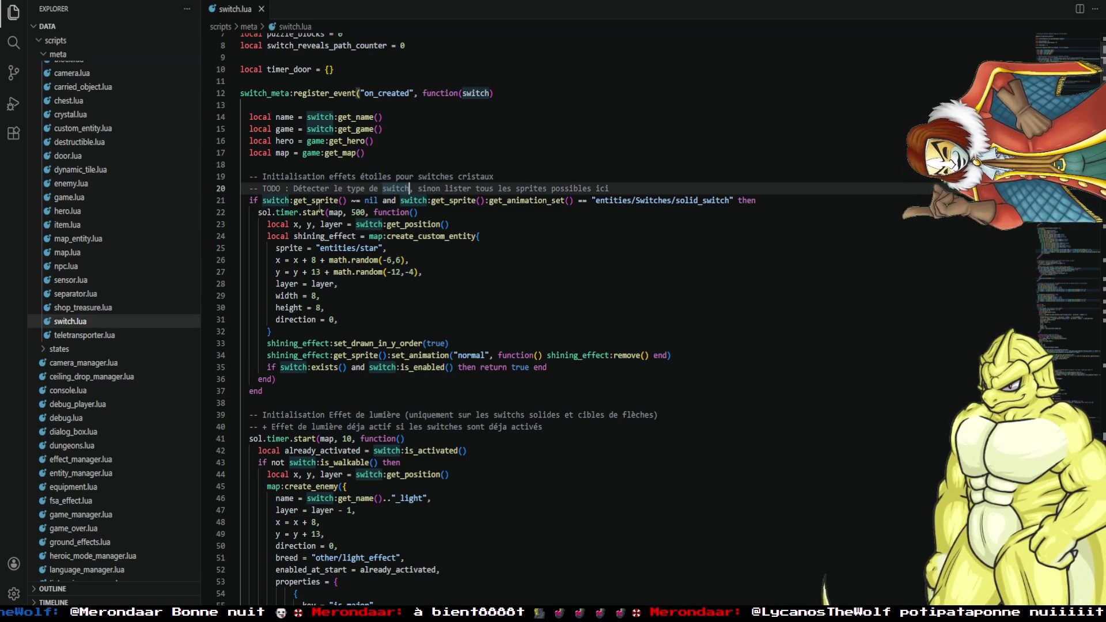
{"action": "left_click", "coordinate": [320, 200]}
{"action": "left_click", "coordinate": [684, 200]}
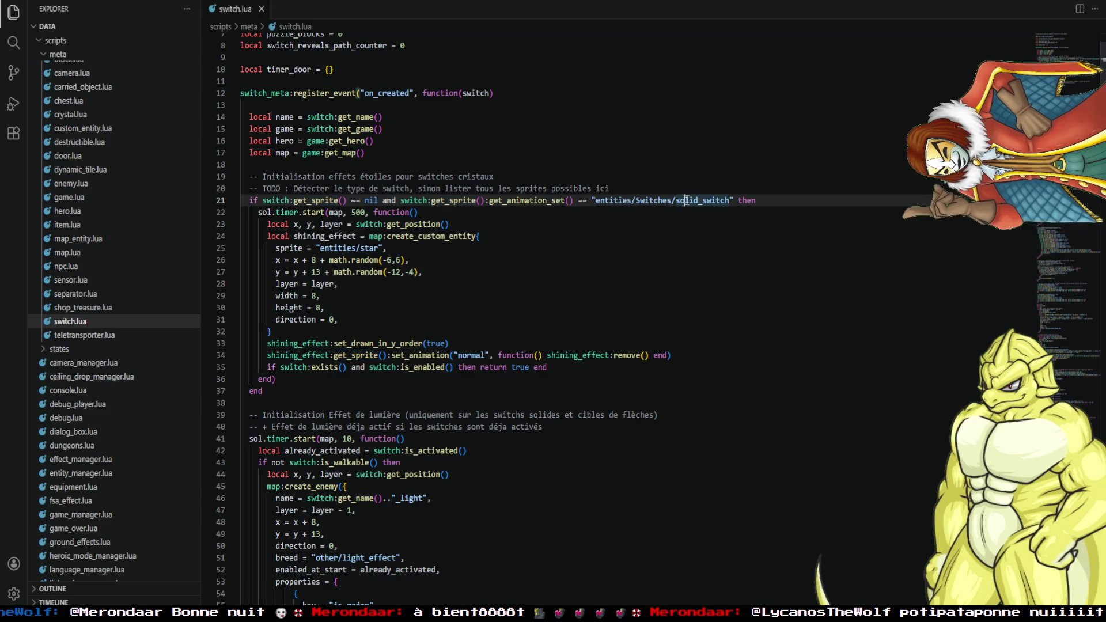
{"action": "left_click", "coordinate": [319, 200]}
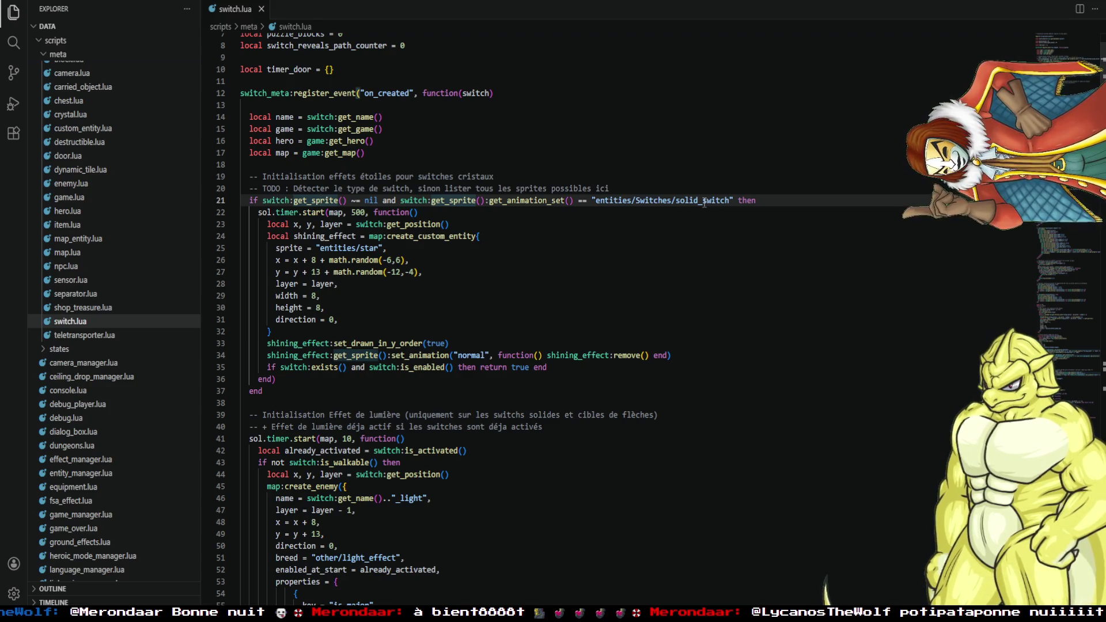
{"action": "left_click", "coordinate": [702, 201]}
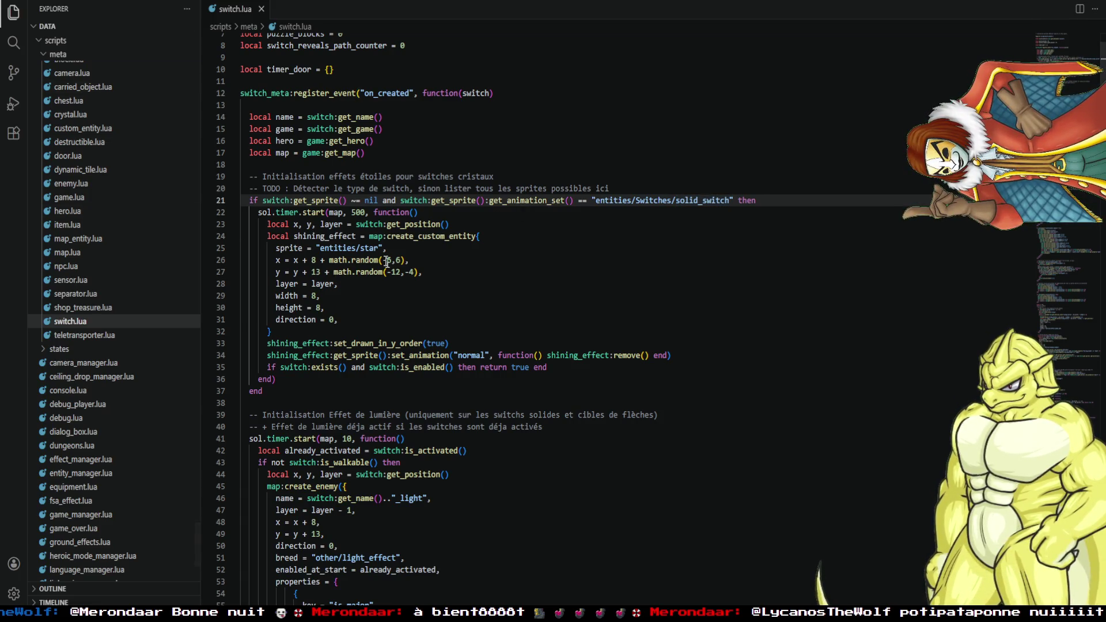
{"action": "left_click", "coordinate": [314, 368]}
{"action": "left_click", "coordinate": [410, 367]}
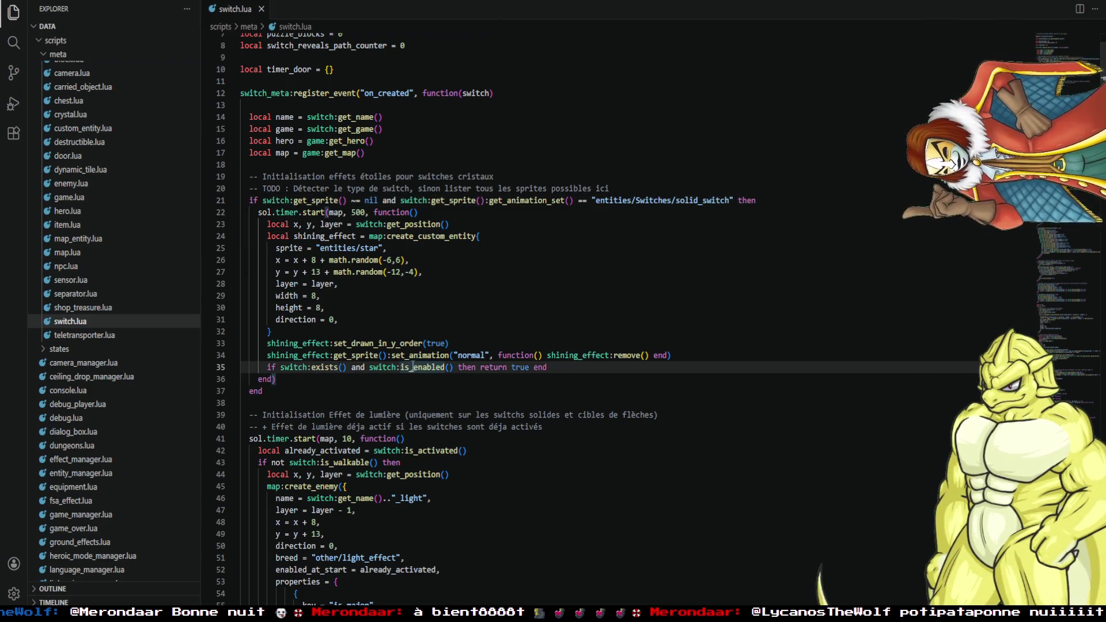
Reload the ZeldoPack quest from the recent quests list in the quest editor.
{"action": "mouse_move", "coordinate": [239, 599]}
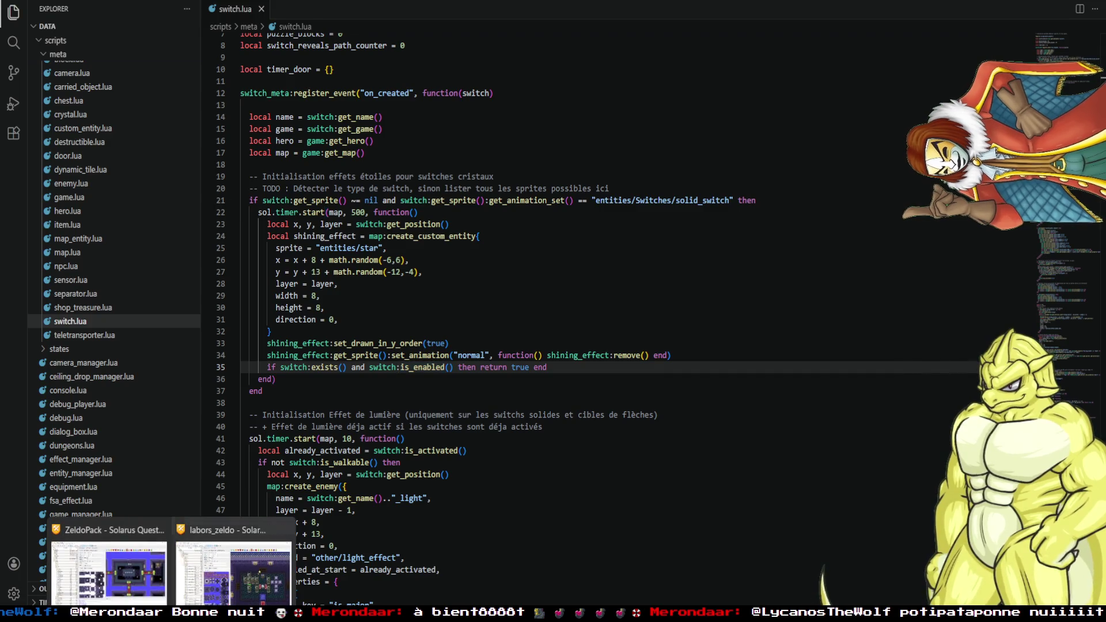
{"action": "left_click", "coordinate": [239, 545]}
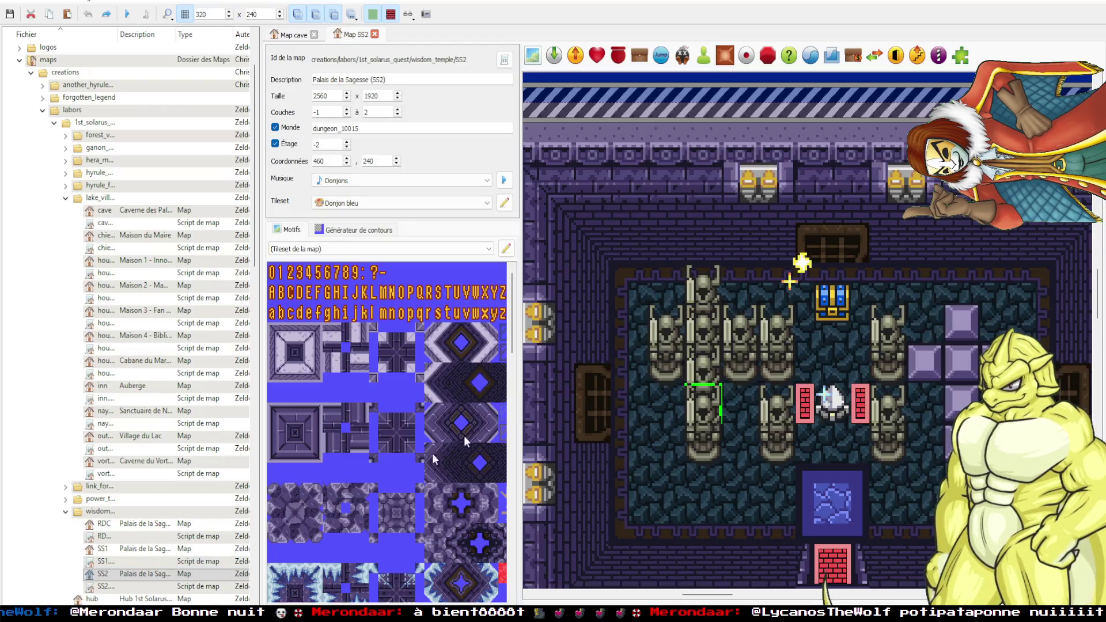
{"action": "left_click", "coordinate": [16, 4]}
{"action": "mouse_move", "coordinate": [138, 53]}
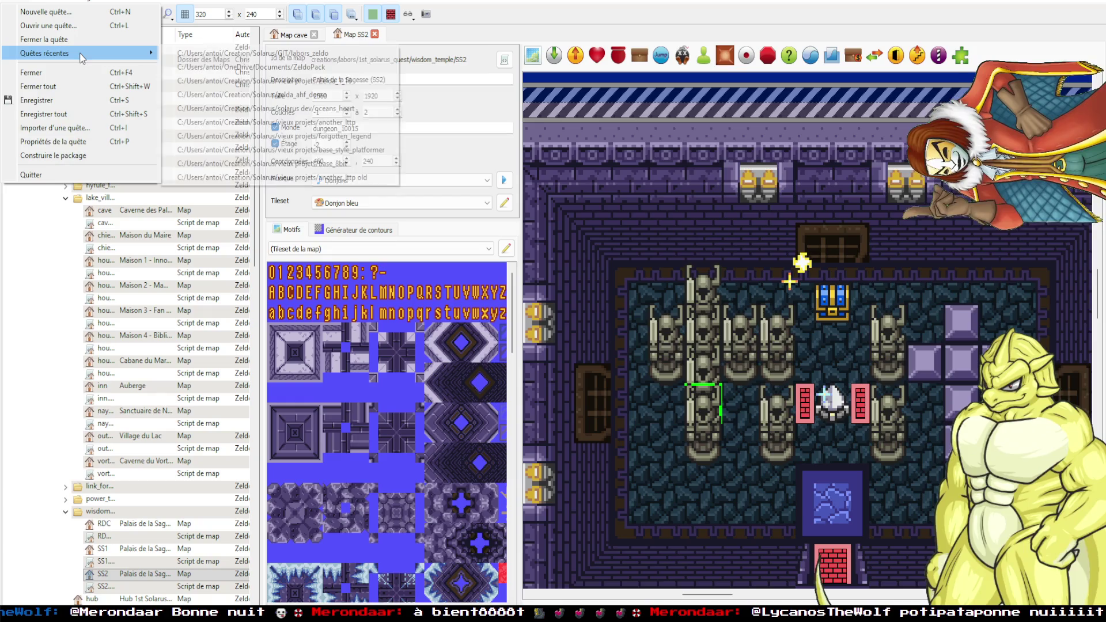
{"action": "left_click", "coordinate": [206, 66]}
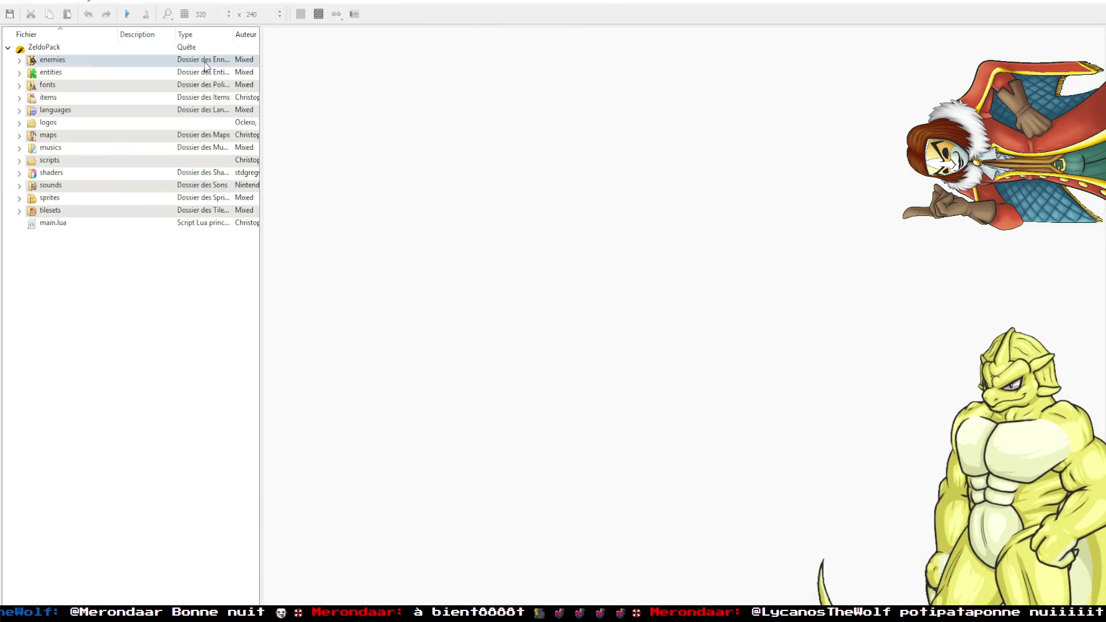
Select the four central blocks and the two top spikes in the dungeon room.
{"action": "key", "text": "alt+Tab"}
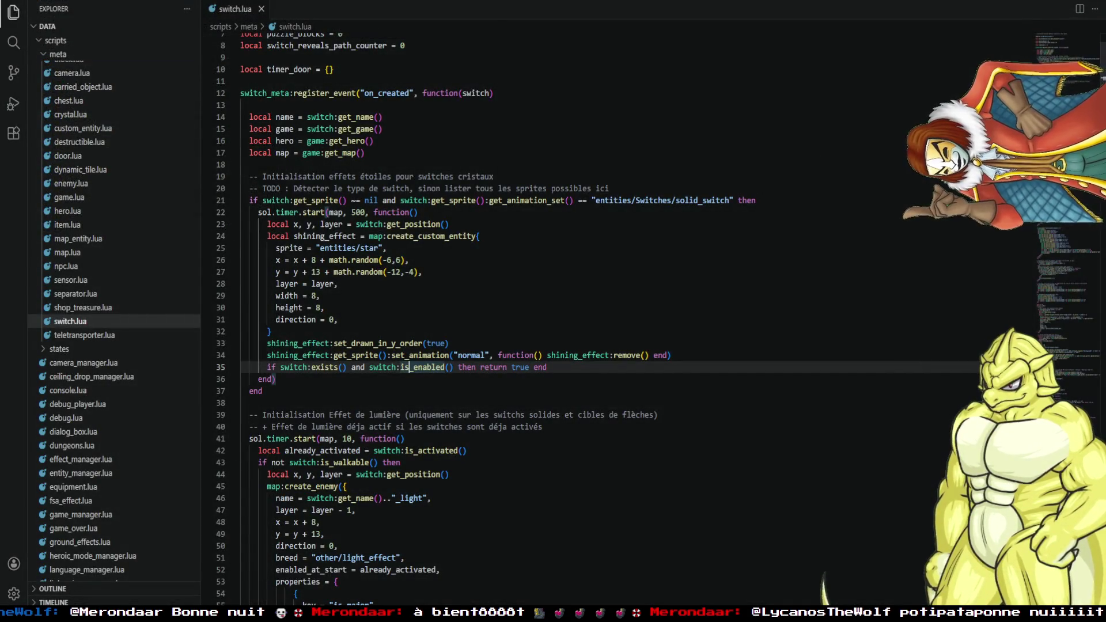
{"action": "key", "text": "alt+Tab"}
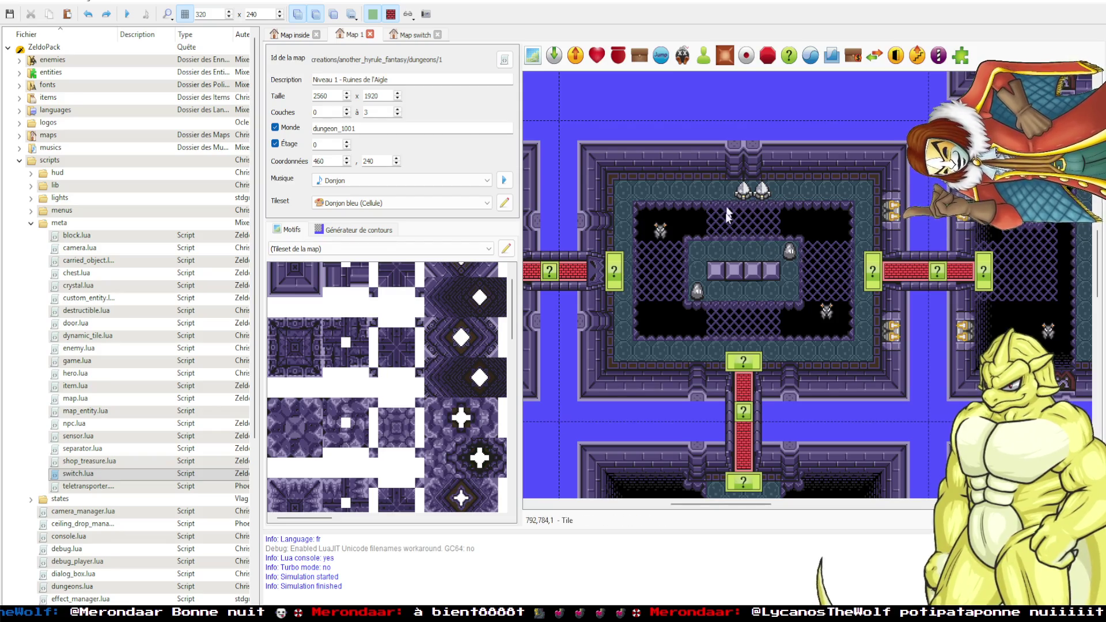
{"action": "left_click_drag", "start_coordinate": [696, 248], "coordinate": [793, 294]}
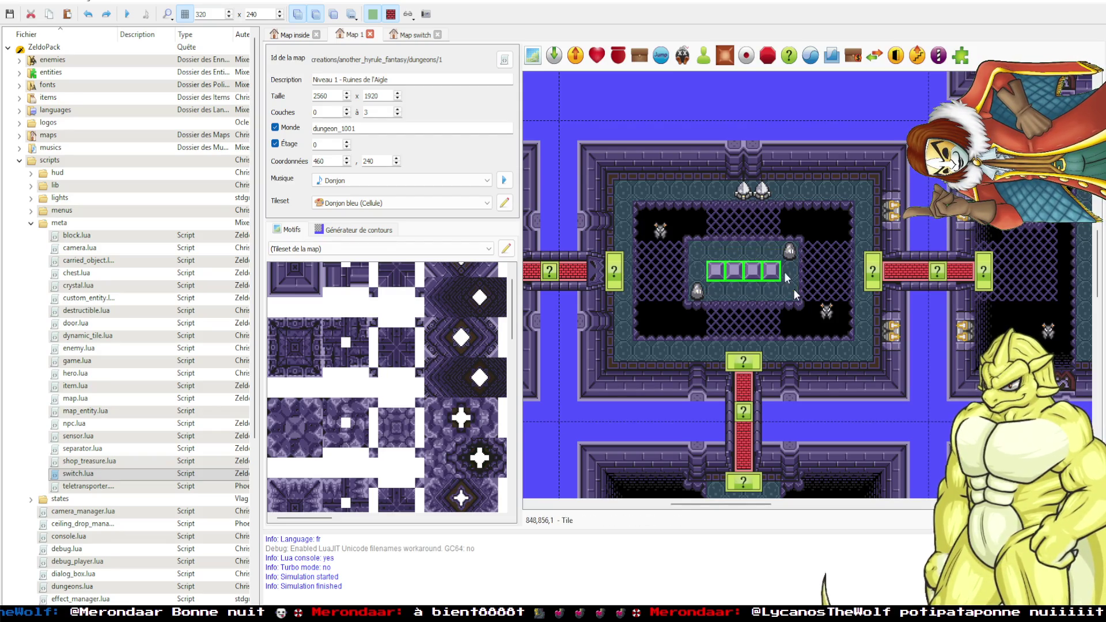
{"action": "left_click_drag", "start_coordinate": [722, 170], "coordinate": [776, 203]}
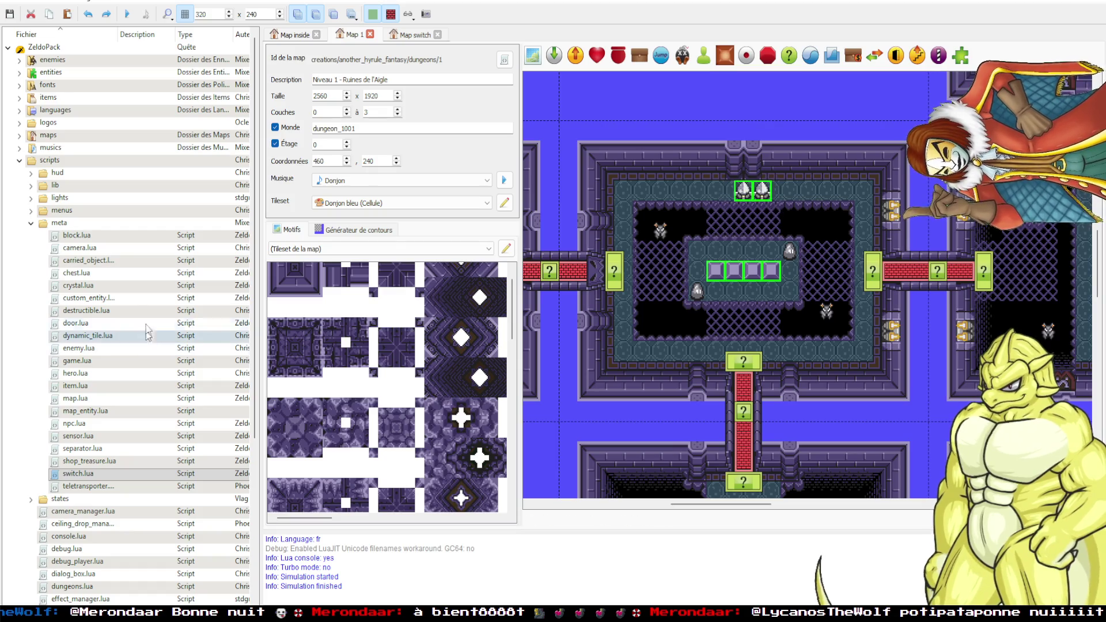
Expand maps > tests in the quest tree to list the entity test maps.
{"action": "left_click", "coordinate": [19, 135]}
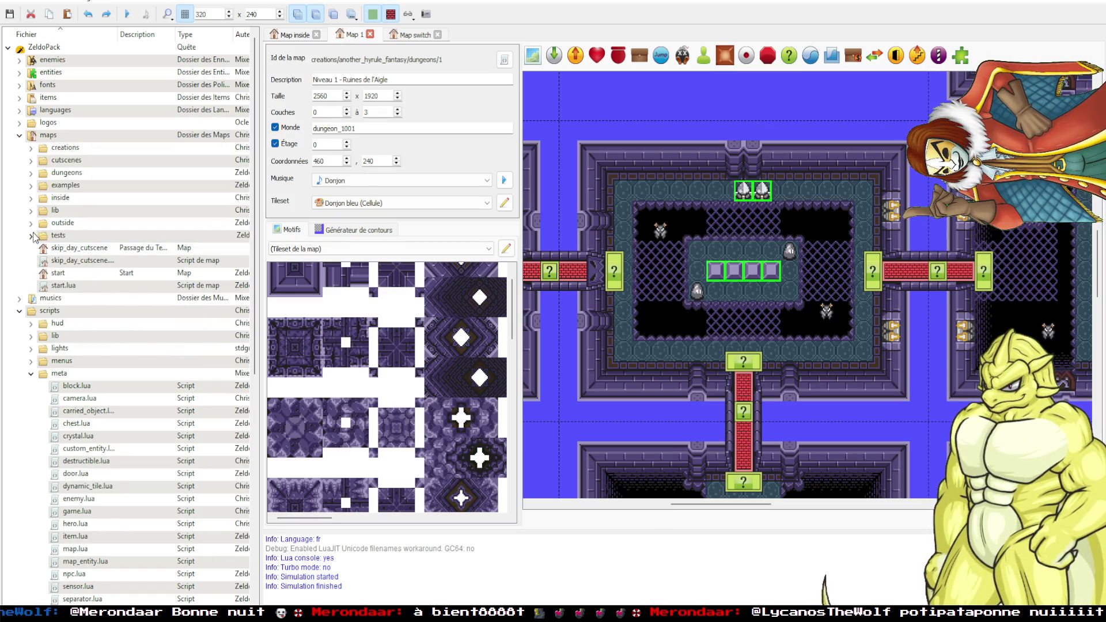
{"action": "left_click", "coordinate": [31, 236]}
{"action": "scroll", "coordinate": [72, 411], "scroll_direction": "down", "scroll_amount": 4}
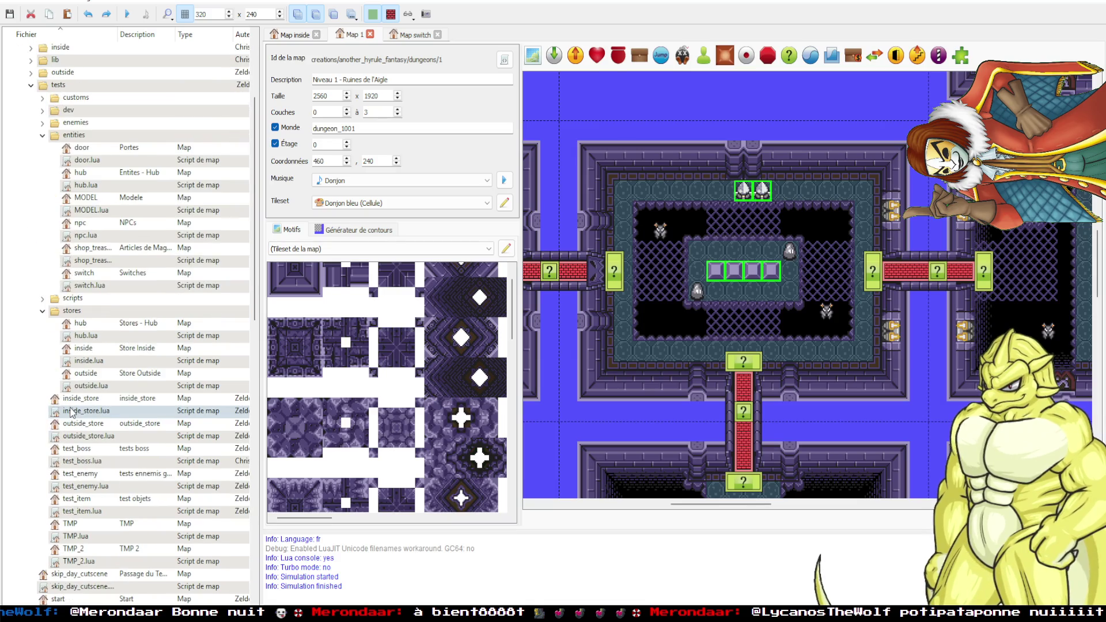
{"action": "scroll", "coordinate": [72, 411], "scroll_direction": "down", "scroll_amount": 1}
Paste the copied spikes and four blocks onto the TMP map's teal floor, then close TMP.
{"action": "double_click", "coordinate": [70, 486]}
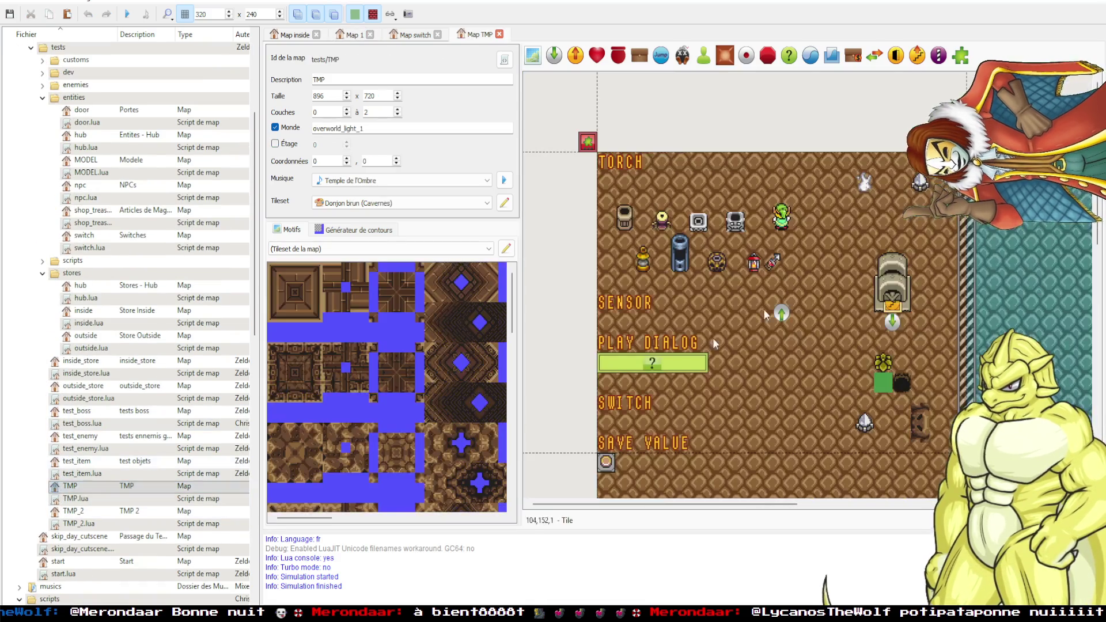
{"action": "scroll", "coordinate": [747, 260], "scroll_direction": "down", "scroll_amount": 2}
{"action": "scroll", "coordinate": [747, 261], "scroll_direction": "right", "scroll_amount": 4}
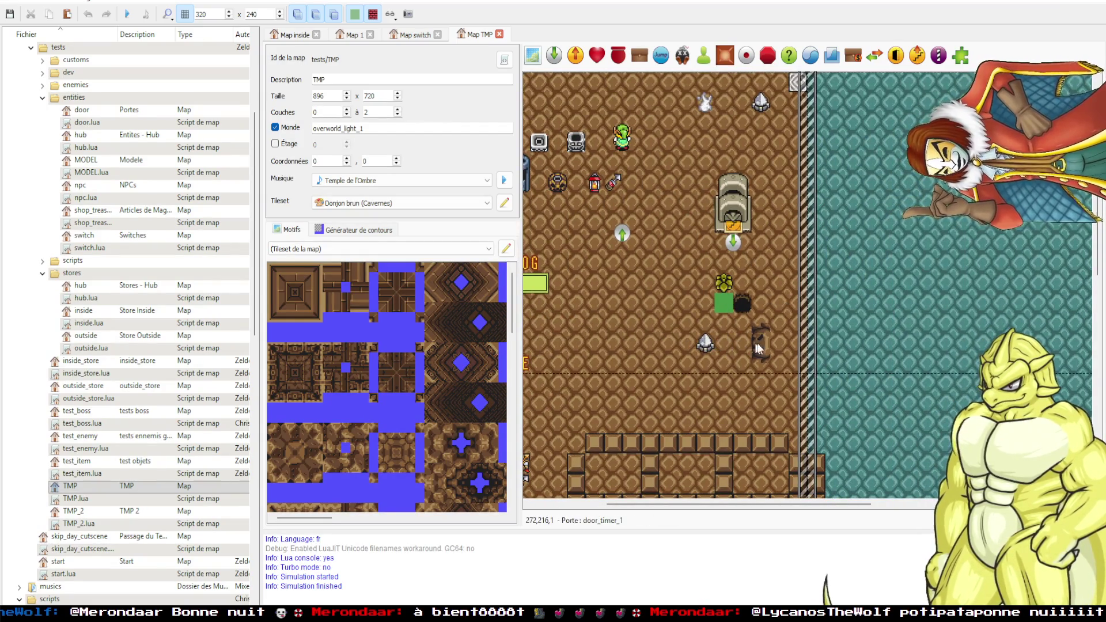
{"action": "key", "text": "ctrl+v"}
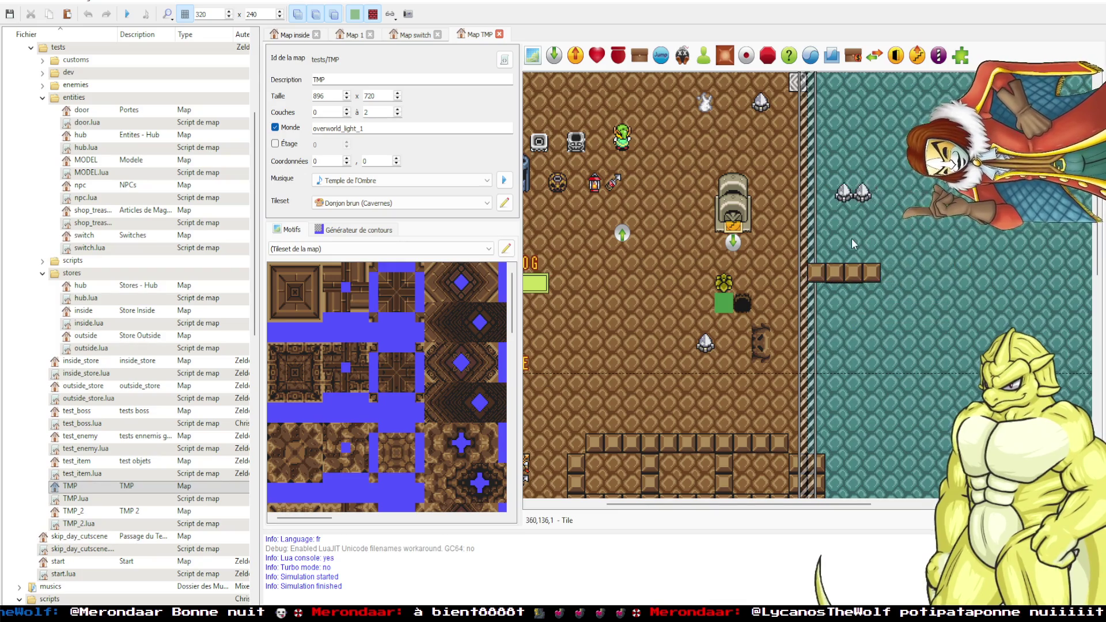
{"action": "scroll", "coordinate": [749, 276], "scroll_direction": "down", "scroll_amount": 2}
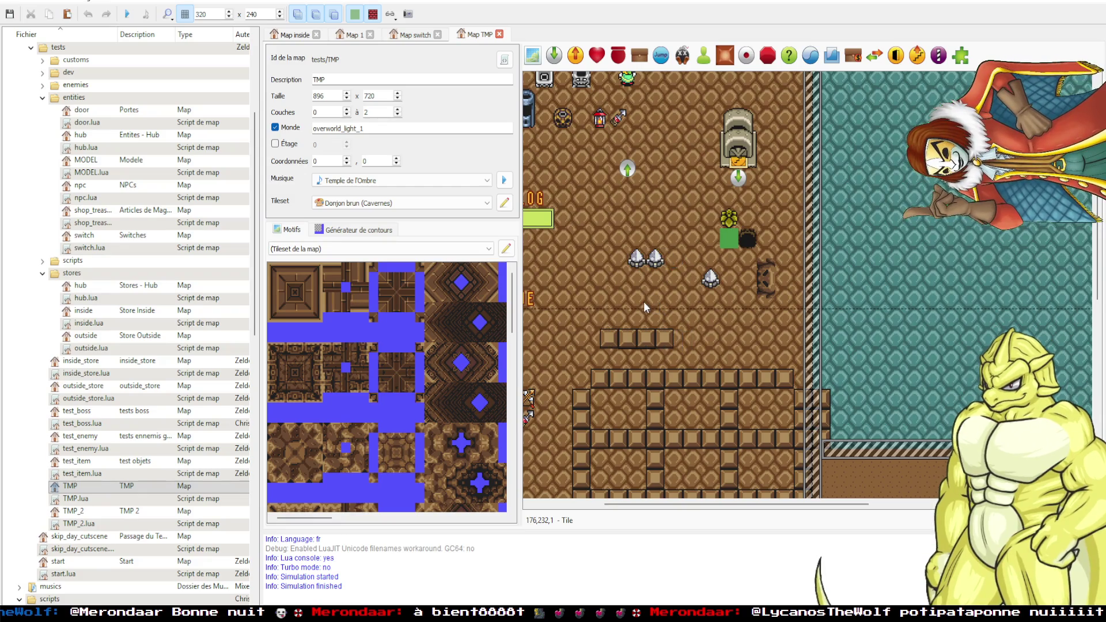
{"action": "scroll", "coordinate": [873, 233], "scroll_direction": "up", "scroll_amount": 4}
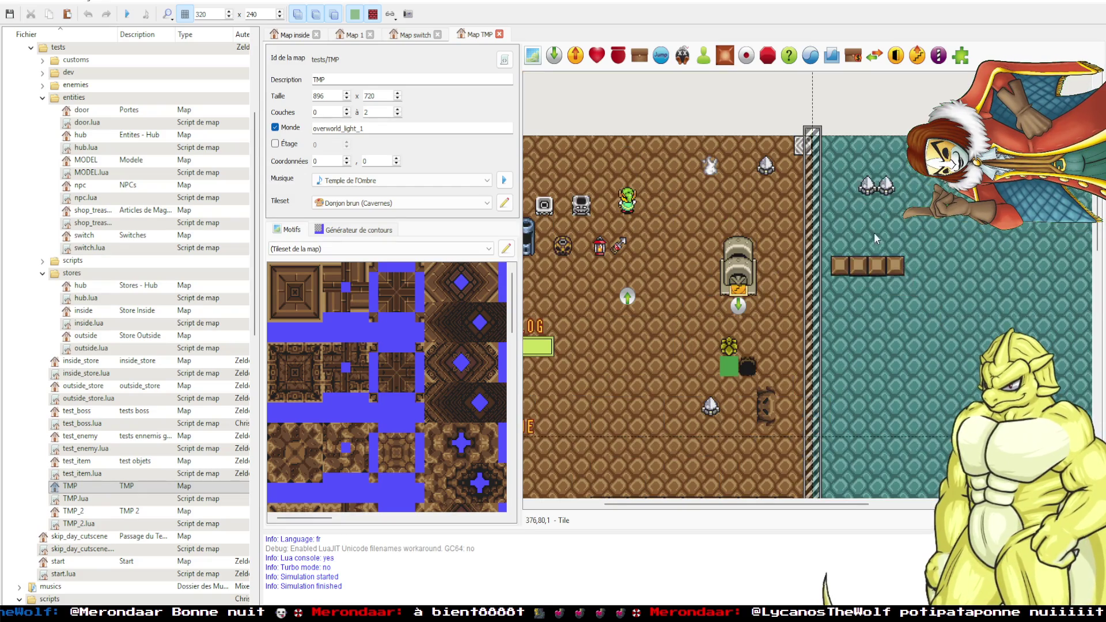
{"action": "left_click", "coordinate": [881, 229]}
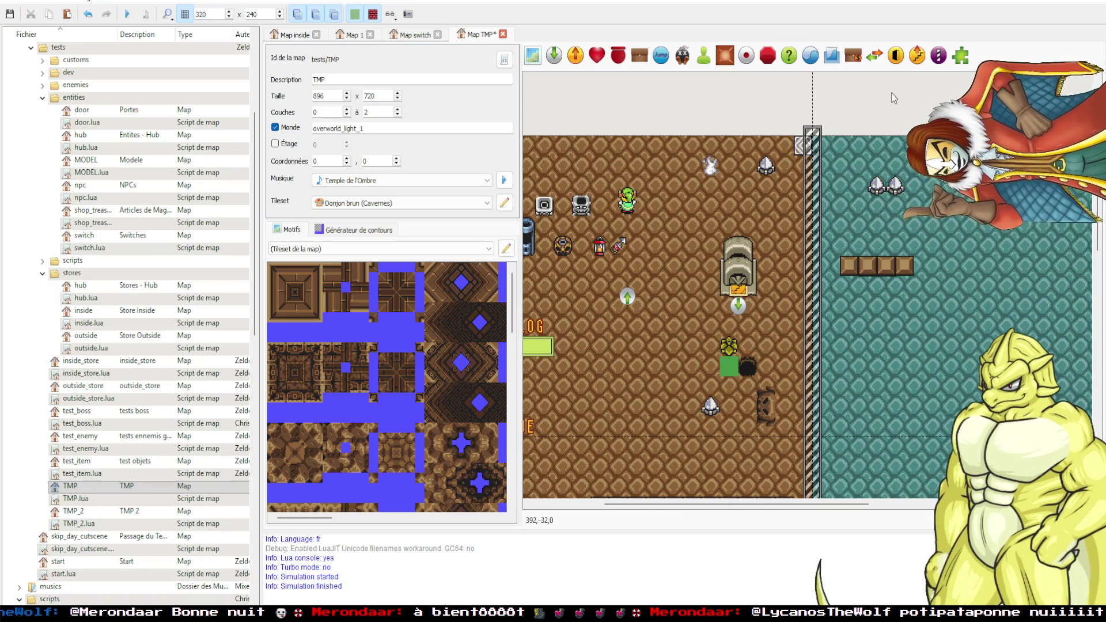
{"action": "scroll", "coordinate": [818, 283], "scroll_direction": "left", "scroll_amount": 3}
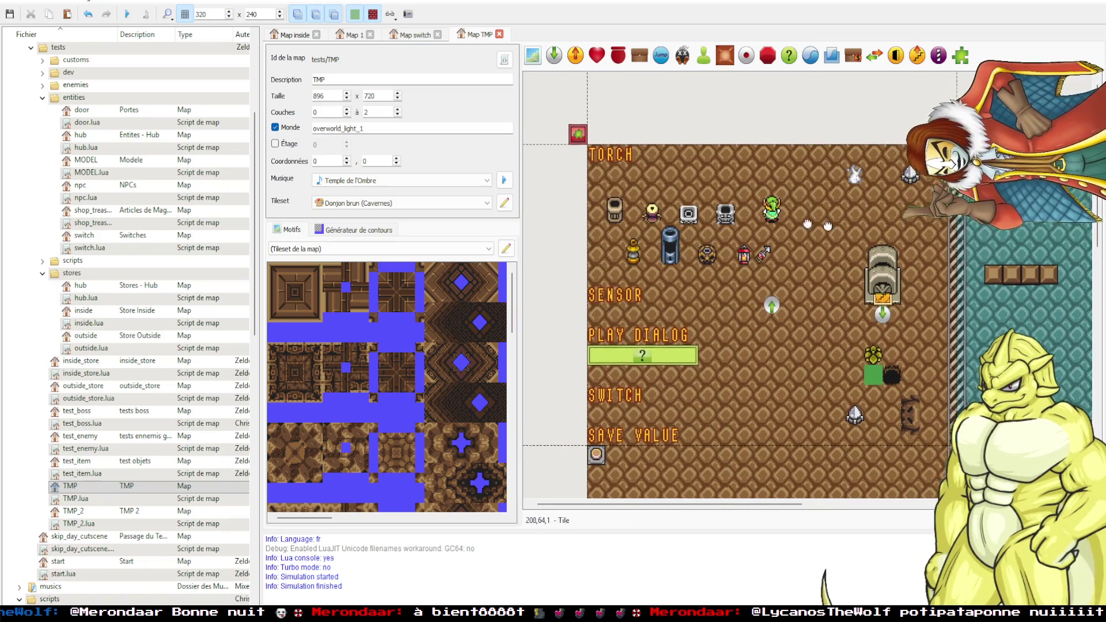
{"action": "scroll", "coordinate": [784, 266], "scroll_direction": "up", "scroll_amount": 1}
{"action": "scroll", "coordinate": [801, 277], "scroll_direction": "right", "scroll_amount": 1}
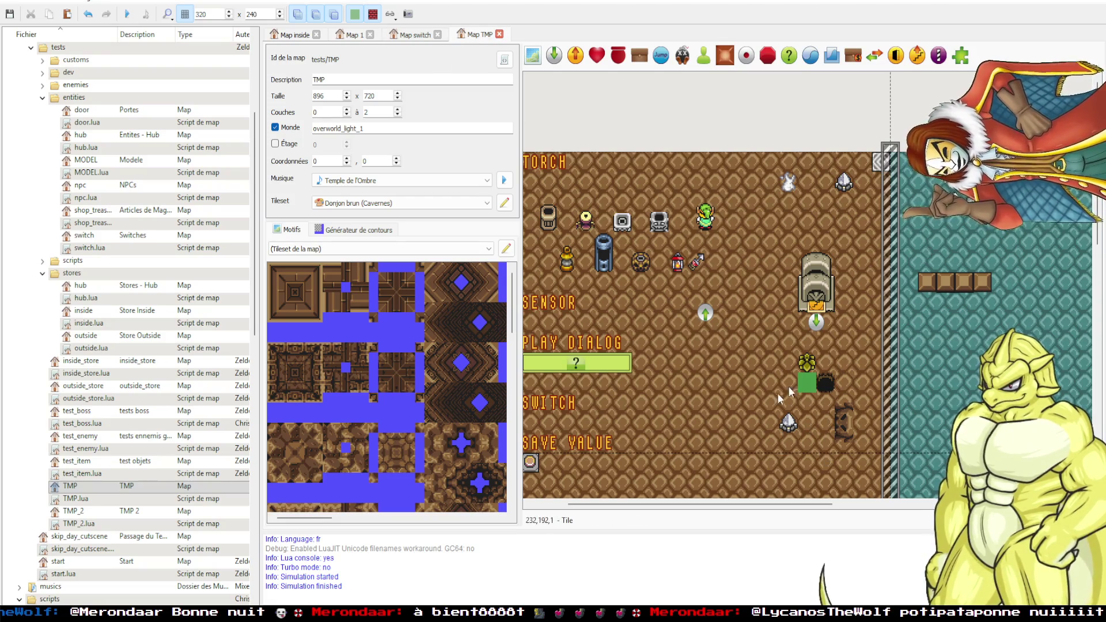
{"action": "key", "text": "ctrl+w"}
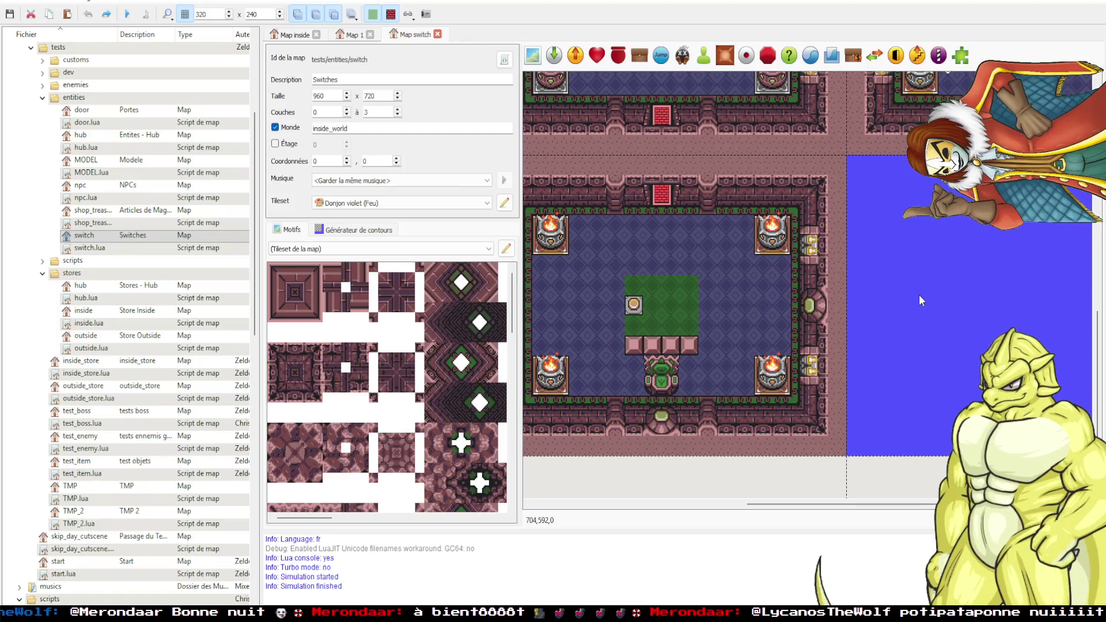
Pan around the Switches map and inspect the green square entity in the switch room.
{"action": "left_click_drag", "start_coordinate": [924, 294], "coordinate": [720, 309]}
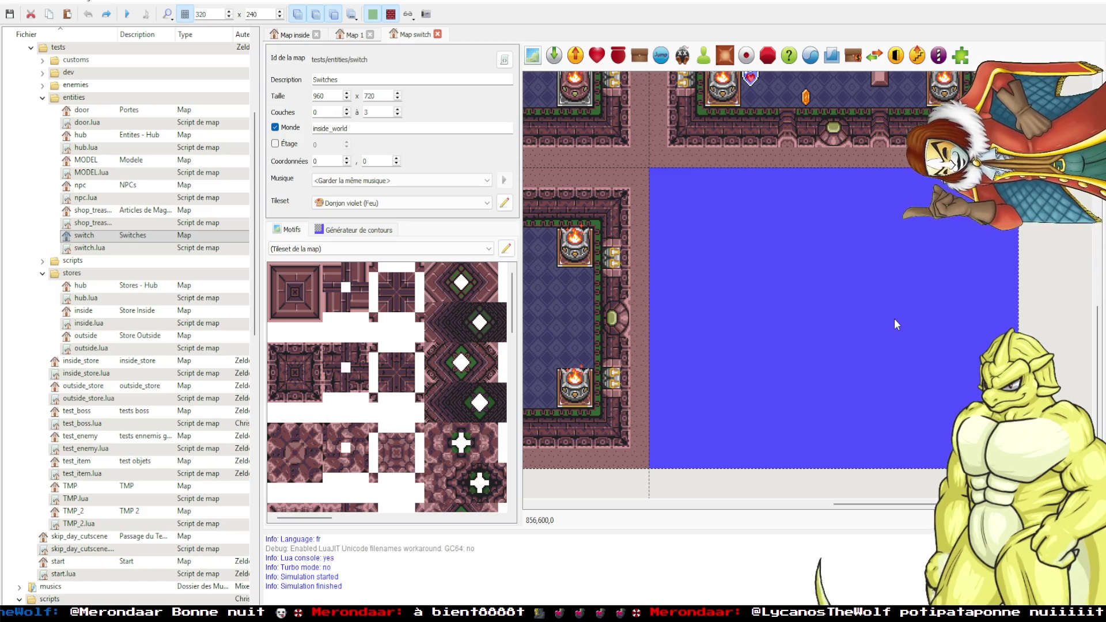
{"action": "scroll", "coordinate": [766, 345], "scroll_direction": "up", "scroll_amount": 3}
{"action": "scroll", "coordinate": [766, 345], "scroll_direction": "left", "scroll_amount": 5}
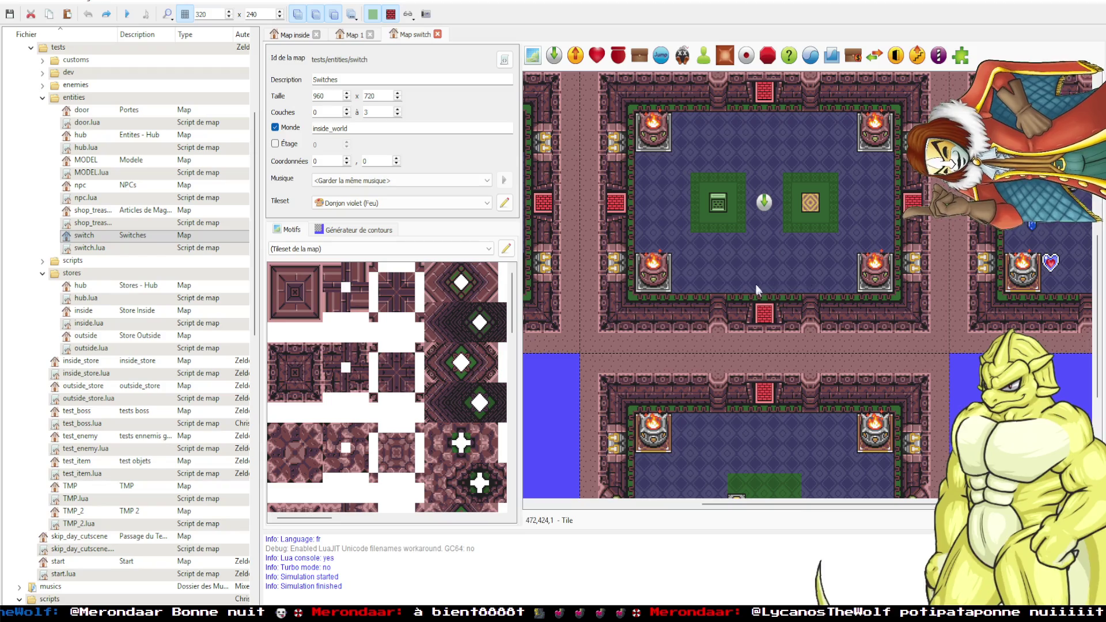
{"action": "scroll", "coordinate": [945, 316], "scroll_direction": "right", "scroll_amount": 1}
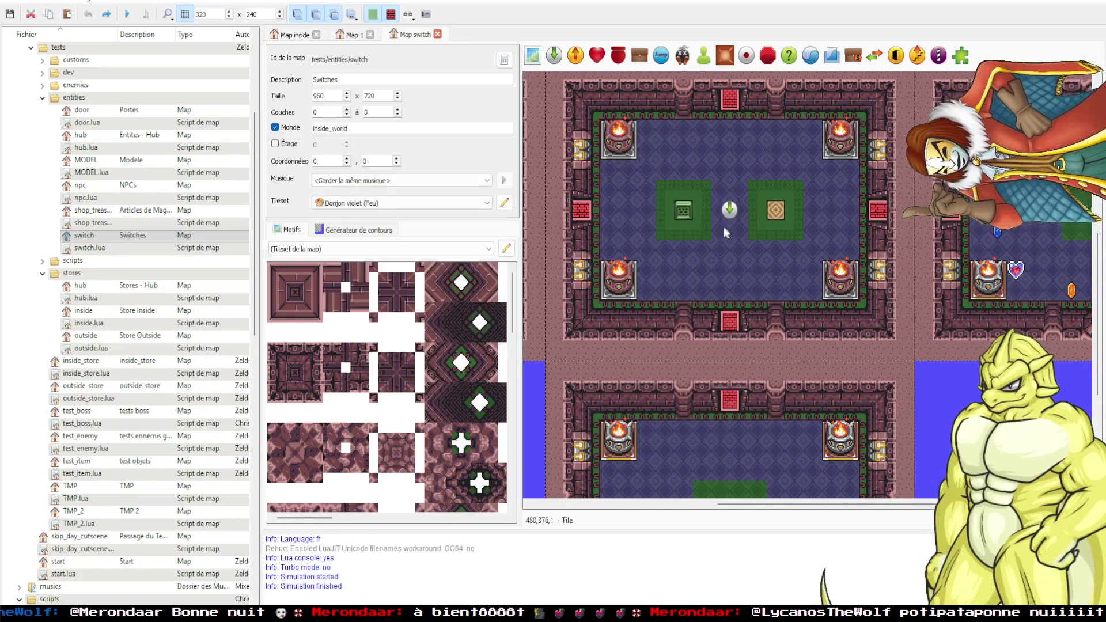
{"action": "scroll", "coordinate": [724, 226], "scroll_direction": "left", "scroll_amount": 3}
{"action": "left_click", "coordinate": [605, 225]}
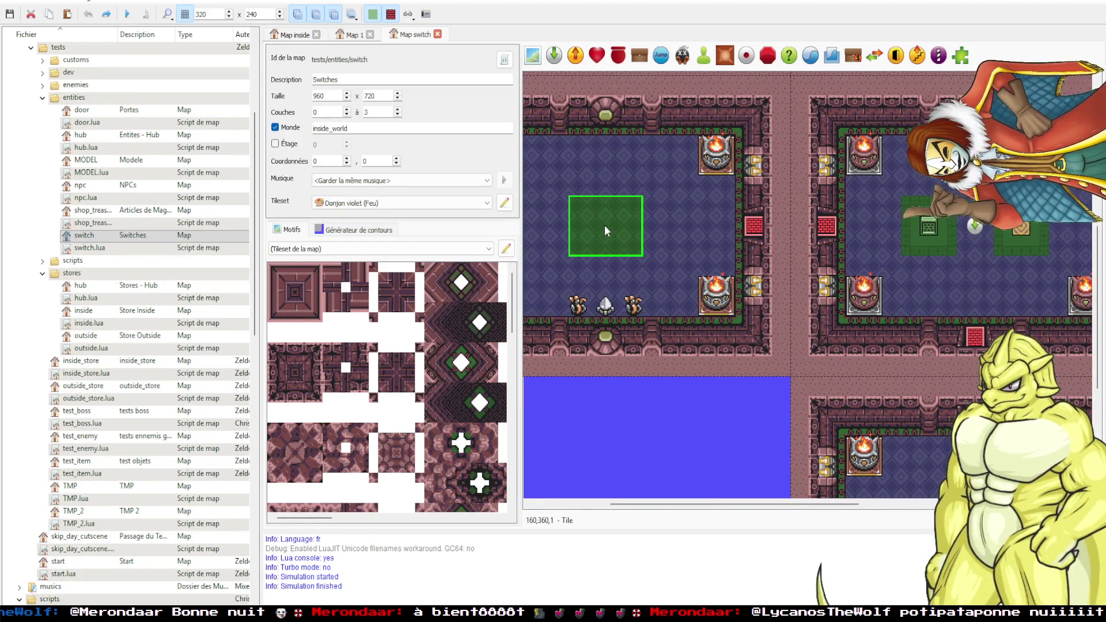
{"action": "left_click", "coordinate": [690, 409]}
Recentre the switch room, then close the Switches map tab.
{"action": "mouse_move", "coordinate": [799, 385]}
{"action": "left_mouse_down"}
{"action": "mouse_move", "coordinate": [759, 368]}
{"action": "mouse_move", "coordinate": [629, 351]}
{"action": "mouse_move", "coordinate": [787, 386]}
{"action": "mouse_move", "coordinate": [718, 406]}
{"action": "mouse_move", "coordinate": [736, 388]}
{"action": "left_mouse_up"}
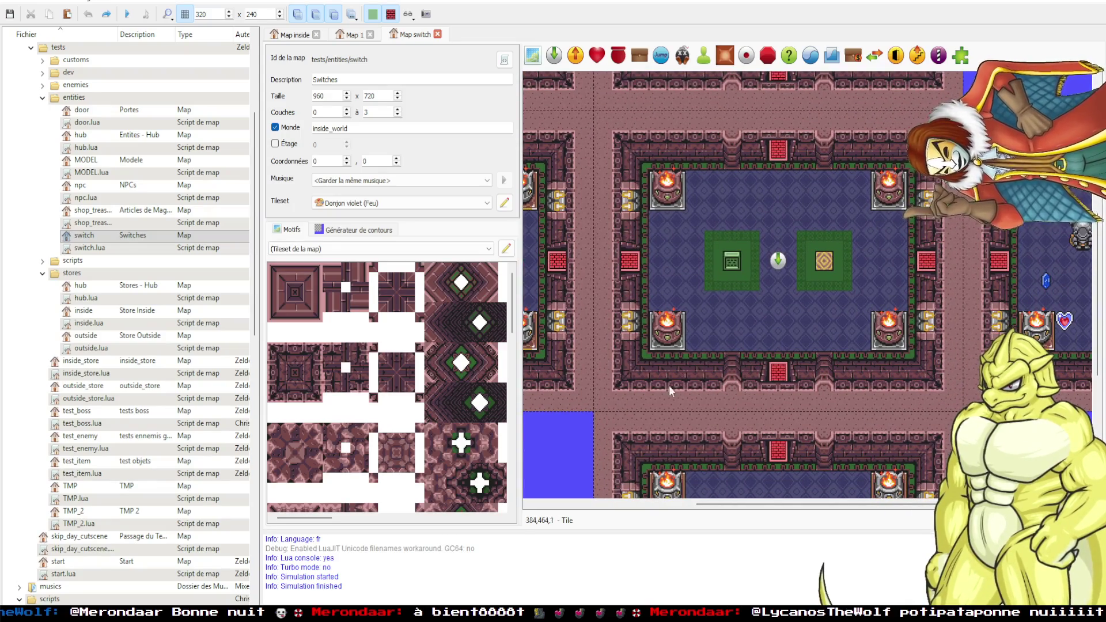
{"action": "scroll", "coordinate": [895, 378], "scroll_direction": "down", "scroll_amount": 5}
{"action": "scroll", "coordinate": [896, 379], "scroll_direction": "right", "scroll_amount": 5}
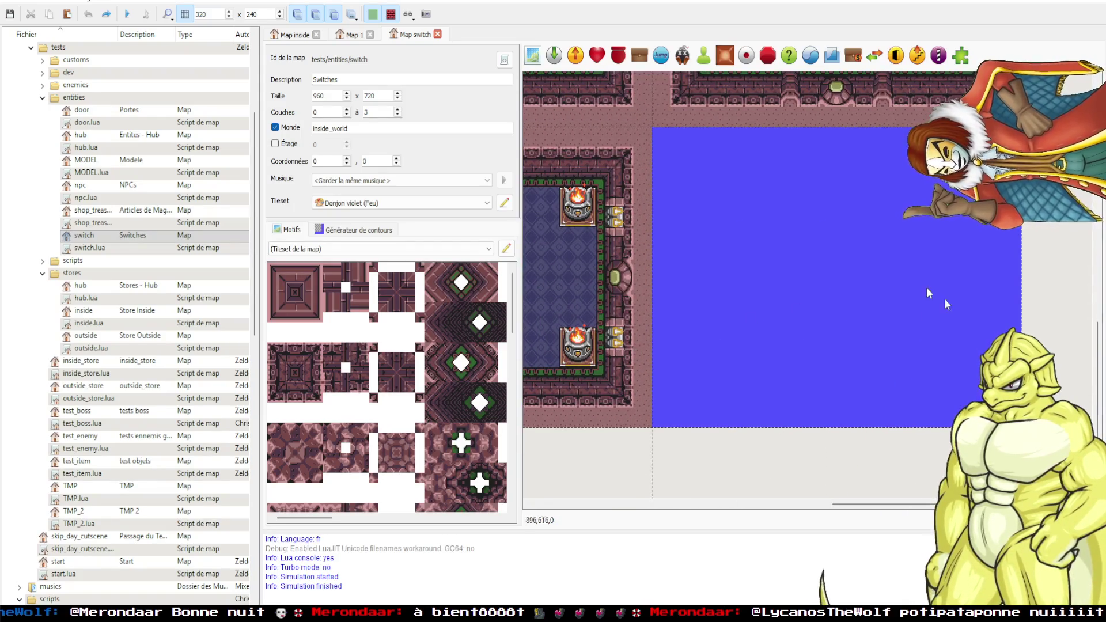
{"action": "mouse_move", "coordinate": [693, 208]}
{"action": "left_mouse_down"}
{"action": "mouse_move", "coordinate": [801, 326]}
{"action": "mouse_move", "coordinate": [773, 385]}
{"action": "mouse_move", "coordinate": [836, 353]}
{"action": "left_mouse_up"}
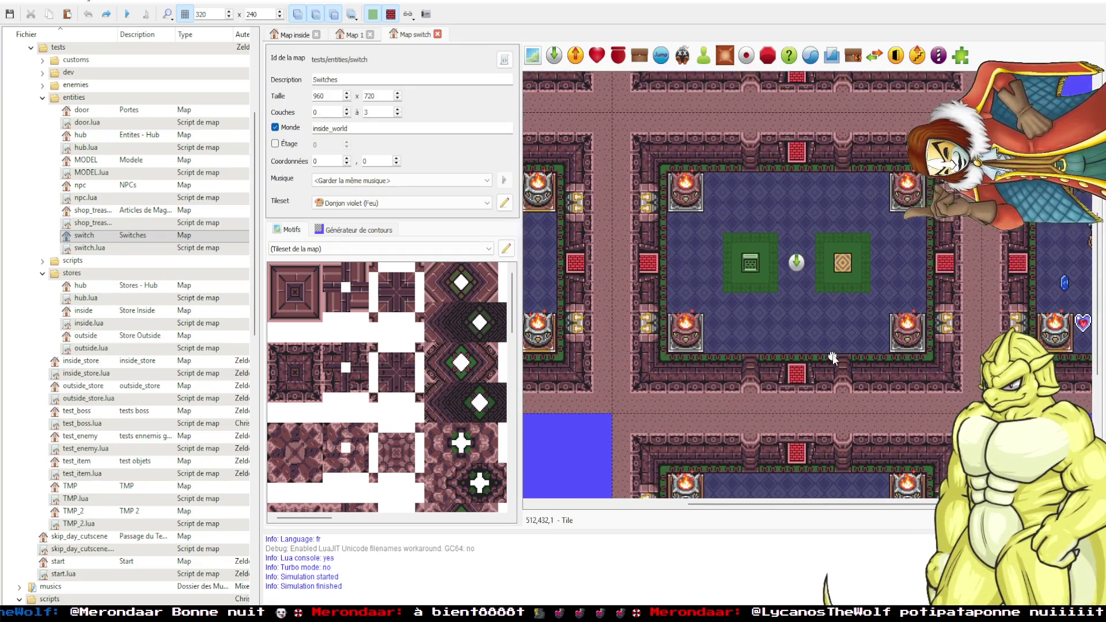
{"action": "left_click", "coordinate": [437, 34]}
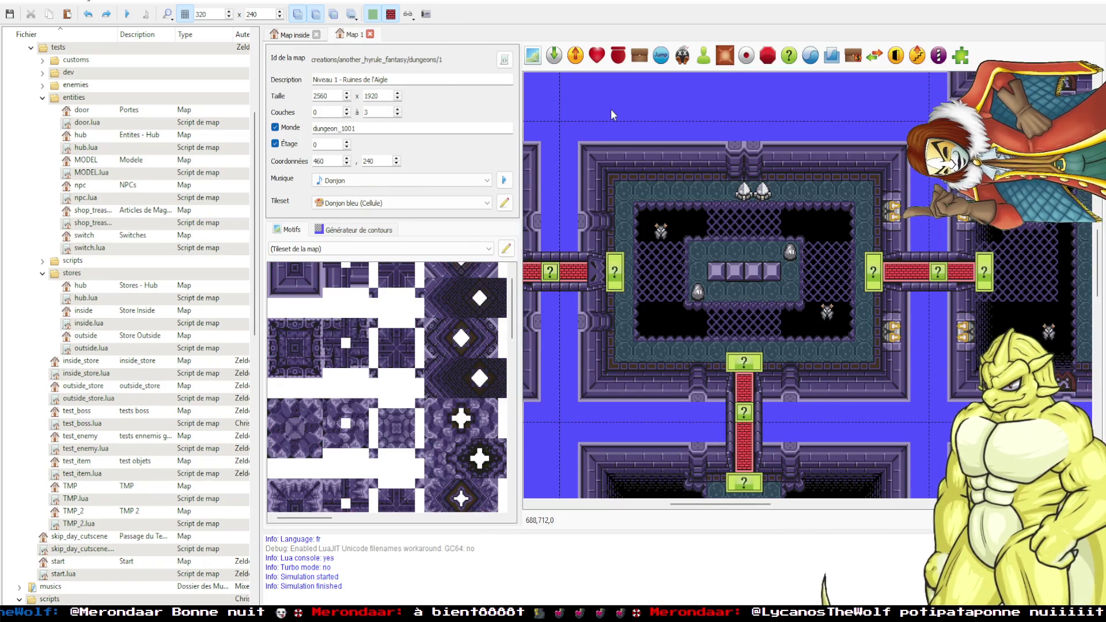
Review the on_created code in switch.lua in VS Code.
{"action": "key", "text": "alt+Tab"}
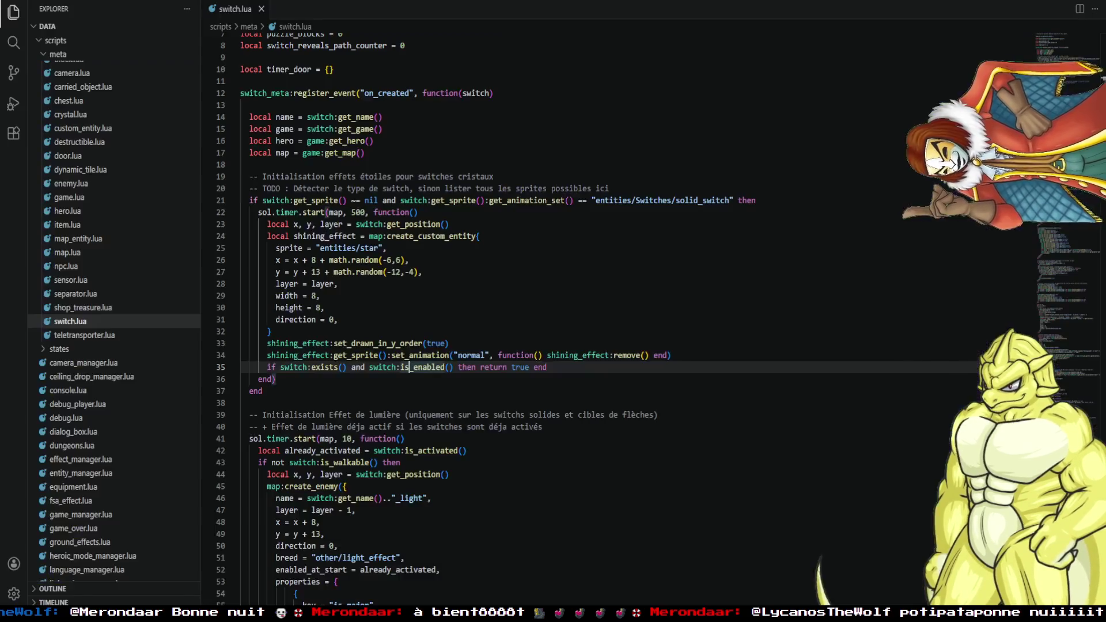
{"action": "scroll", "coordinate": [411, 252], "scroll_direction": "up", "scroll_amount": 3}
{"action": "scroll", "coordinate": [635, 304], "scroll_direction": "down", "scroll_amount": 15}
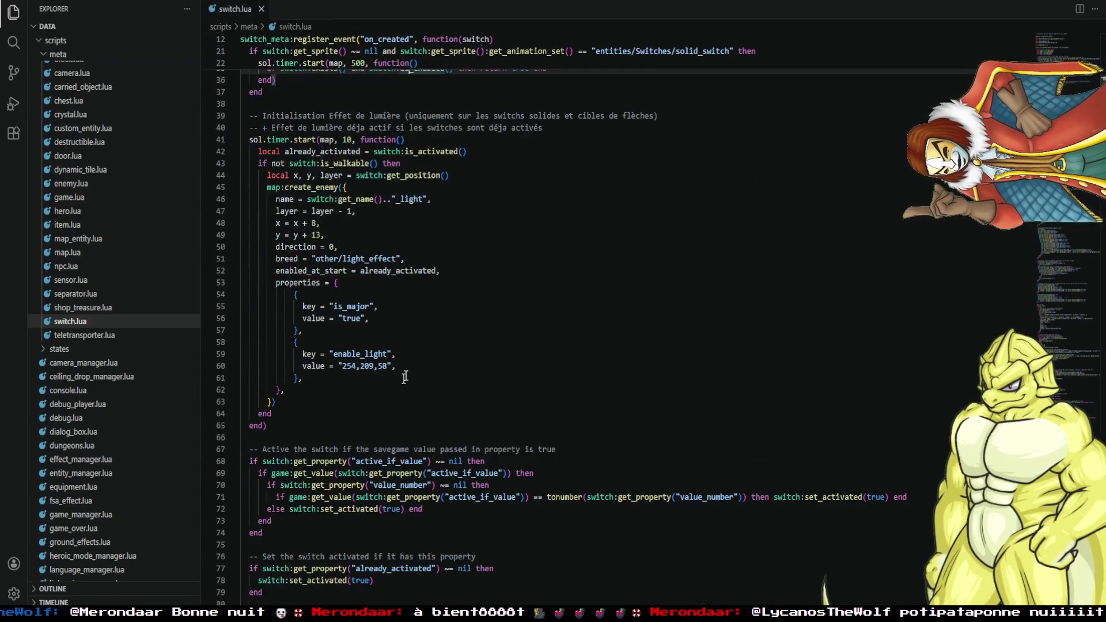
{"action": "scroll", "coordinate": [635, 303], "scroll_direction": "up", "scroll_amount": 17}
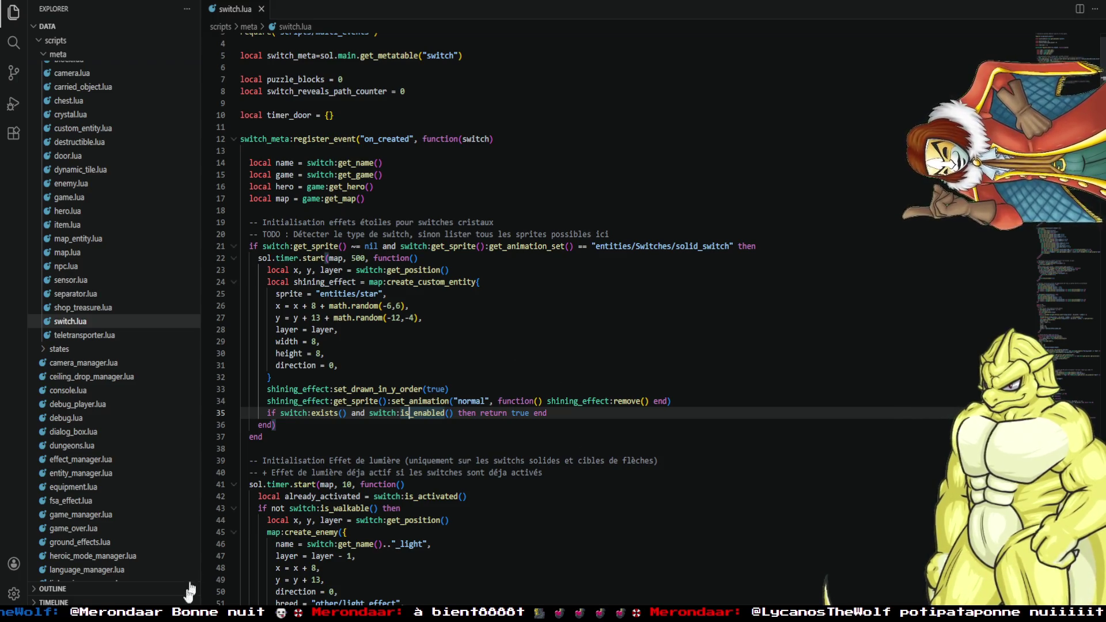
Check auto_switch_auto_door_1's enable_if_value (door_1001_1), close its properties unchanged, and return to switch.lua.
{"action": "key", "text": "alt+Tab"}
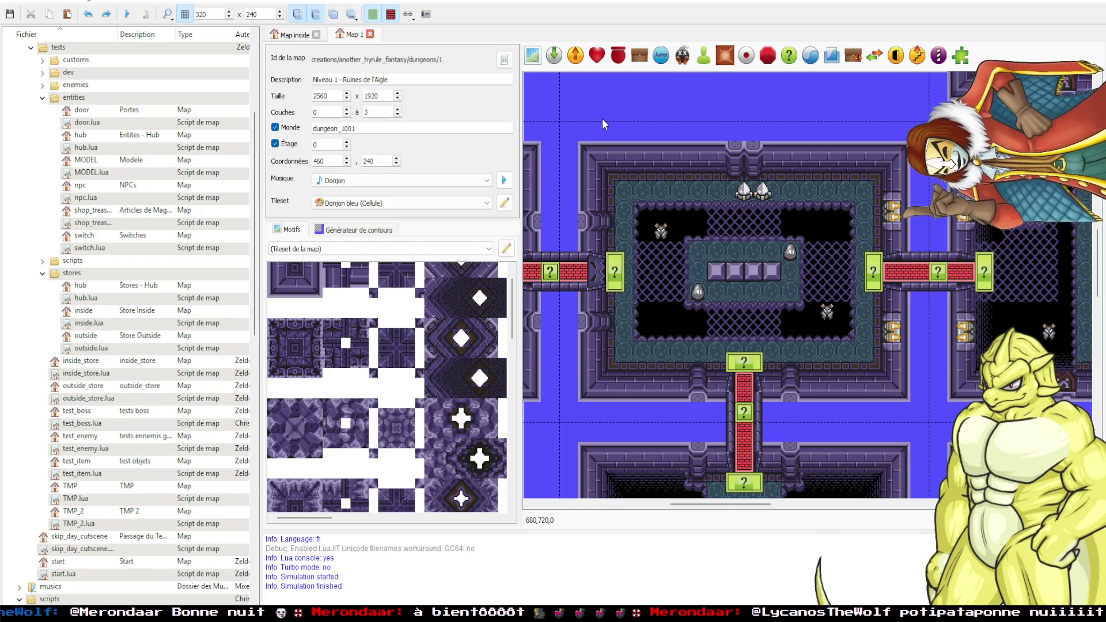
{"action": "double_click", "coordinate": [740, 194]}
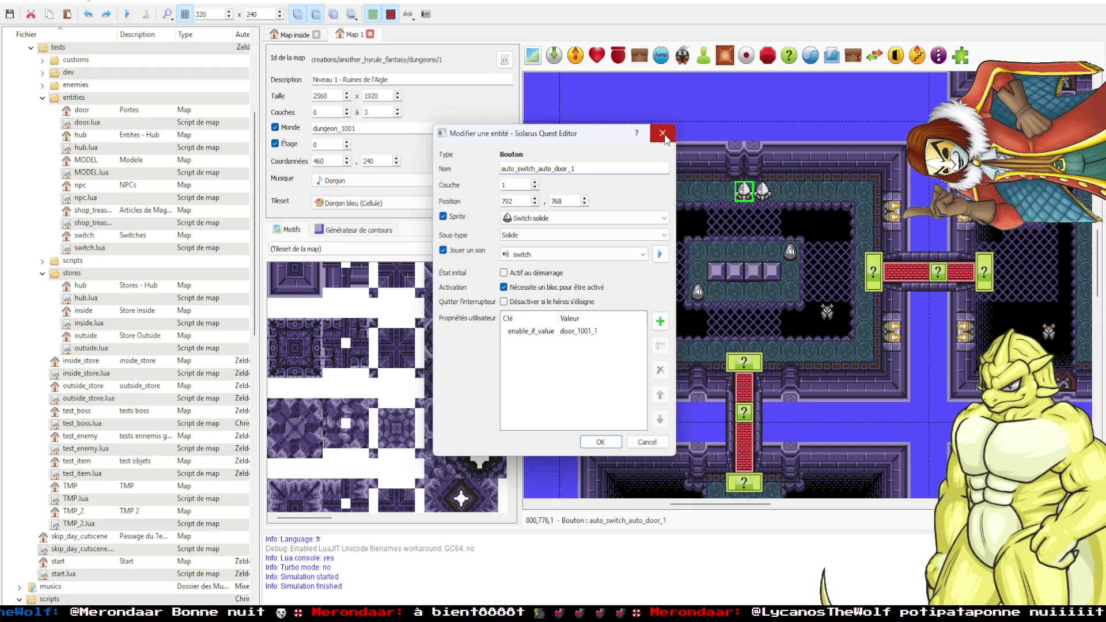
{"action": "left_click", "coordinate": [662, 133]}
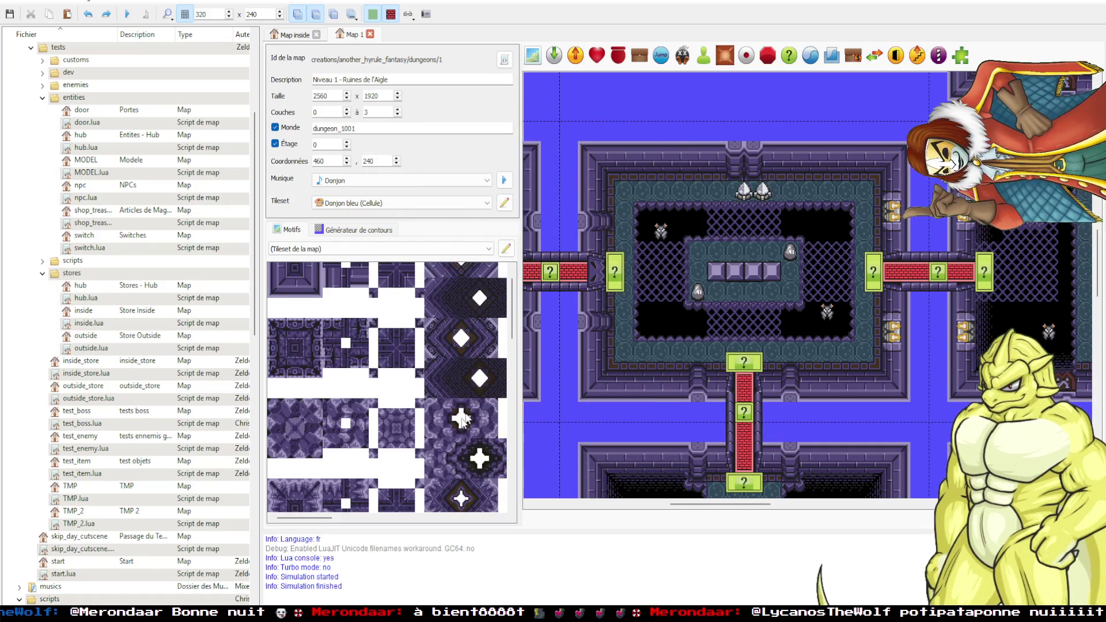
{"action": "left_click", "coordinate": [855, 602]}
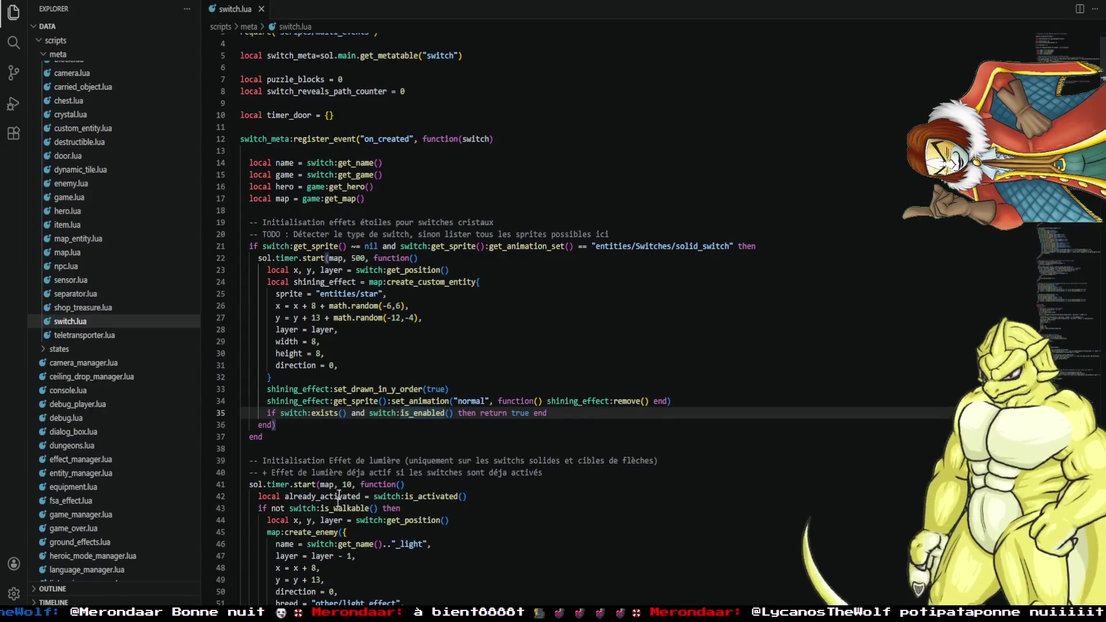
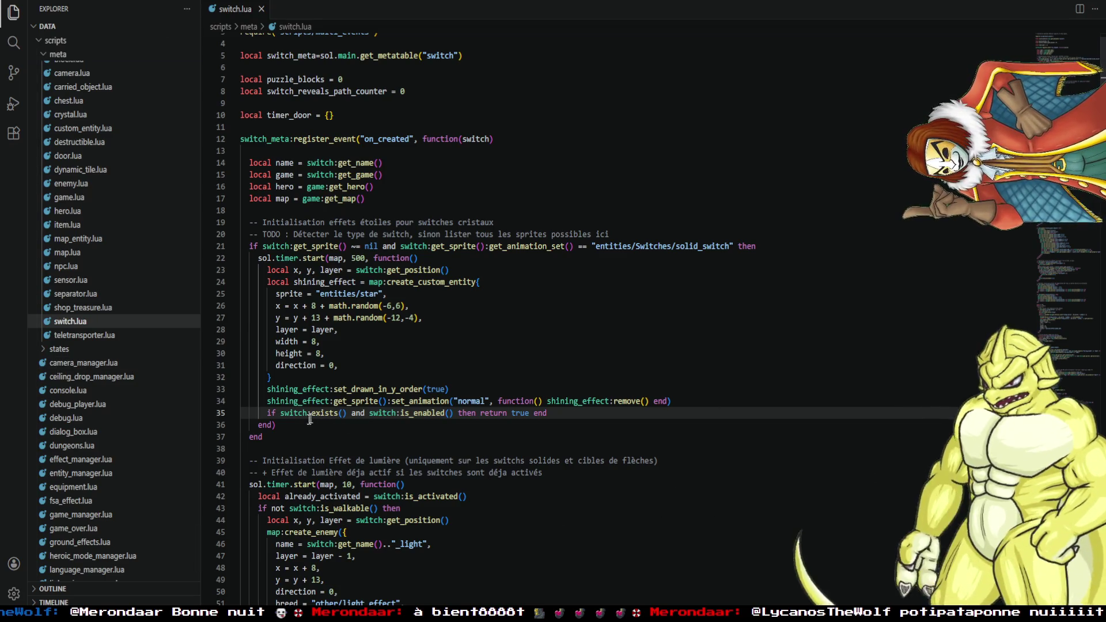
Check the end of line 35, then open and close the dungeon map's 1.lua script.
{"action": "left_click", "coordinate": [563, 414]}
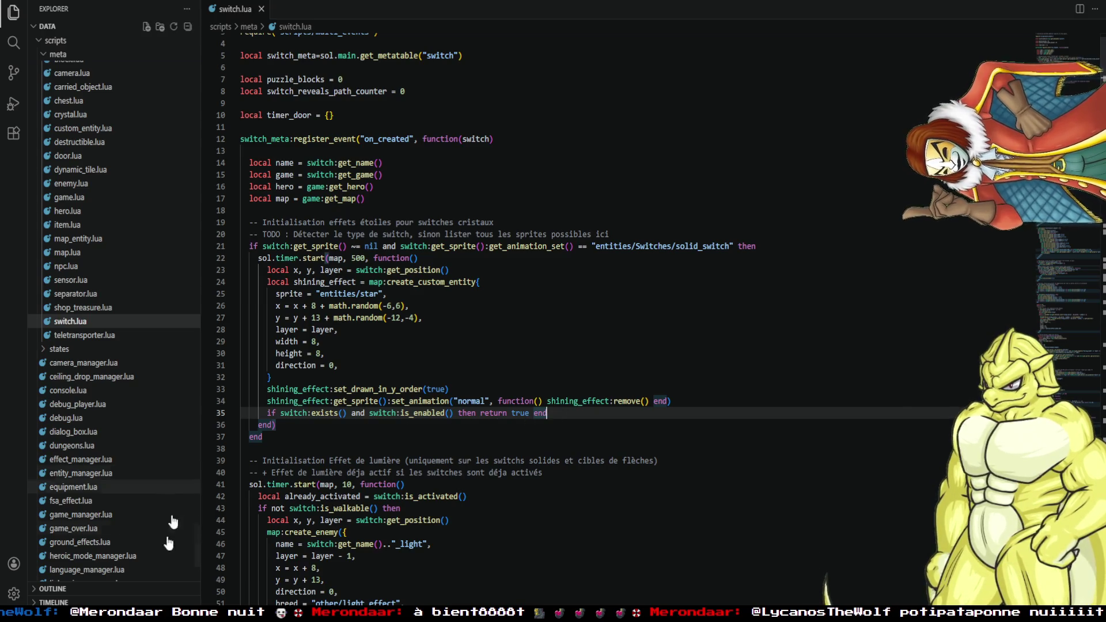
{"action": "left_click", "coordinate": [170, 560]}
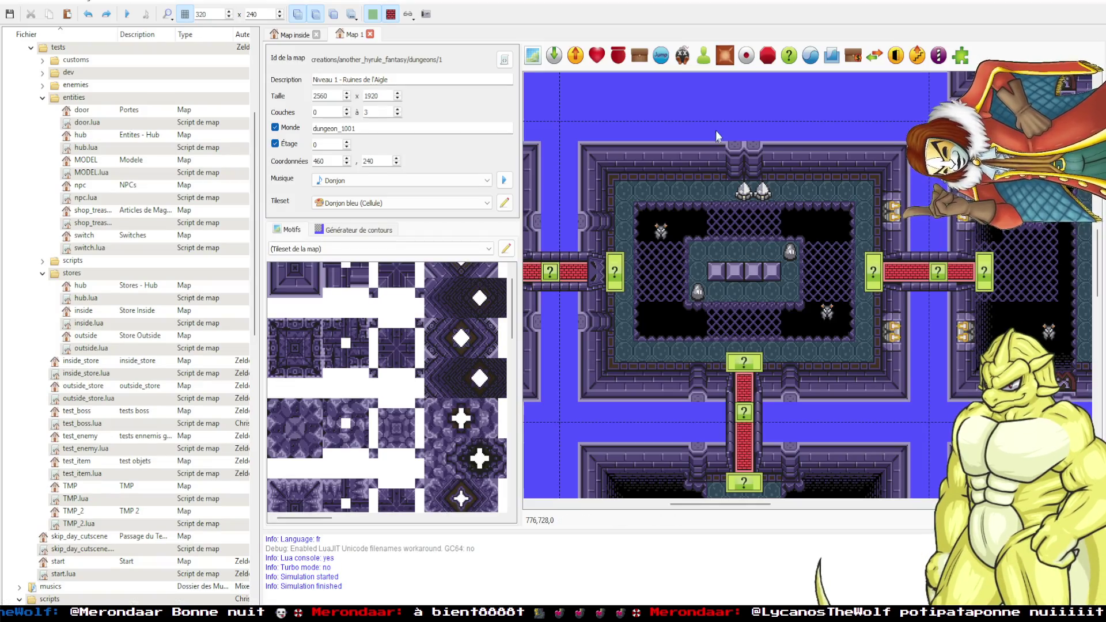
{"action": "key", "text": "alt+Tab"}
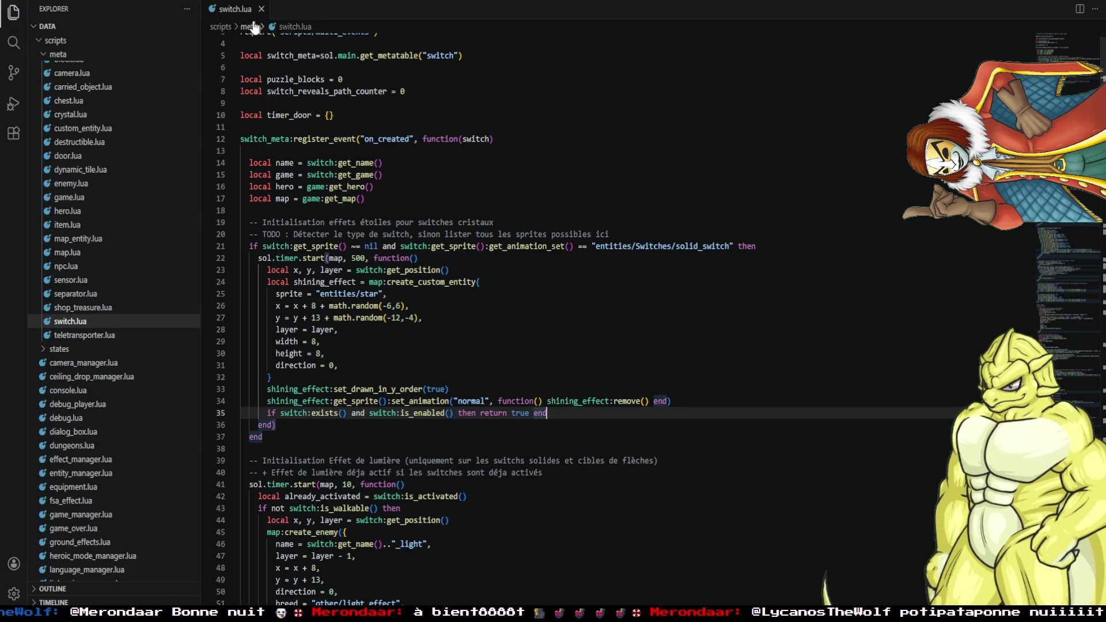
{"action": "left_click", "coordinate": [170, 555]}
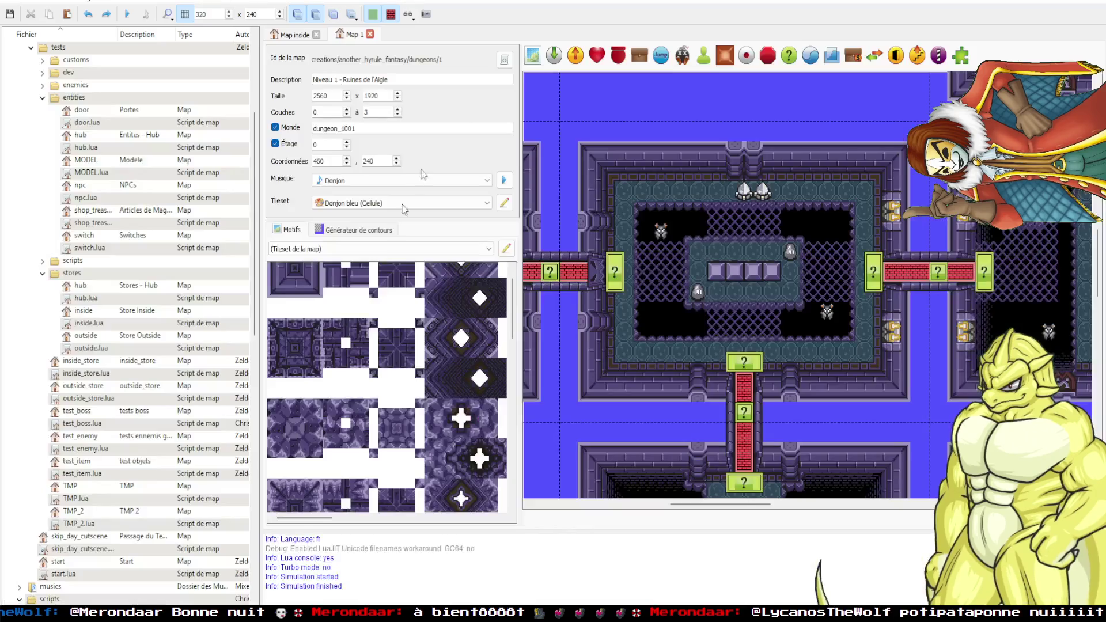
{"action": "left_click", "coordinate": [507, 59]}
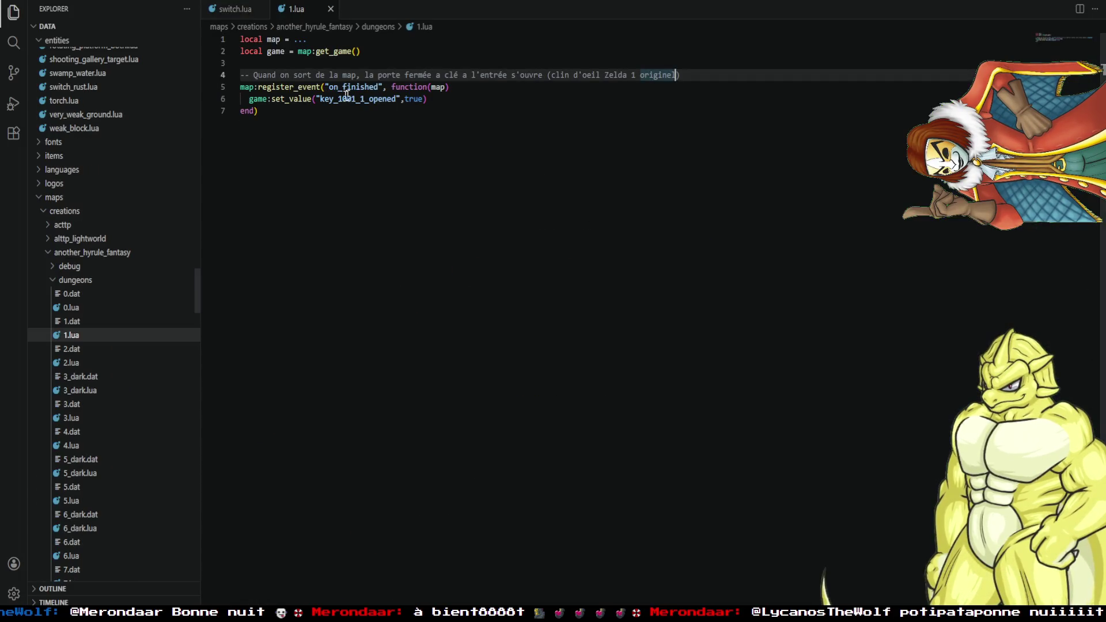
{"action": "left_click", "coordinate": [331, 9]}
Pan the dungeon rooms back into view and reopen the map script 1.lua.
{"action": "mouse_move", "coordinate": [170, 615]}
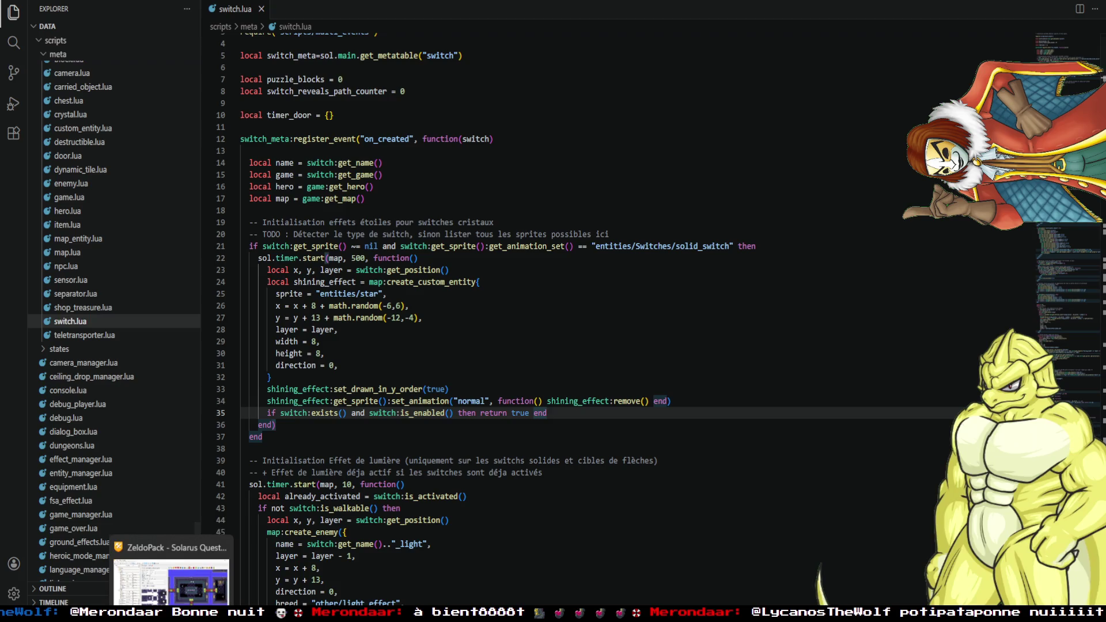
{"action": "left_click", "coordinate": [171, 570]}
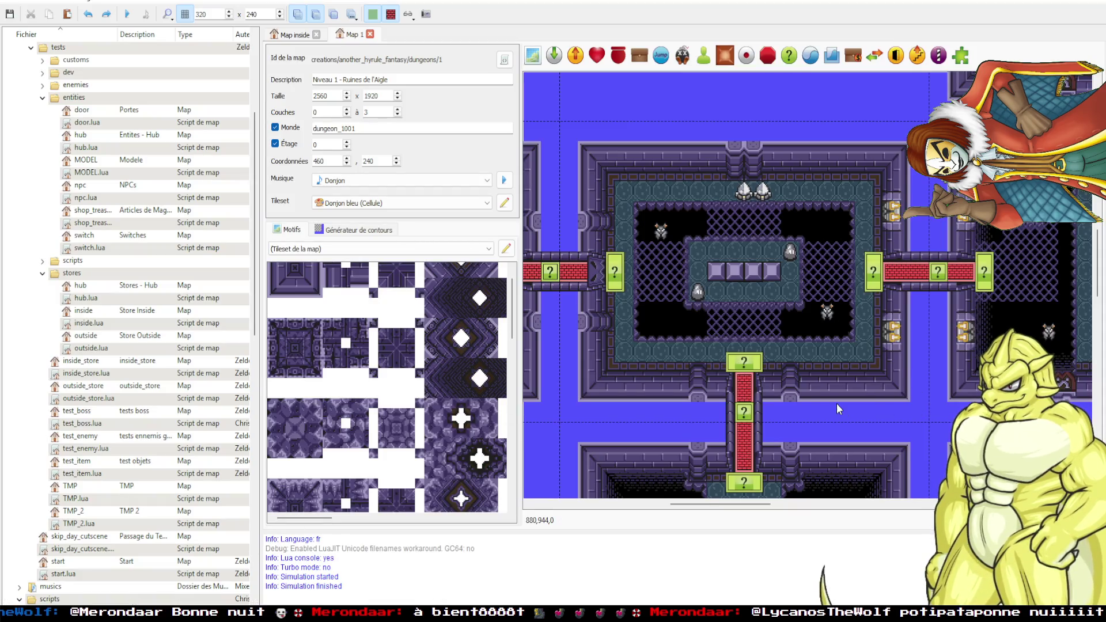
{"action": "left_click_drag", "start_coordinate": [836, 406], "coordinate": [997, 382]}
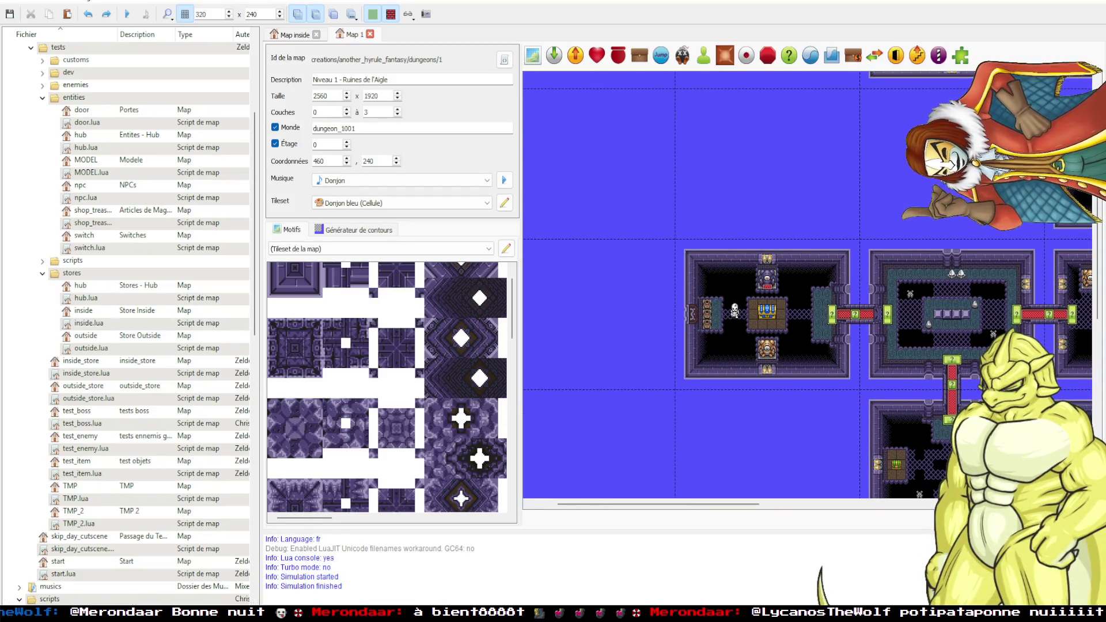
{"action": "scroll", "coordinate": [915, 397], "scroll_direction": "down", "scroll_amount": 5}
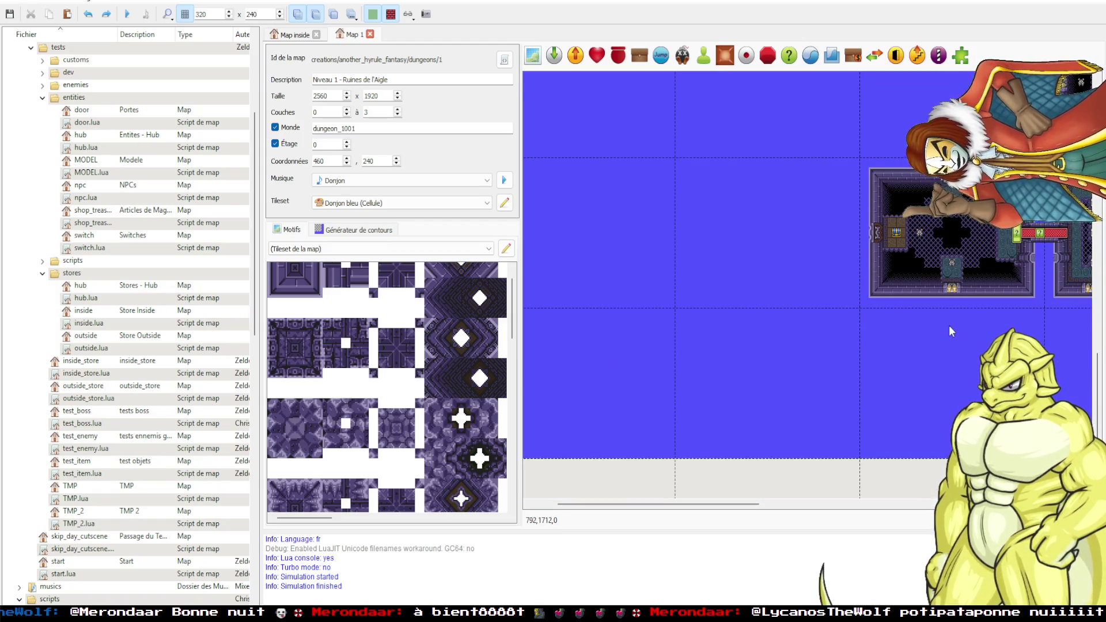
{"action": "mouse_move", "coordinate": [1074, 309]}
{"action": "left_mouse_down"}
{"action": "mouse_move", "coordinate": [729, 355]}
{"action": "mouse_move", "coordinate": [717, 525]}
{"action": "left_mouse_up"}
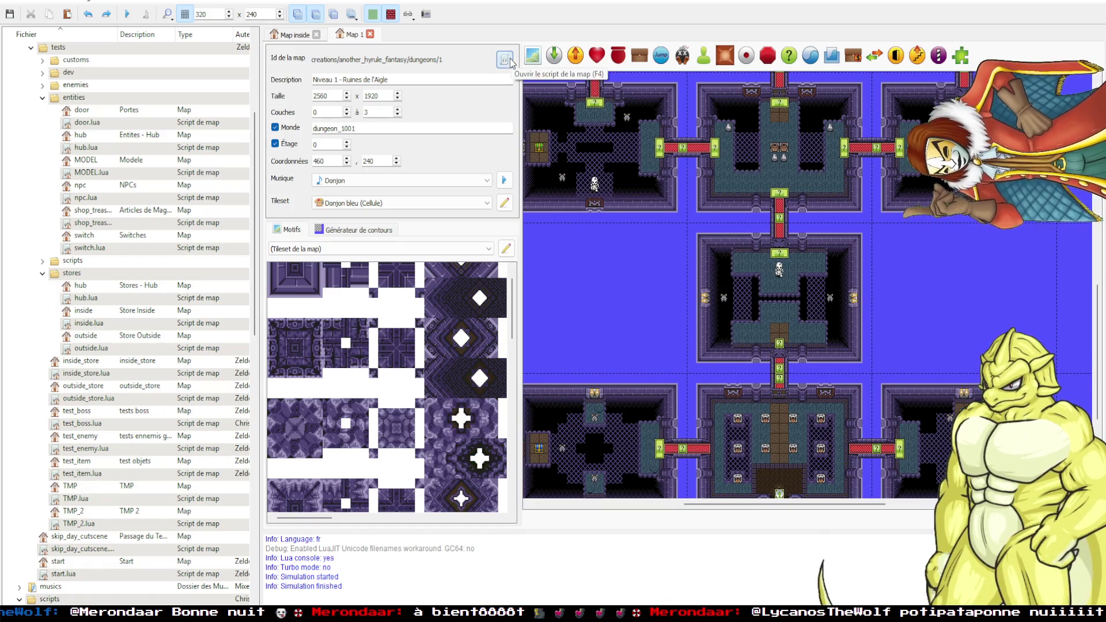
{"action": "left_click", "coordinate": [505, 60]}
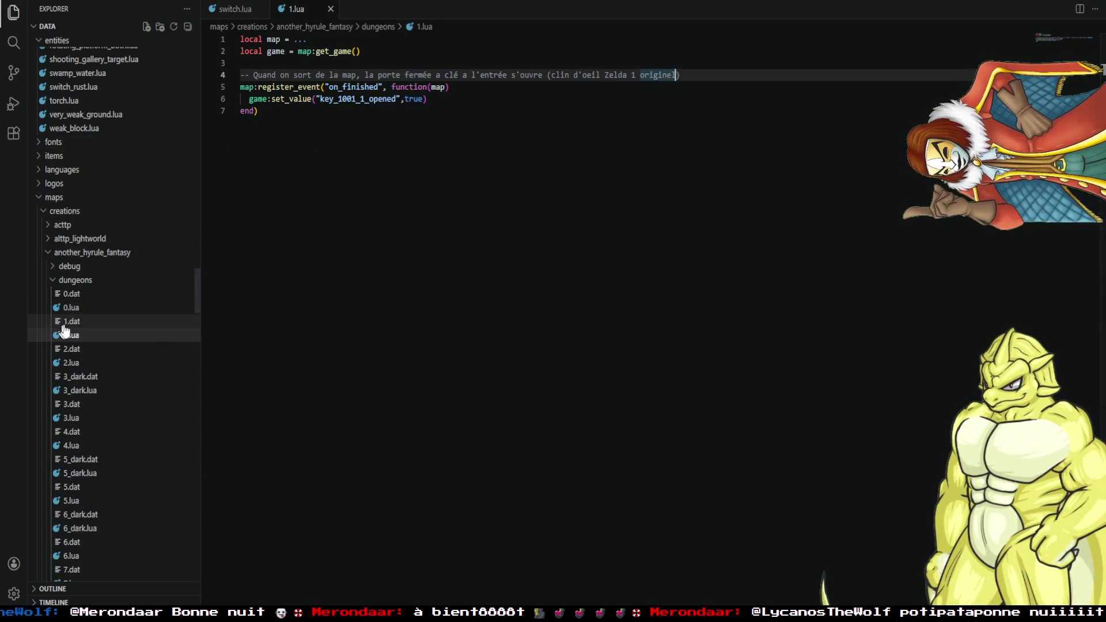
Open 1.dat, search for 'keese' and select the keese properties block.
{"action": "left_click", "coordinate": [765, 218]}
{"action": "key", "text": "ctrl+f"}
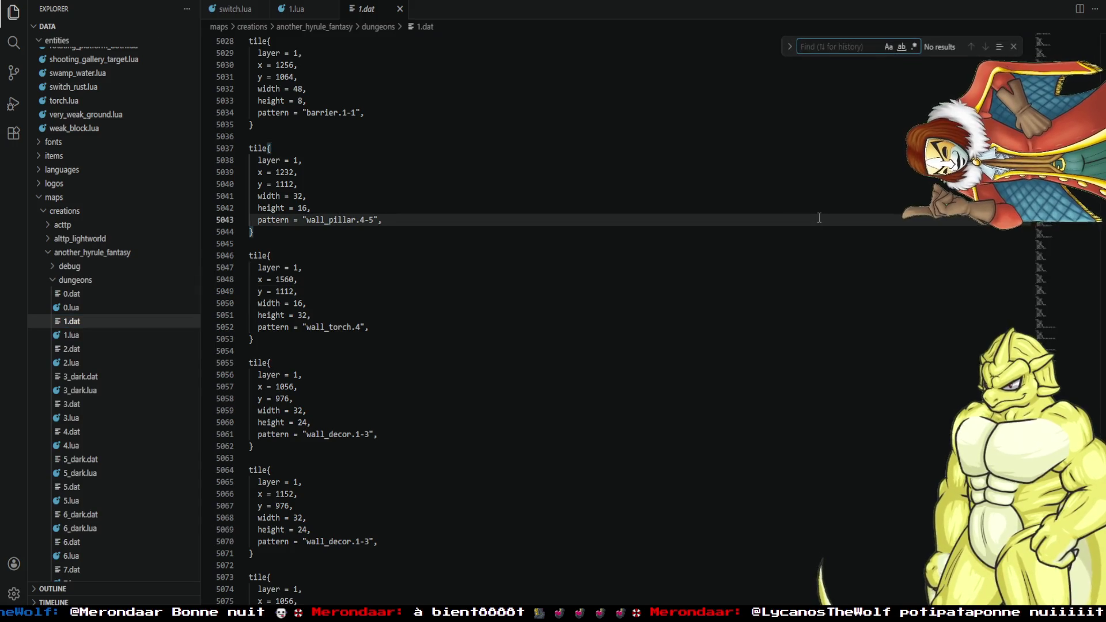
{"action": "type", "text": "keese"}
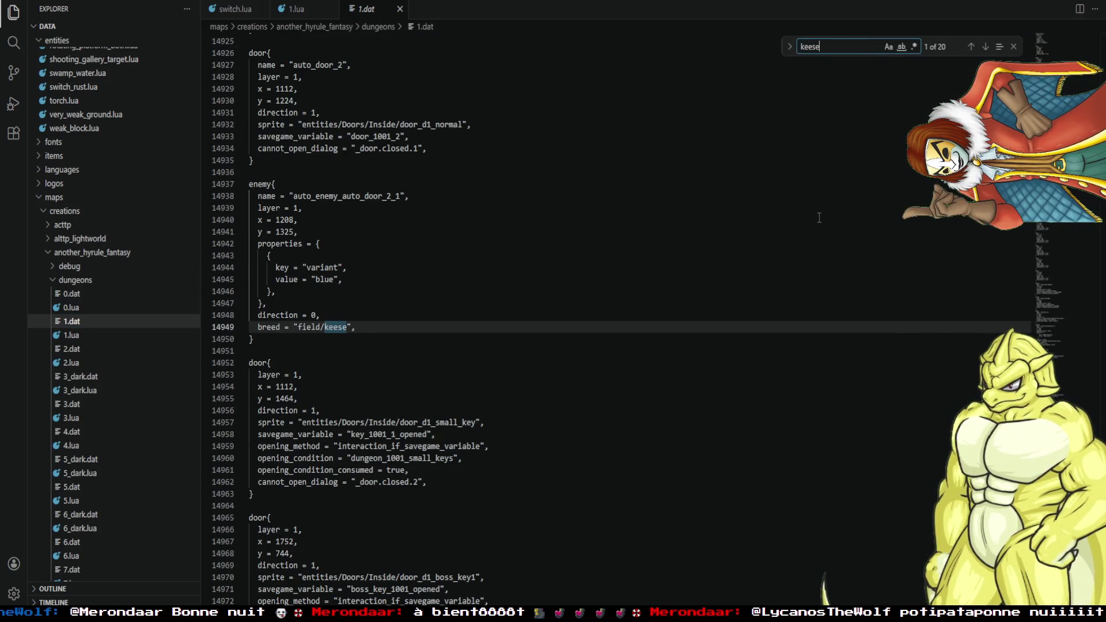
{"action": "mouse_move", "coordinate": [356, 327]}
{"action": "left_mouse_down"}
{"action": "mouse_move", "coordinate": [256, 291]}
{"action": "mouse_move", "coordinate": [222, 250]}
{"action": "left_mouse_up"}
{"action": "key", "text": "ctrl+c"}
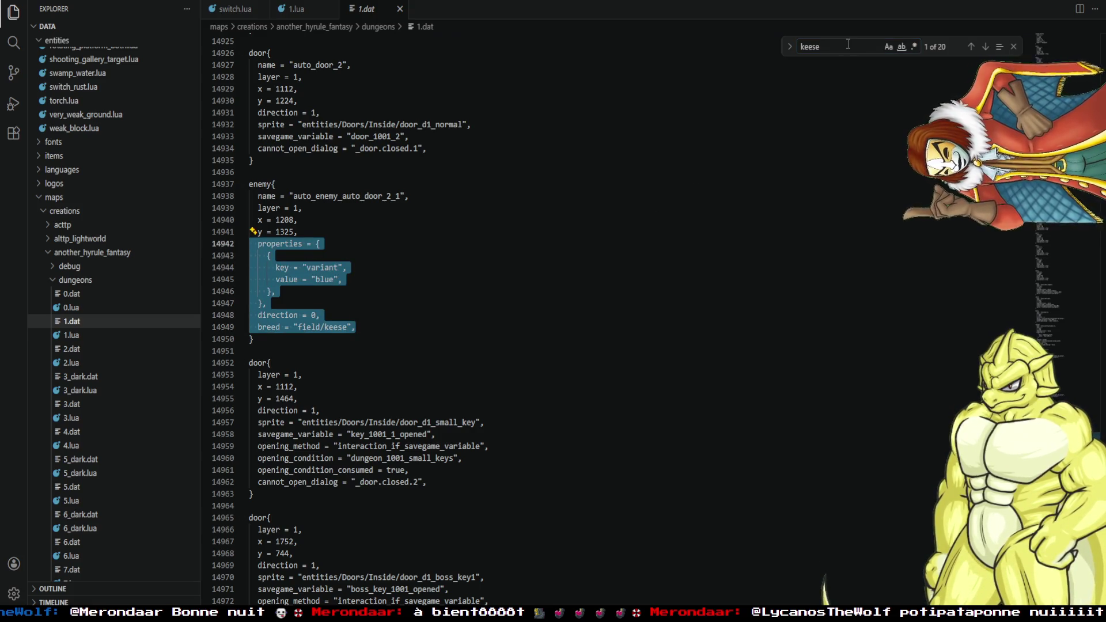
Replace the keese block's variant blue with green across all matches in 1.dat.
{"action": "left_click", "coordinate": [848, 46]}
{"action": "key", "text": "ctrl+a"}
{"action": "key", "text": "ctrl+v"}
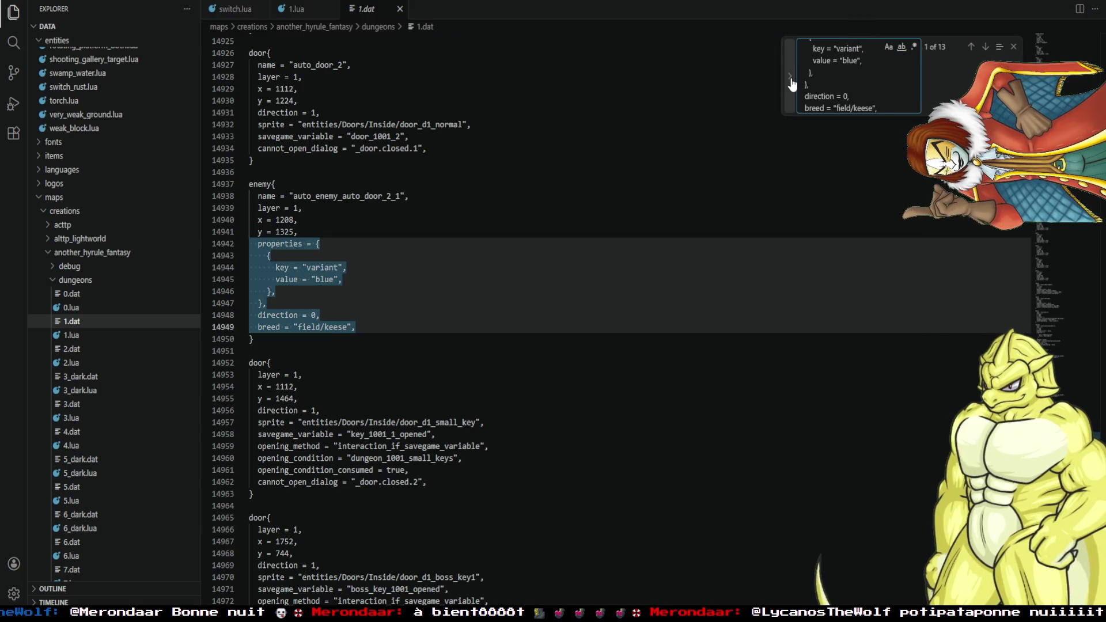
{"action": "left_click", "coordinate": [792, 84]}
{"action": "left_click", "coordinate": [850, 123]}
{"action": "key", "text": "ctrl+v"}
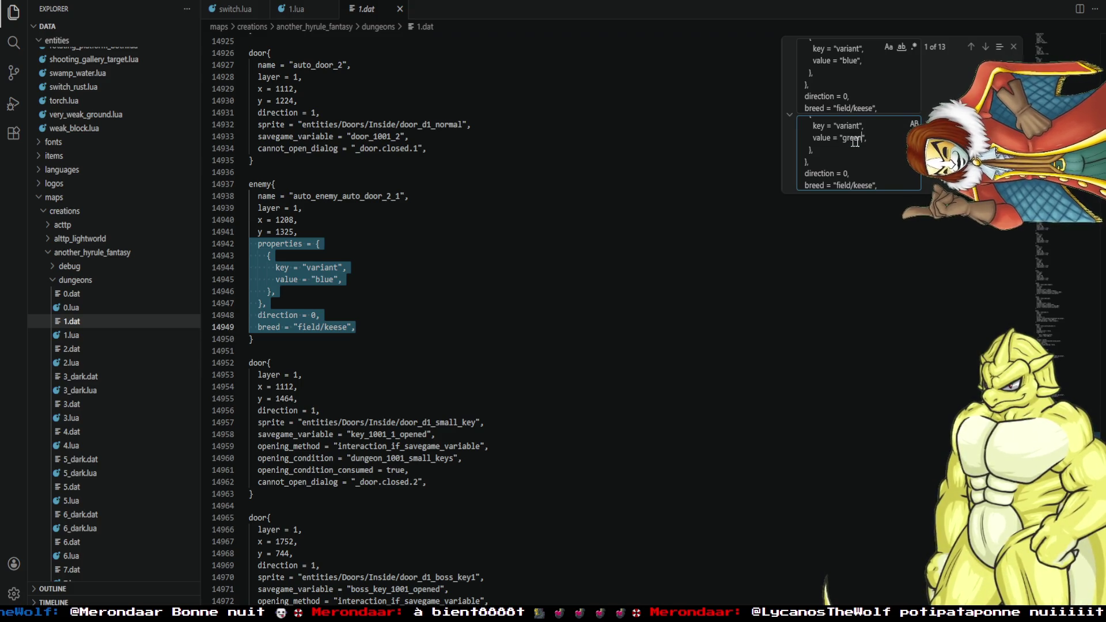
{"action": "left_click", "coordinate": [878, 89]}
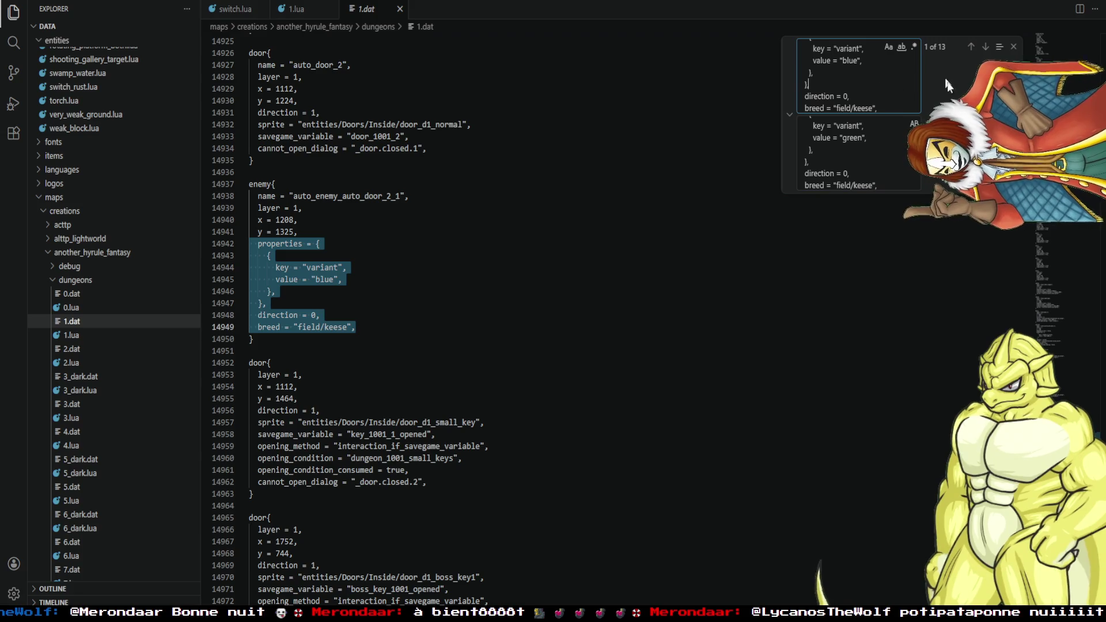
{"action": "left_click", "coordinate": [914, 123]}
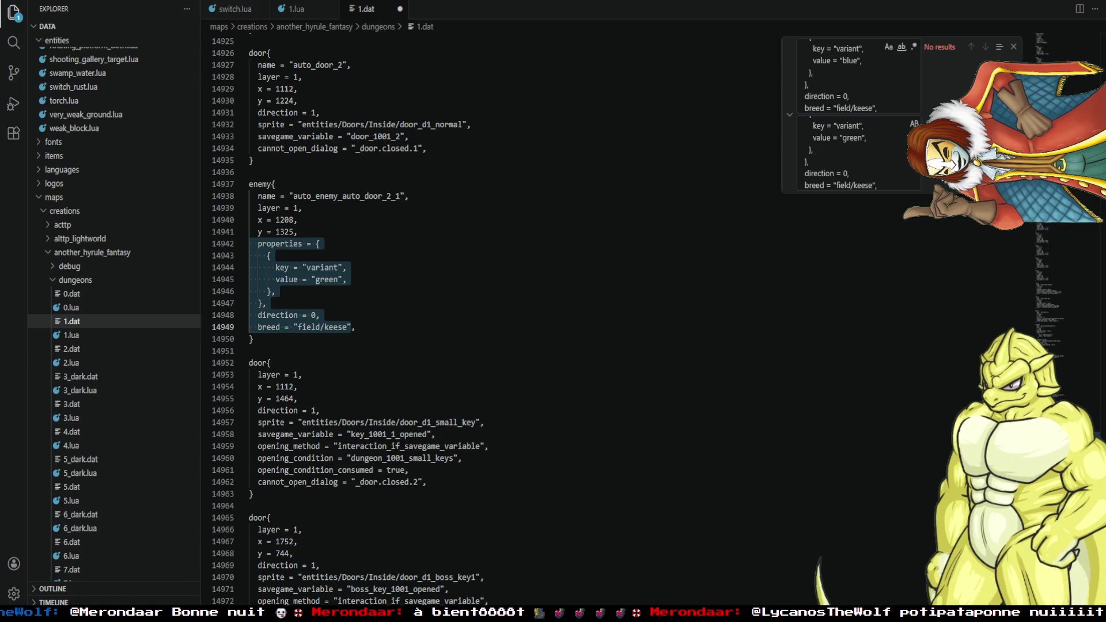
Close the search panel, save 1.dat and return to the map editor.
{"action": "left_click", "coordinate": [1011, 49]}
{"action": "left_click", "coordinate": [782, 149]}
{"action": "key", "text": "ctrl+s"}
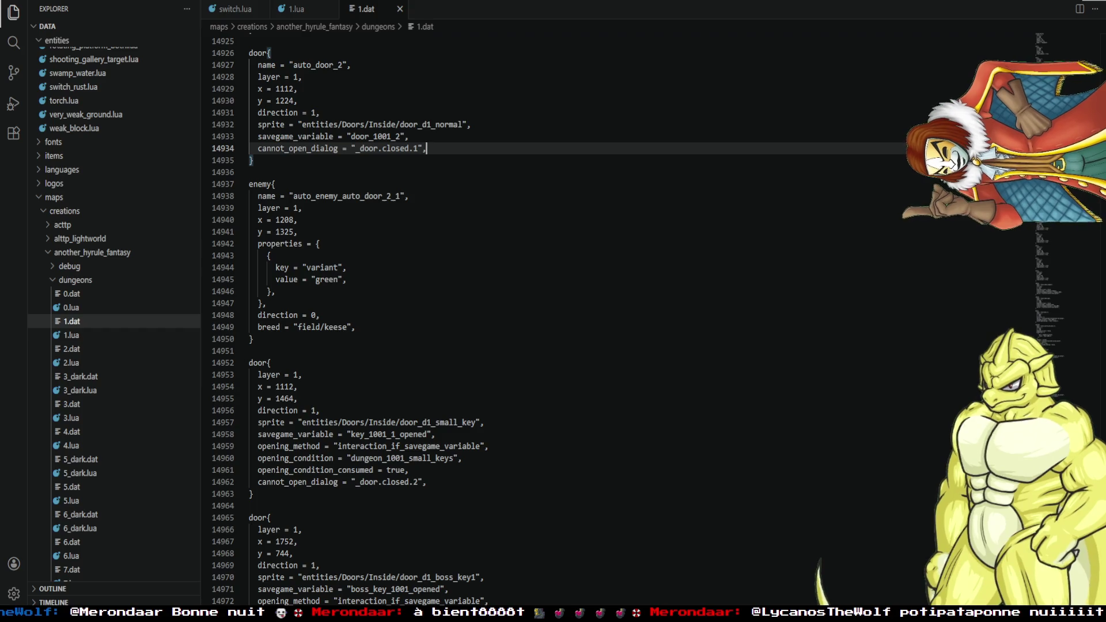
{"action": "key", "text": "alt+Tab"}
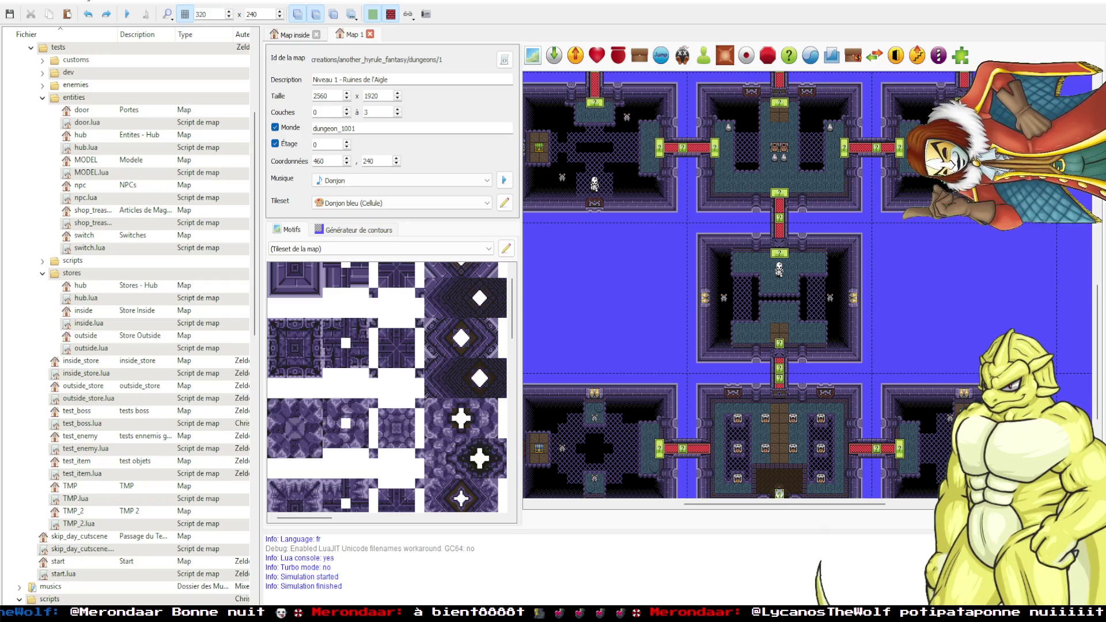
{"action": "key", "text": "alt+Tab"}
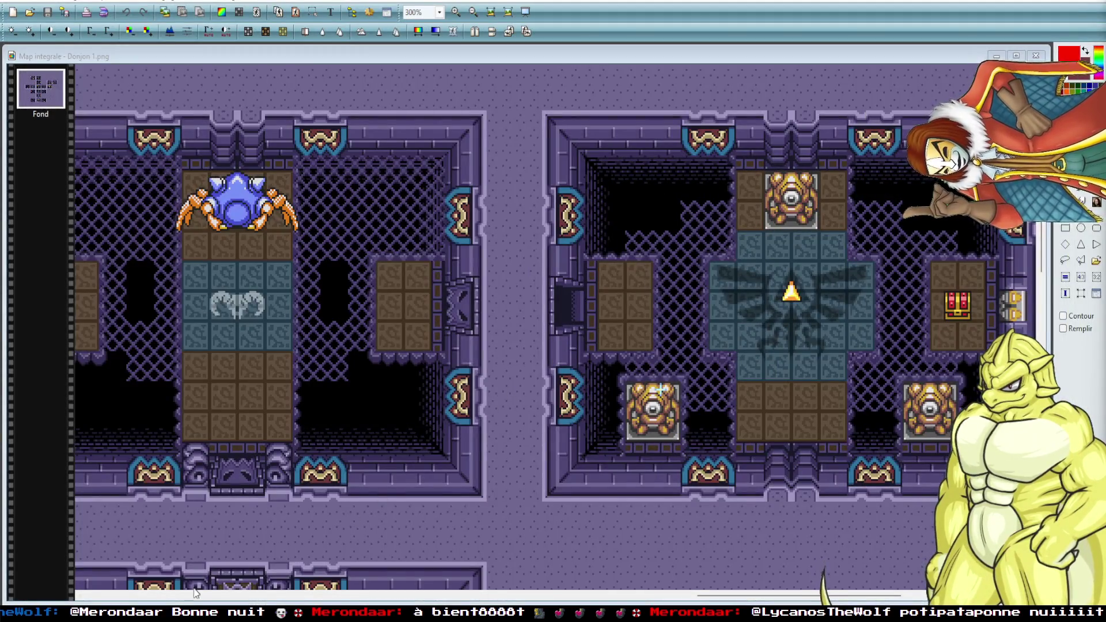
{"action": "key", "text": "alt+Tab"}
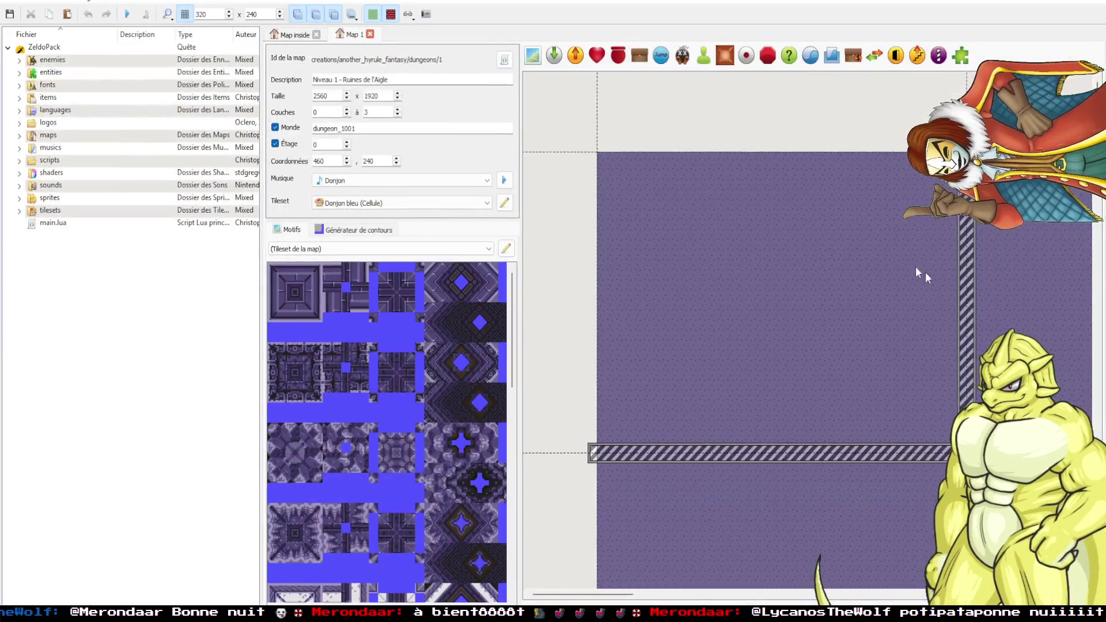
{"action": "mouse_move", "coordinate": [925, 272]}
{"action": "left_mouse_down"}
{"action": "mouse_move", "coordinate": [730, 326]}
{"action": "mouse_move", "coordinate": [835, 338]}
{"action": "left_mouse_up"}
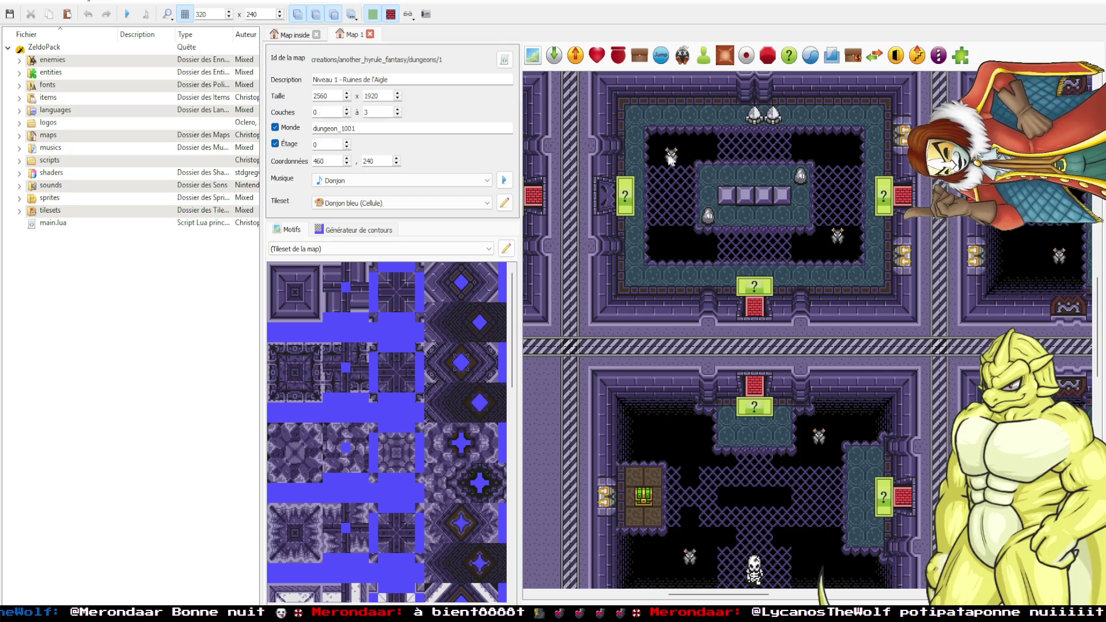
{"action": "double_click", "coordinate": [670, 156]}
{"action": "key", "text": "Escape"}
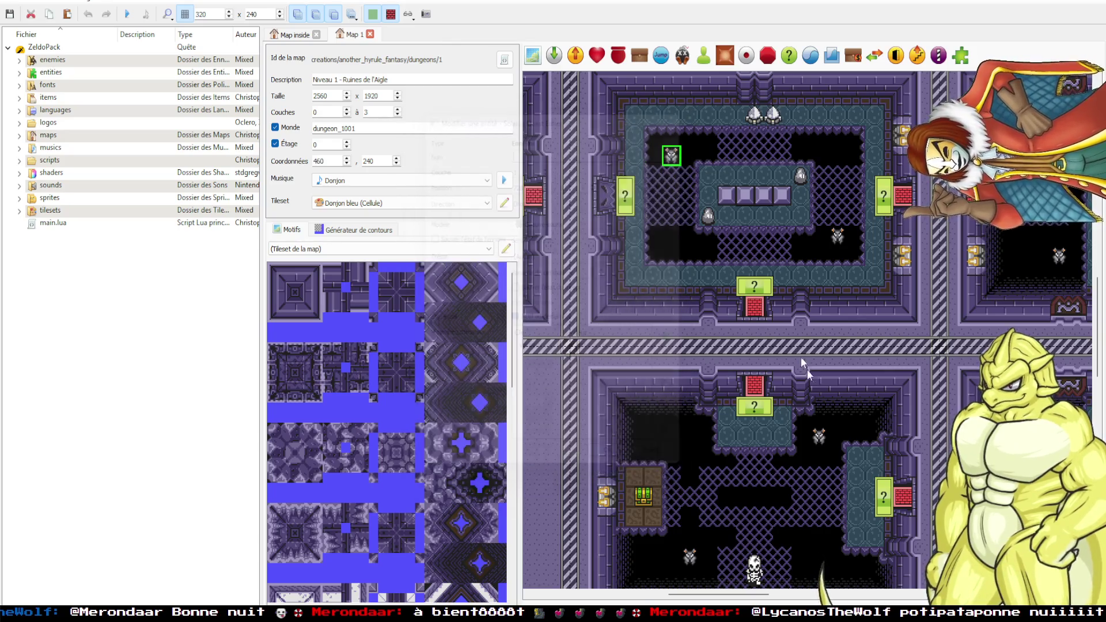
Inspect the bat, a skeleton, another enemy and three Zols, closing each unchanged.
{"action": "scroll", "coordinate": [800, 358], "scroll_direction": "down", "scroll_amount": 3}
{"action": "double_click", "coordinate": [690, 330]}
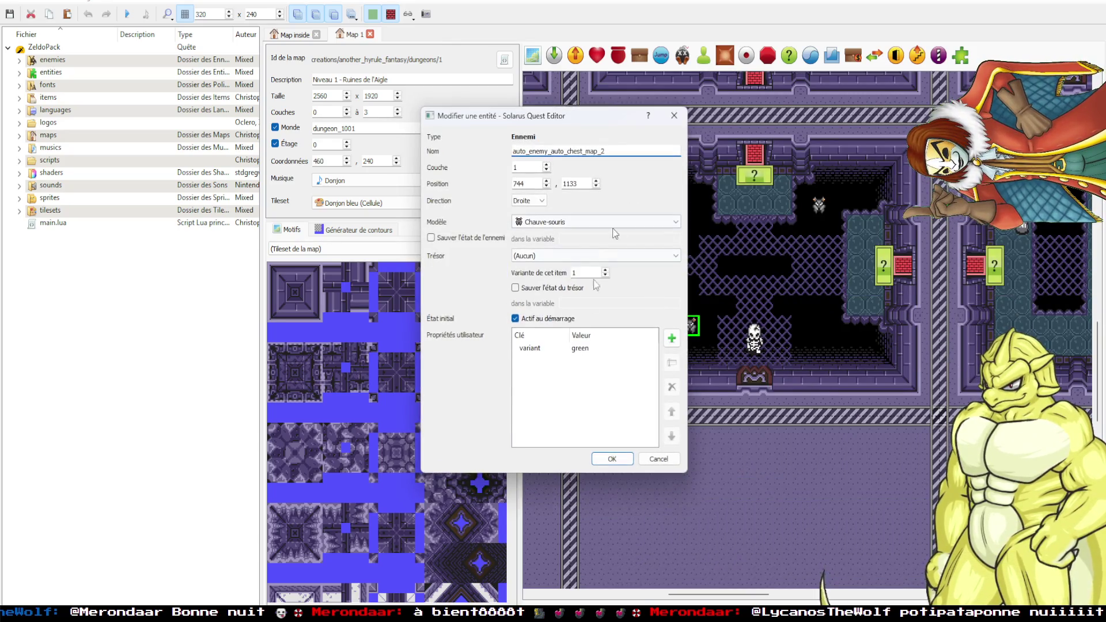
{"action": "left_click", "coordinate": [674, 116]}
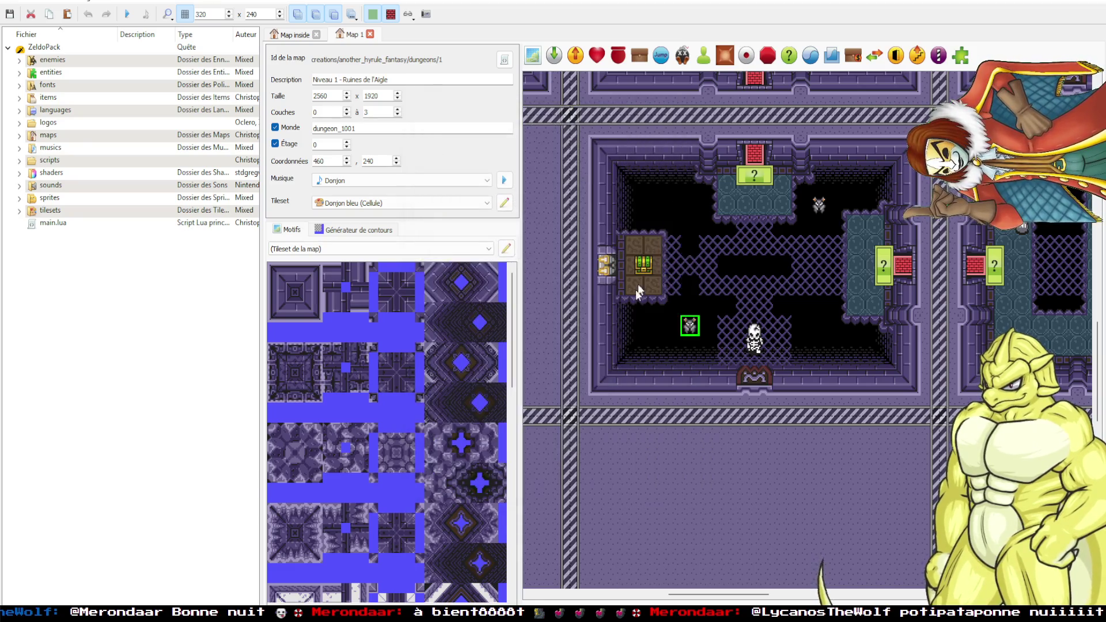
{"action": "scroll", "coordinate": [728, 296], "scroll_direction": "up", "scroll_amount": 3}
{"action": "scroll", "coordinate": [727, 296], "scroll_direction": "down", "scroll_amount": 5}
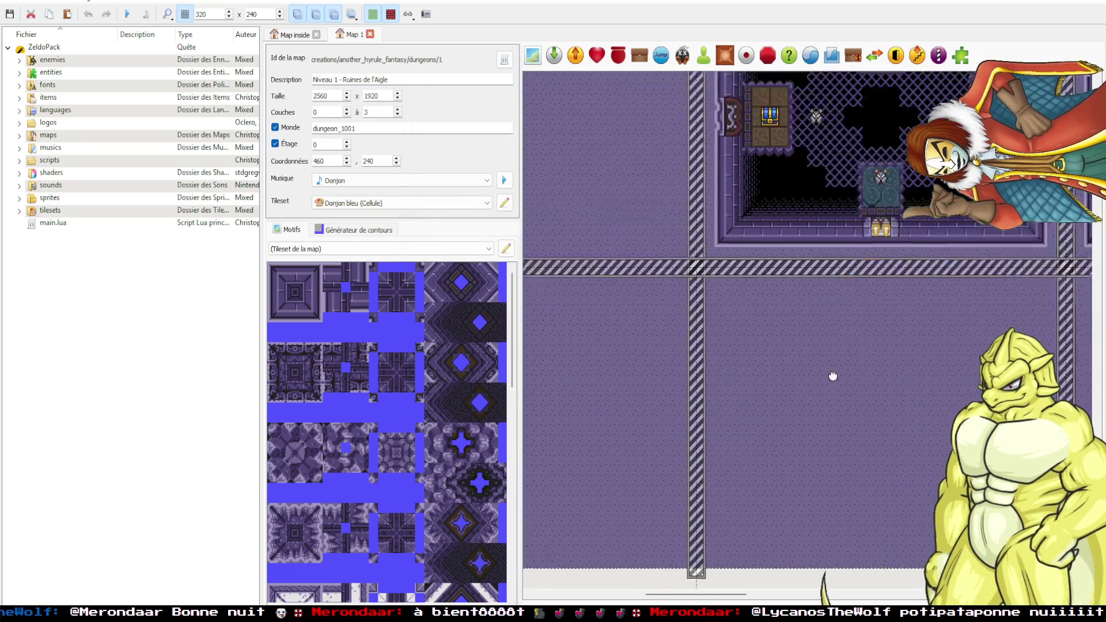
{"action": "scroll", "coordinate": [729, 345], "scroll_direction": "right", "scroll_amount": 3}
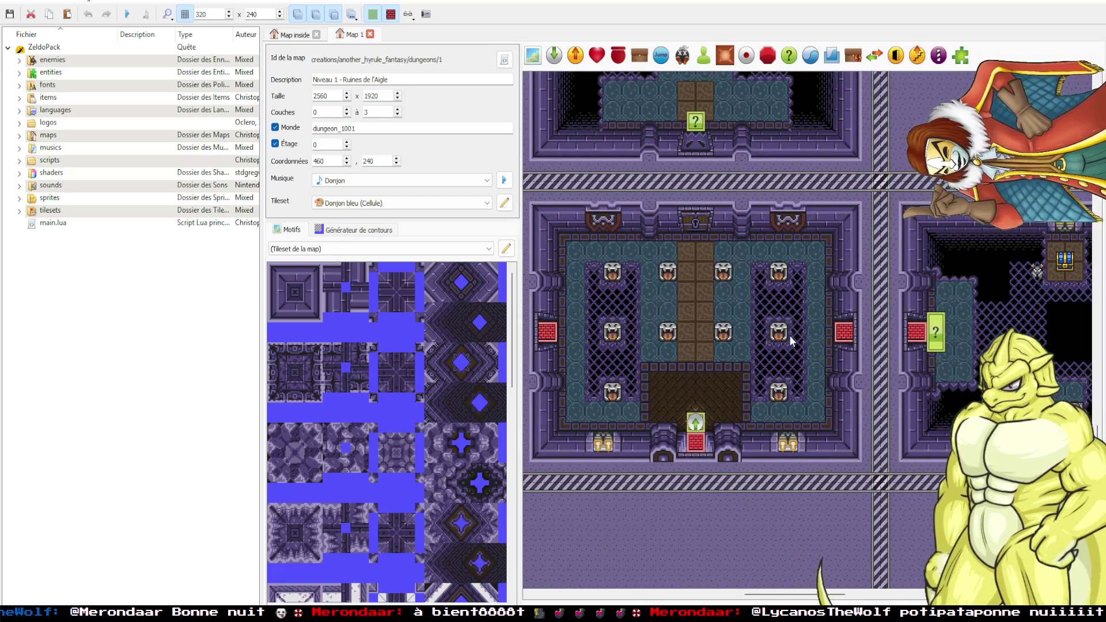
{"action": "scroll", "coordinate": [789, 335], "scroll_direction": "right", "scroll_amount": 3}
{"action": "scroll", "coordinate": [703, 344], "scroll_direction": "left", "scroll_amount": 3}
{"action": "scroll", "coordinate": [844, 336], "scroll_direction": "up", "scroll_amount": 3}
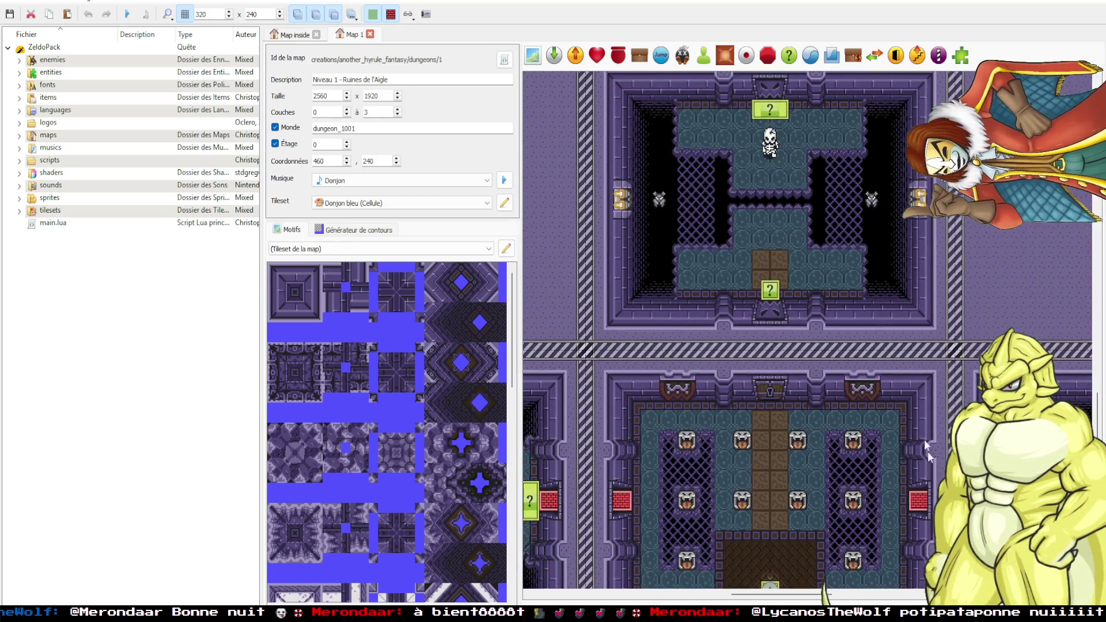
{"action": "double_click", "coordinate": [785, 249]}
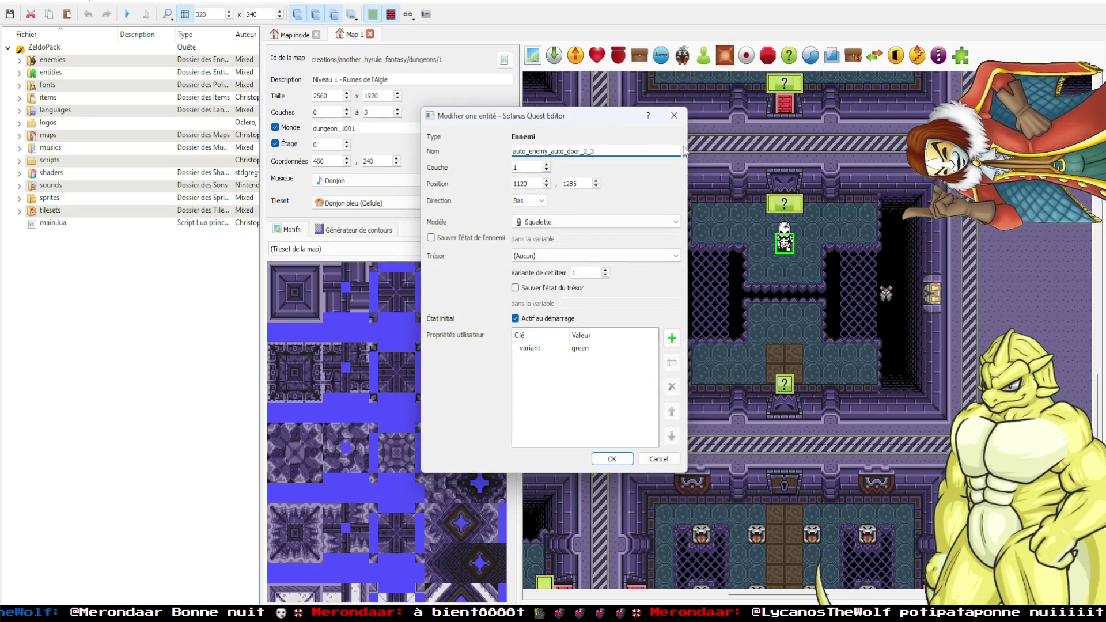
{"action": "key", "text": "Return"}
{"action": "scroll", "coordinate": [781, 330], "scroll_direction": "up", "scroll_amount": 5}
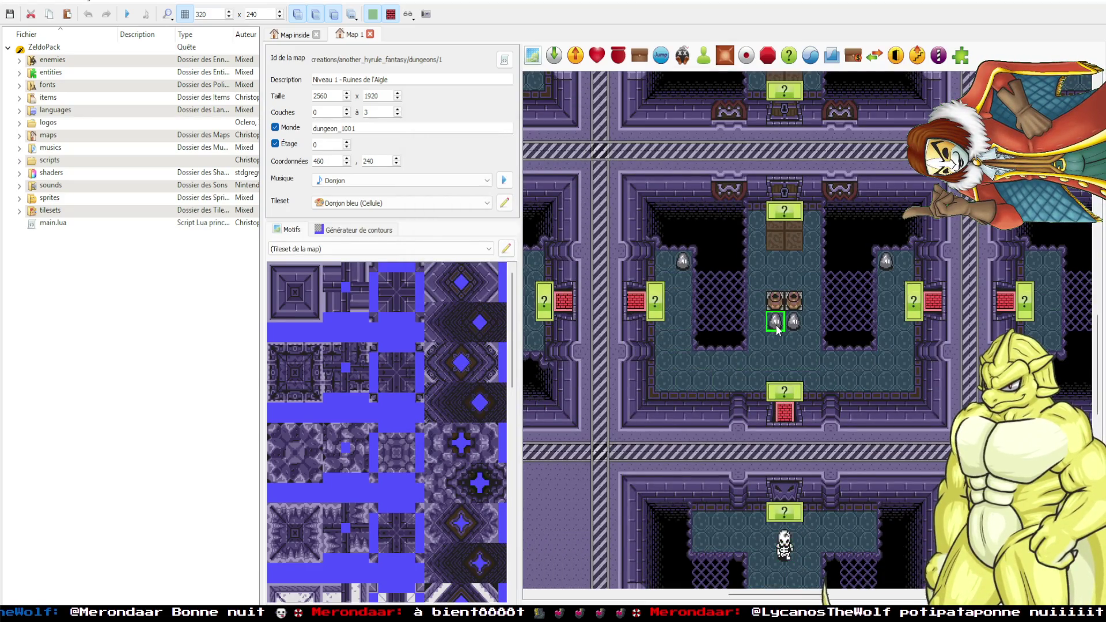
{"action": "double_click", "coordinate": [776, 327]}
{"action": "key", "text": "Return"}
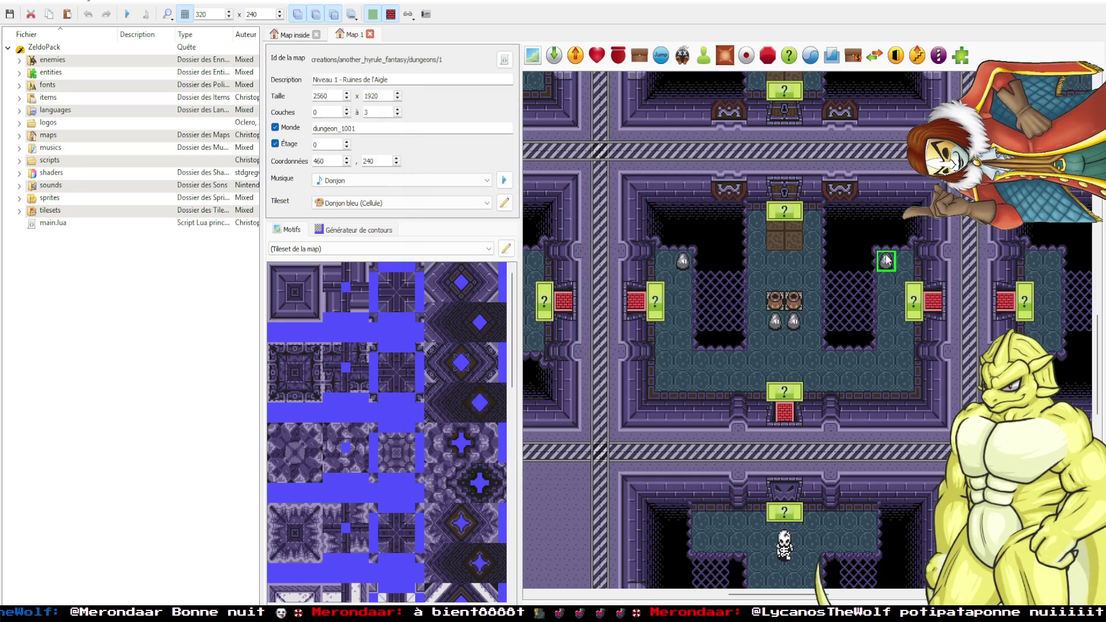
{"action": "double_click", "coordinate": [886, 261]}
{"action": "key", "text": "Return"}
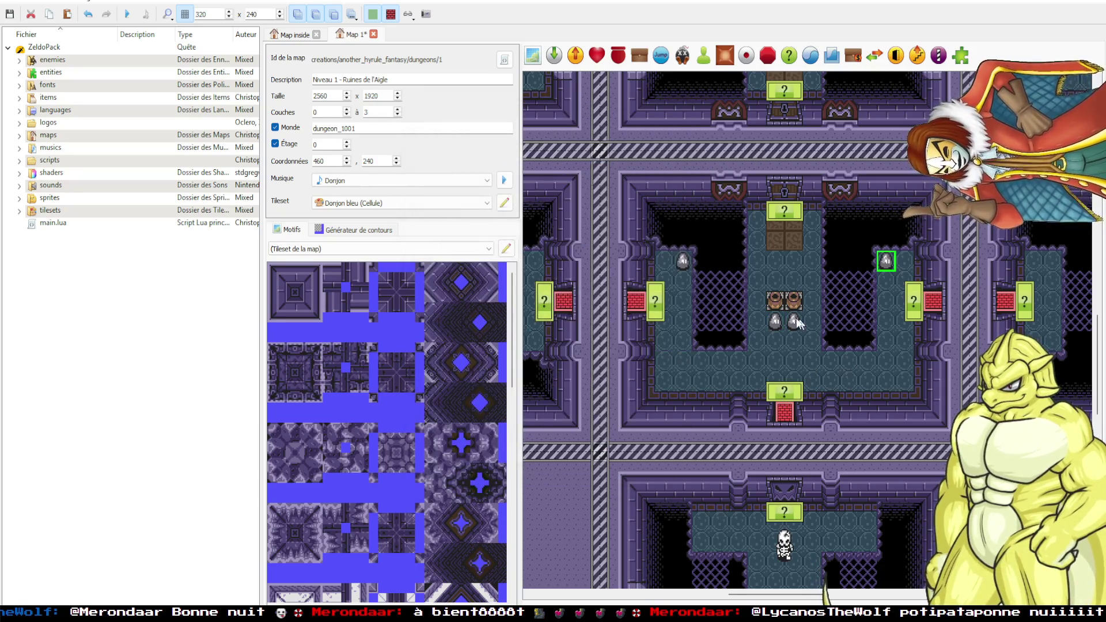
{"action": "double_click", "coordinate": [794, 321]}
{"action": "key", "text": "Return"}
{"action": "double_click", "coordinate": [683, 263]}
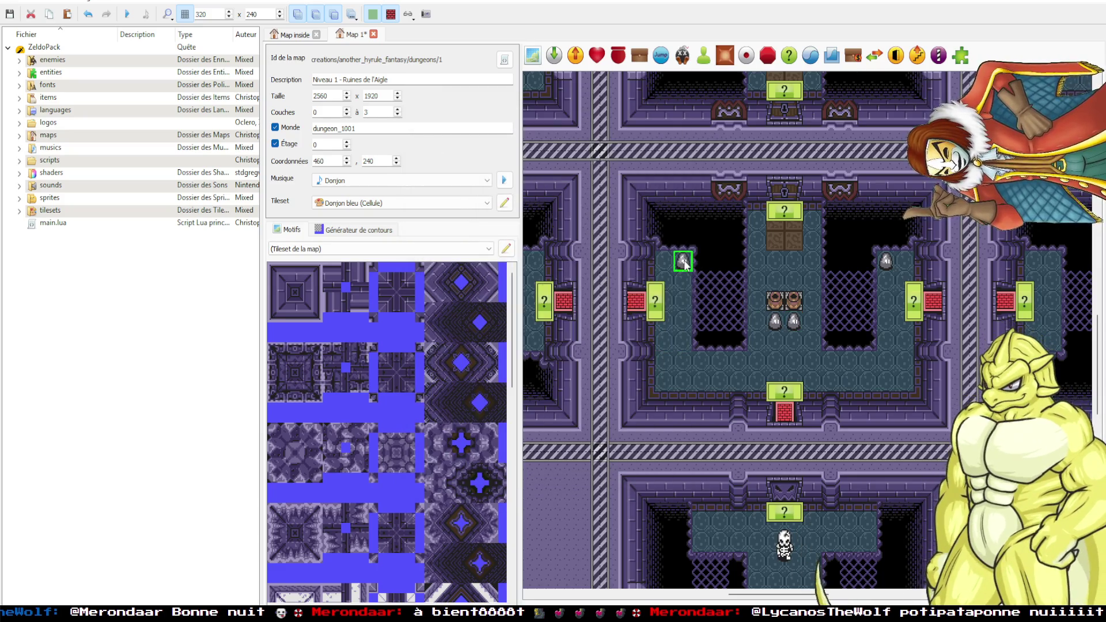
{"action": "key", "text": "Return"}
Inspect skeletons, a Zol, the chest-room skeleton and the corridor Bit without changes.
{"action": "scroll", "coordinate": [705, 324], "scroll_direction": "left", "scroll_amount": 5}
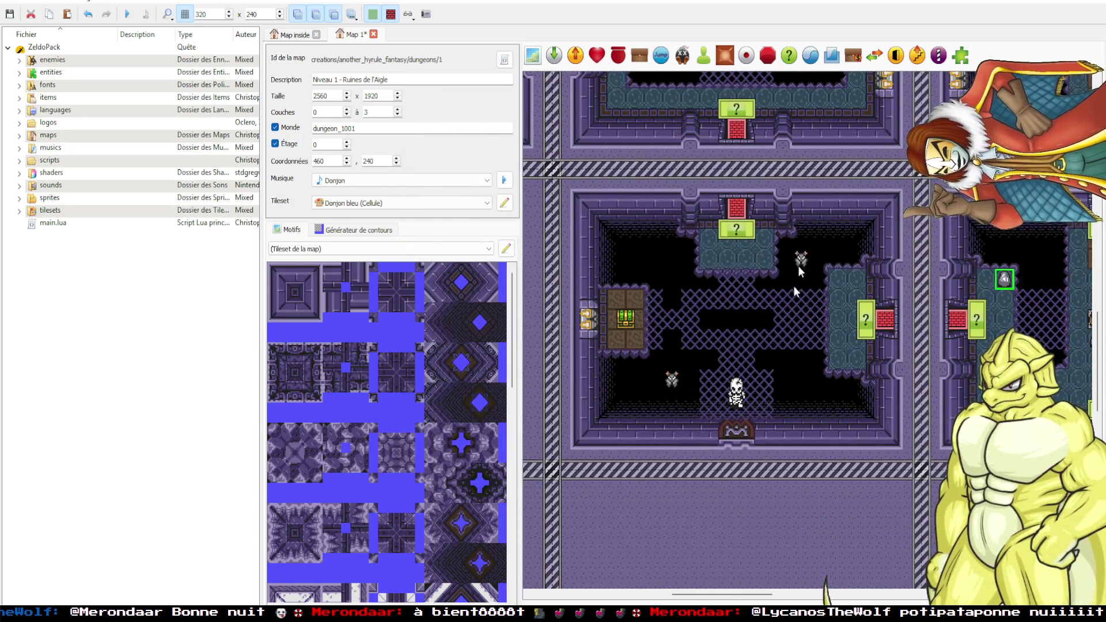
{"action": "left_click", "coordinate": [737, 401]}
{"action": "double_click", "coordinate": [737, 402]}
{"action": "key", "text": "Return"}
{"action": "scroll", "coordinate": [757, 328], "scroll_direction": "up", "scroll_amount": 5}
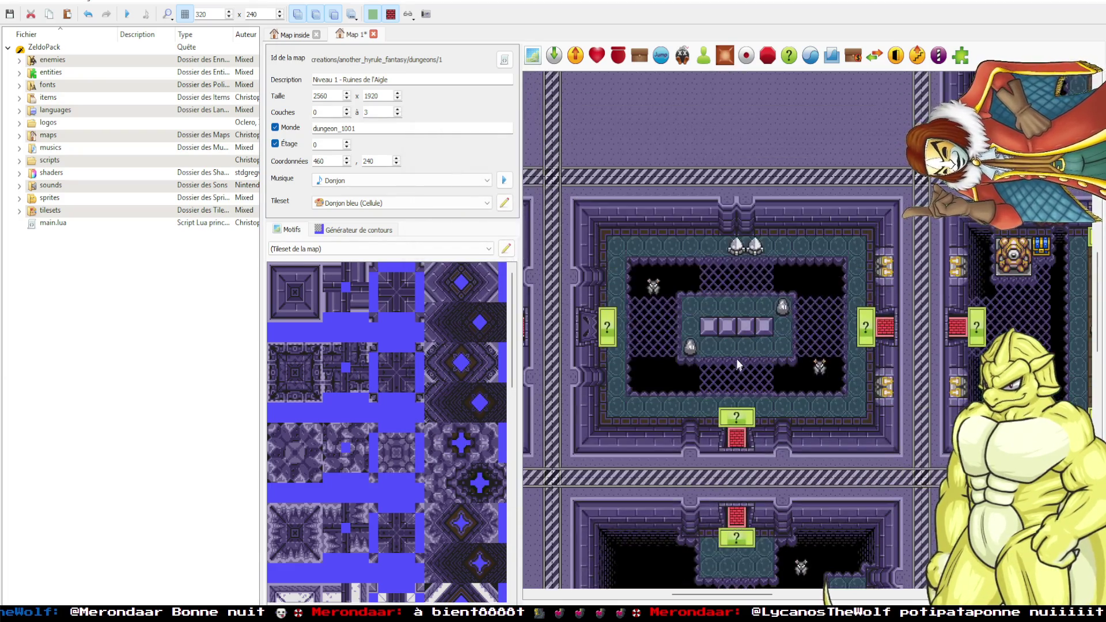
{"action": "double_click", "coordinate": [690, 346]}
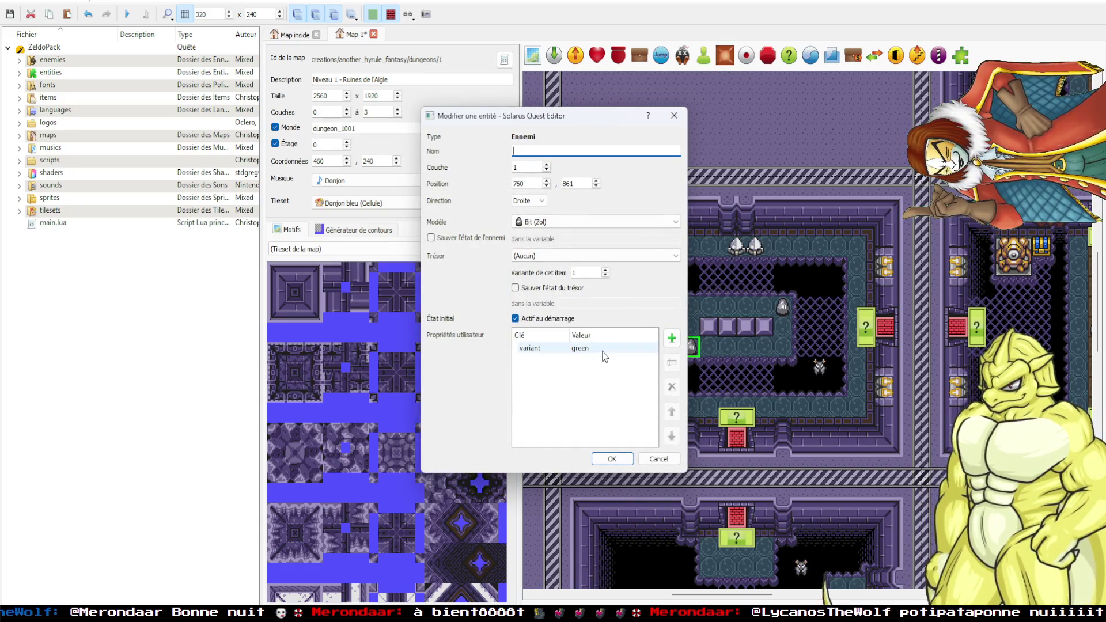
{"action": "key", "text": "Return"}
{"action": "scroll", "coordinate": [875, 373], "scroll_direction": "left", "scroll_amount": 5}
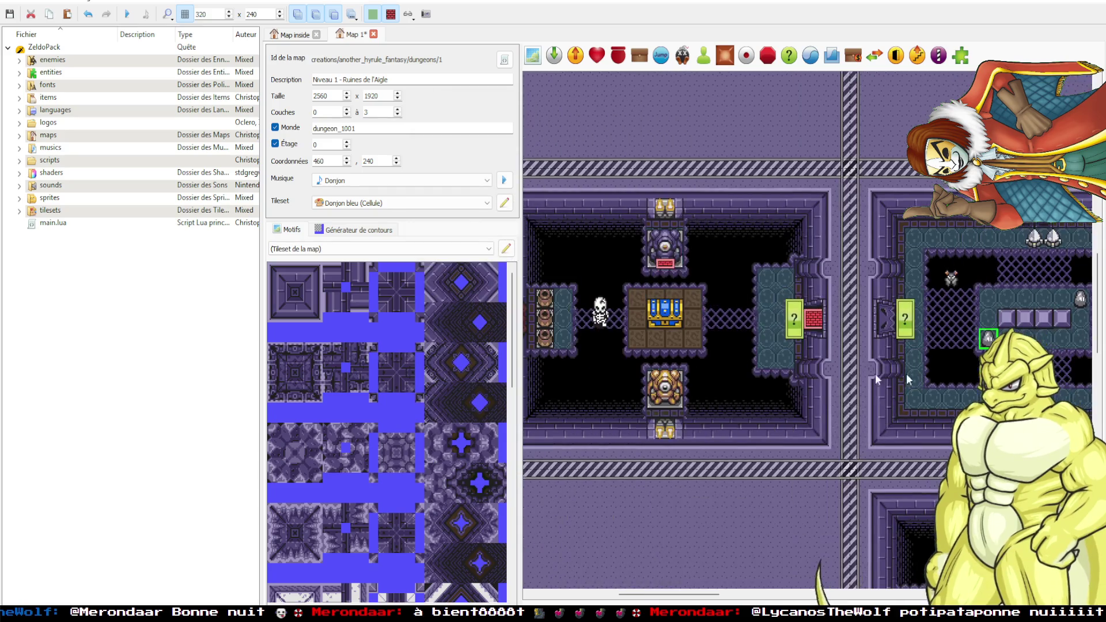
{"action": "double_click", "coordinate": [718, 314]}
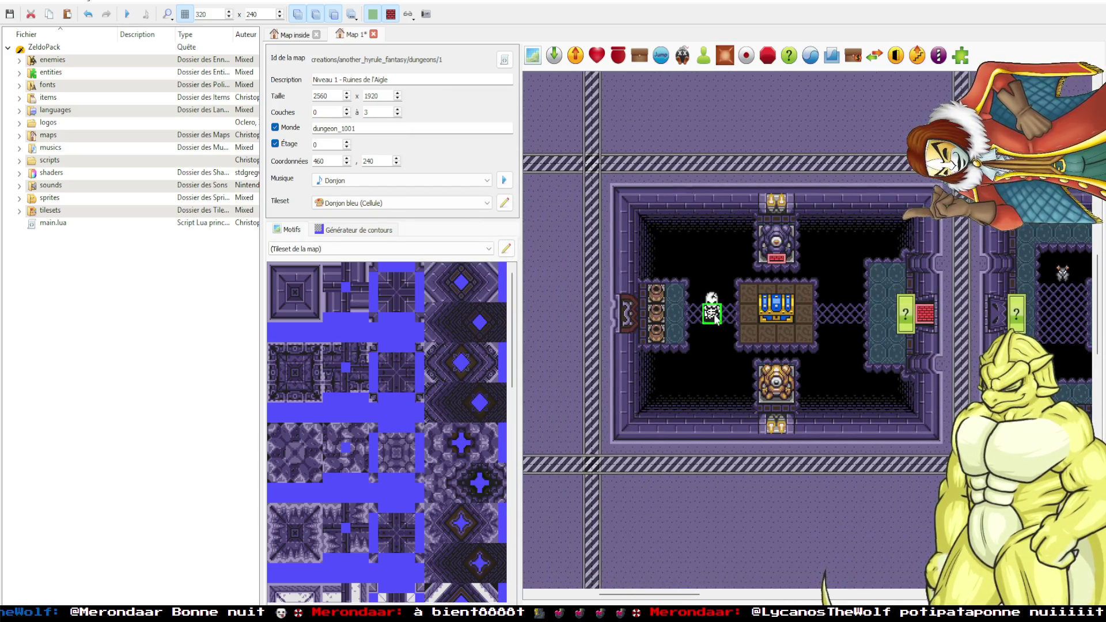
{"action": "key", "text": "Return"}
{"action": "scroll", "coordinate": [597, 334], "scroll_direction": "right", "scroll_amount": 5}
{"action": "scroll", "coordinate": [597, 334], "scroll_direction": "down", "scroll_amount": 5}
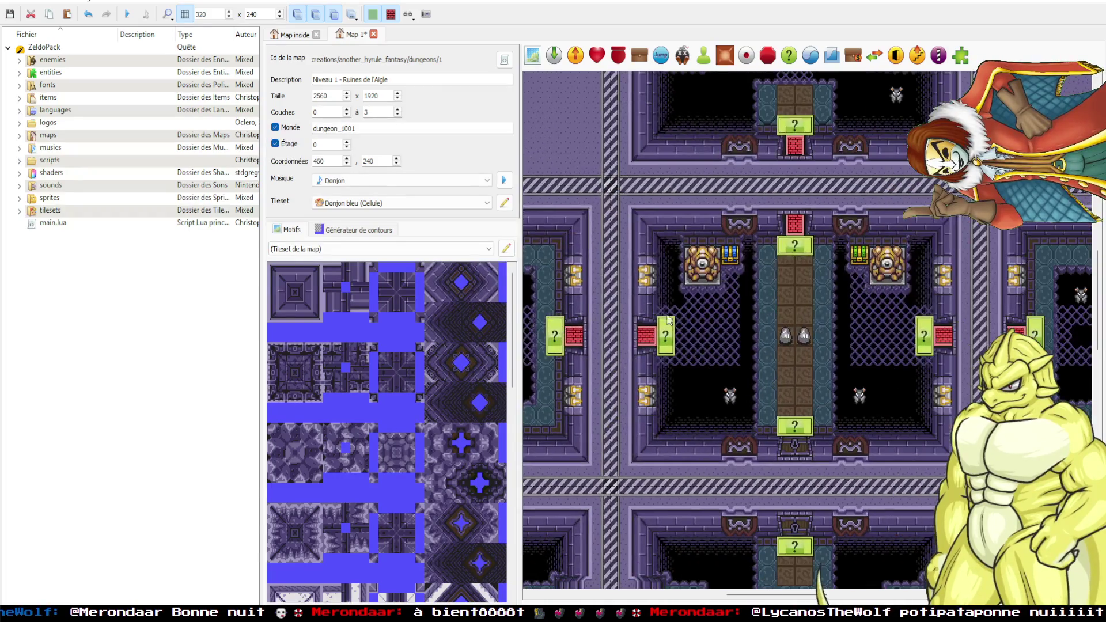
{"action": "double_click", "coordinate": [799, 338]}
{"action": "key", "text": "Return"}
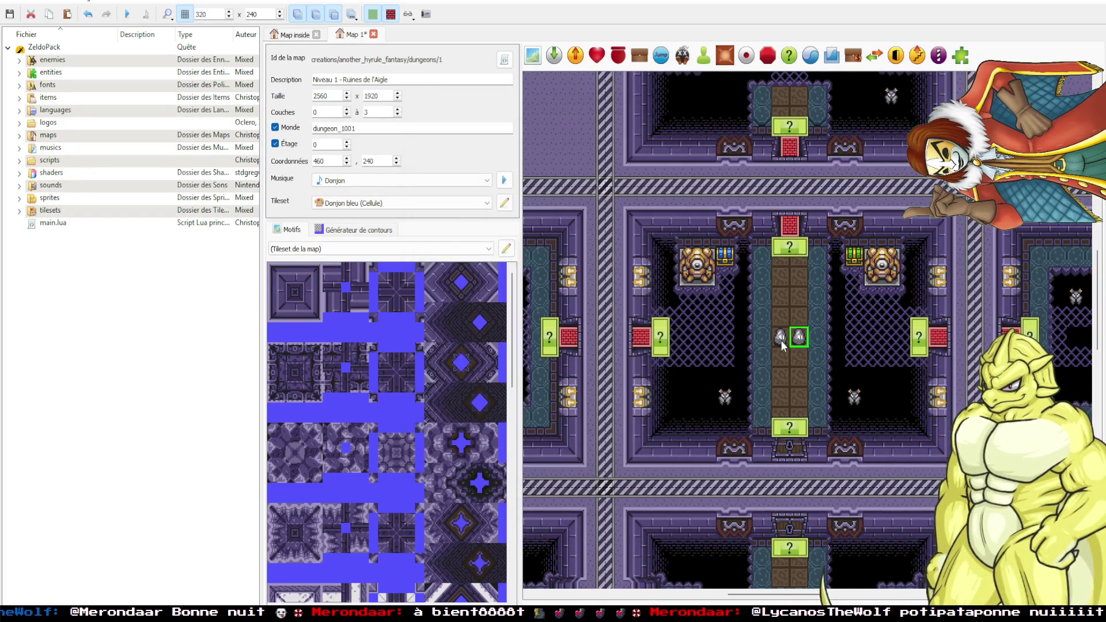
{"action": "scroll", "coordinate": [836, 382], "scroll_direction": "down", "scroll_amount": 5}
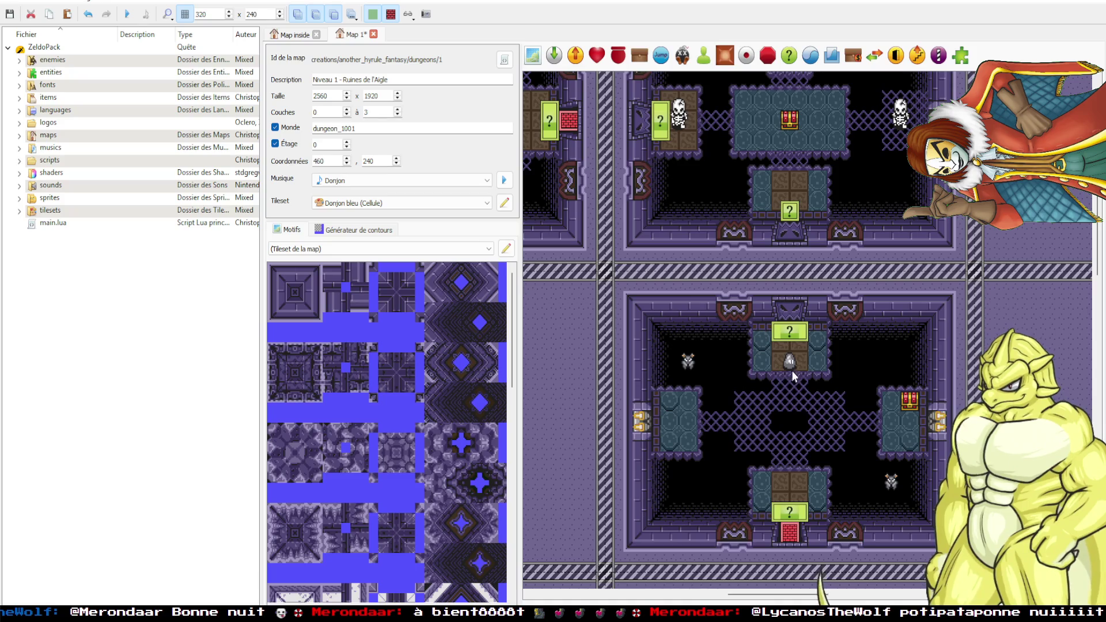
{"action": "double_click", "coordinate": [792, 366]}
{"action": "key", "text": "Return"}
{"action": "scroll", "coordinate": [793, 381], "scroll_direction": "up", "scroll_amount": 5}
{"action": "double_click", "coordinate": [679, 426]}
{"action": "key", "text": "Return"}
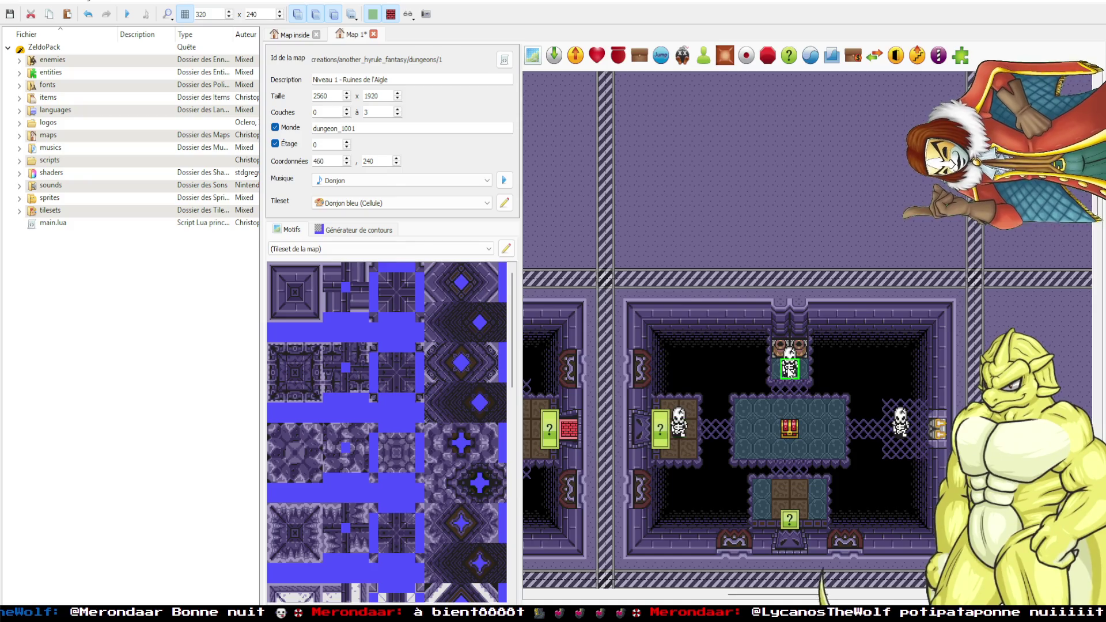
Inspect the remaining Zol, skeletons and cross-shaped room enemy, then save the map and launch the quest.
{"action": "scroll", "coordinate": [821, 393], "scroll_direction": "down", "scroll_amount": 5}
{"action": "scroll", "coordinate": [794, 384], "scroll_direction": "down", "scroll_amount": 10}
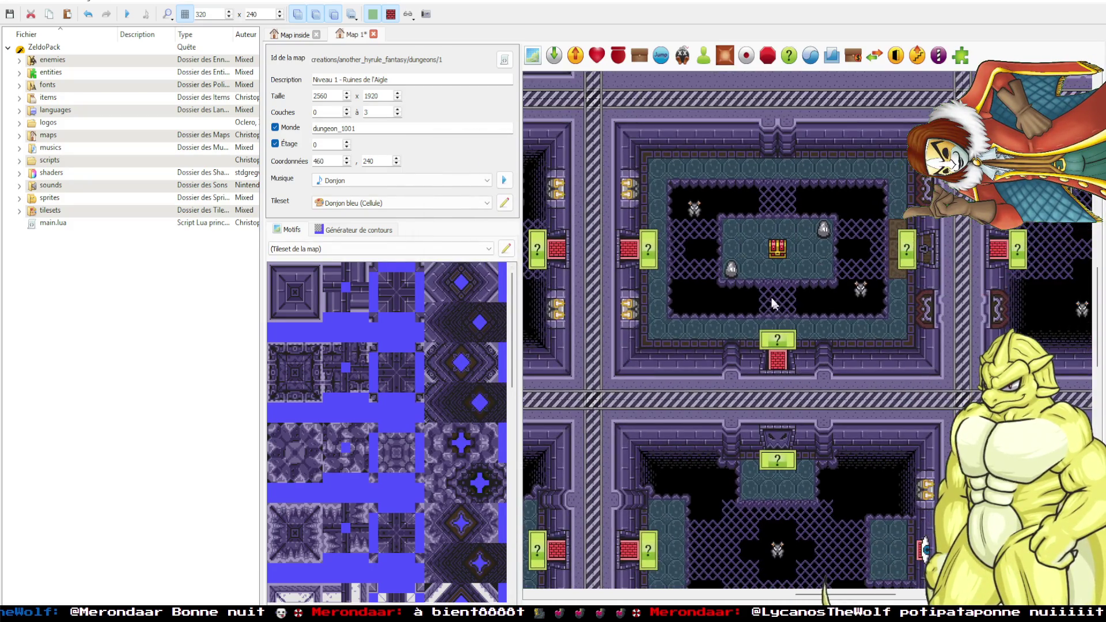
{"action": "double_click", "coordinate": [731, 273]}
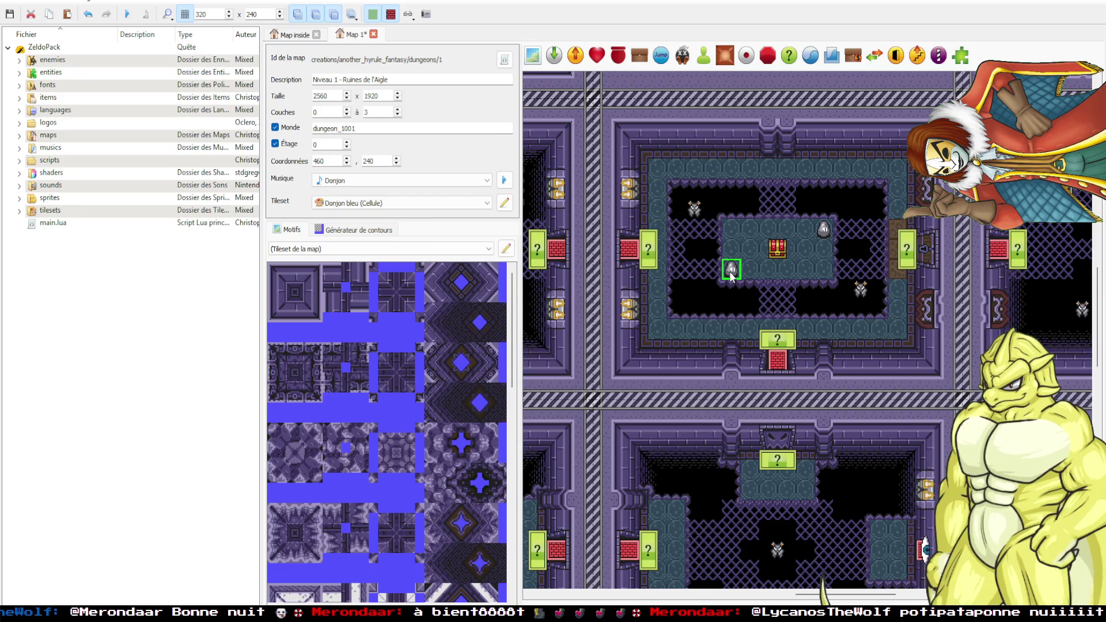
{"action": "key", "text": "Escape"}
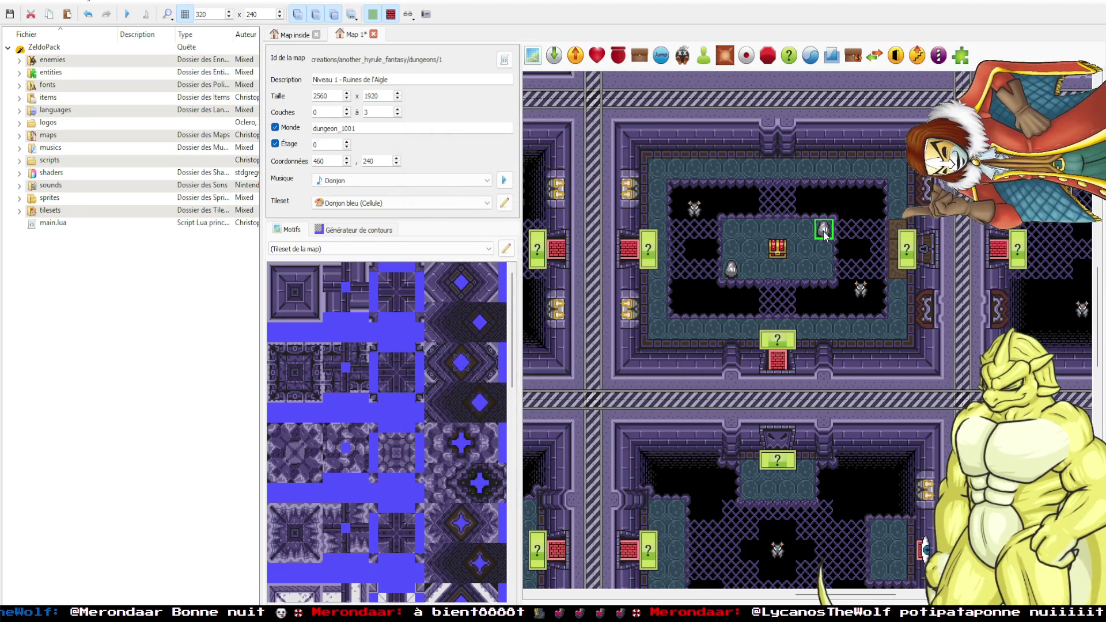
{"action": "scroll", "coordinate": [806, 259], "scroll_direction": "down", "scroll_amount": 5}
{"action": "double_click", "coordinate": [821, 257]}
{"action": "key", "text": "Escape"}
{"action": "double_click", "coordinate": [799, 253]}
{"action": "key", "text": "Escape"}
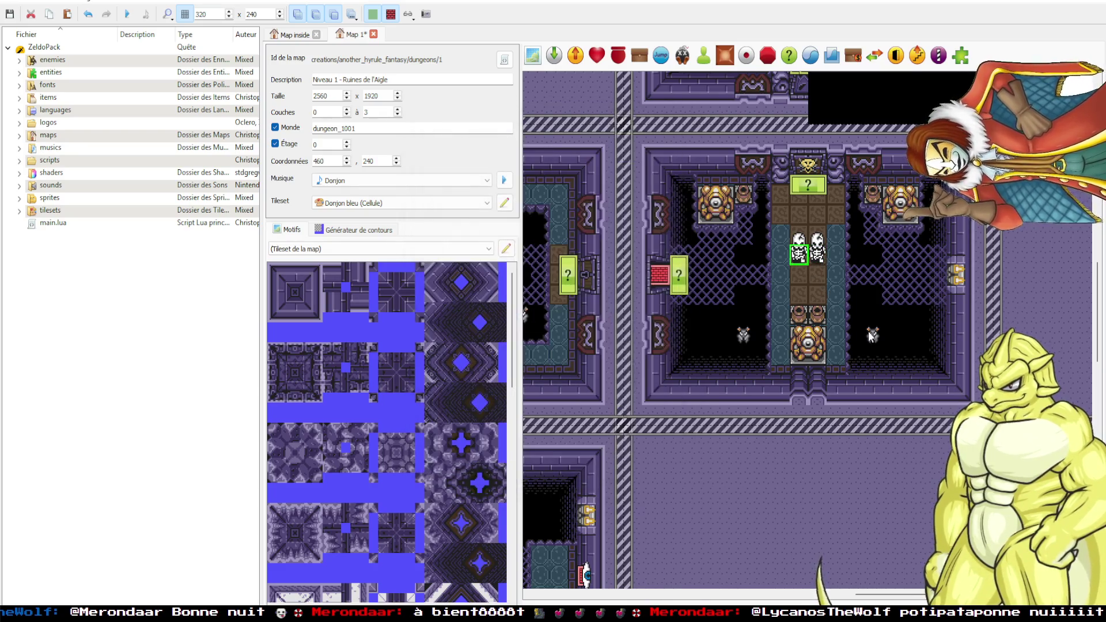
{"action": "double_click", "coordinate": [873, 335]}
{"action": "key", "text": "Escape"}
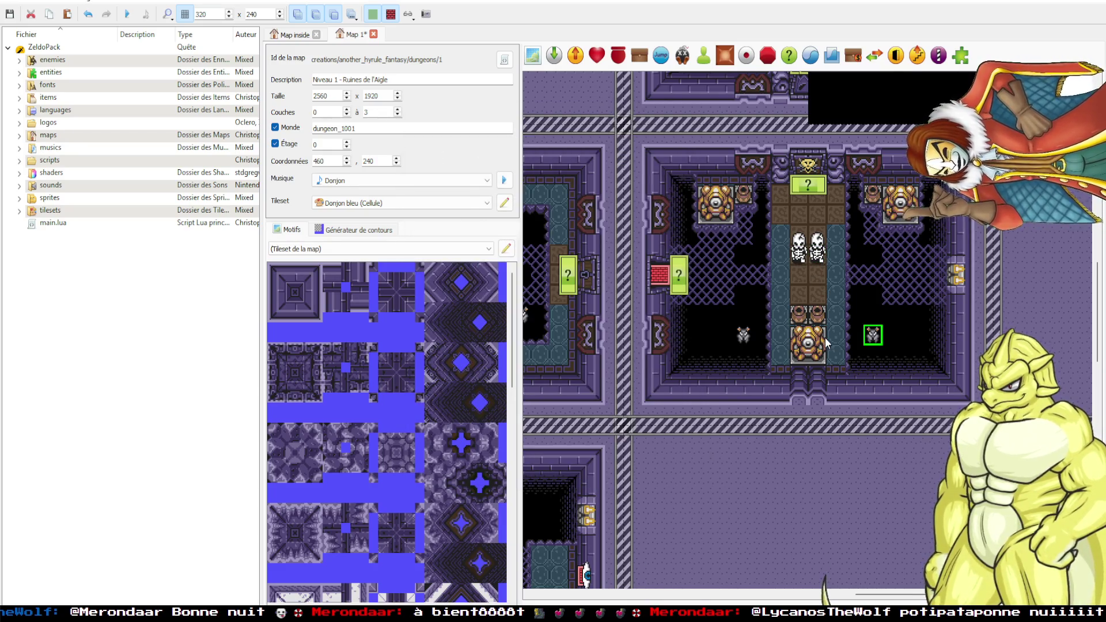
{"action": "scroll", "coordinate": [705, 364], "scroll_direction": "up", "scroll_amount": 4}
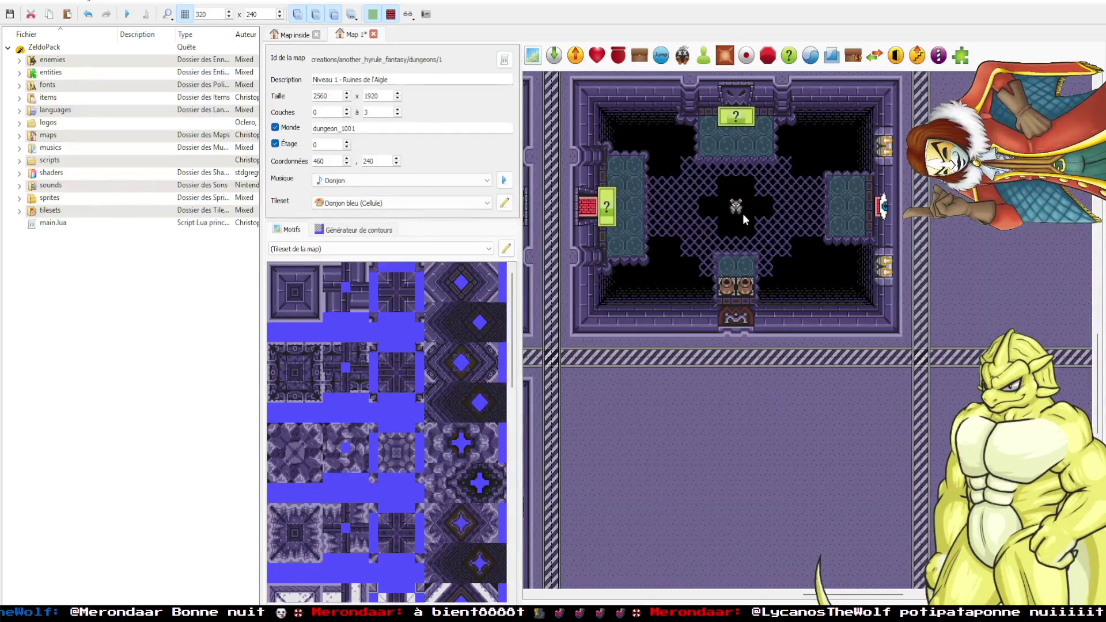
{"action": "double_click", "coordinate": [736, 213]}
{"action": "key", "text": "Escape"}
{"action": "scroll", "coordinate": [752, 327], "scroll_direction": "down", "scroll_amount": 4}
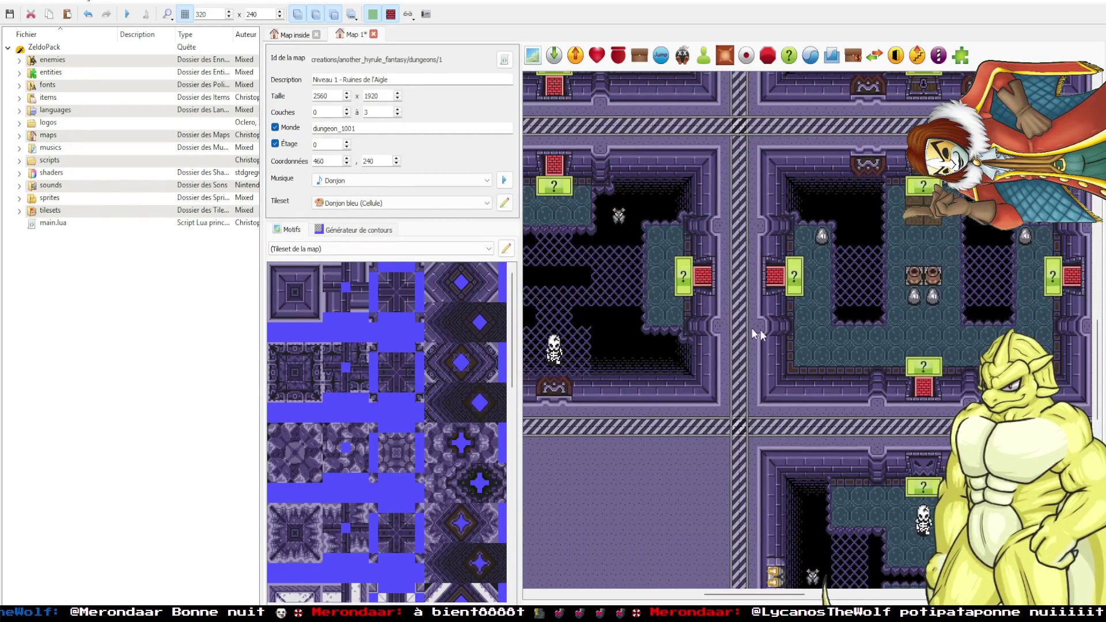
{"action": "scroll", "coordinate": [823, 327], "scroll_direction": "up", "scroll_amount": 5}
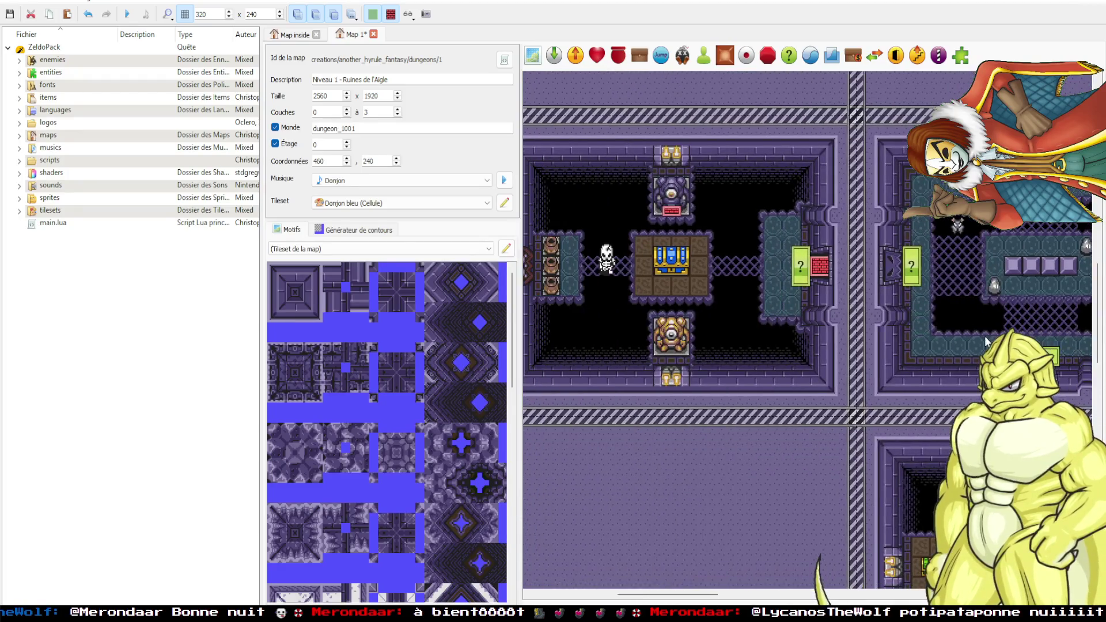
{"action": "scroll", "coordinate": [644, 331], "scroll_direction": "right", "scroll_amount": 5}
{"action": "key", "text": "ctrl+s"}
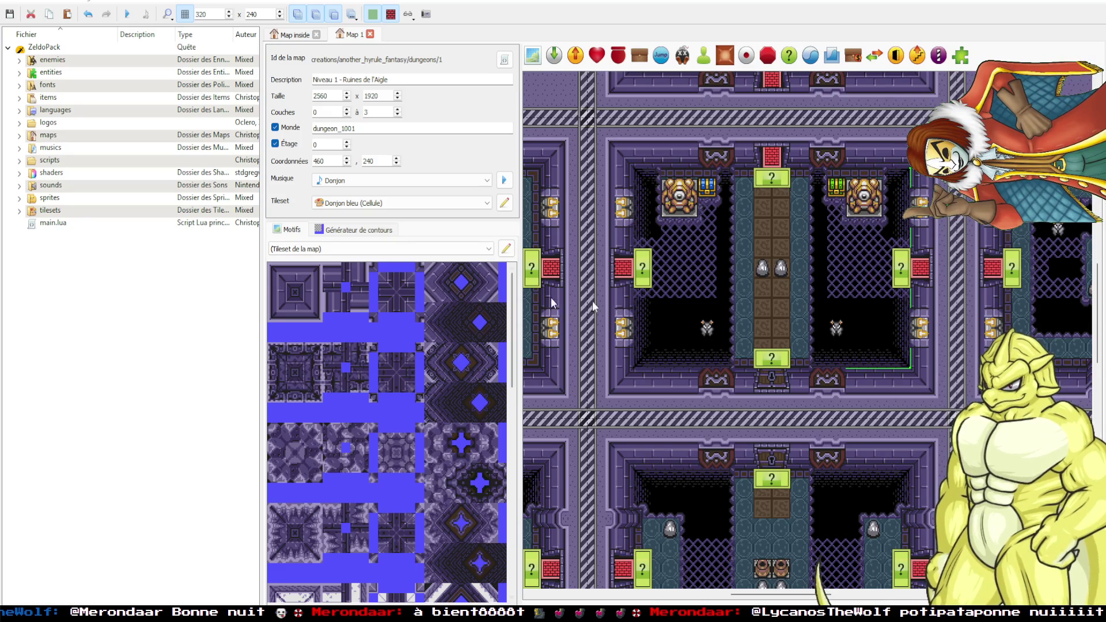
{"action": "key", "text": "F5"}
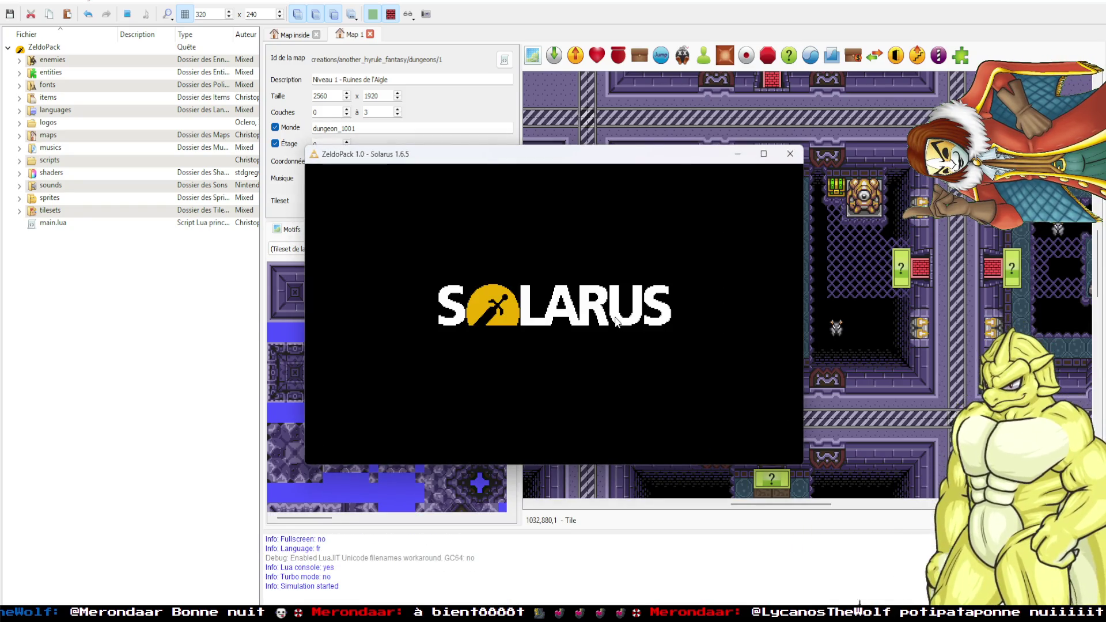
Switch the game window to fullscreen, close it, and expand the maps folder.
{"action": "left_click", "coordinate": [761, 154]}
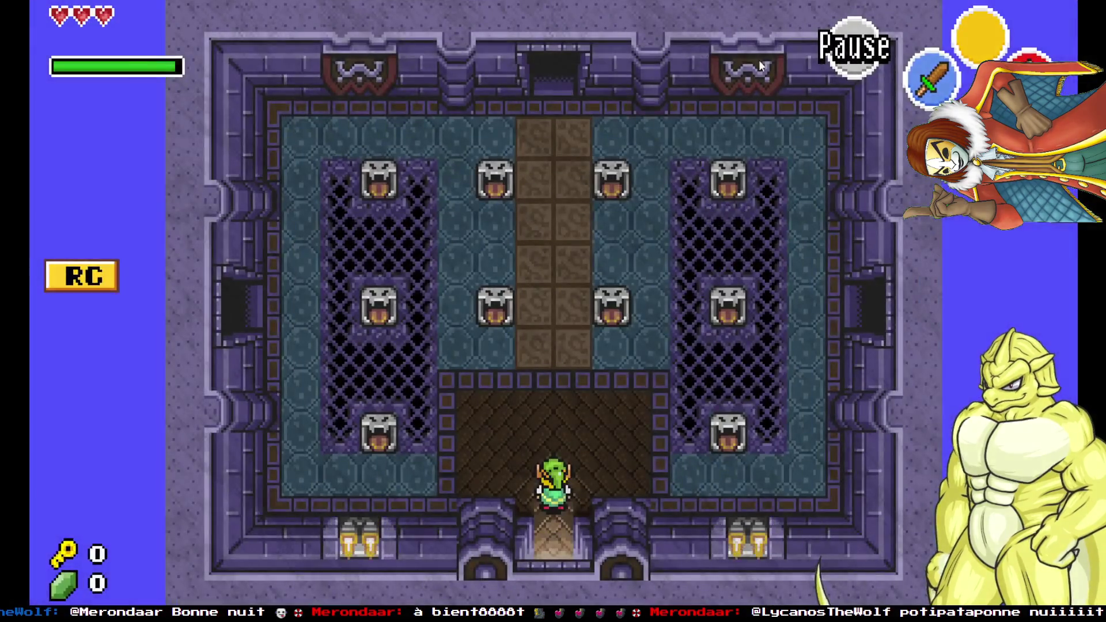
{"action": "left_click", "coordinate": [1085, 5]}
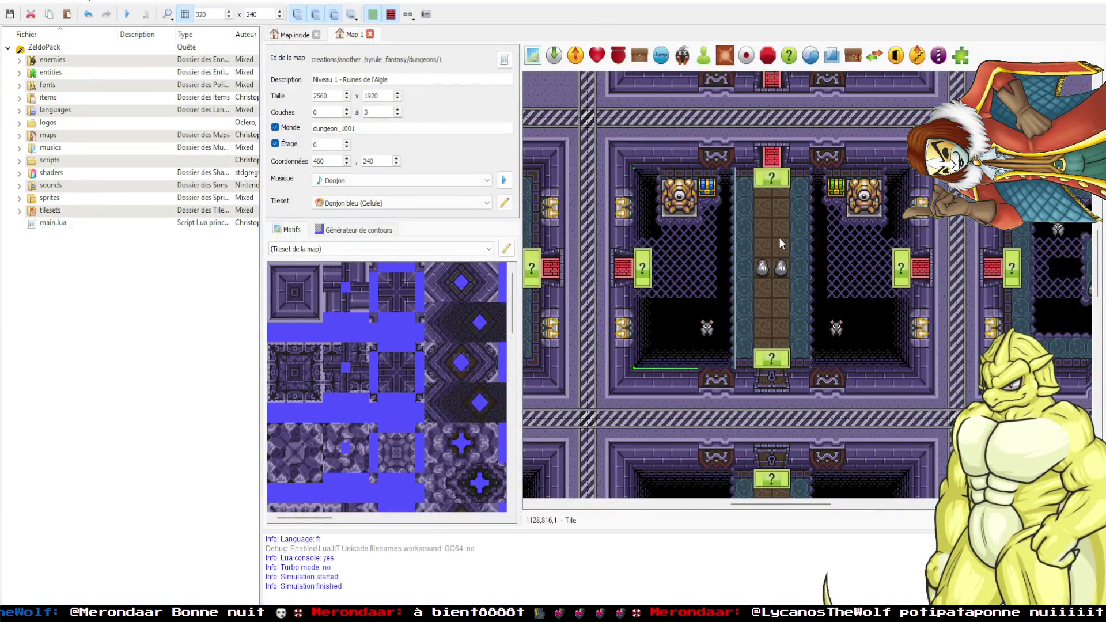
{"action": "scroll", "coordinate": [779, 238], "scroll_direction": "down", "scroll_amount": 1}
{"action": "scroll", "coordinate": [784, 328], "scroll_direction": "up", "scroll_amount": 5}
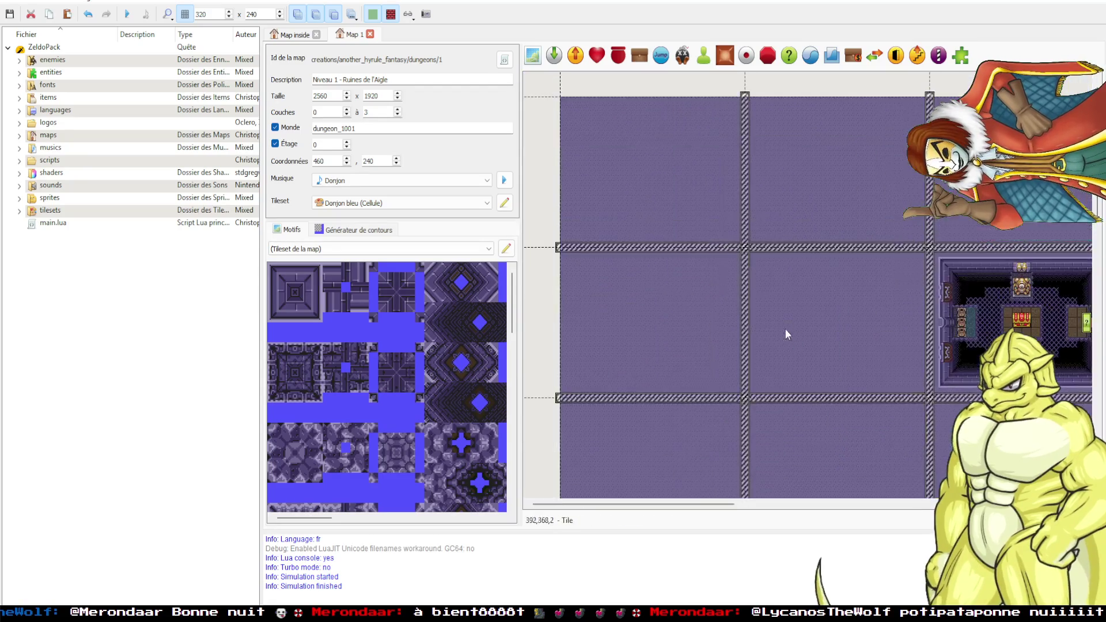
{"action": "left_click", "coordinate": [20, 136]}
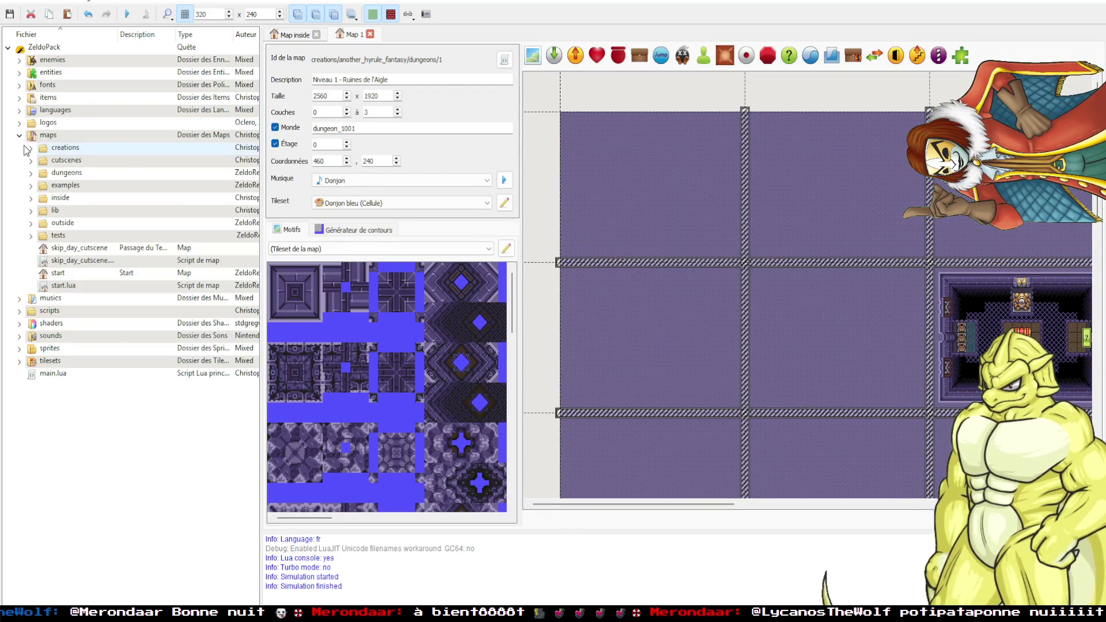
Open the Niveau 2 dungeon map from the another_hyrule_fantasy folder, then close it.
{"action": "left_click", "coordinate": [30, 148]}
{"action": "left_click", "coordinate": [43, 185]}
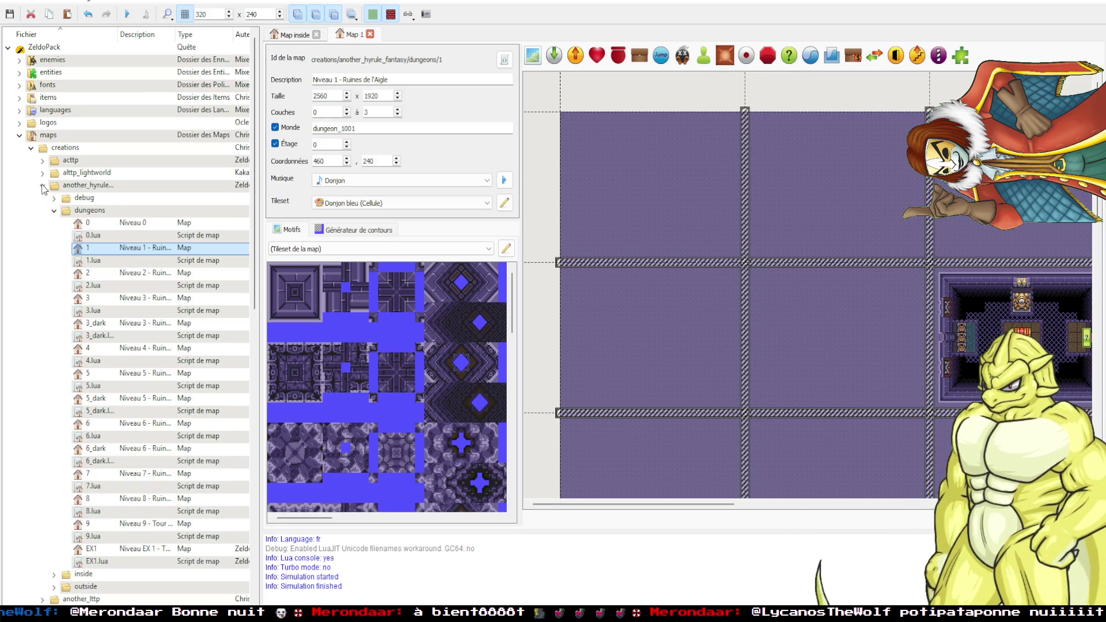
{"action": "double_click", "coordinate": [80, 274]}
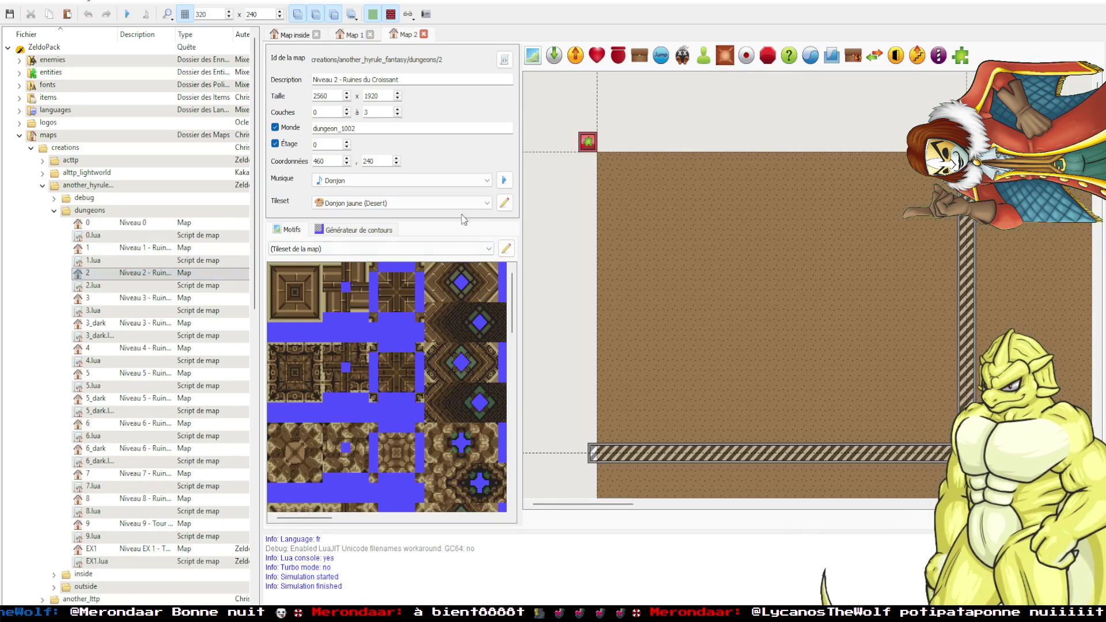
{"action": "left_click", "coordinate": [423, 34]}
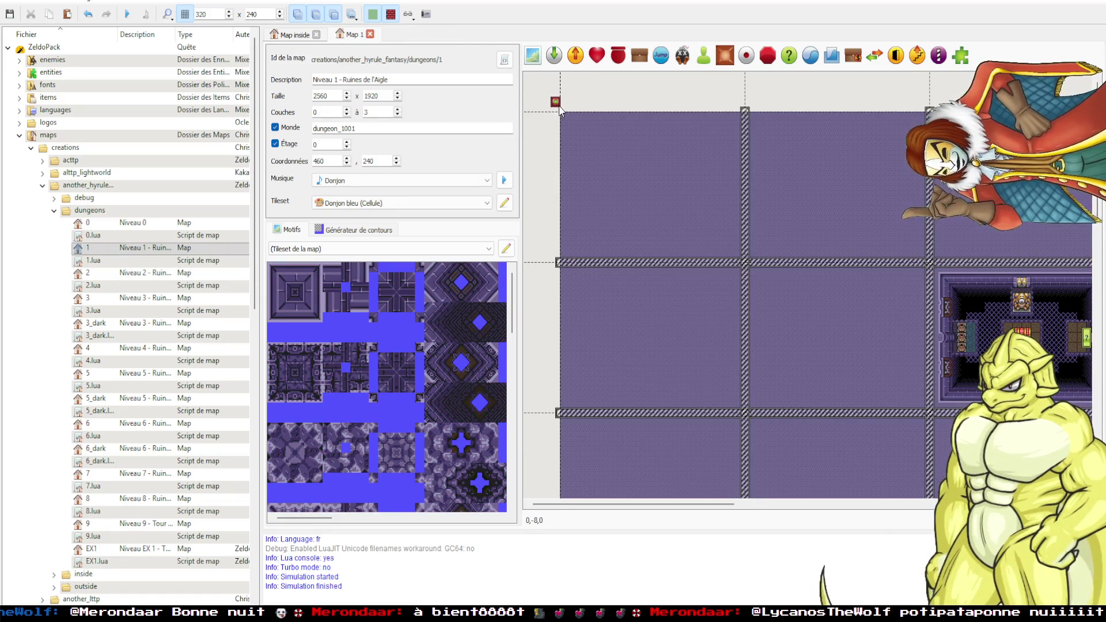
Change the init_map entity's location_key from dungeon_1002.name to dungeon_1001.name.
{"action": "double_click", "coordinate": [555, 107]}
{"action": "left_click", "coordinate": [602, 339]}
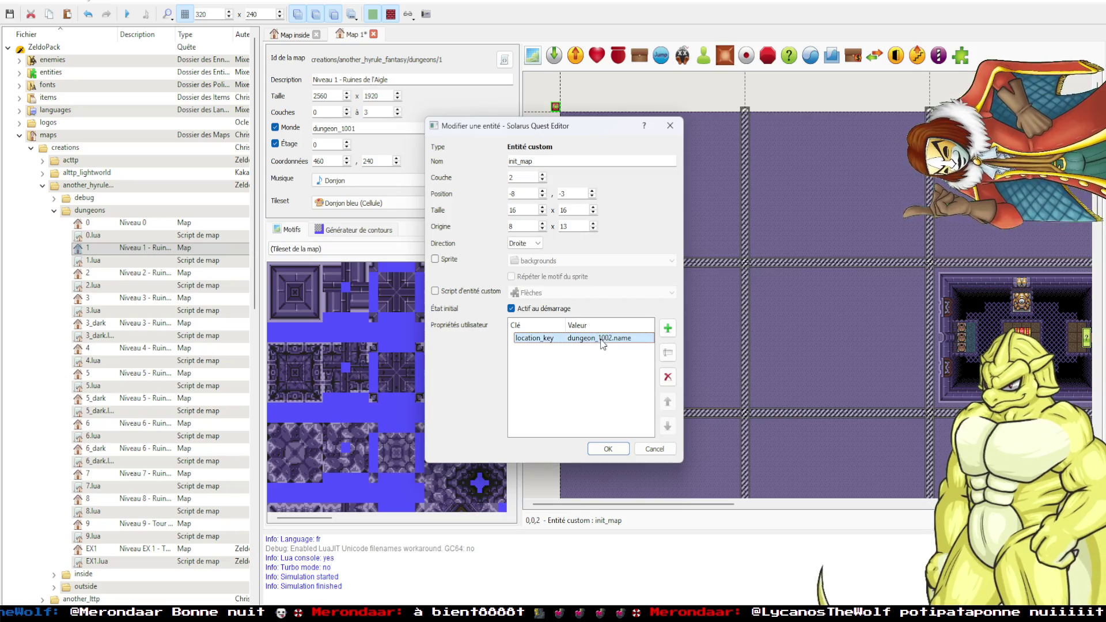
{"action": "double_click", "coordinate": [613, 340]}
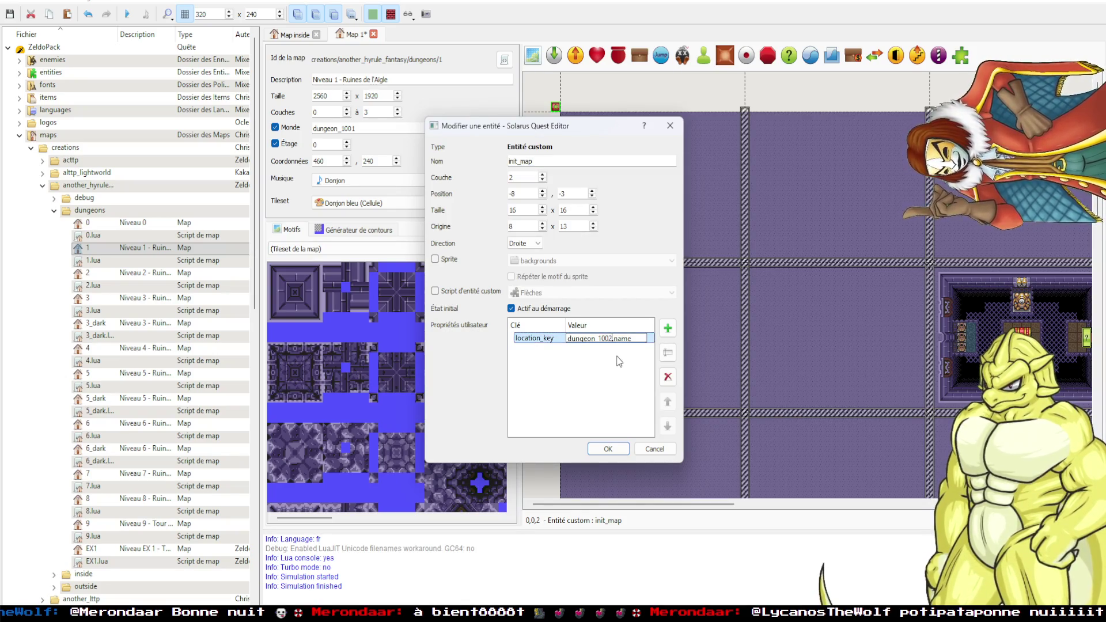
{"action": "type", "text": "1"}
{"action": "key", "text": "Return"}
{"action": "left_click", "coordinate": [607, 449]}
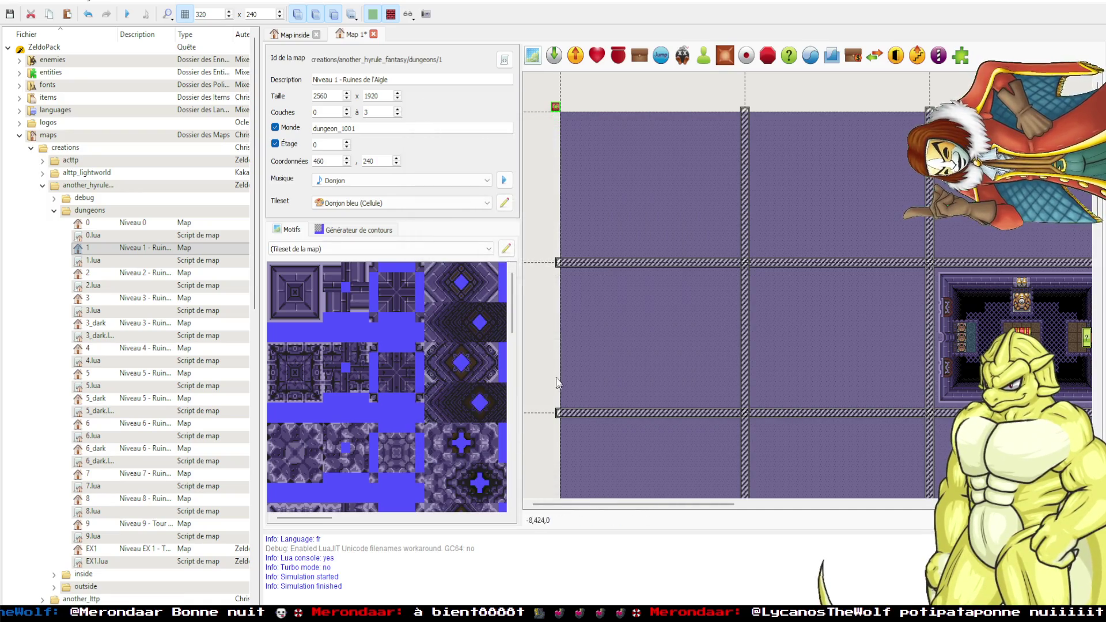
{"action": "scroll", "coordinate": [541, 364], "scroll_direction": "down", "scroll_amount": 3}
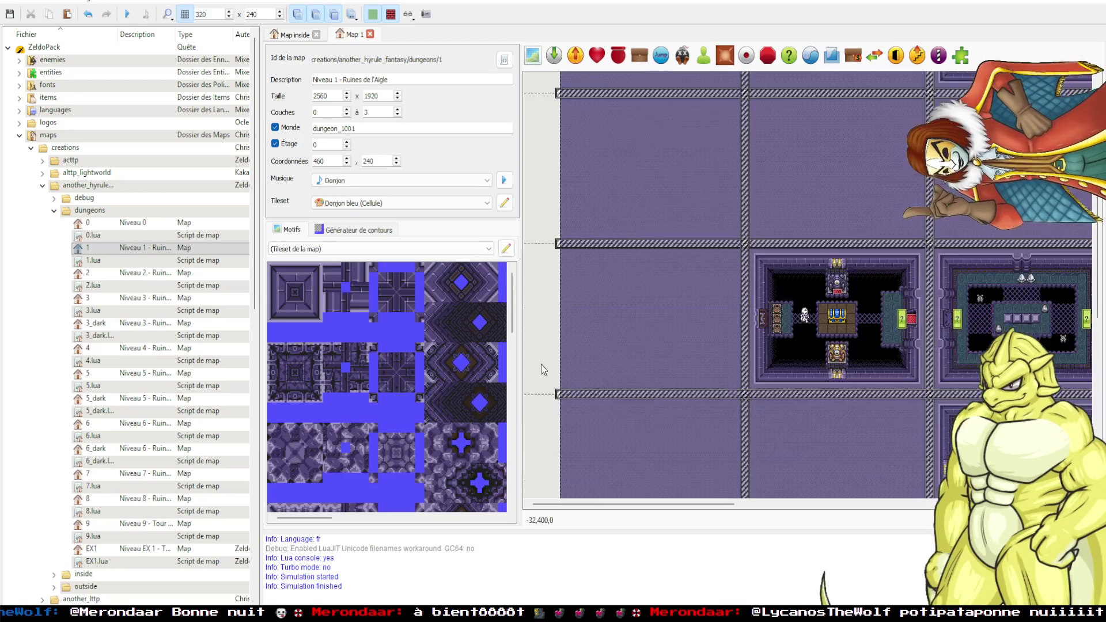
{"action": "scroll", "coordinate": [541, 364], "scroll_direction": "right", "scroll_amount": 6}
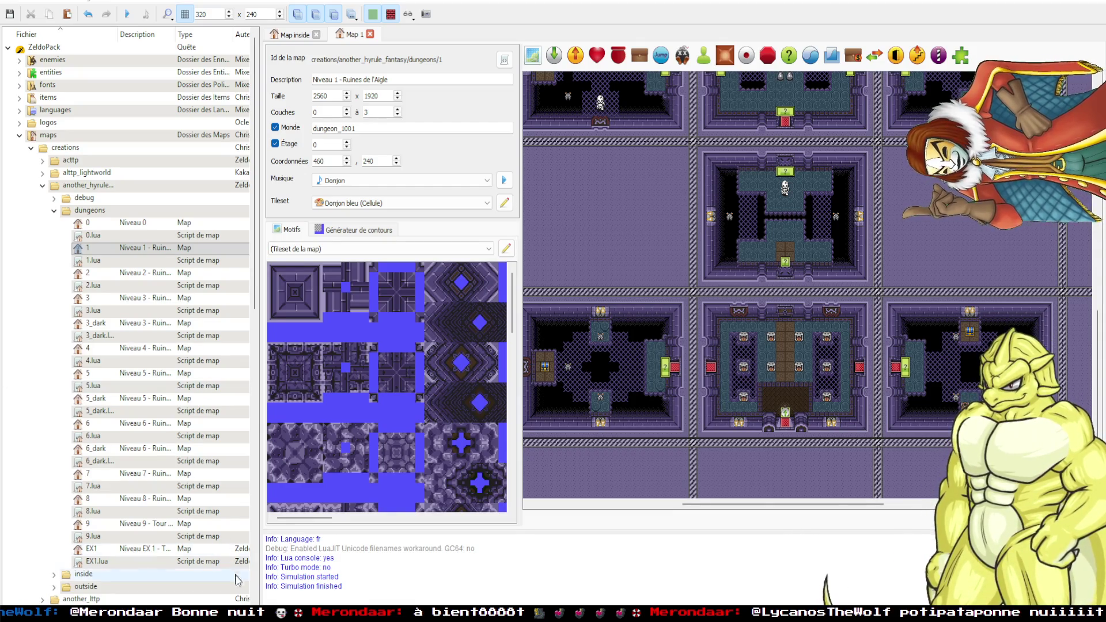
{"action": "key", "text": "alt+Tab"}
Cut the brown ornament tiles and paste them back as a new layer, Calque 1.
{"action": "scroll", "coordinate": [894, 359], "scroll_direction": "up", "scroll_amount": 4}
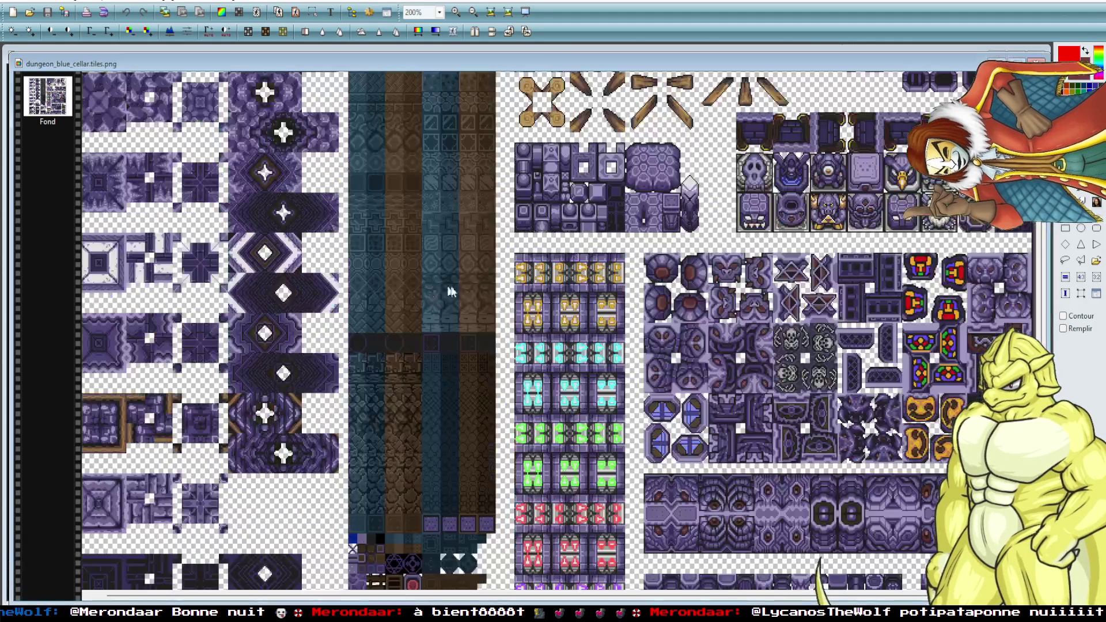
{"action": "scroll", "coordinate": [960, 287], "scroll_direction": "up", "scroll_amount": 3}
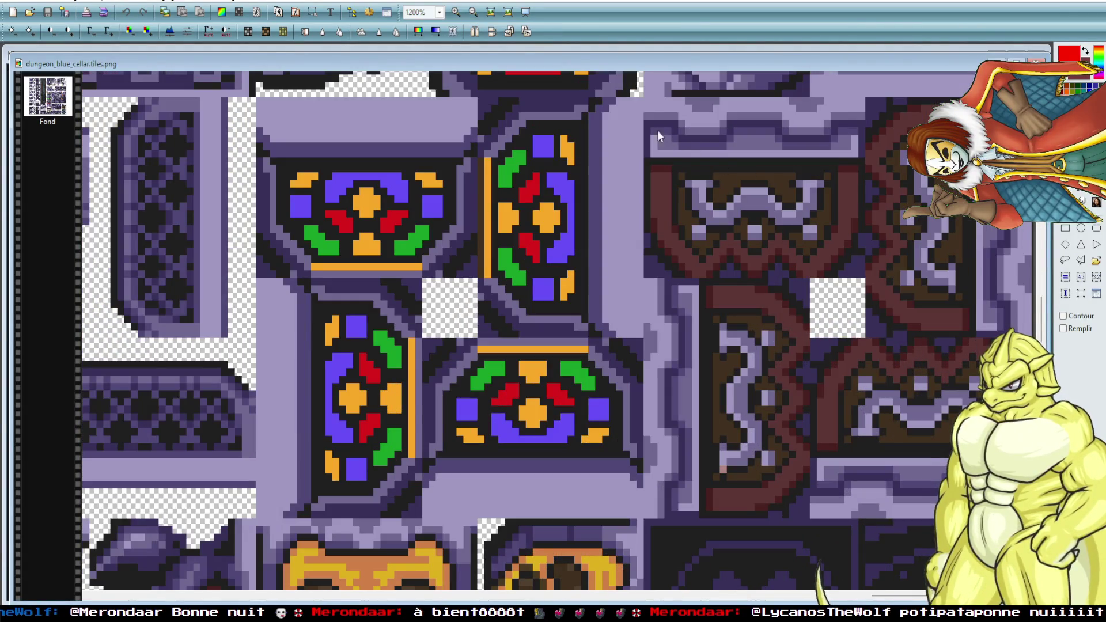
{"action": "left_click_drag", "start_coordinate": [644, 99], "coordinate": [1031, 519]}
{"action": "key", "text": "ctrl+x"}
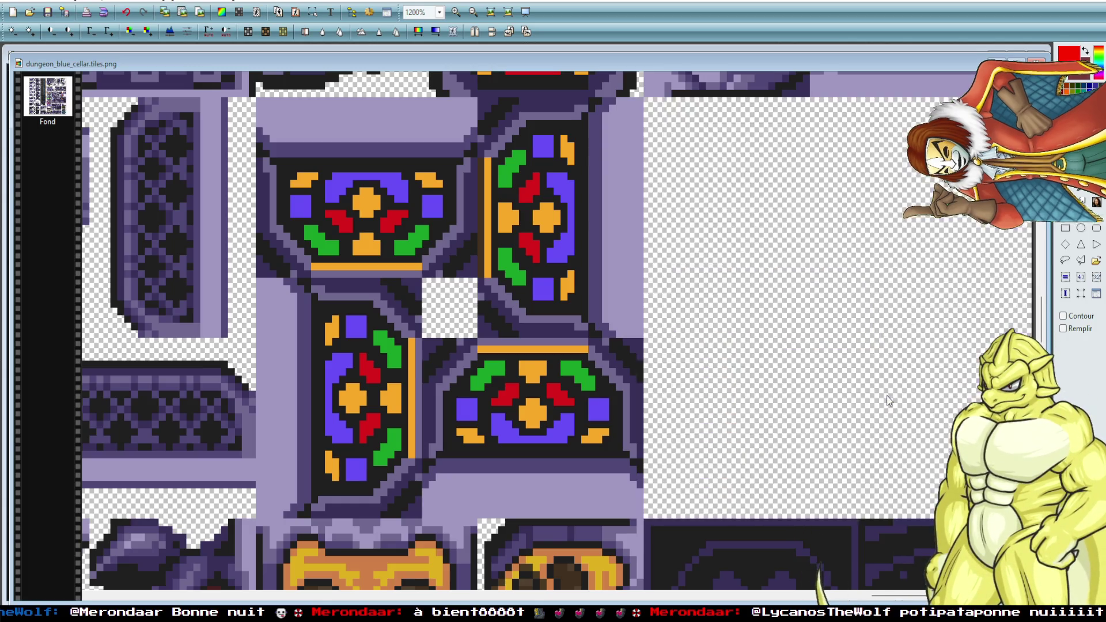
{"action": "key", "text": "ctrl+v"}
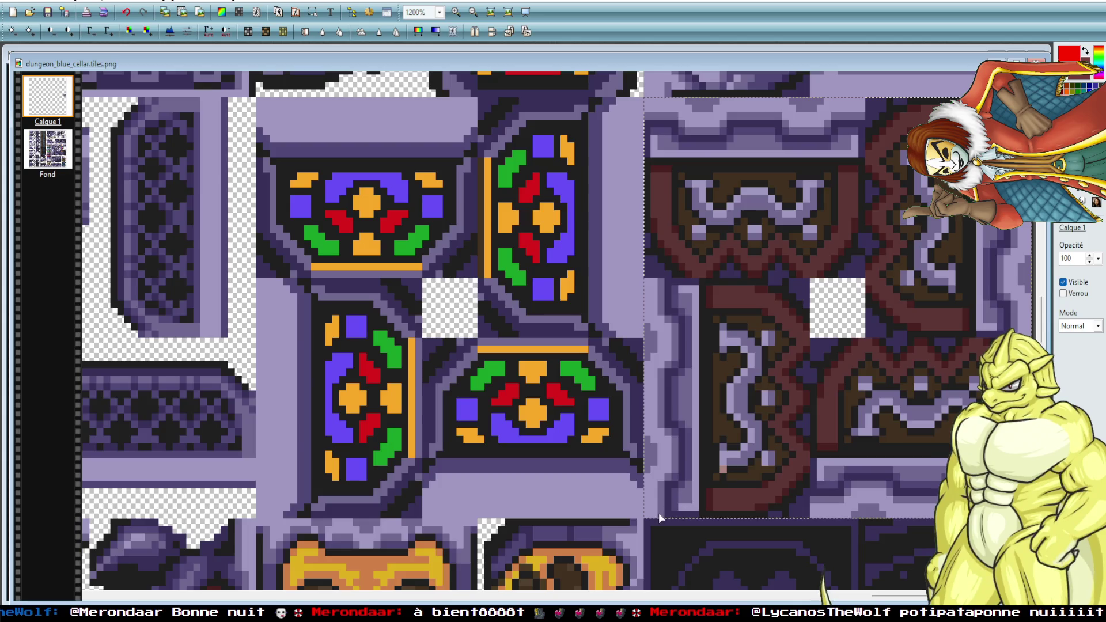
Inspect the tileset, then shrink its window to reveal the Donjon 1 map image.
{"action": "scroll", "coordinate": [659, 512], "scroll_direction": "down", "scroll_amount": 1}
{"action": "scroll", "coordinate": [545, 243], "scroll_direction": "up", "scroll_amount": 2}
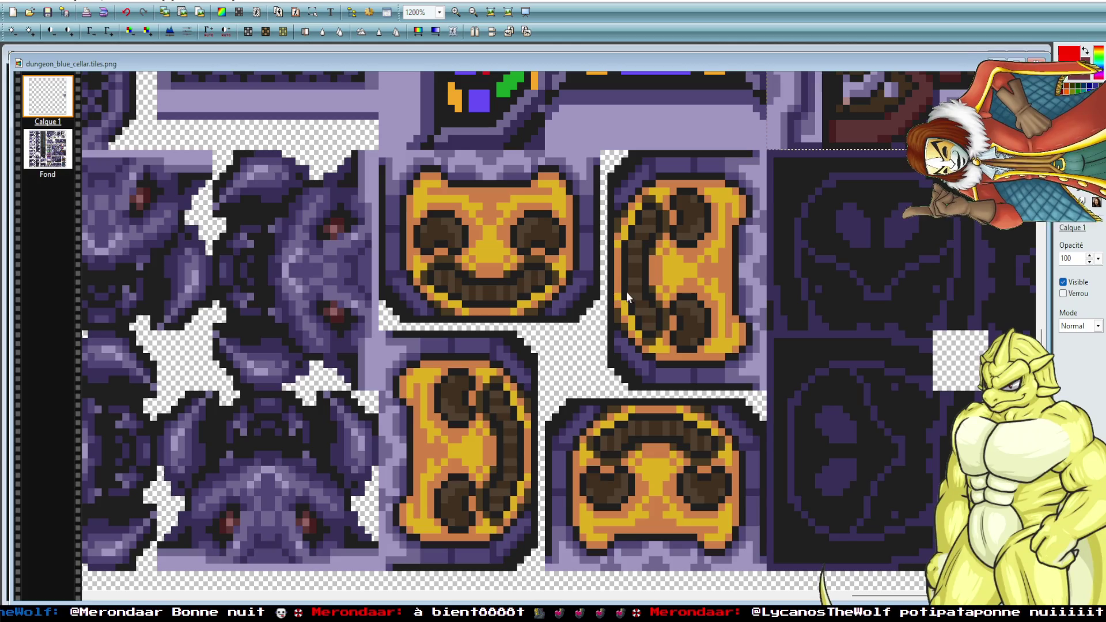
{"action": "scroll", "coordinate": [845, 383], "scroll_direction": "down", "scroll_amount": 2}
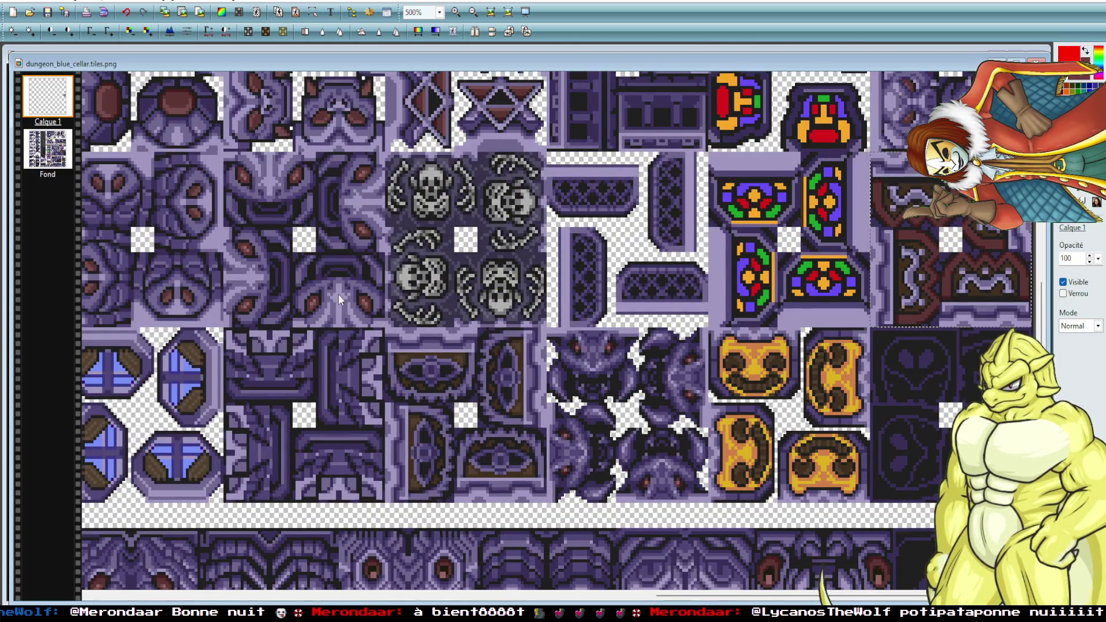
{"action": "scroll", "coordinate": [573, 435], "scroll_direction": "down", "scroll_amount": 1}
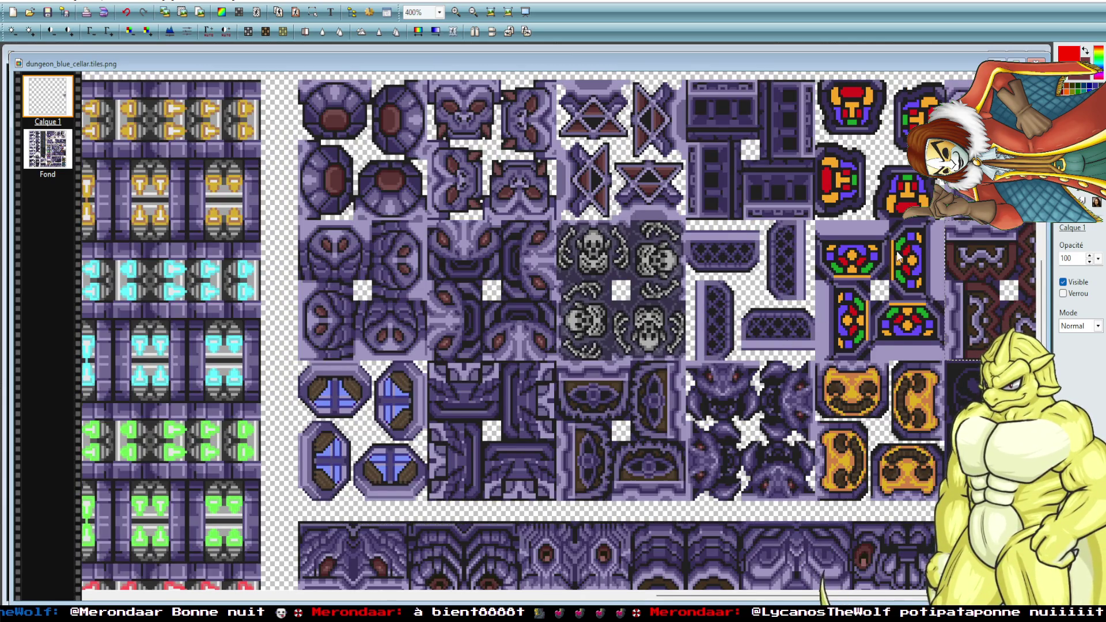
{"action": "scroll", "coordinate": [647, 414], "scroll_direction": "up", "scroll_amount": 1}
{"action": "scroll", "coordinate": [655, 420], "scroll_direction": "down", "scroll_amount": 1}
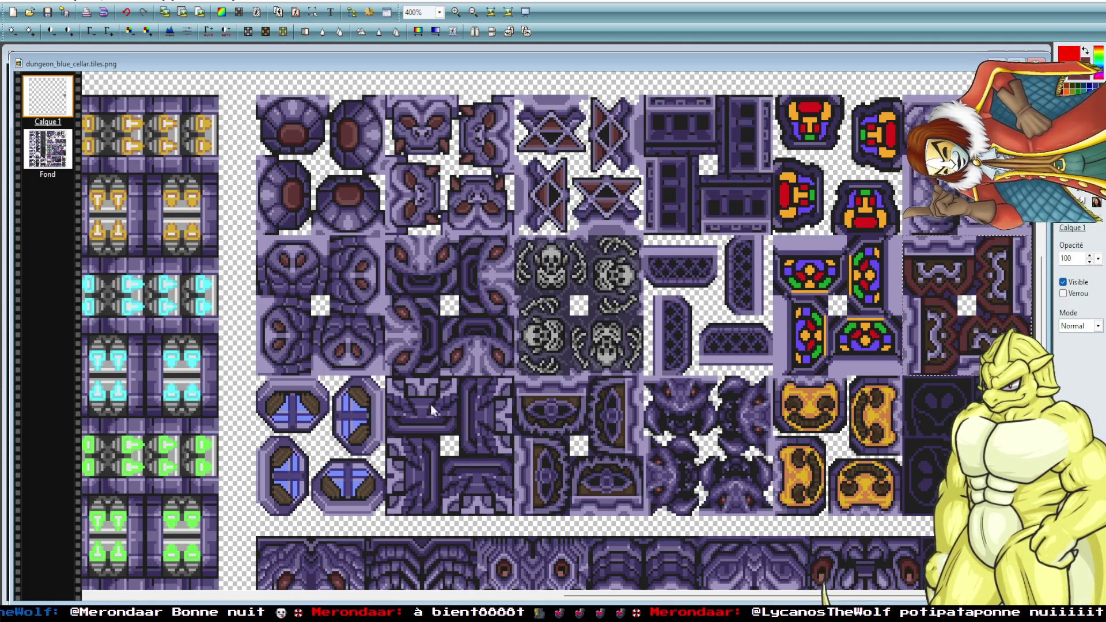
{"action": "scroll", "coordinate": [430, 412], "scroll_direction": "up", "scroll_amount": 3}
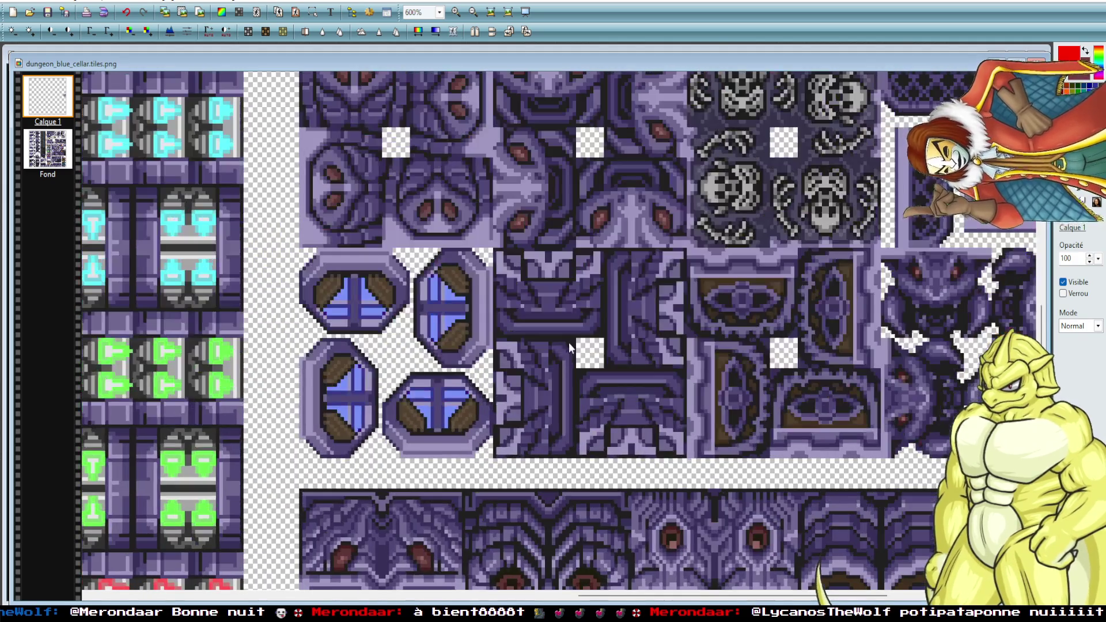
{"action": "scroll", "coordinate": [568, 329], "scroll_direction": "up", "scroll_amount": 1}
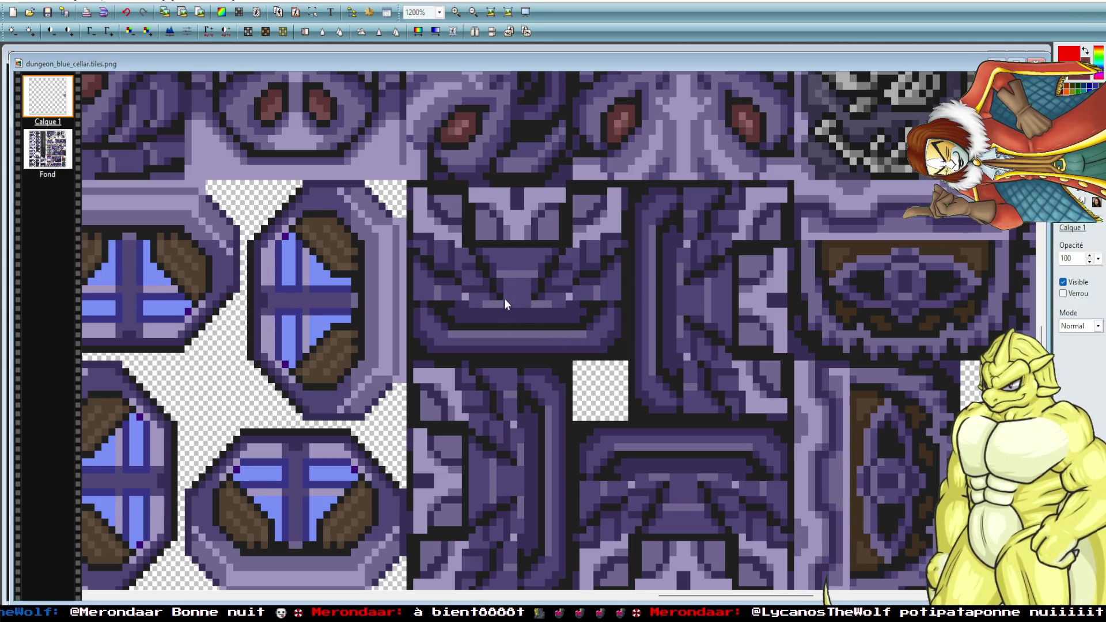
{"action": "scroll", "coordinate": [540, 315], "scroll_direction": "down", "scroll_amount": 2}
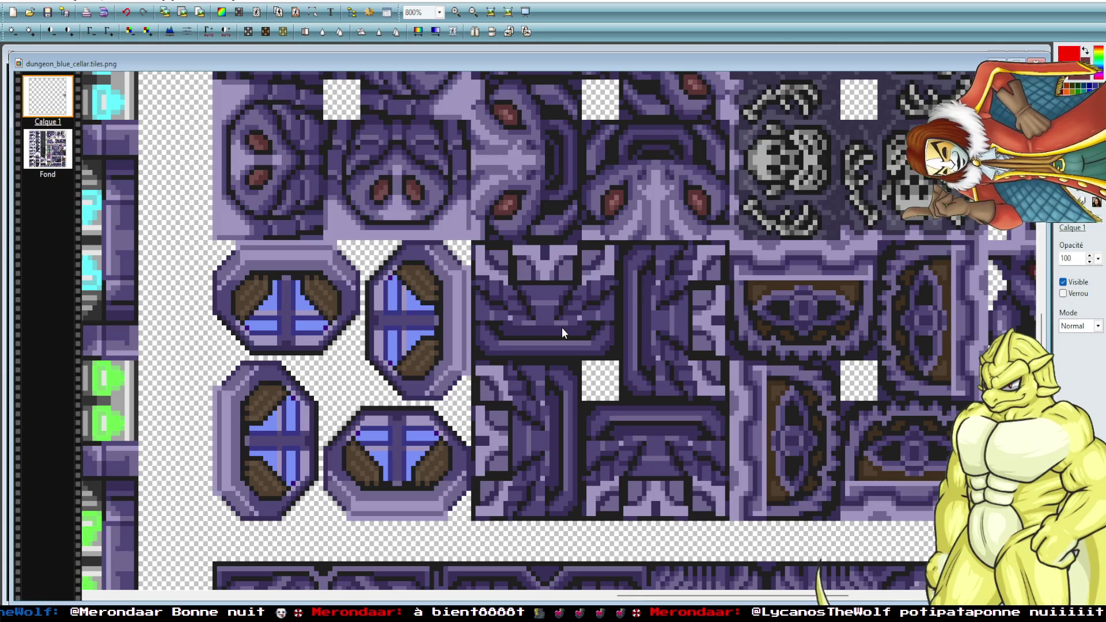
{"action": "scroll", "coordinate": [627, 306], "scroll_direction": "down", "scroll_amount": 3}
{"action": "scroll", "coordinate": [871, 276], "scroll_direction": "up", "scroll_amount": 3}
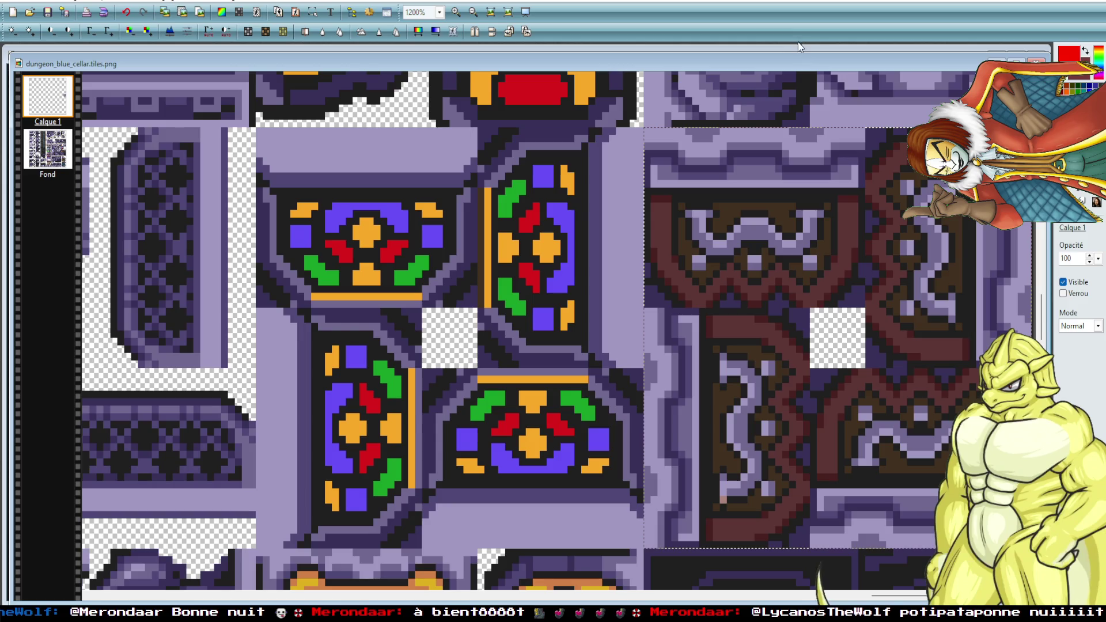
{"action": "double_click", "coordinate": [680, 63]}
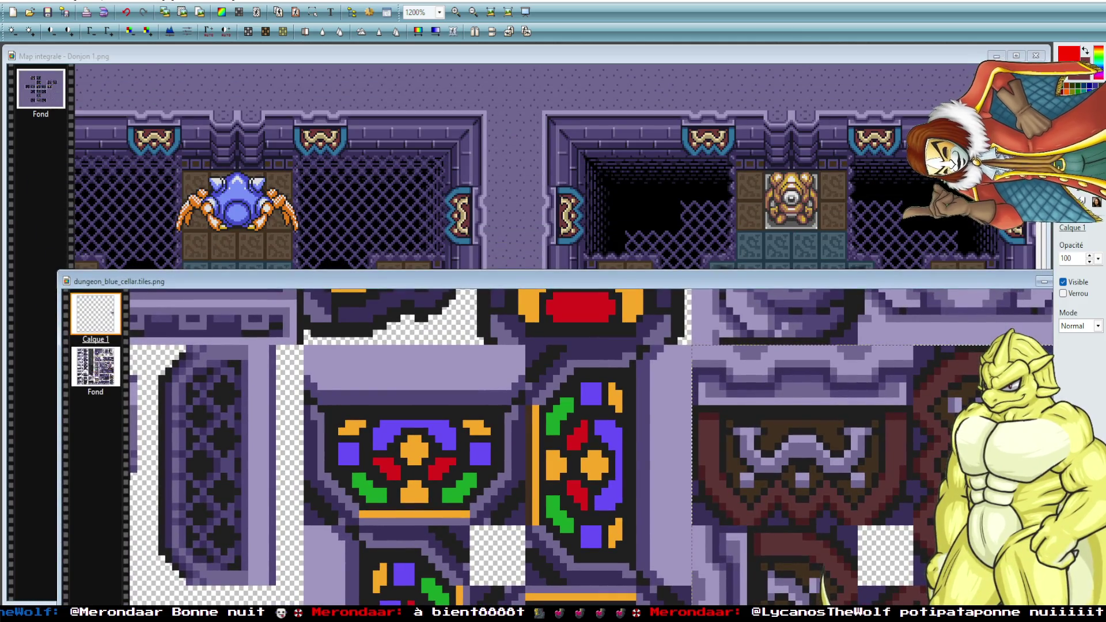
Copy a wall ornament from the Donjon 1 map image into the tileset beside the brown tiles.
{"action": "left_click", "coordinate": [841, 73]}
{"action": "scroll", "coordinate": [841, 73], "scroll_direction": "down", "scroll_amount": 5}
{"action": "mouse_move", "coordinate": [550, 123]}
{"action": "left_mouse_down"}
{"action": "mouse_move", "coordinate": [582, 130]}
{"action": "mouse_move", "coordinate": [628, 193]}
{"action": "left_mouse_up"}
{"action": "key", "text": "ctrl+c"}
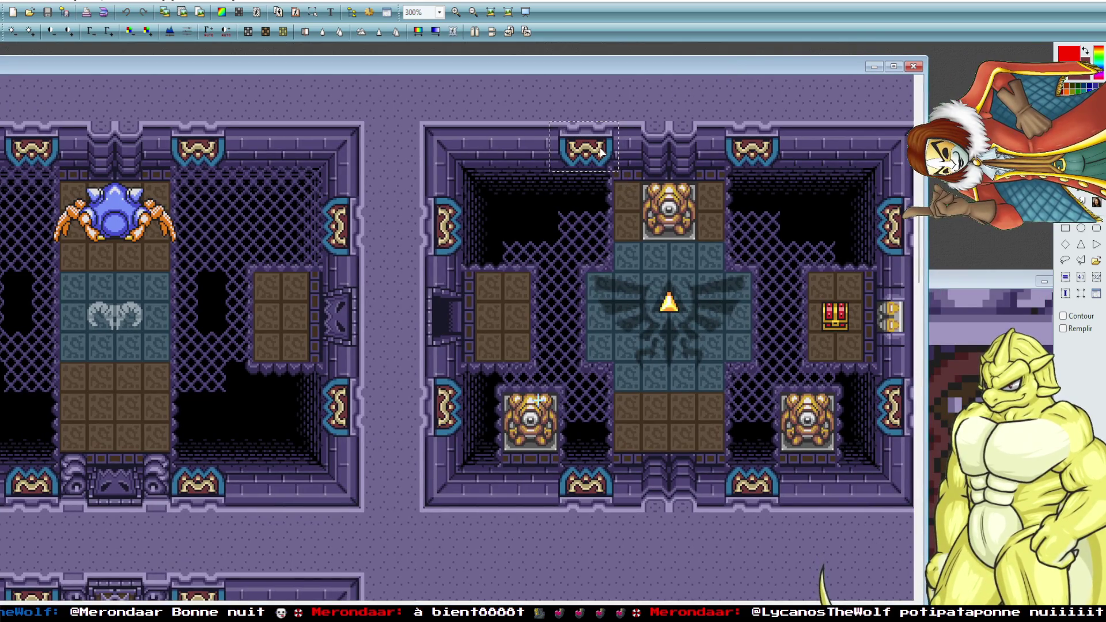
{"action": "left_click", "coordinate": [954, 366]}
{"action": "key", "text": "ctrl+v"}
{"action": "mouse_move", "coordinate": [779, 443]}
{"action": "left_mouse_down"}
{"action": "mouse_move", "coordinate": [722, 315]}
{"action": "mouse_move", "coordinate": [700, 310]}
{"action": "mouse_move", "coordinate": [545, 156]}
{"action": "mouse_move", "coordinate": [539, 92]}
{"action": "left_mouse_up"}
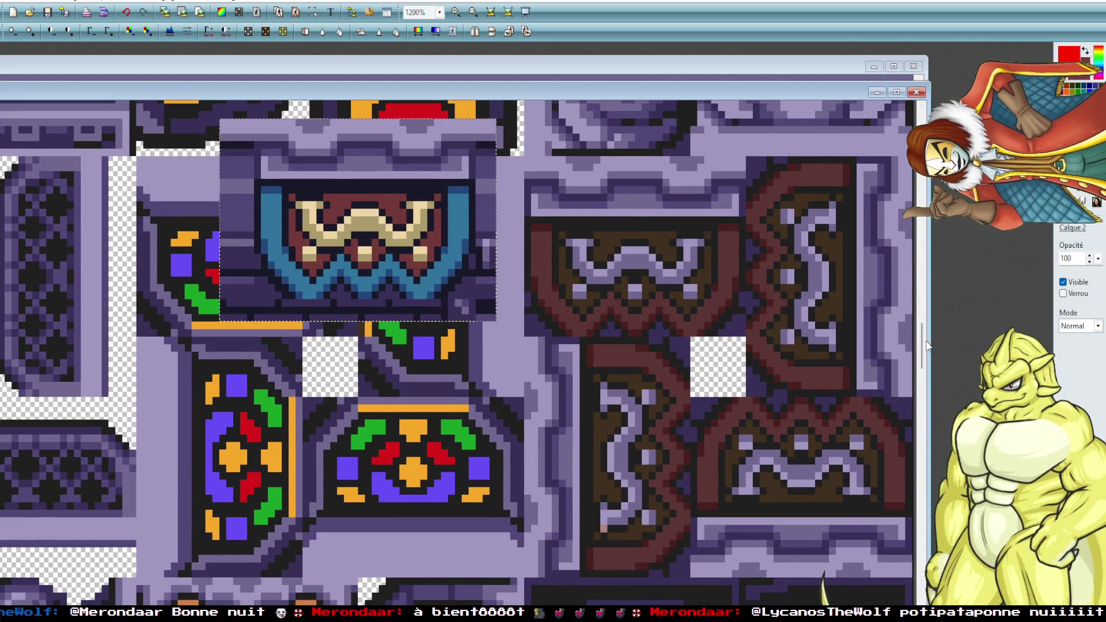
{"action": "scroll", "coordinate": [638, 259], "scroll_direction": "down", "scroll_amount": 1}
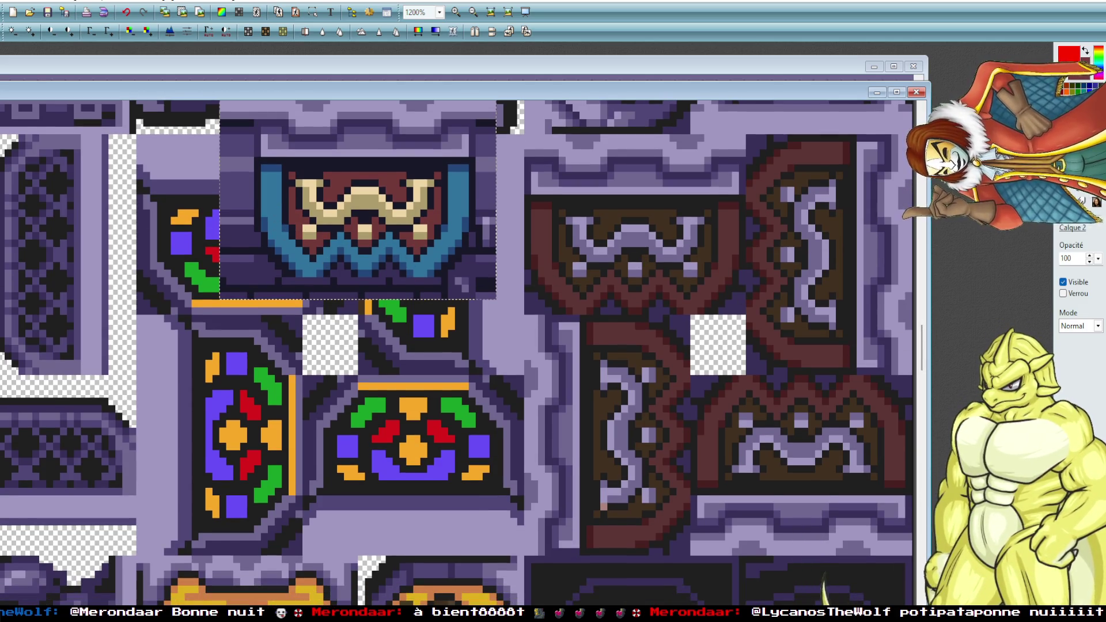
{"action": "left_click", "coordinate": [644, 285]}
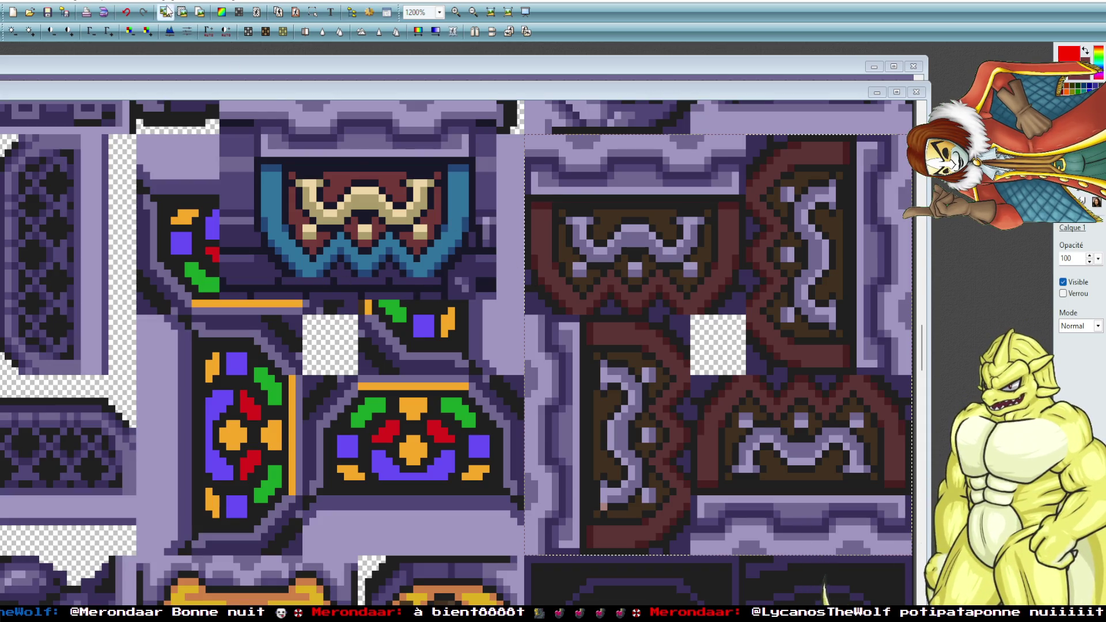
Replace the dark maroon in the tiles with blue using Remplacer une couleur.
{"action": "left_click", "coordinate": [208, 2]}
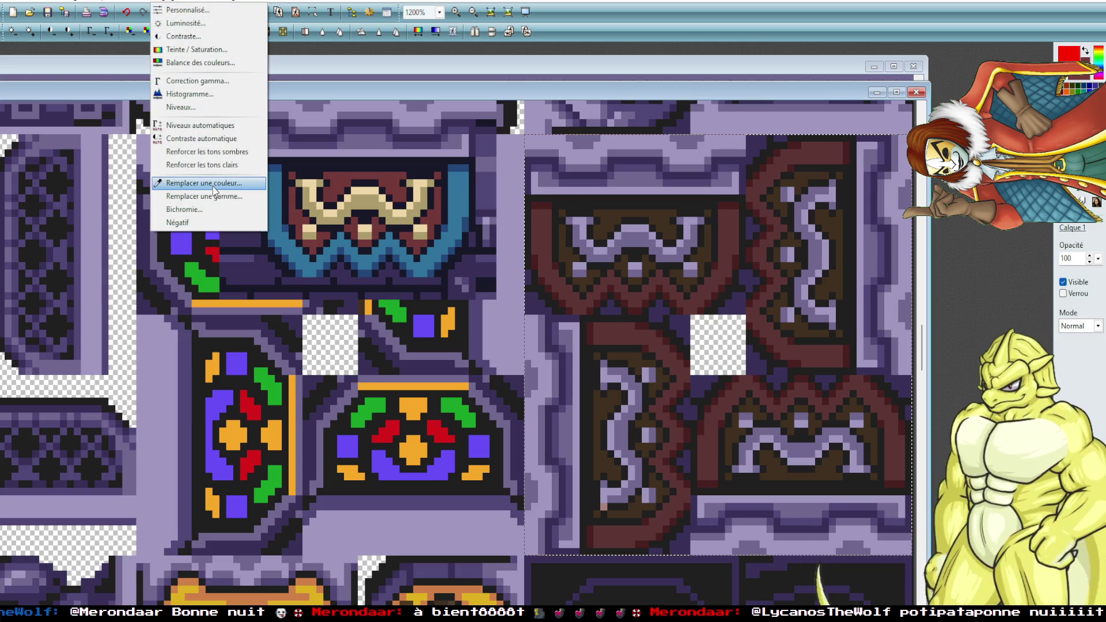
{"action": "left_click", "coordinate": [213, 186]}
{"action": "left_click", "coordinate": [543, 238]}
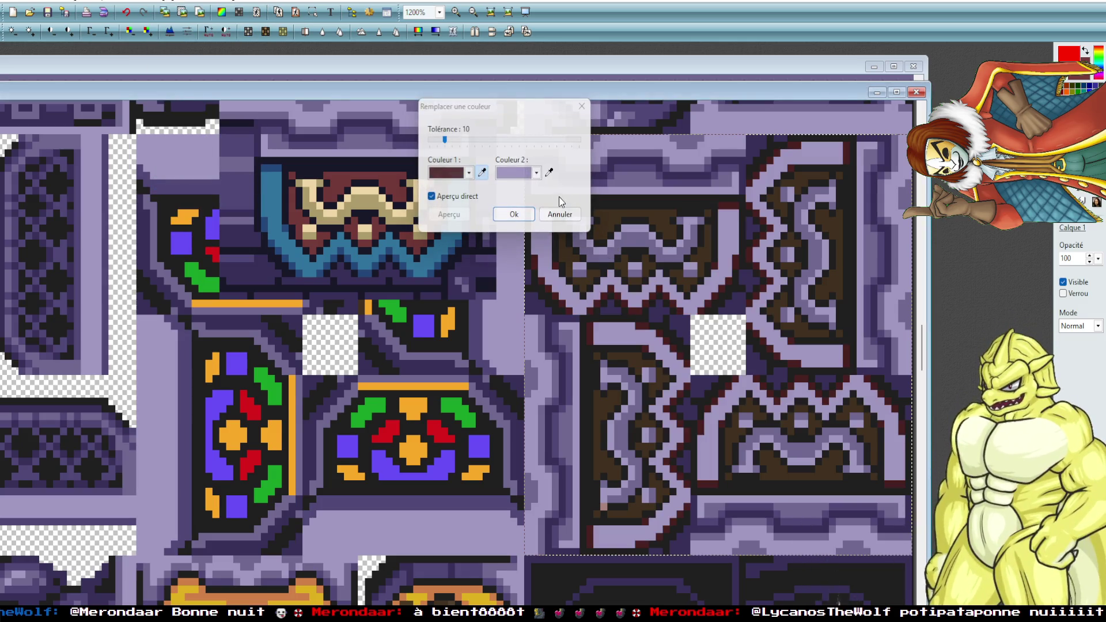
{"action": "left_click", "coordinate": [277, 192]}
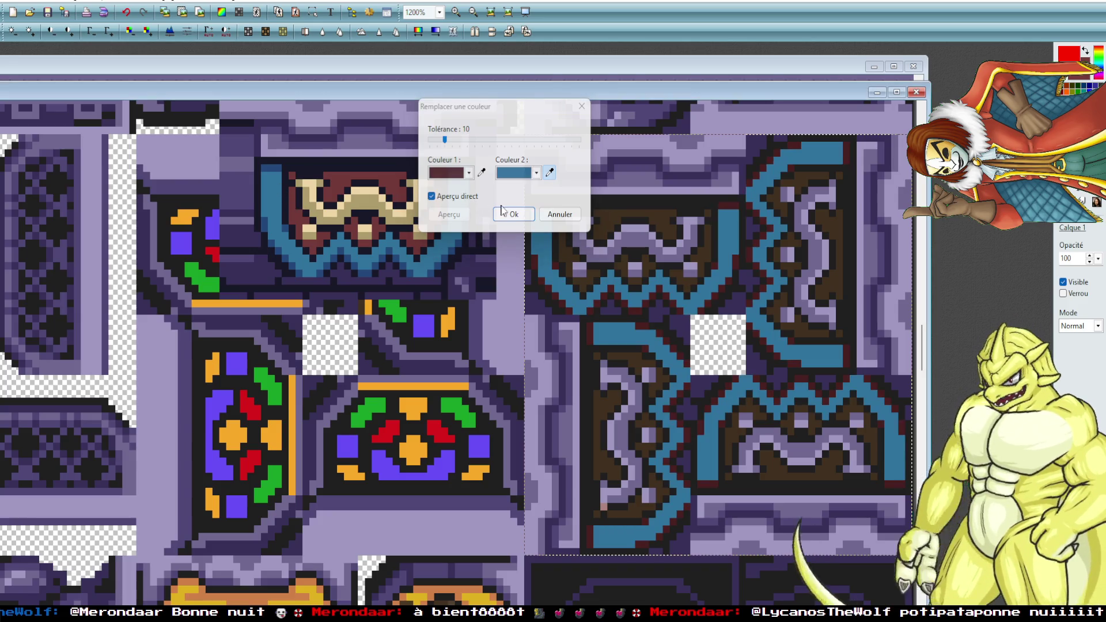
{"action": "left_click", "coordinate": [501, 210]}
Run a second colour replacement, substituting a darker blue.
{"action": "left_click", "coordinate": [208, 2]}
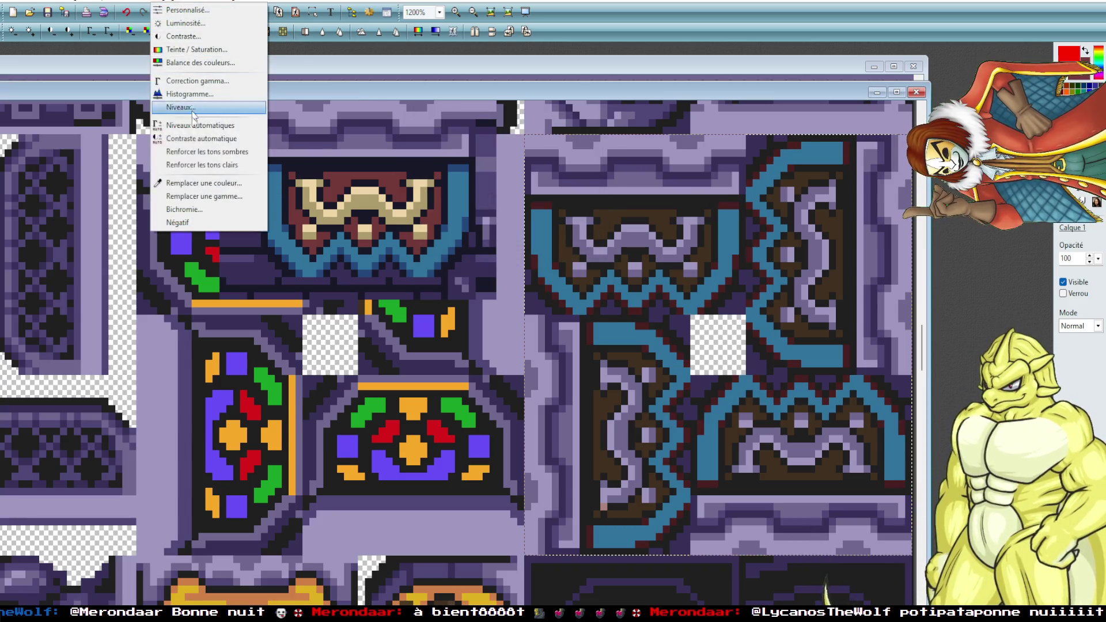
{"action": "left_click", "coordinate": [203, 182]}
{"action": "left_click", "coordinate": [275, 212]}
{"action": "left_click", "coordinate": [484, 173]}
{"action": "left_click", "coordinate": [540, 255]}
{"action": "left_click", "coordinate": [500, 211]}
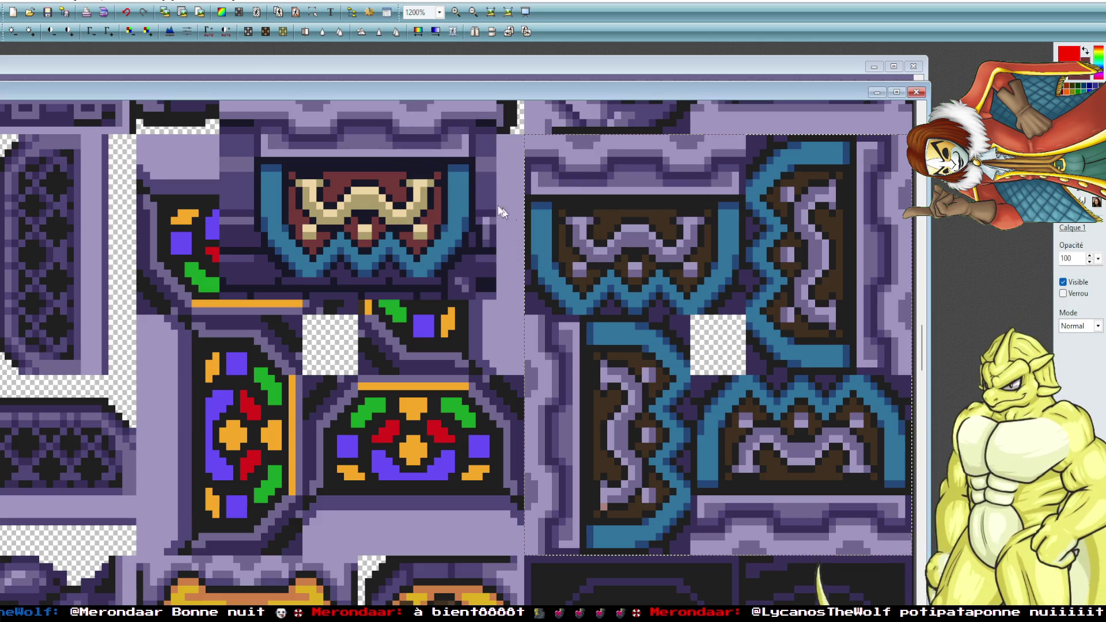
Replace the brown in the ornament tiles with maroon as Couleur 2.
{"action": "left_click", "coordinate": [164, 3]}
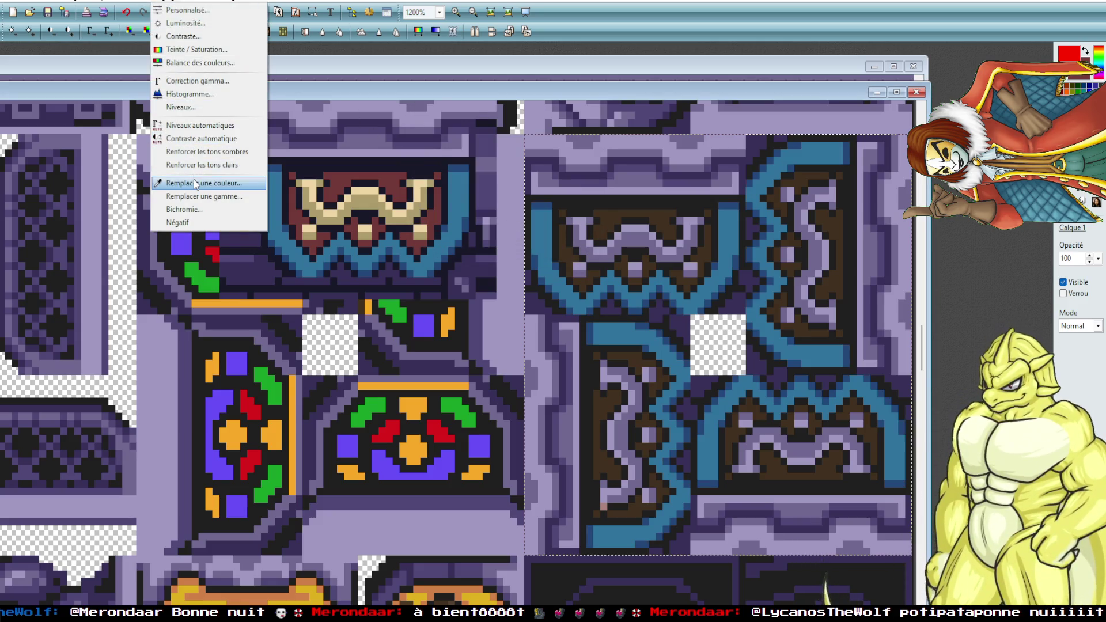
{"action": "left_click", "coordinate": [185, 181]}
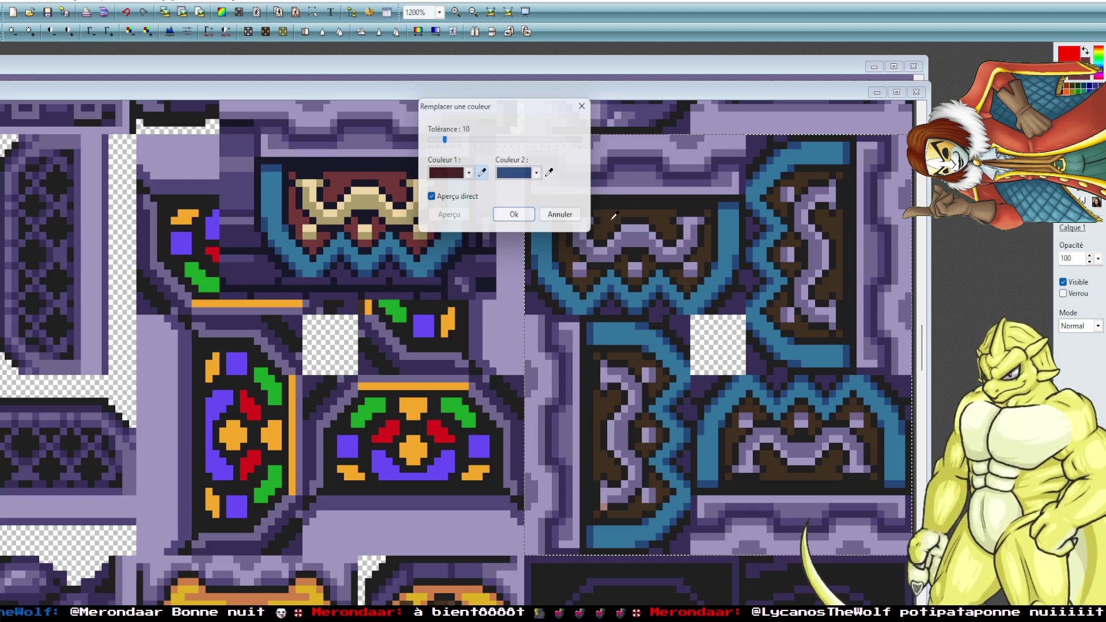
{"action": "left_click", "coordinate": [613, 216]}
{"action": "left_click", "coordinate": [549, 172]}
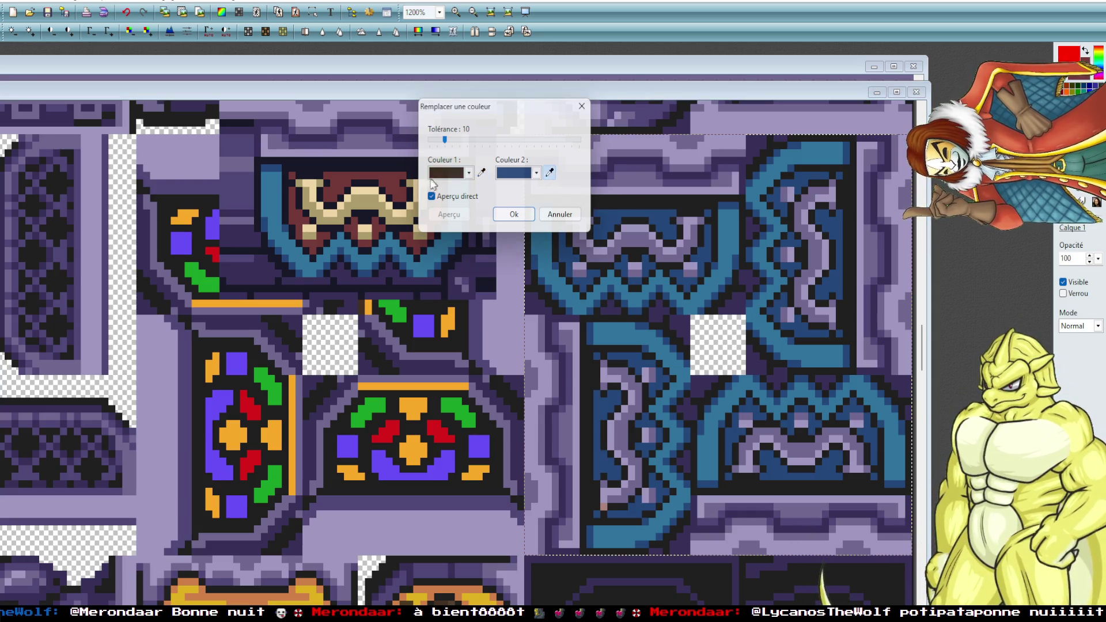
{"action": "left_click", "coordinate": [396, 173]}
{"action": "left_click", "coordinate": [524, 215]}
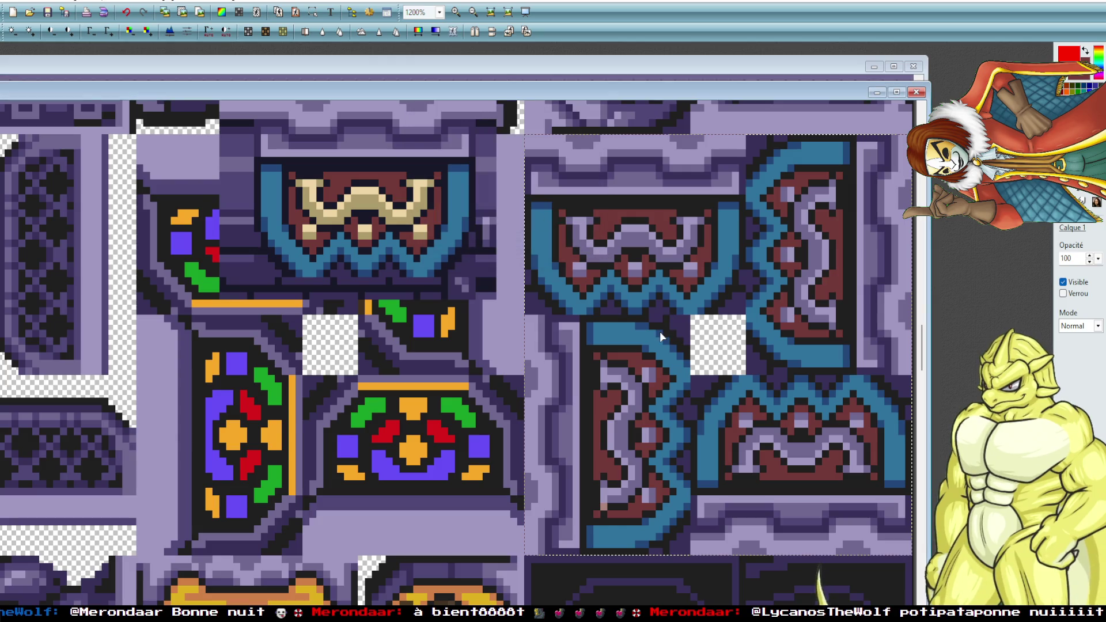
{"action": "key", "text": "ctrl+Tab"}
{"action": "right_click", "coordinate": [628, 249]}
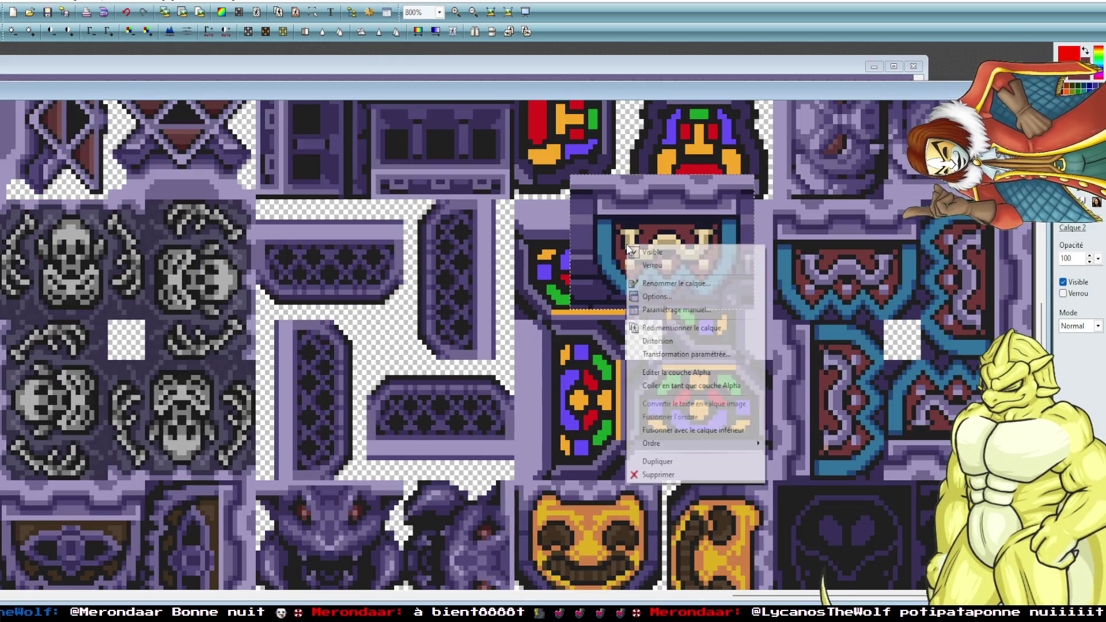
Delete layer Calque 2, then return to the Solarus Quest Editor window.
{"action": "left_click", "coordinate": [674, 474]}
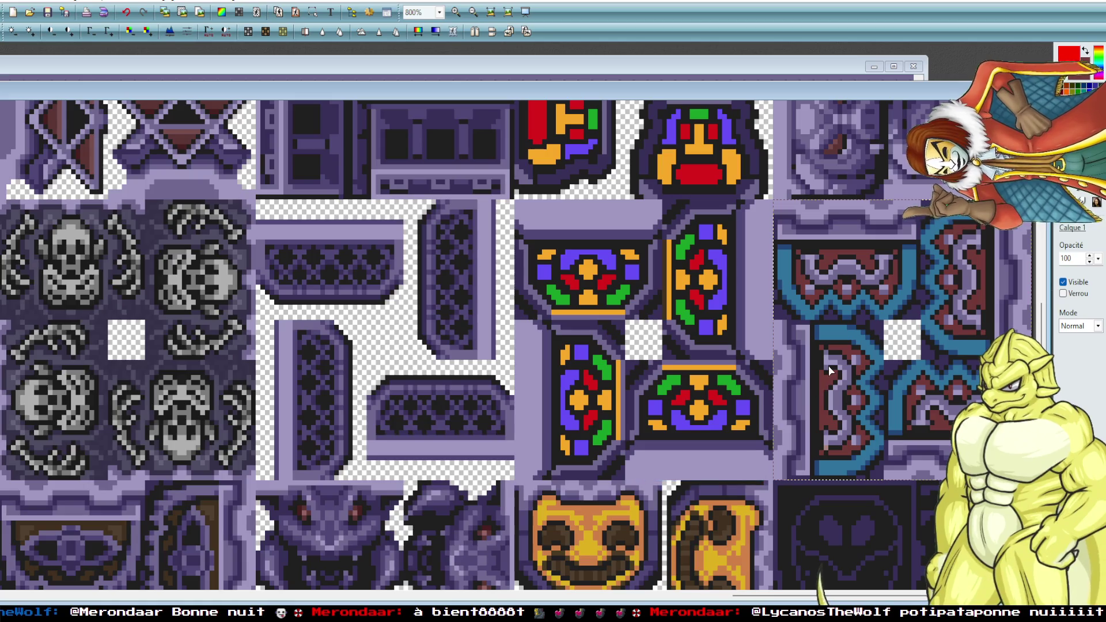
{"action": "key", "text": "Return"}
{"action": "scroll", "coordinate": [828, 366], "scroll_direction": "up", "scroll_amount": 1}
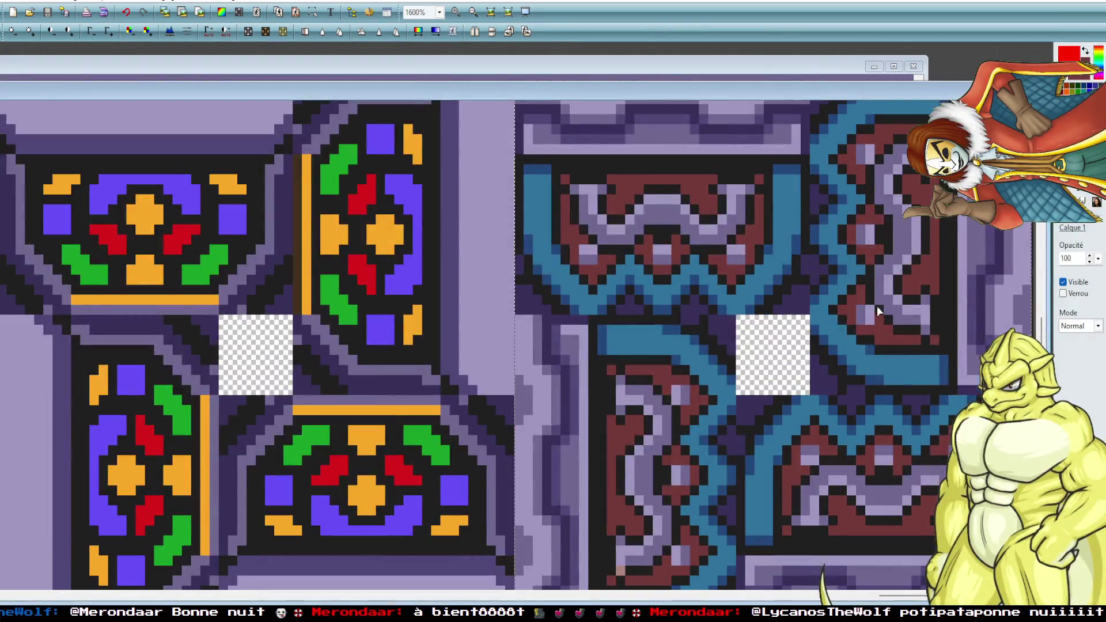
{"action": "scroll", "coordinate": [686, 363], "scroll_direction": "down", "scroll_amount": 2}
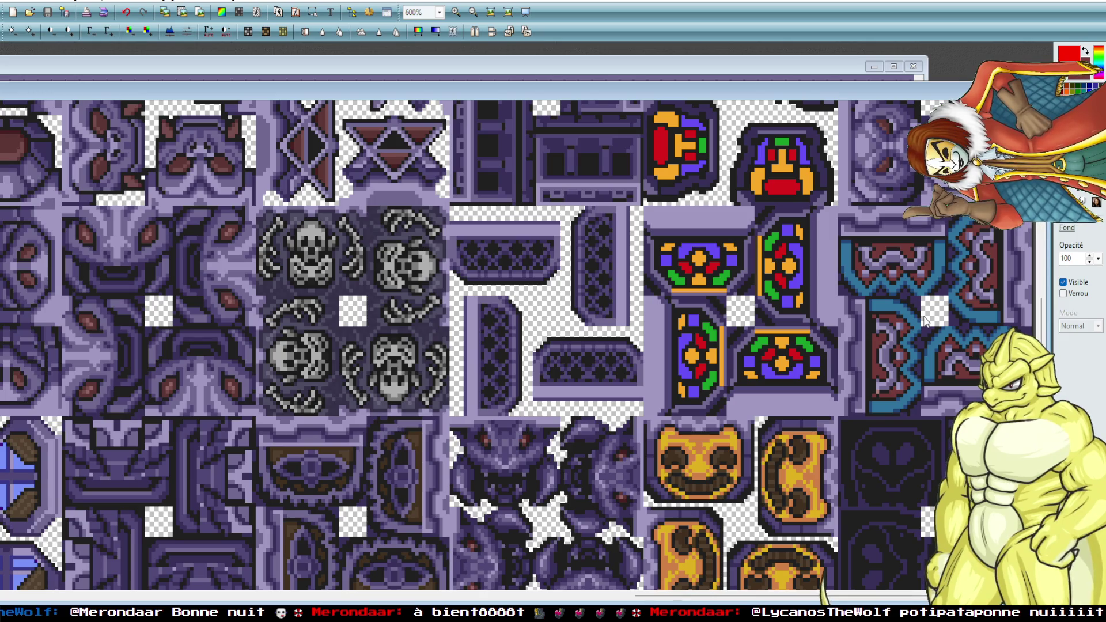
{"action": "scroll", "coordinate": [925, 321], "scroll_direction": "up", "scroll_amount": 1}
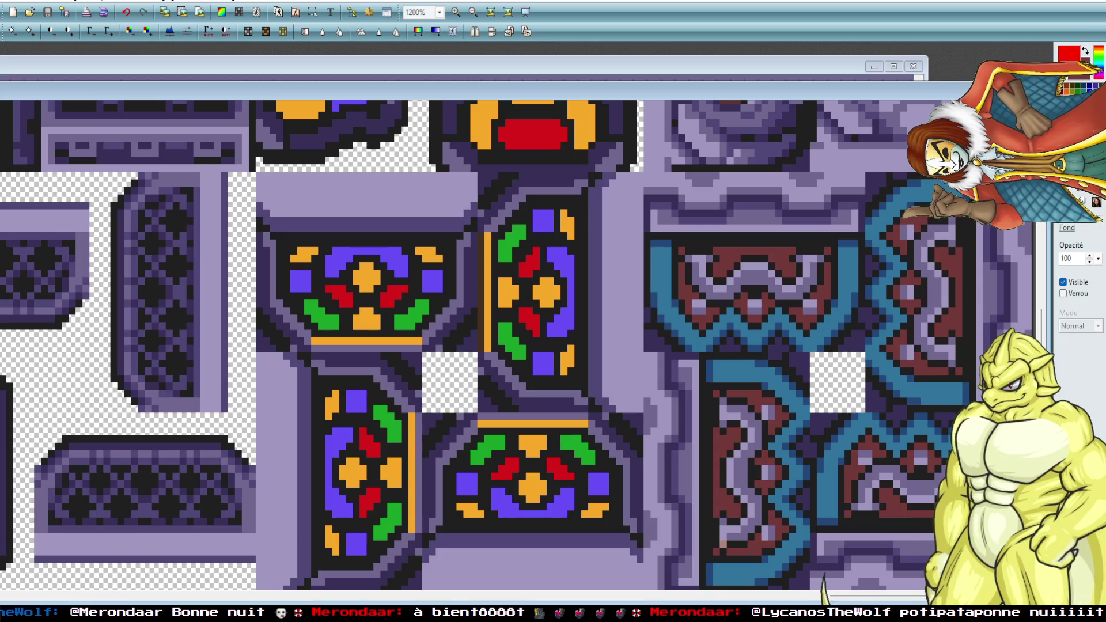
{"action": "key", "text": "alt+Tab"}
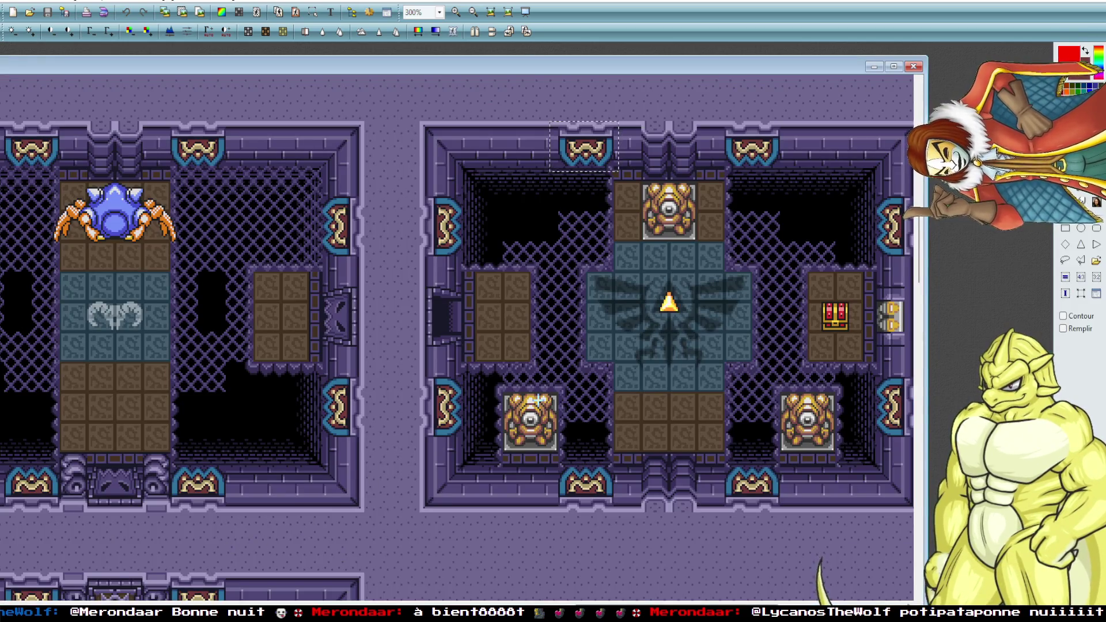
{"action": "key", "text": "alt+Tab"}
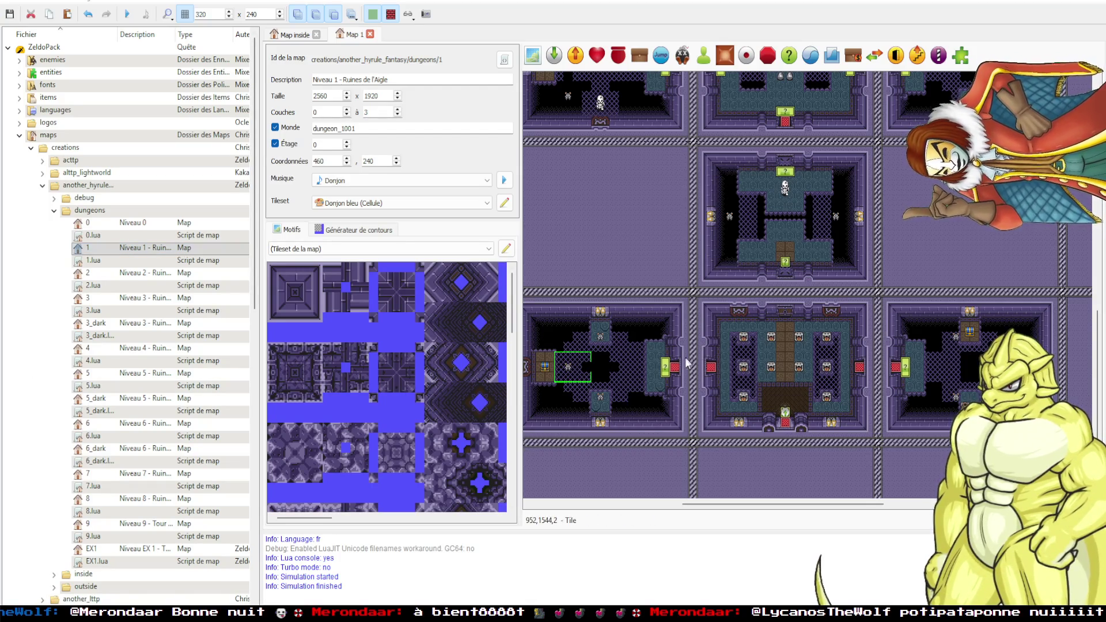
Test-run the quest twice, checking the init_map entity's properties in between.
{"action": "key", "text": "F5"}
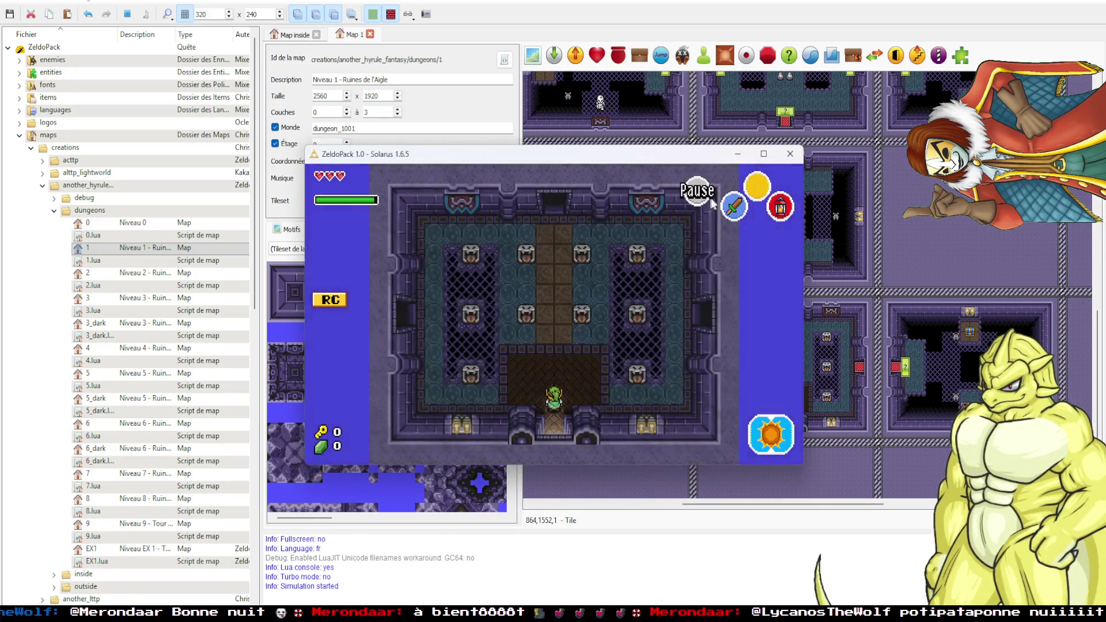
{"action": "left_click", "coordinate": [764, 153]}
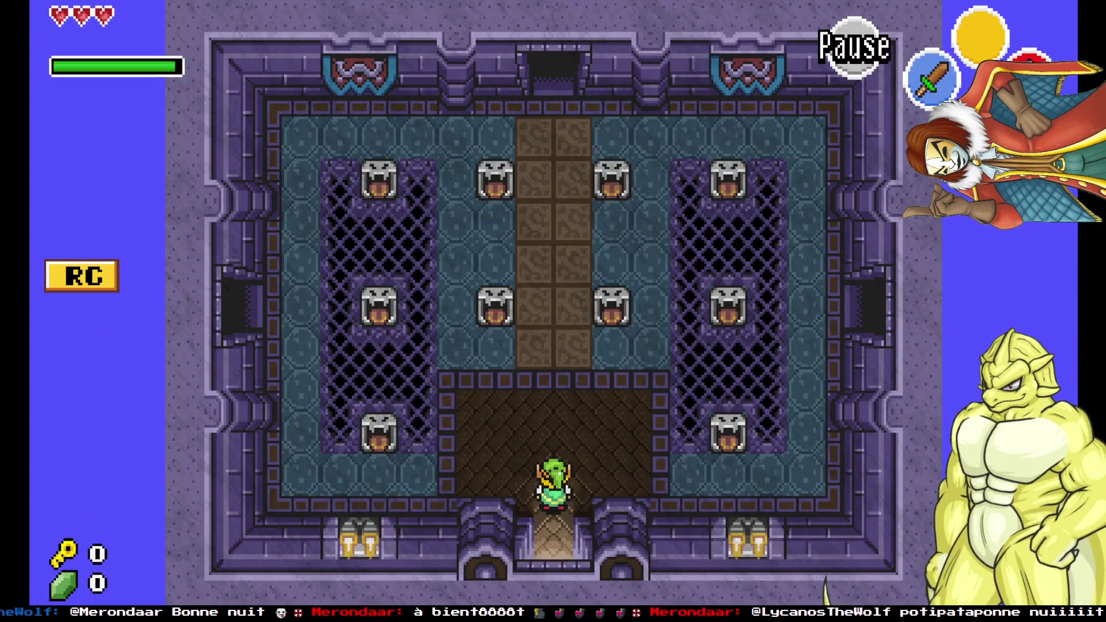
{"action": "key", "text": "F11"}
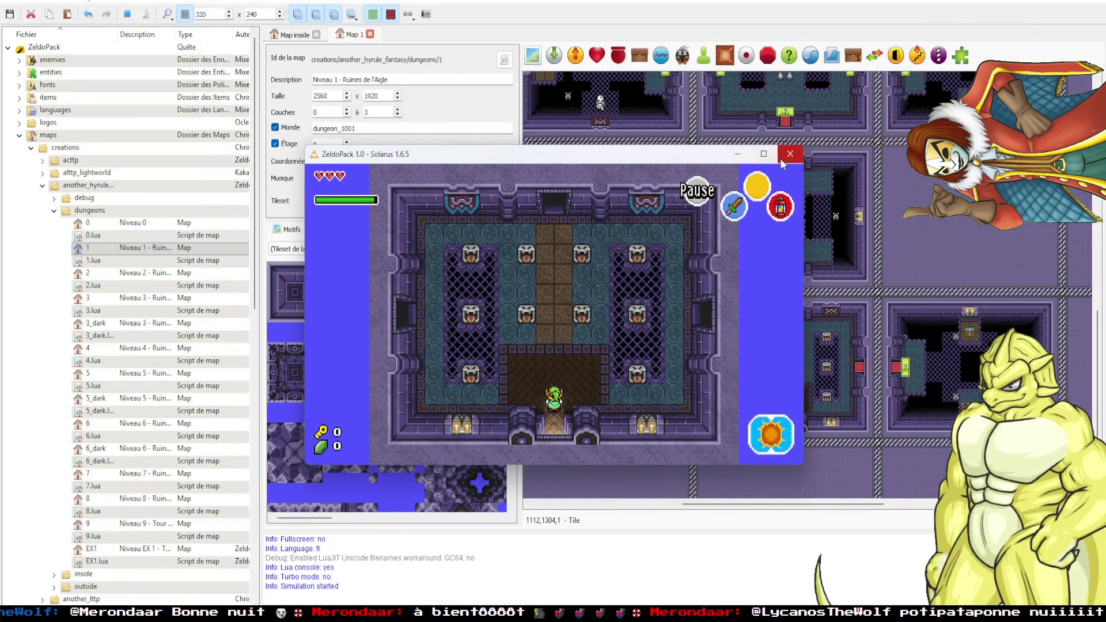
{"action": "left_click", "coordinate": [790, 154]}
{"action": "scroll", "coordinate": [694, 357], "scroll_direction": "up", "scroll_amount": 4}
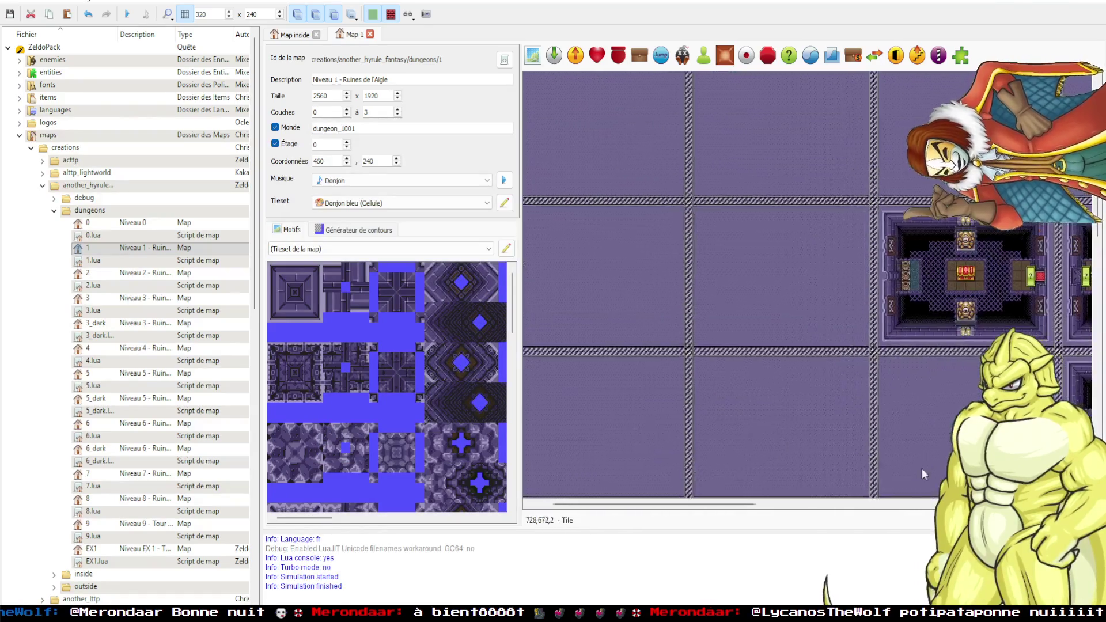
{"action": "double_click", "coordinate": [556, 107]}
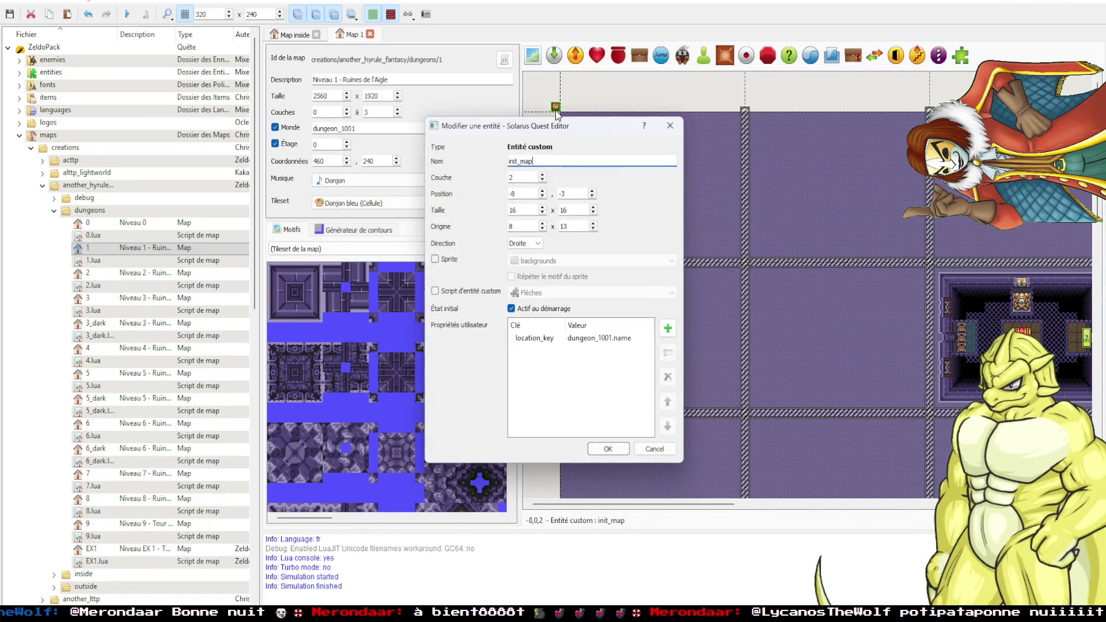
{"action": "left_click", "coordinate": [669, 133]}
{"action": "key", "text": "F5"}
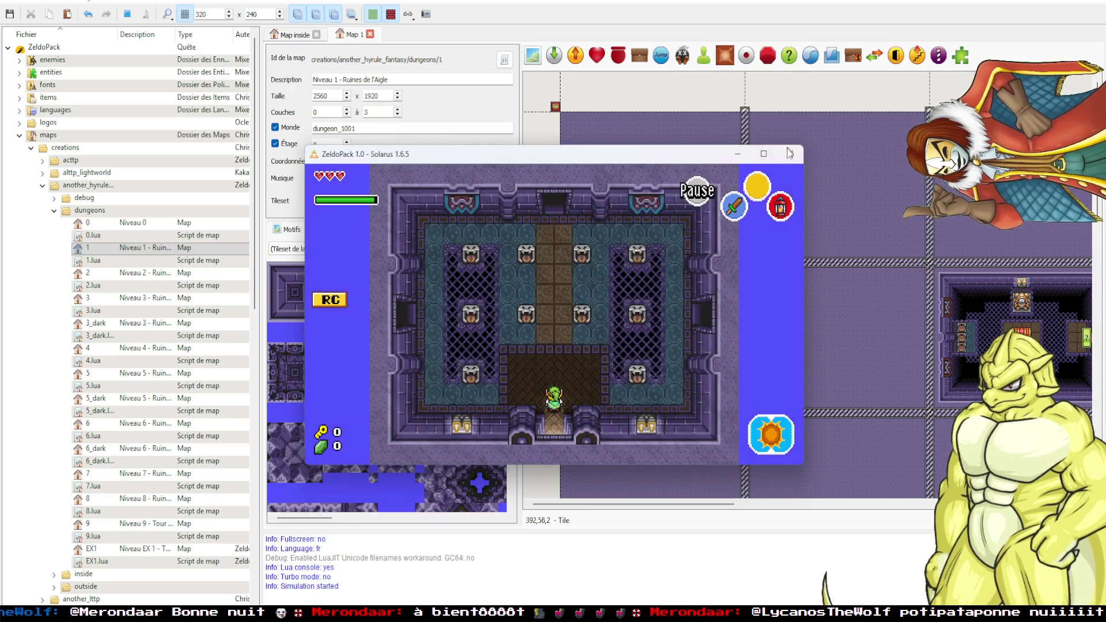
{"action": "key", "text": "Escape"}
Open the Niveau 2 – Ruines du Croissant map from the quest tree.
{"action": "scroll", "coordinate": [776, 329], "scroll_direction": "down", "scroll_amount": 10}
{"action": "scroll", "coordinate": [803, 275], "scroll_direction": "right", "scroll_amount": 10}
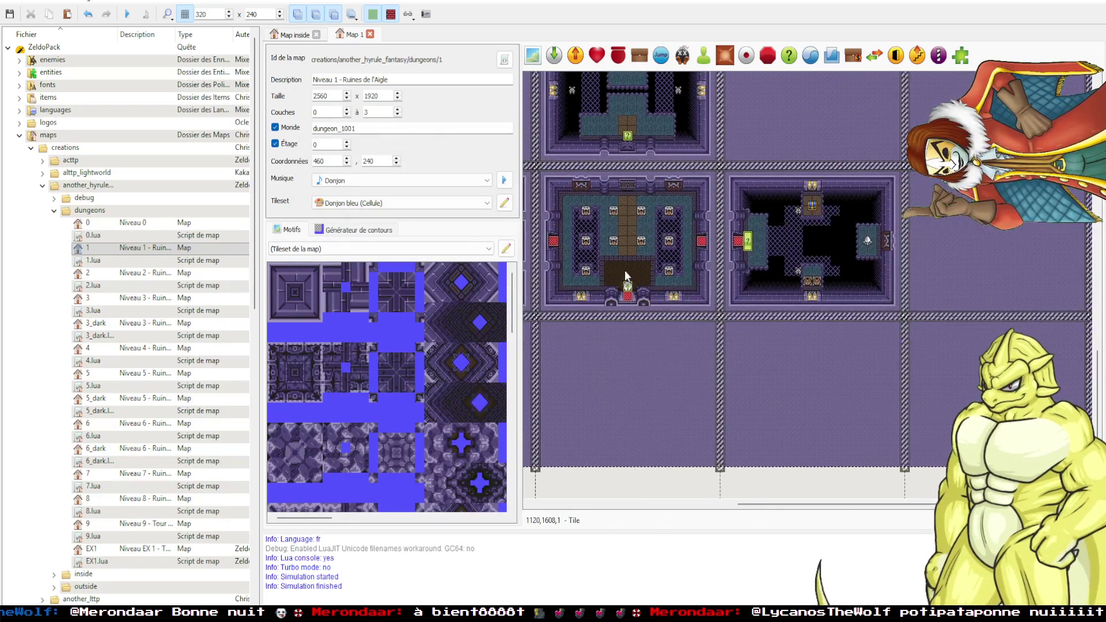
{"action": "scroll", "coordinate": [716, 297], "scroll_direction": "up", "scroll_amount": 2}
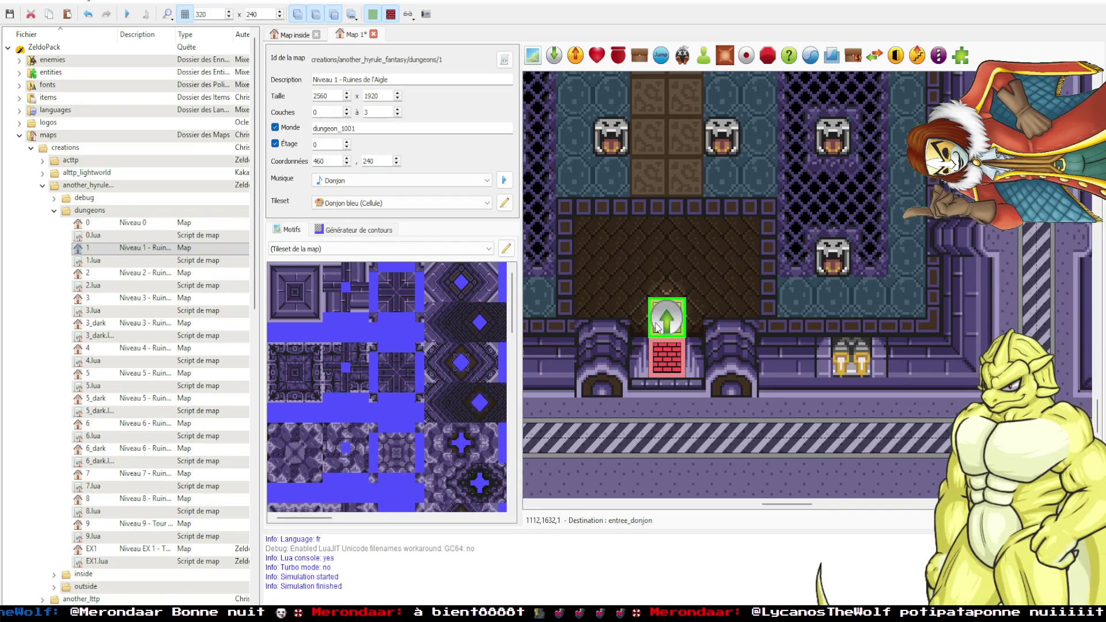
{"action": "key", "text": "Down"}
{"action": "key", "text": "Down"}
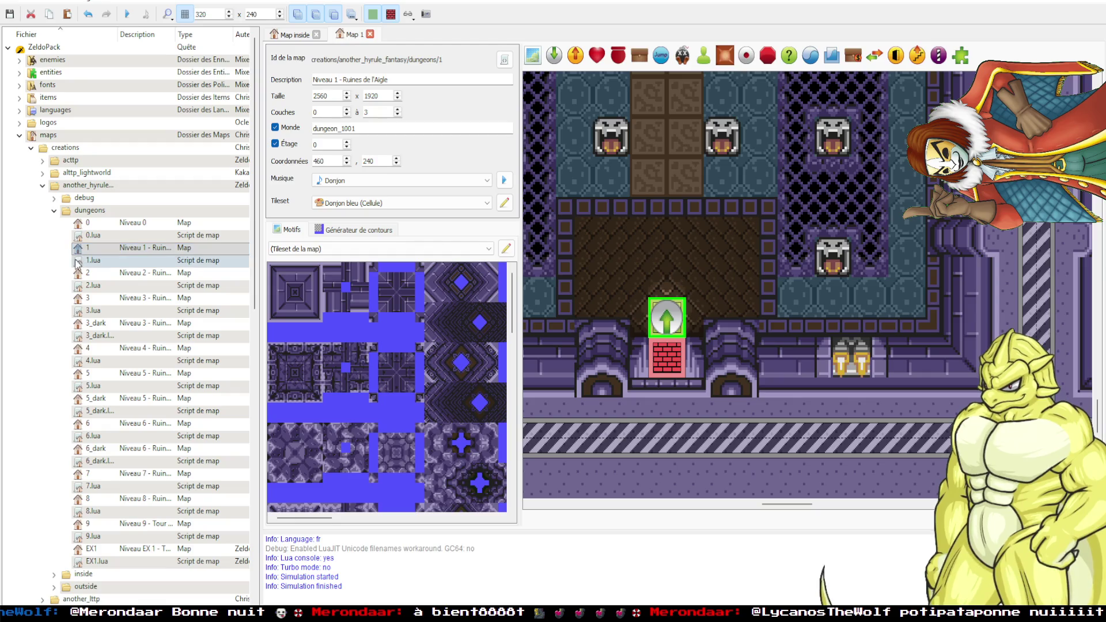
{"action": "key", "text": "Return"}
{"action": "scroll", "coordinate": [896, 368], "scroll_direction": "down", "scroll_amount": 10}
{"action": "scroll", "coordinate": [872, 333], "scroll_direction": "right", "scroll_amount": 5}
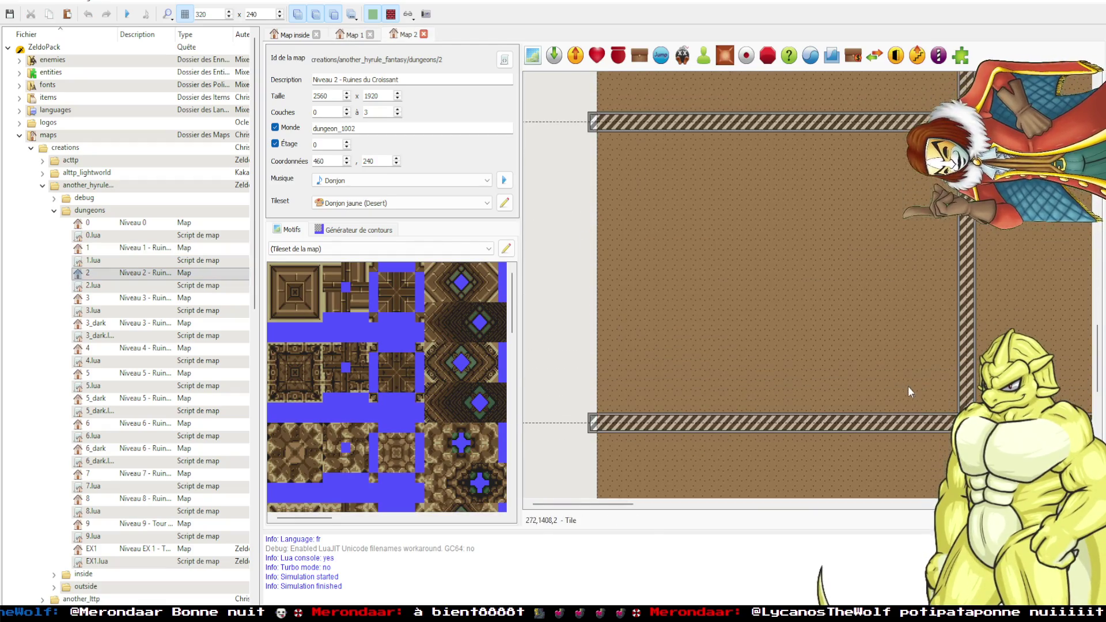
On the Map 1 tab, move the ? block at the dungeon entrance and launch a test run.
{"action": "scroll", "coordinate": [806, 360], "scroll_direction": "right", "scroll_amount": 5}
{"action": "scroll", "coordinate": [761, 362], "scroll_direction": "down", "scroll_amount": 3}
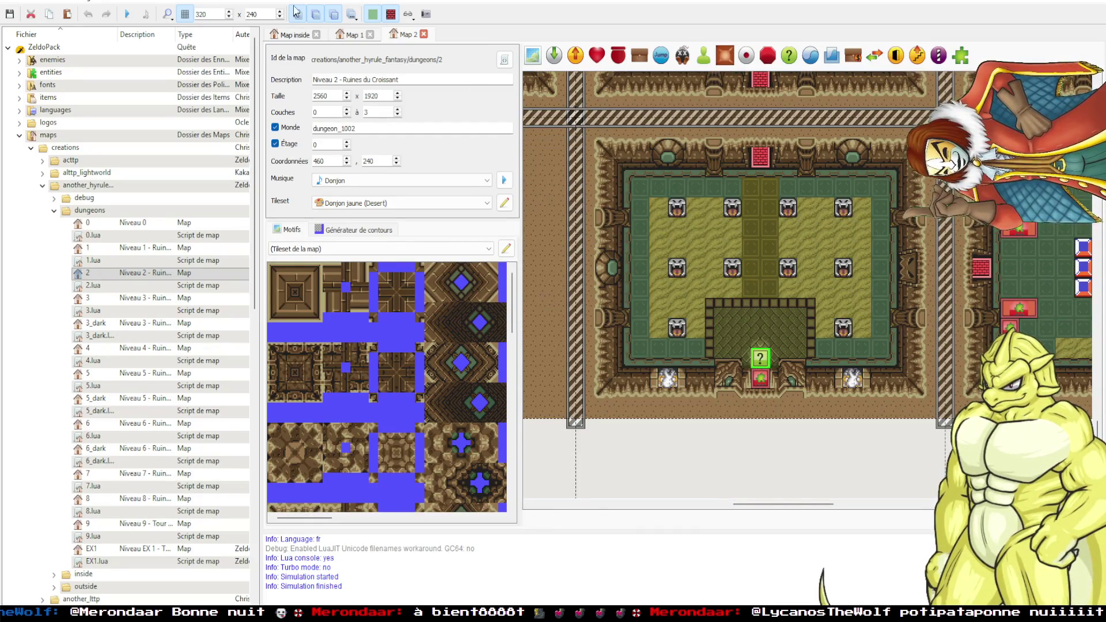
{"action": "left_click", "coordinate": [342, 37]}
{"action": "left_click_drag", "start_coordinate": [720, 337], "coordinate": [671, 328]}
{"action": "left_click", "coordinate": [735, 306]}
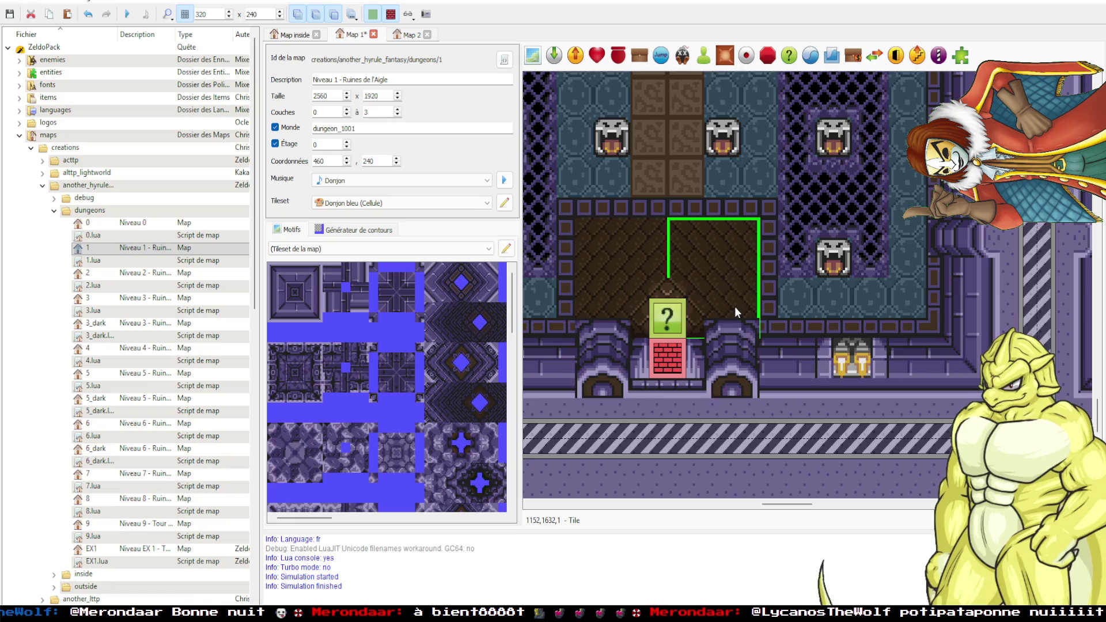
{"action": "key", "text": "F5"}
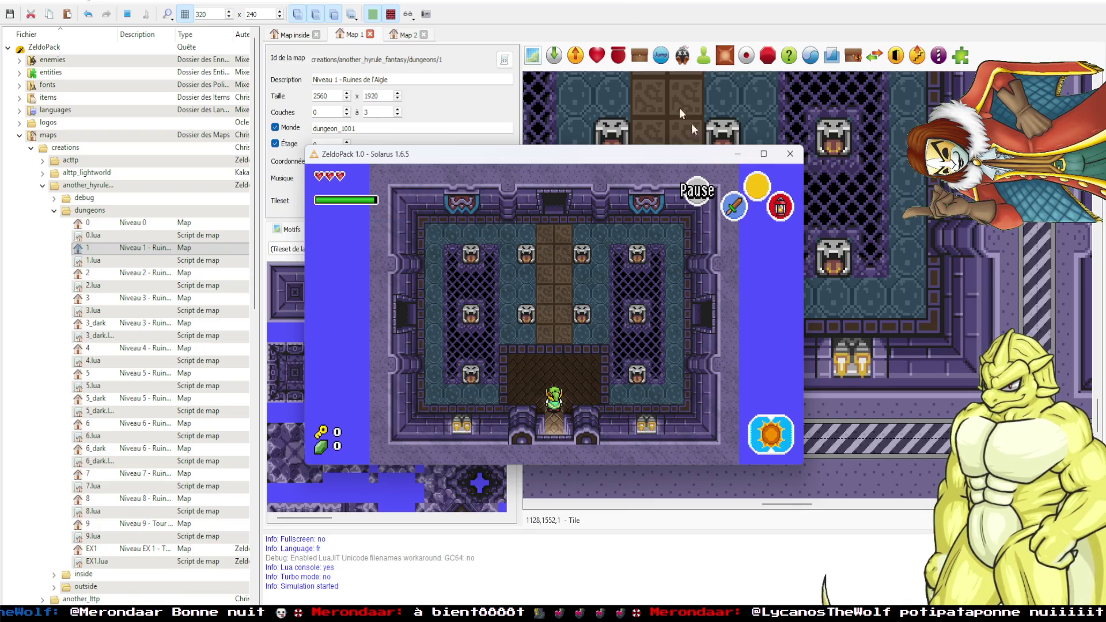
Go fullscreen and walk Link through the entrance room's west door.
{"action": "left_click", "coordinate": [765, 154]}
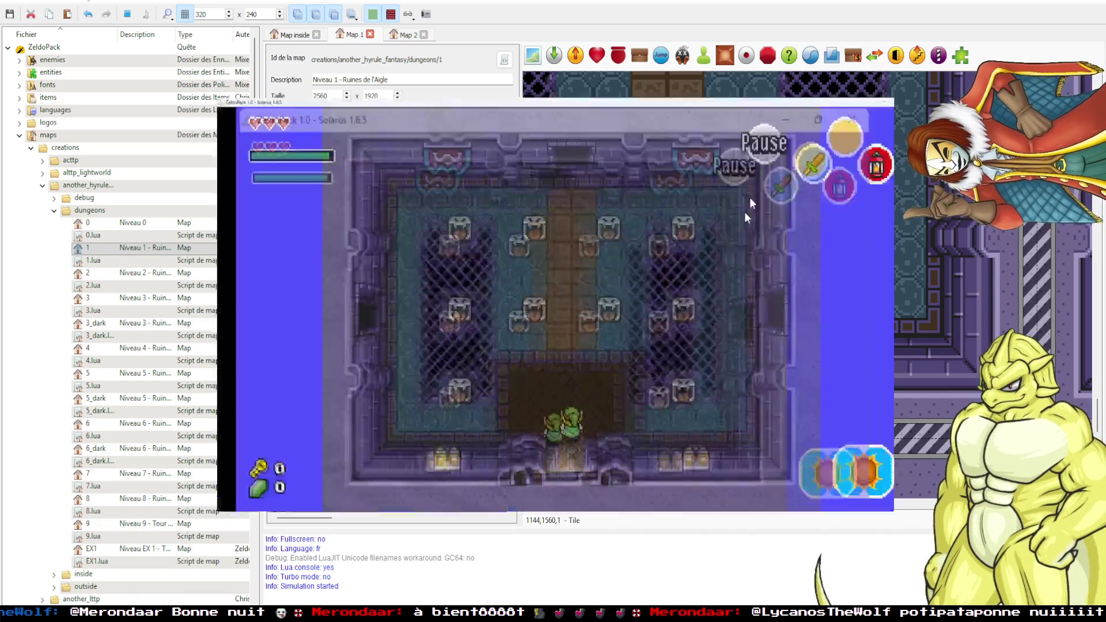
{"action": "key", "text": "Up"}
{"action": "key", "text": "Left"}
{"action": "key", "text": "Right"}
{"action": "key", "text": "Left"}
{"action": "key", "text": "Down"}
{"action": "key", "text": "Up"}
{"action": "key", "text": "Left"}
{"action": "key", "text": "Left"}
{"action": "key", "text": "Up"}
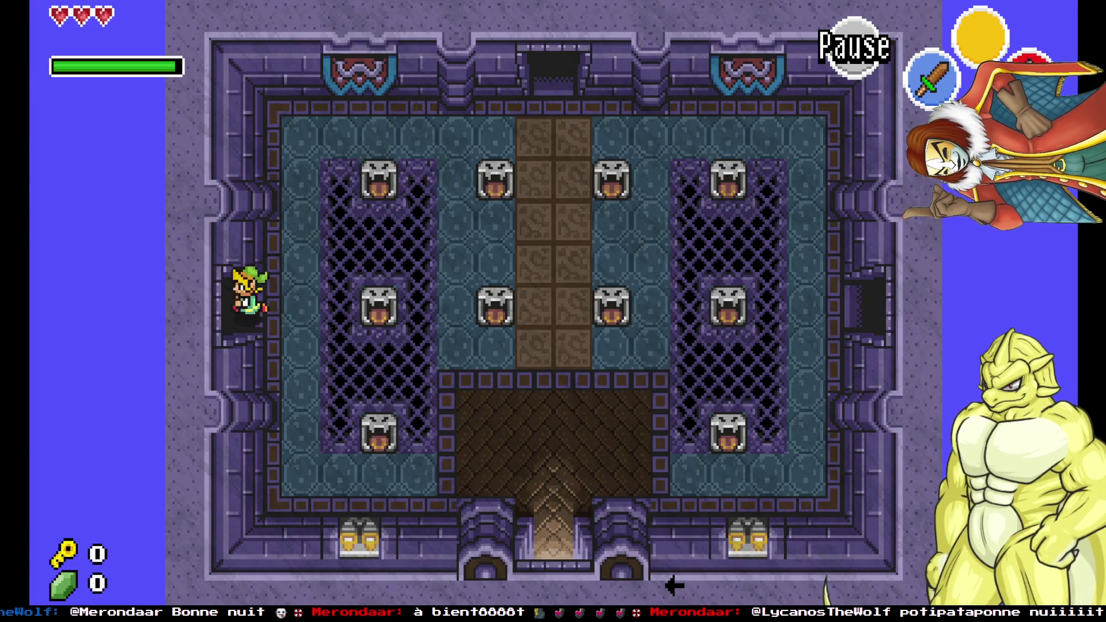
{"action": "key", "text": "Left"}
Defeat the enemies around the top and lower platforms, collecting a key.
{"action": "key", "text": "Up"}
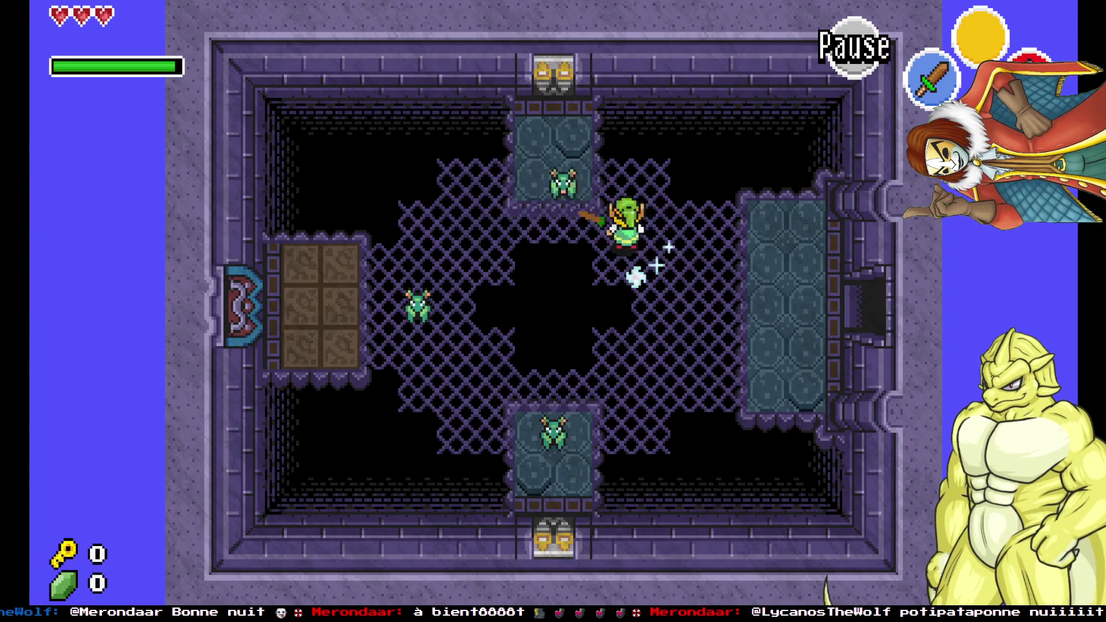
{"action": "key", "text": "Up"}
{"action": "key", "text": "Left"}
{"action": "key", "text": "Down"}
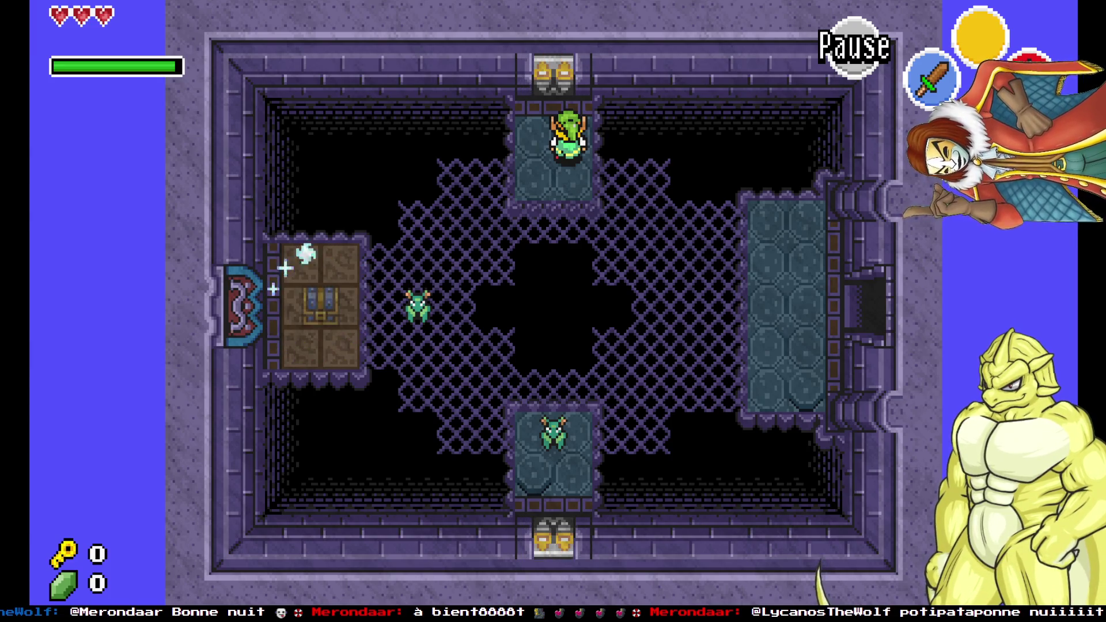
{"action": "key", "text": "Down"}
{"action": "key", "text": "Left"}
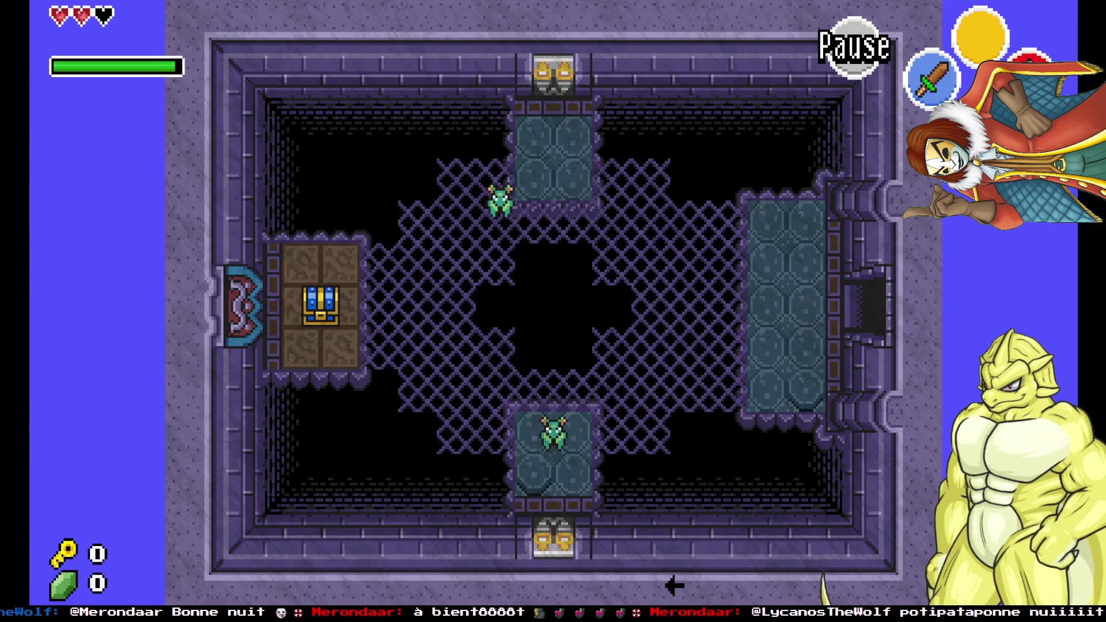
{"action": "key", "text": "x"}
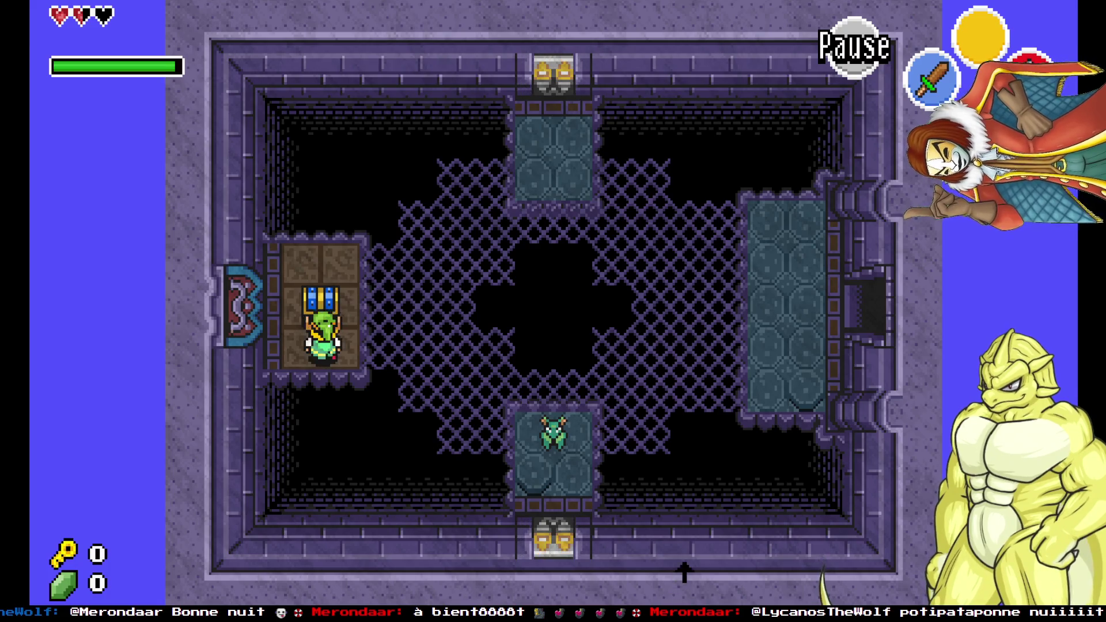
{"action": "key", "text": "space"}
{"action": "key", "text": "Right"}
{"action": "key", "text": "c"}
{"action": "key", "text": "Down"}
{"action": "key", "text": "Right"}
{"action": "key", "text": "c"}
{"action": "key", "text": "Up"}
Go through the east door and defeat the two enemies there.
{"action": "key", "text": "Right"}
{"action": "key", "text": "a"}
{"action": "key", "text": "Right"}
{"action": "key", "text": "Right"}
{"action": "key", "text": "a"}
{"action": "key", "text": "Right"}
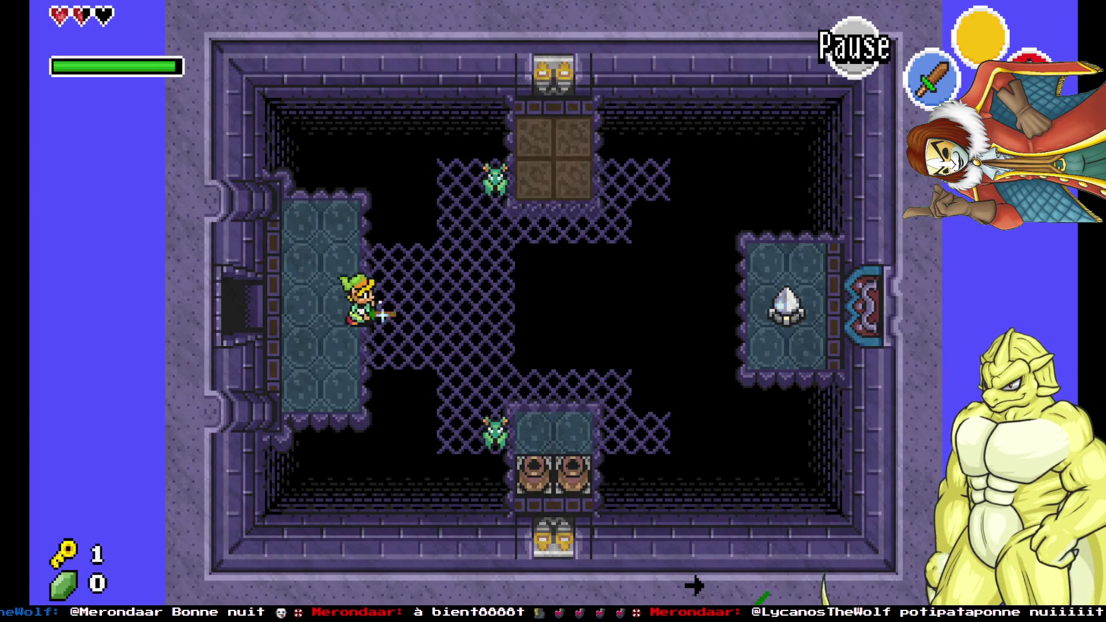
{"action": "key", "text": "a"}
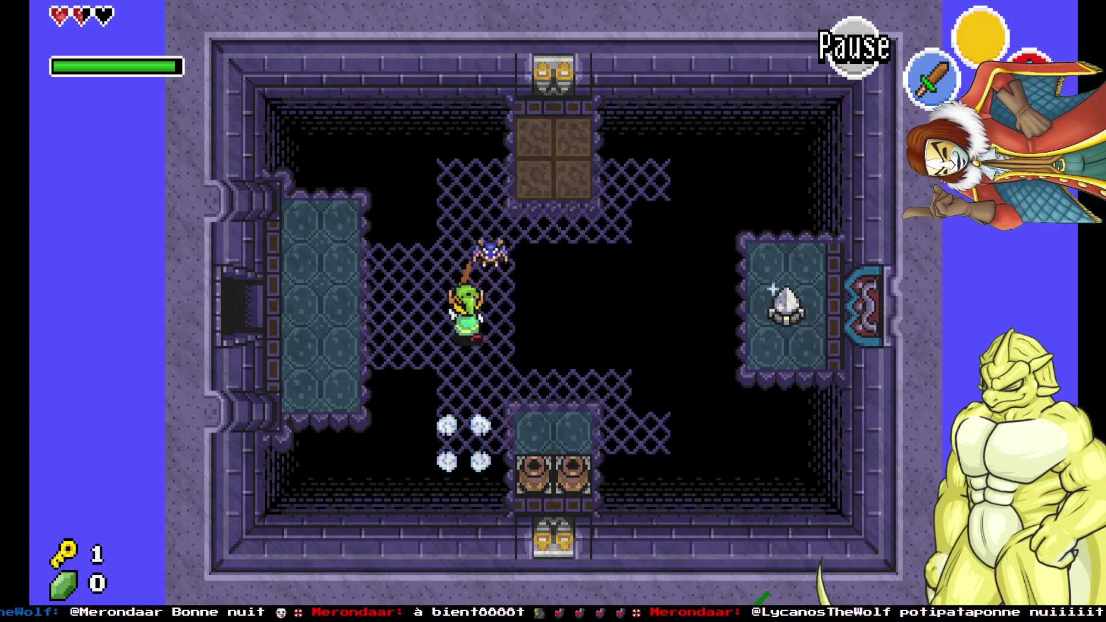
{"action": "key", "text": "Down"}
{"action": "key", "text": "Right"}
{"action": "key", "text": "Down"}
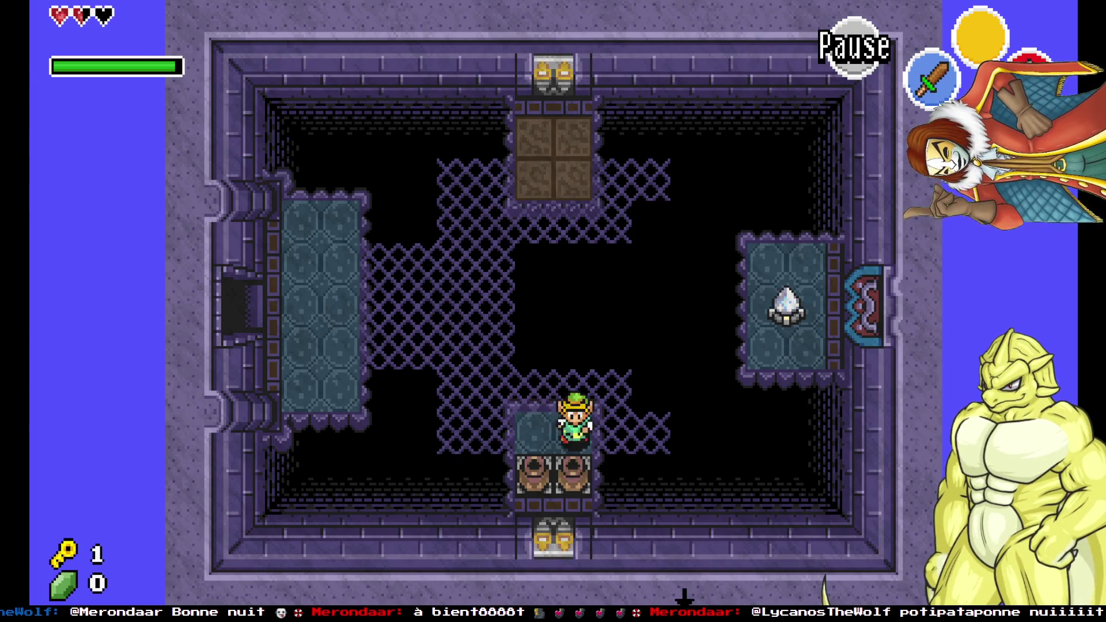
Lift the pot off the floor switch, throw it at the crystal switch, and open the chest.
{"action": "key", "text": "Up"}
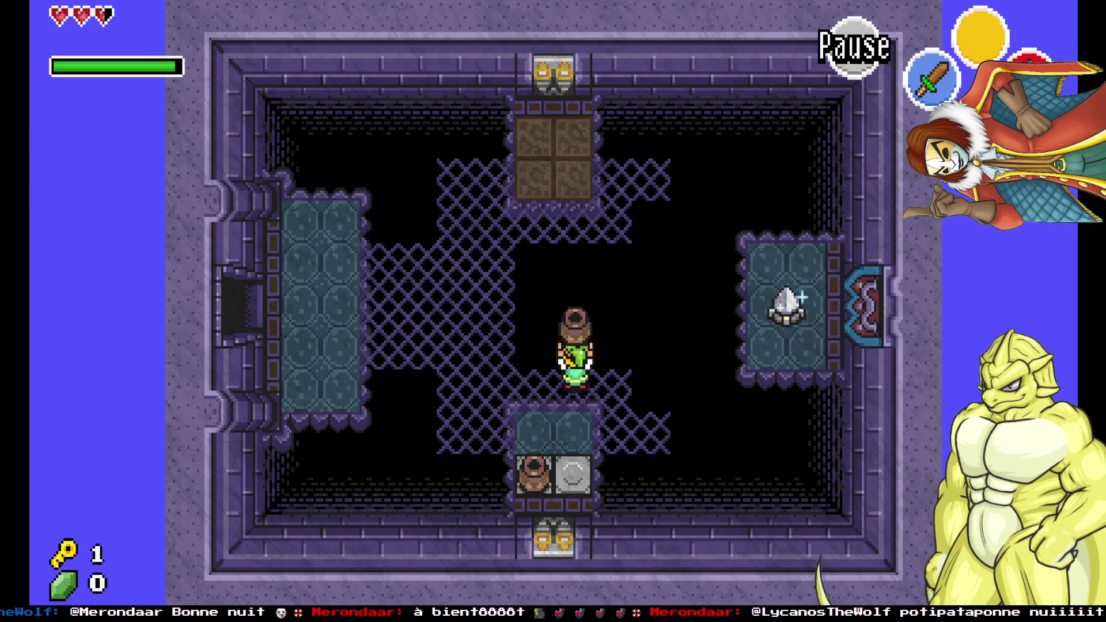
{"action": "key", "text": "Right"}
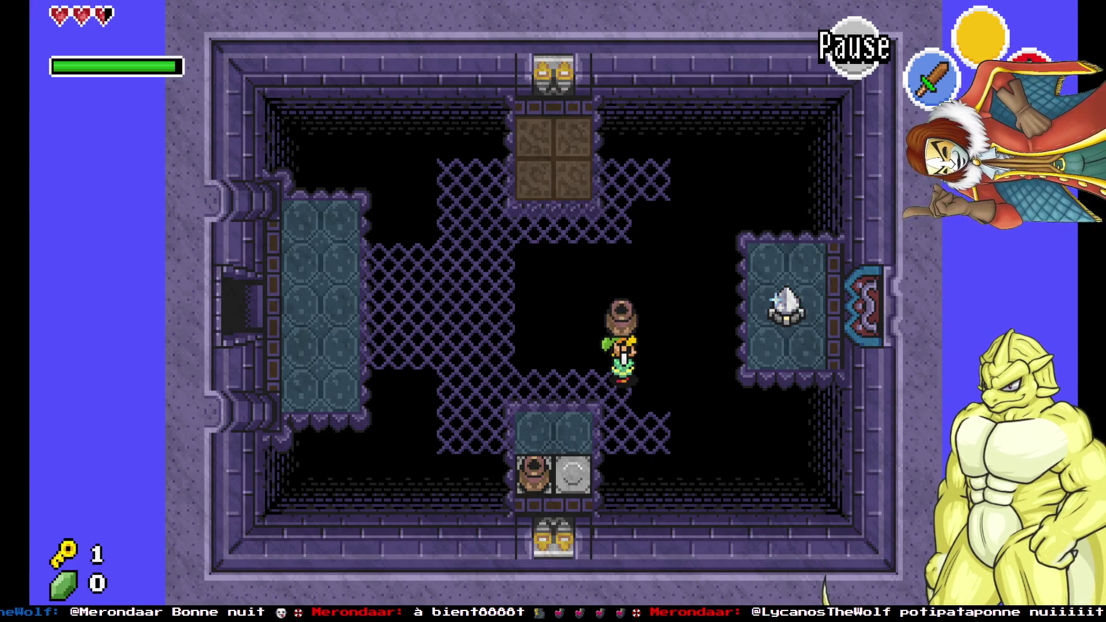
{"action": "key", "text": "space"}
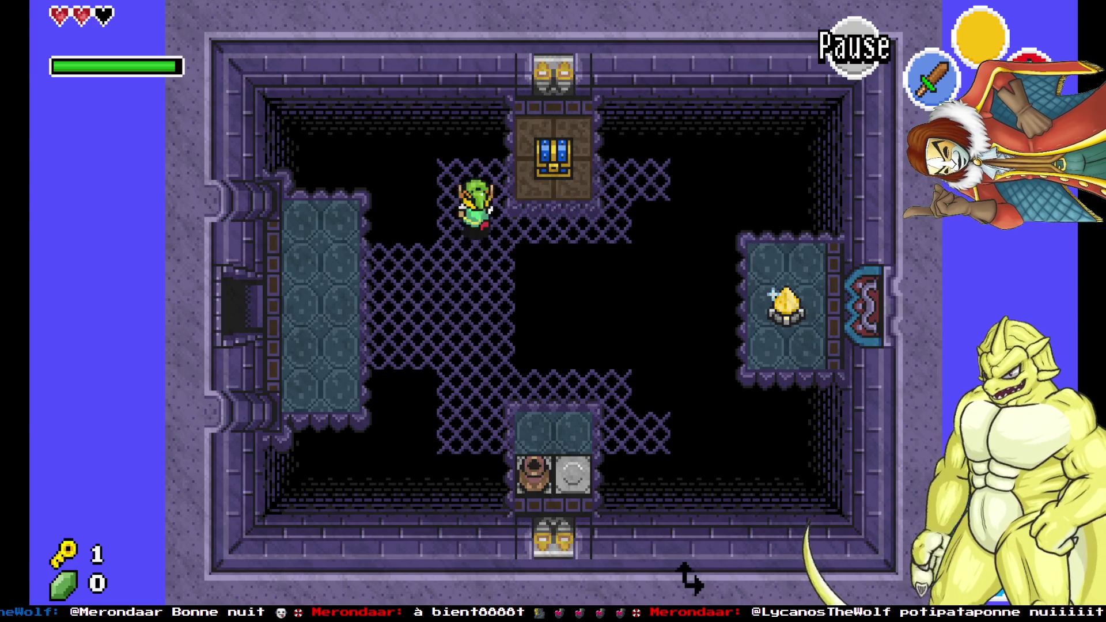
{"action": "key", "text": "Up"}
{"action": "key", "text": "space"}
{"action": "key", "text": "Down"}
{"action": "key", "text": "c"}
Leave through the left door and head up the centre path of the new room.
{"action": "key", "text": "Left"}
{"action": "key", "text": "space"}
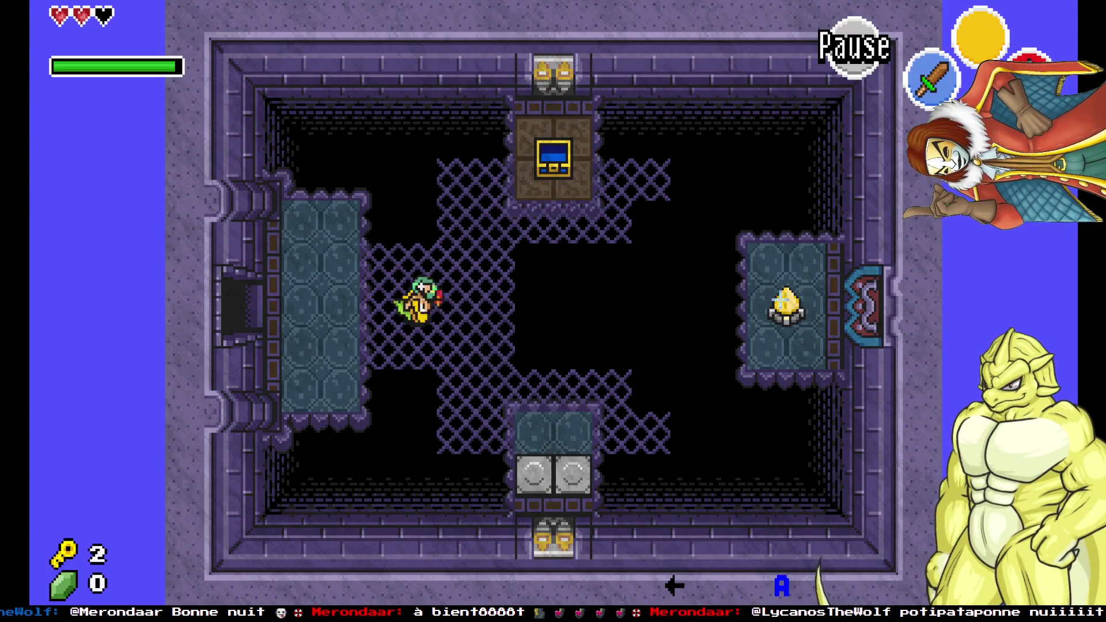
{"action": "key", "text": "space"}
{"action": "key", "text": "Left"}
{"action": "key", "text": "Up"}
Go through the top door and attack the left spider.
{"action": "key", "text": "Left"}
{"action": "key", "text": "Up"}
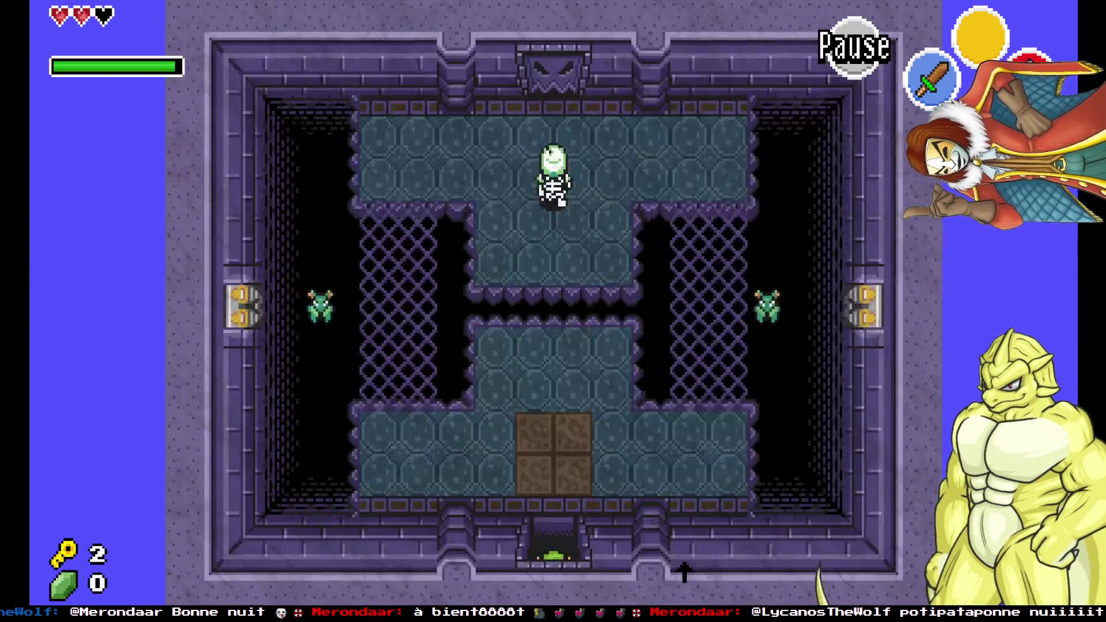
{"action": "key", "text": "Left"}
{"action": "key", "text": "Up"}
{"action": "key", "text": "space"}
{"action": "key", "text": "Right"}
{"action": "key", "text": "Right"}
Fight along the corridors, defeat the skeleton, and go up through the top door.
{"action": "key", "text": "space"}
{"action": "key", "text": "space"}
{"action": "key", "text": "Up"}
{"action": "key", "text": "Left"}
{"action": "key", "text": "space"}
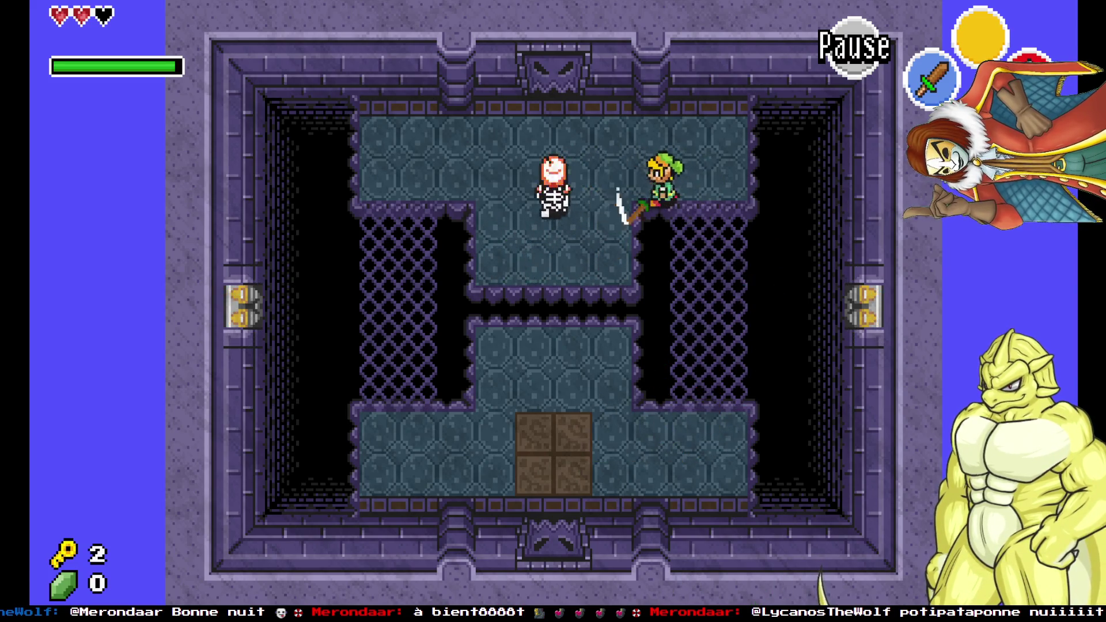
{"action": "key", "text": "space"}
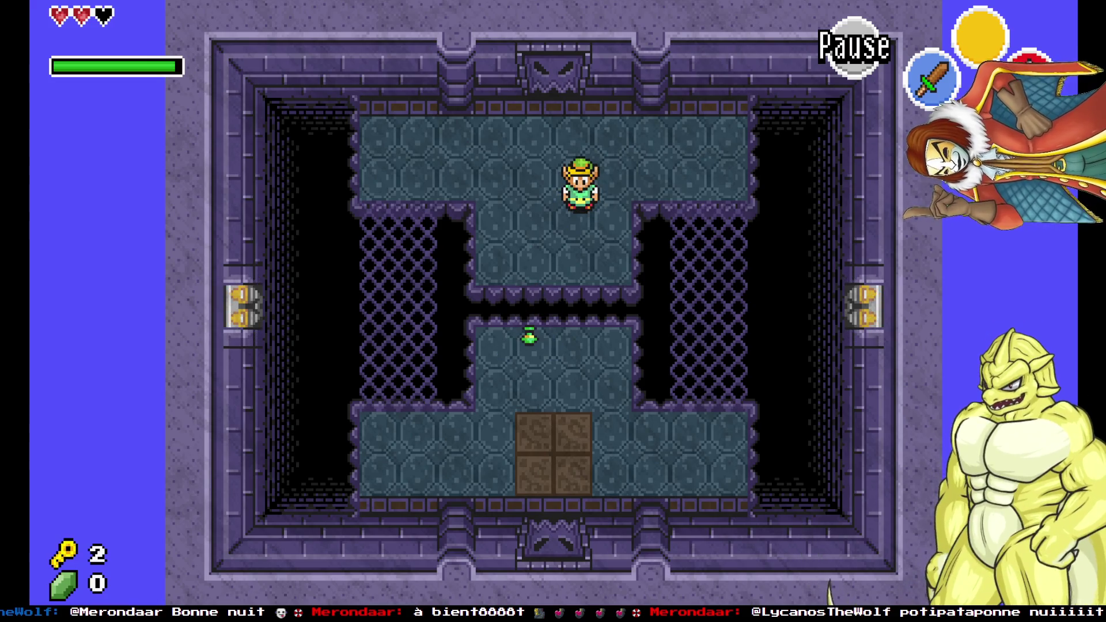
{"action": "key", "text": "Up"}
Kill the slimes with sword beams, pick up a heart, and leave by the left door.
{"action": "key", "text": "space"}
{"action": "key", "text": "space"}
{"action": "key", "text": "Up"}
{"action": "key", "text": "space"}
{"action": "key", "text": "Right"}
{"action": "key", "text": "Right"}
{"action": "key", "text": "space"}
{"action": "key", "text": "Up"}
{"action": "key", "text": "Left"}
{"action": "key", "text": "Left"}
{"action": "key", "text": "Down"}
Enter the new room and kill the green slime.
{"action": "key", "text": "Down"}
{"action": "key", "text": "Right"}
{"action": "key", "text": "space"}
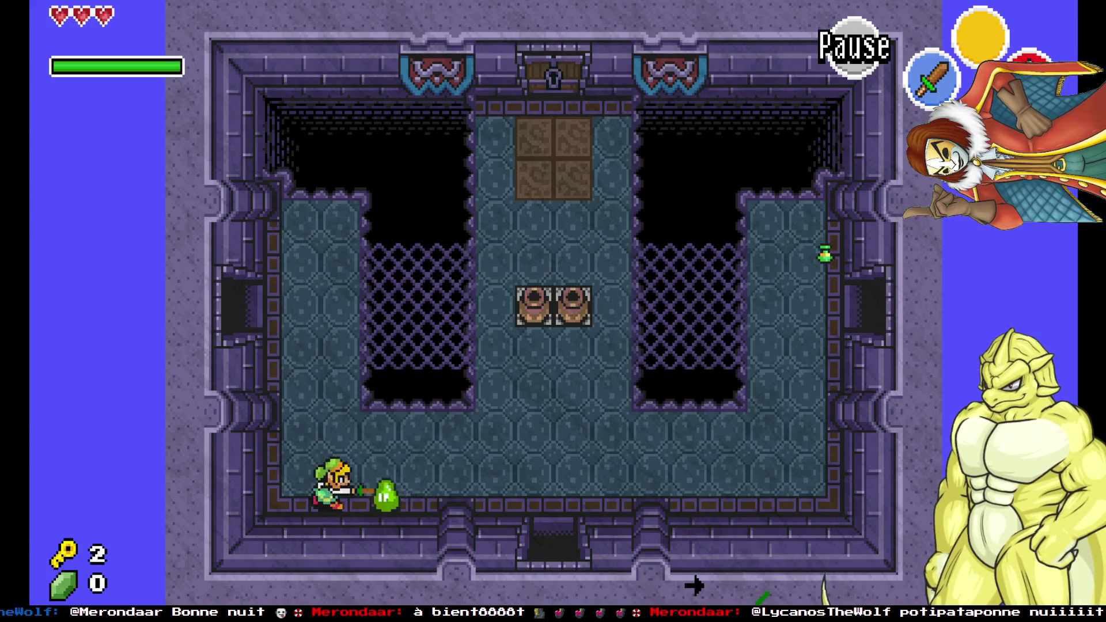
{"action": "key", "text": "Up"}
{"action": "key", "text": "Left"}
{"action": "key", "text": "Left"}
{"action": "key", "text": "Up"}
{"action": "key", "text": "space"}
{"action": "key", "text": "Right"}
{"action": "key", "text": "Right"}
Defeat the skeleton and the flying bat around the teal floor.
{"action": "key", "text": "Down"}
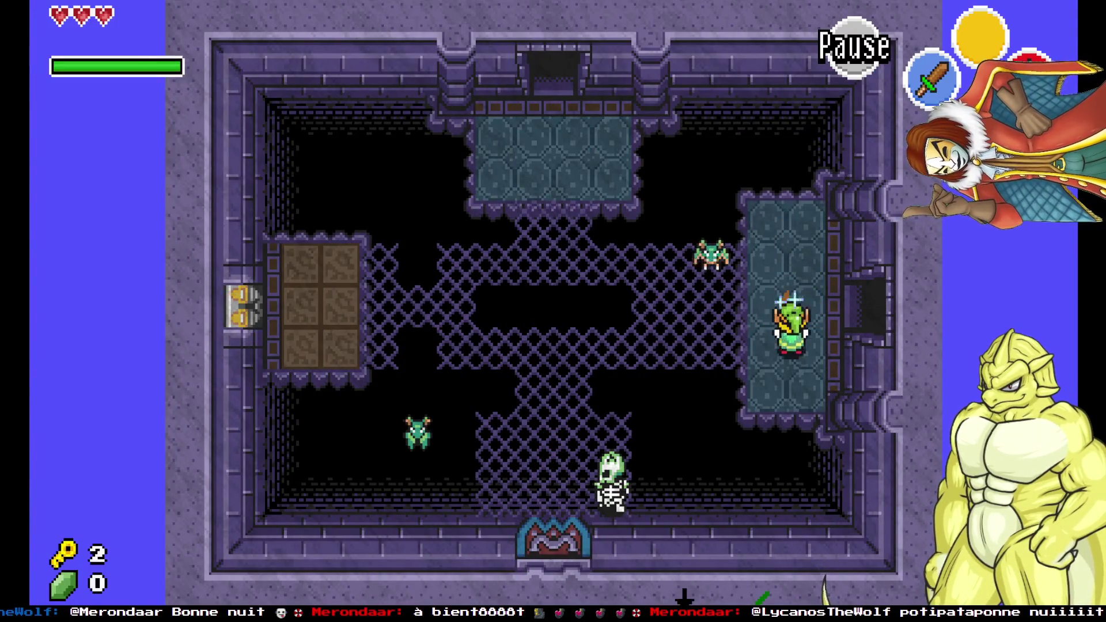
{"action": "key", "text": "Left"}
{"action": "key", "text": "space"}
{"action": "key", "text": "Left"}
{"action": "key", "text": "Down"}
{"action": "key", "text": "space"}
{"action": "key", "text": "Down"}
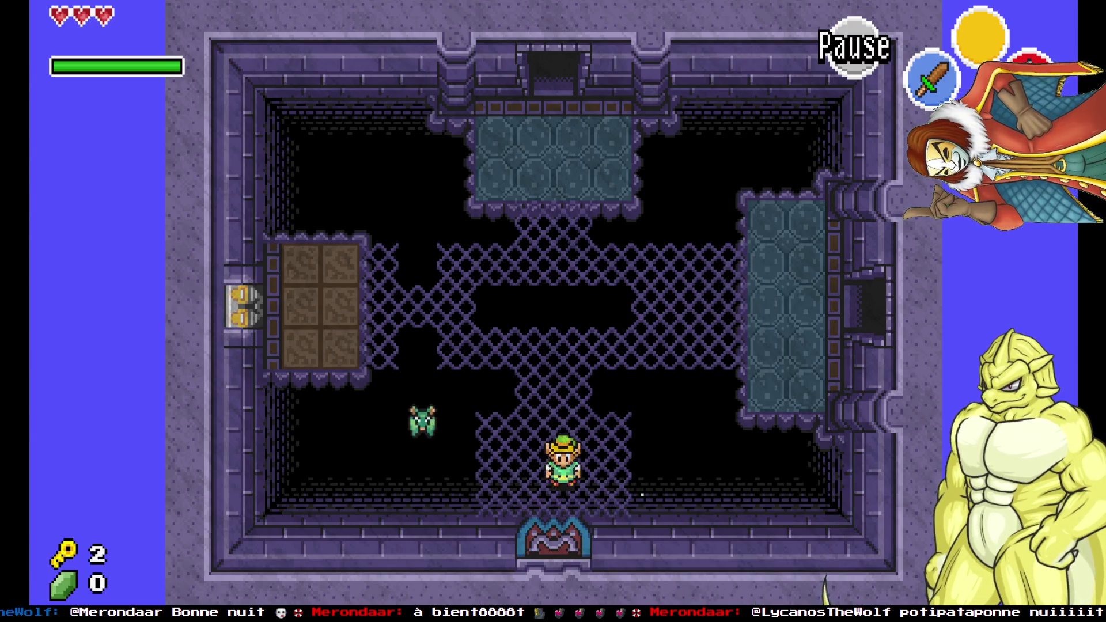
{"action": "key", "text": "Left"}
{"action": "key", "text": "Up"}
{"action": "key", "text": "Right"}
{"action": "key", "text": "space"}
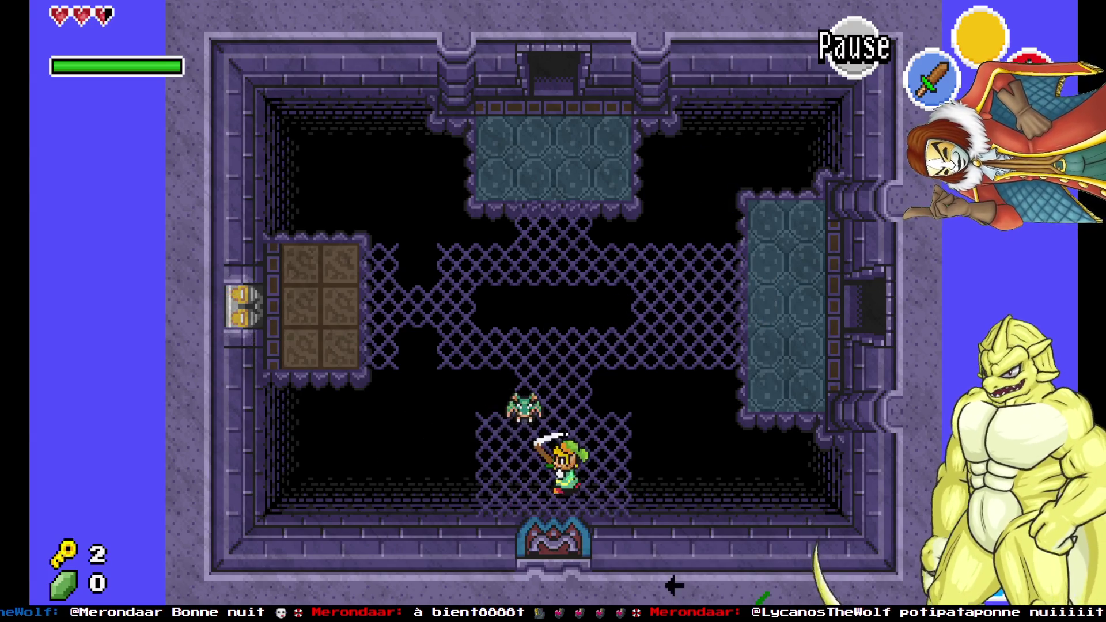
{"action": "key", "text": "Up"}
{"action": "key", "text": "space"}
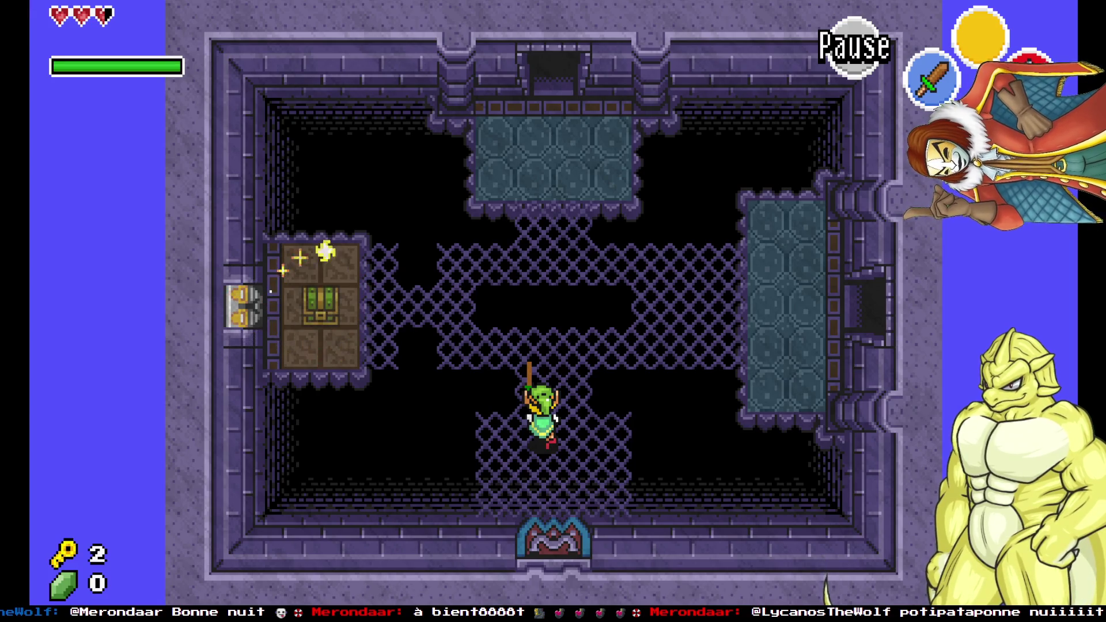
Open the treasure chest, then attack the slimes on the top teal platform.
{"action": "key", "text": "Up"}
{"action": "key", "text": "Left"}
{"action": "key", "text": "a"}
{"action": "key", "text": "a"}
{"action": "key", "text": "Right"}
{"action": "key", "text": "Up"}
{"action": "key", "text": "Up"}
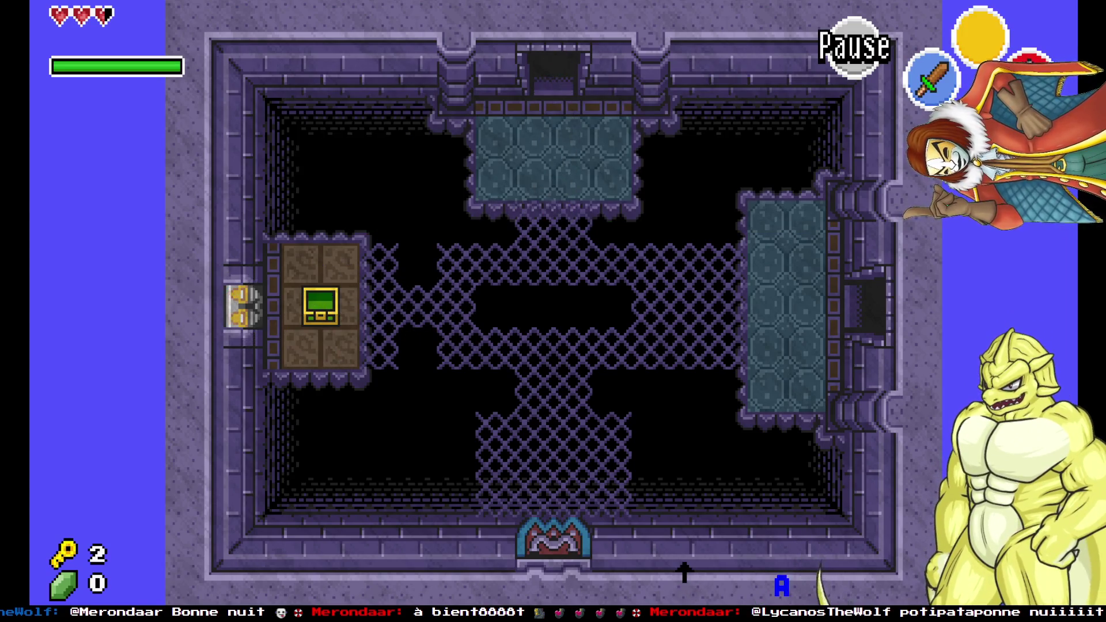
{"action": "key", "text": "c"}
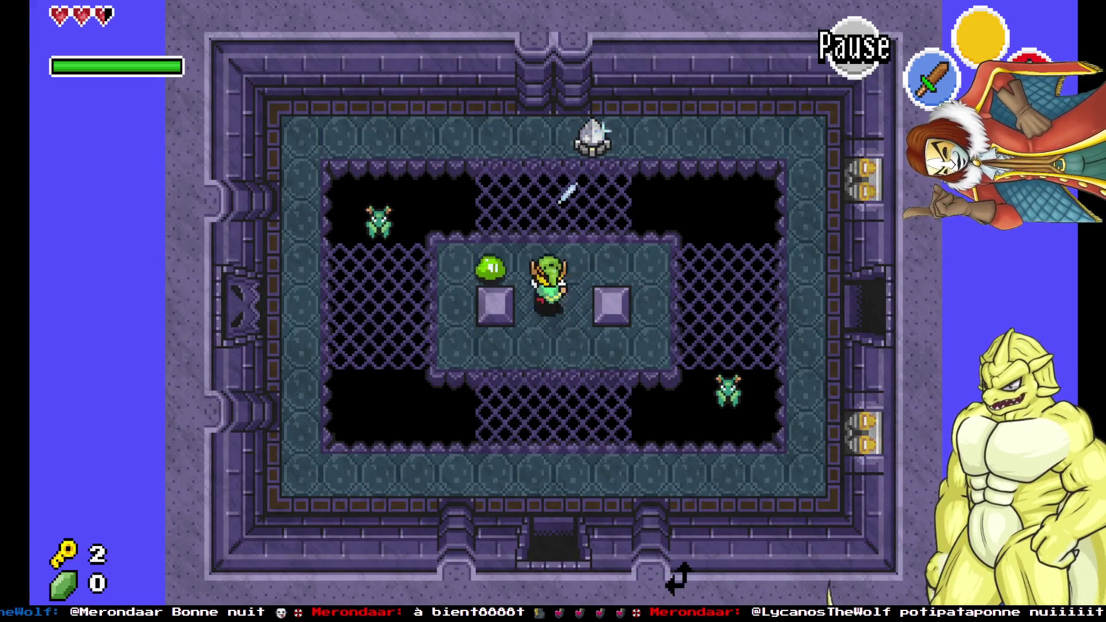
{"action": "key", "text": "Down"}
Pause the game, then in the editor try dragging the blocks off their switches and undo.
{"action": "key", "text": "d"}
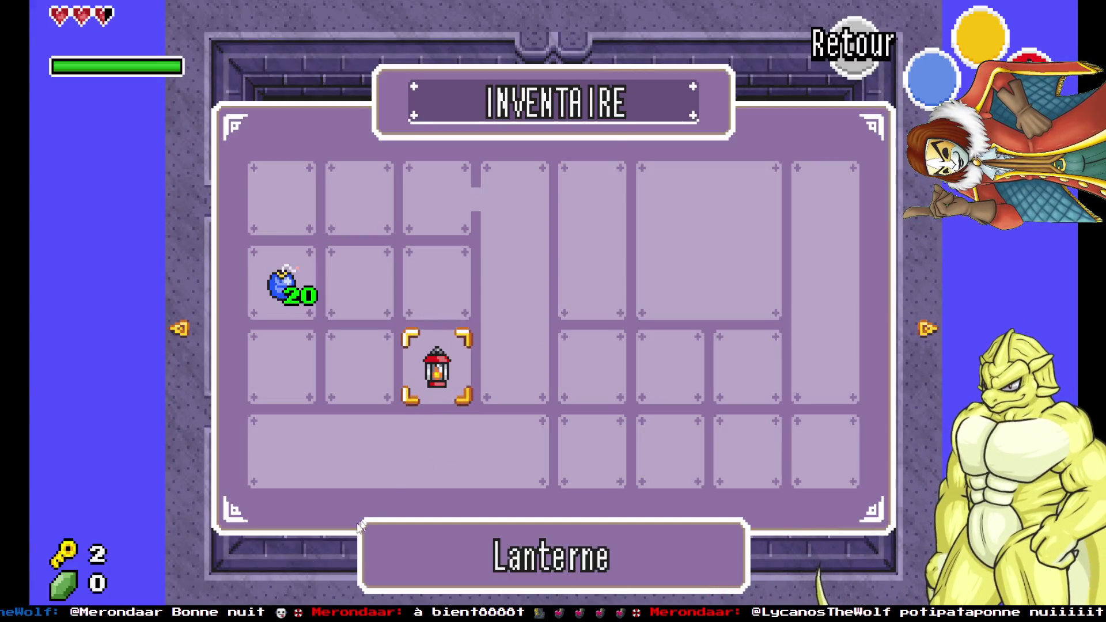
{"action": "mouse_move", "coordinate": [173, 615]}
{"action": "left_click", "coordinate": [109, 562]}
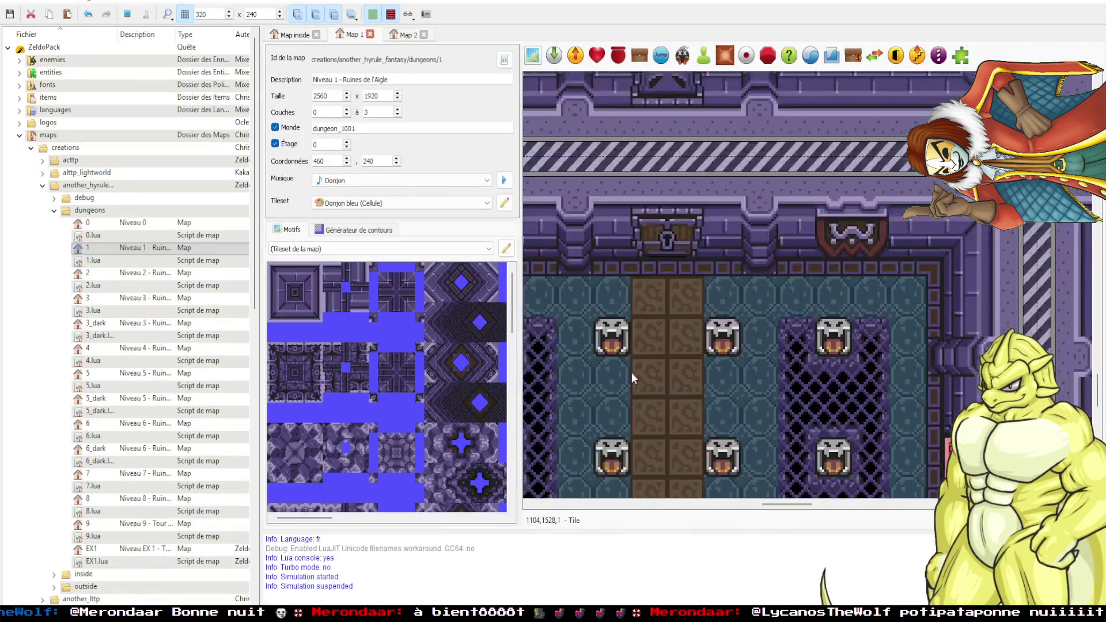
{"action": "scroll", "coordinate": [631, 372], "scroll_direction": "up", "scroll_amount": 5}
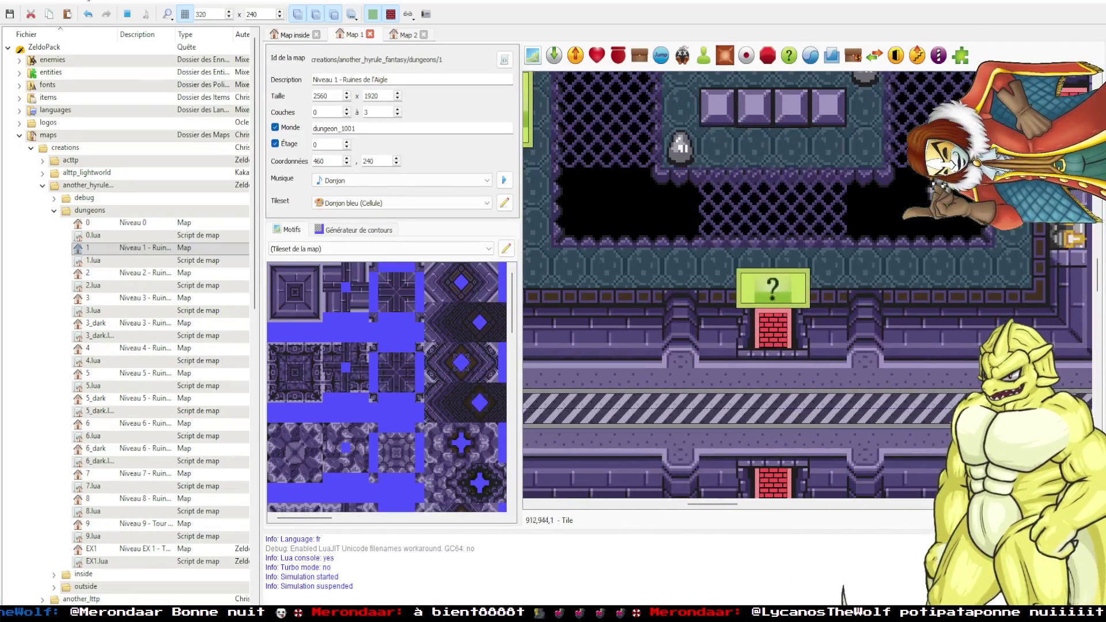
{"action": "scroll", "coordinate": [792, 262], "scroll_direction": "up", "scroll_amount": 5}
{"action": "scroll", "coordinate": [792, 262], "scroll_direction": "down", "scroll_amount": 4}
{"action": "left_click_drag", "start_coordinate": [789, 181], "coordinate": [808, 241]}
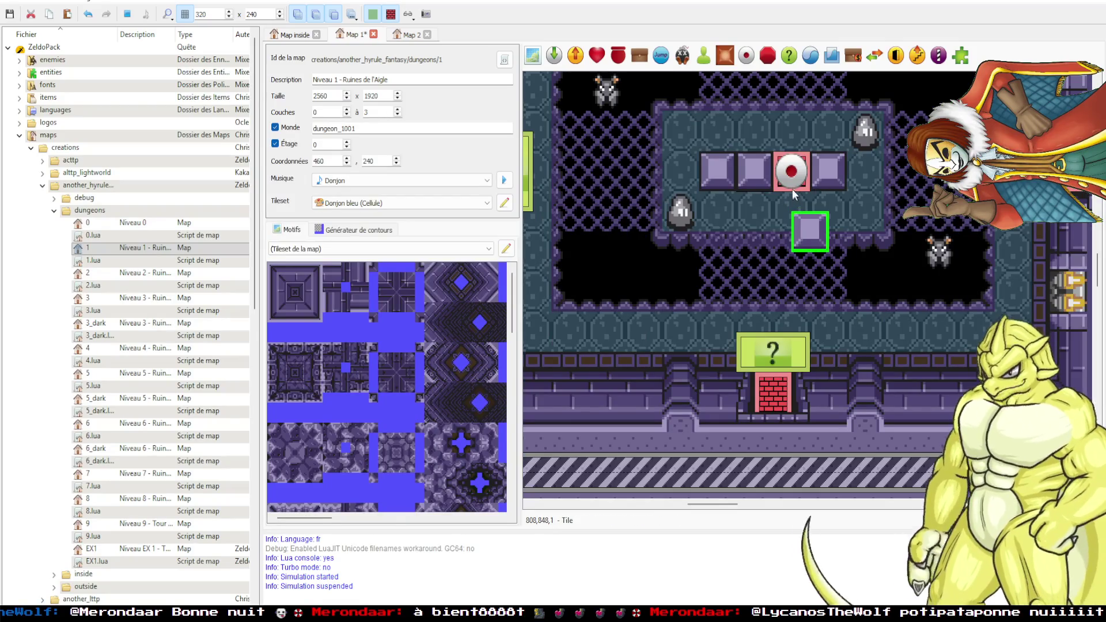
{"action": "left_click_drag", "start_coordinate": [794, 171], "coordinate": [760, 227]}
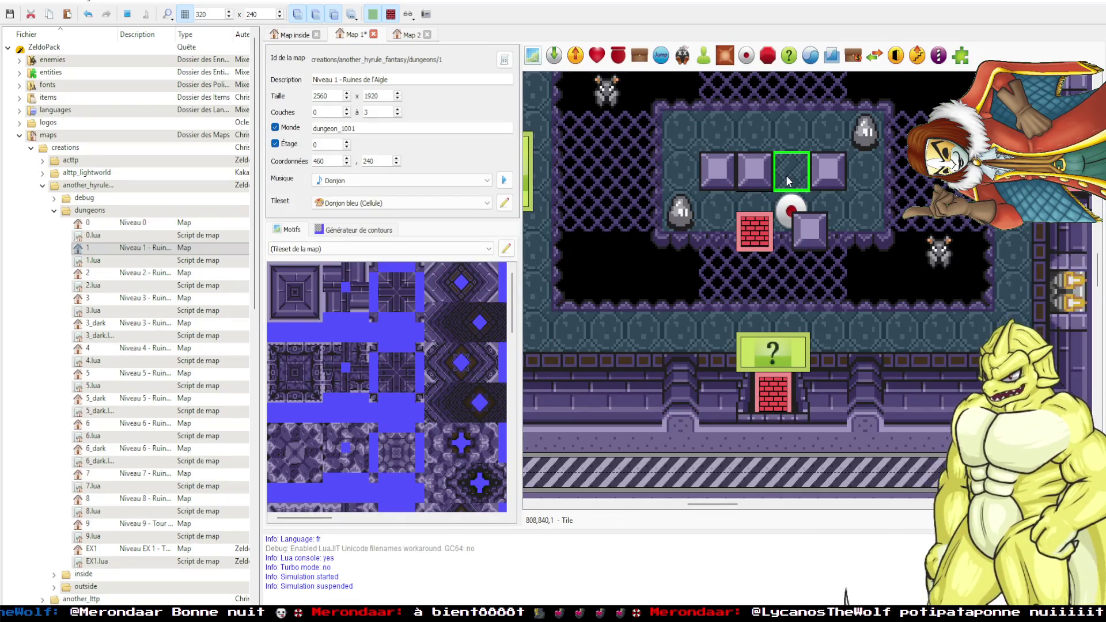
{"action": "key", "text": "ctrl+z"}
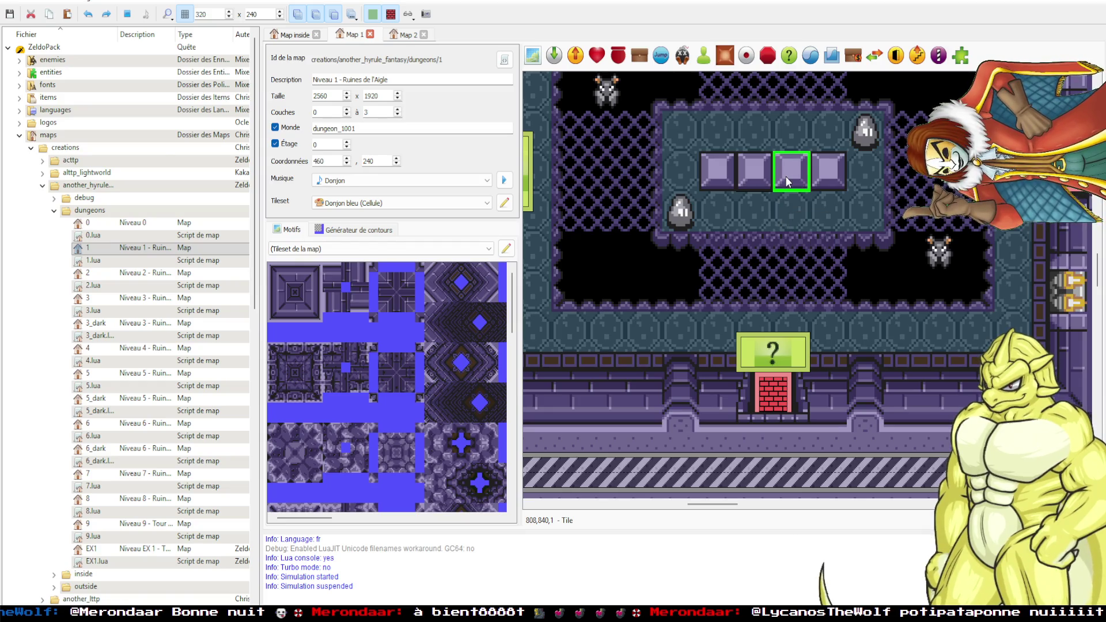
Hide the blocks, move the two switches down, and give the floor tiles beneath a new pattern.
{"action": "left_click", "coordinate": [727, 168]}
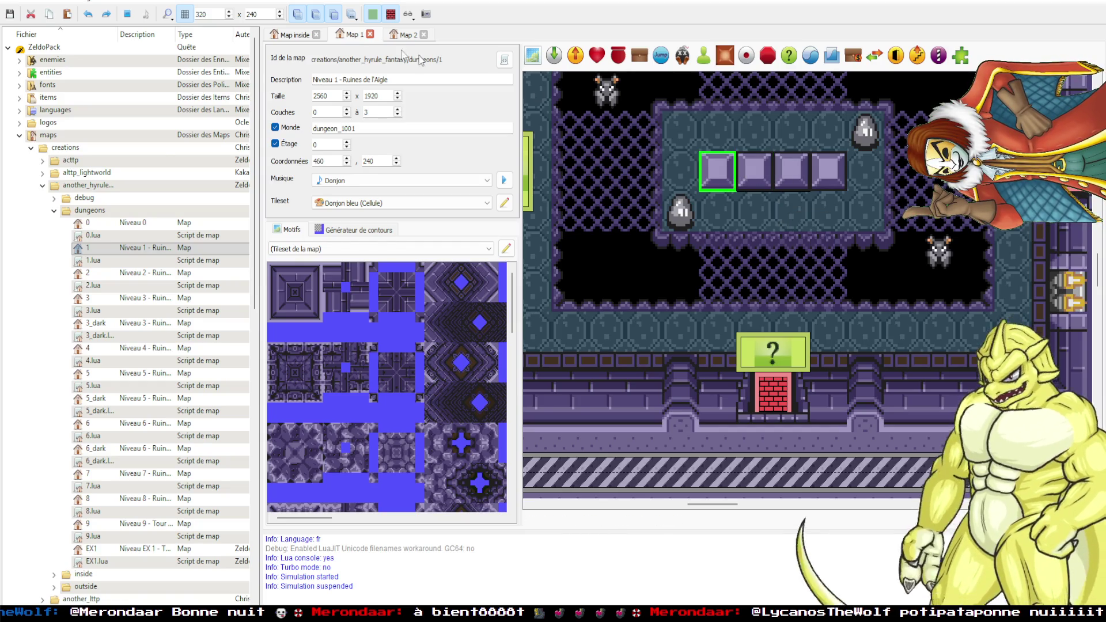
{"action": "left_click", "coordinate": [408, 15]}
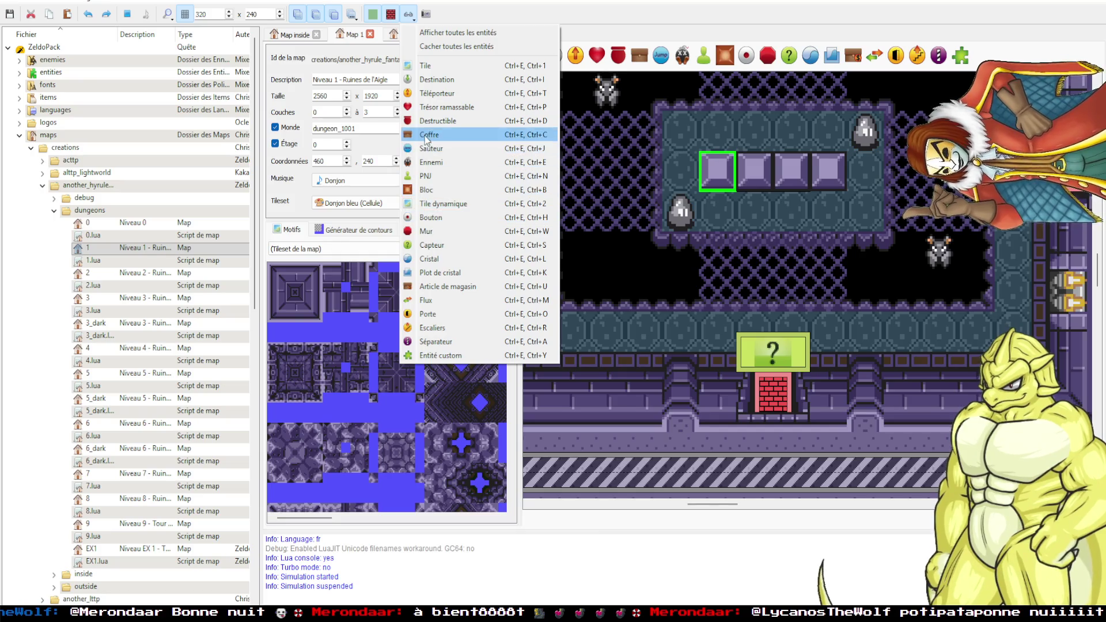
{"action": "left_click", "coordinate": [429, 189]}
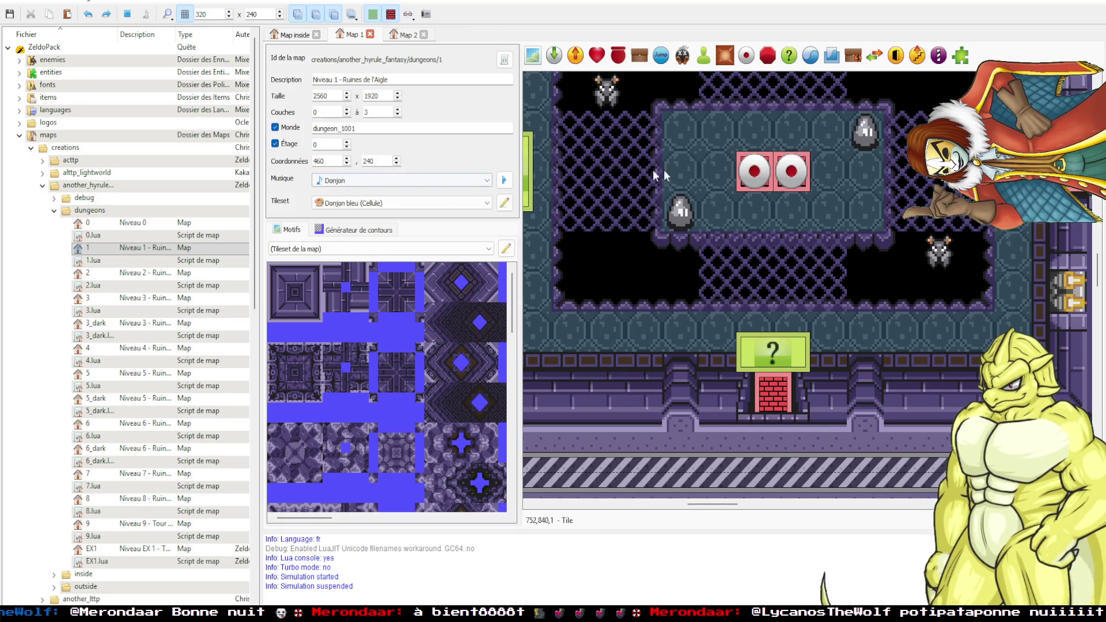
{"action": "left_click_drag", "start_coordinate": [789, 172], "coordinate": [799, 224]}
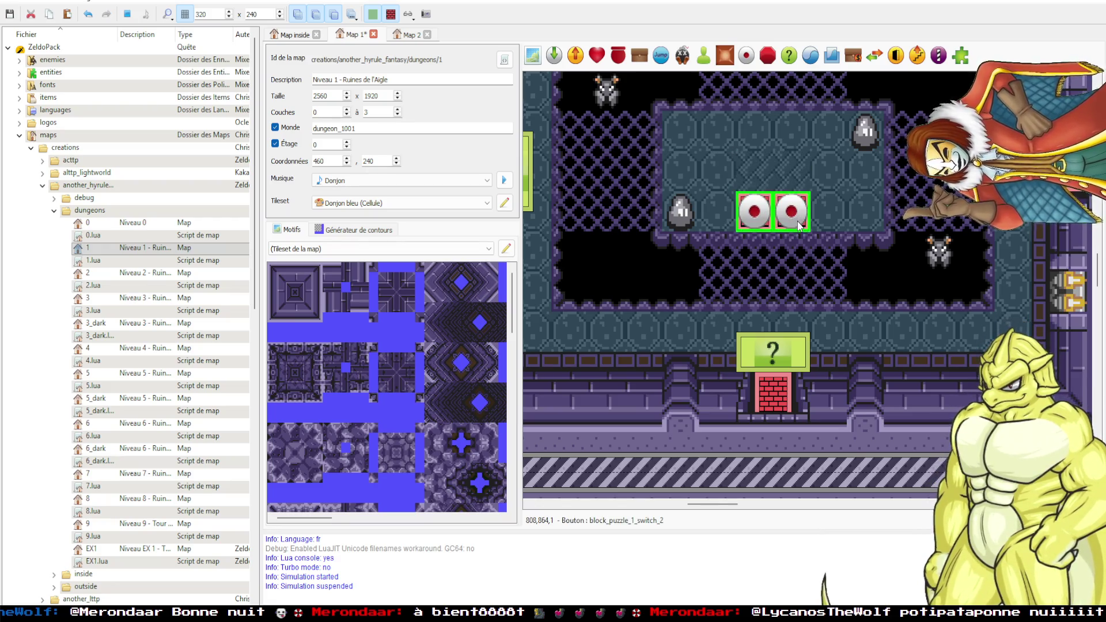
{"action": "left_click", "coordinate": [781, 170]}
{"action": "right_click", "coordinate": [758, 170]}
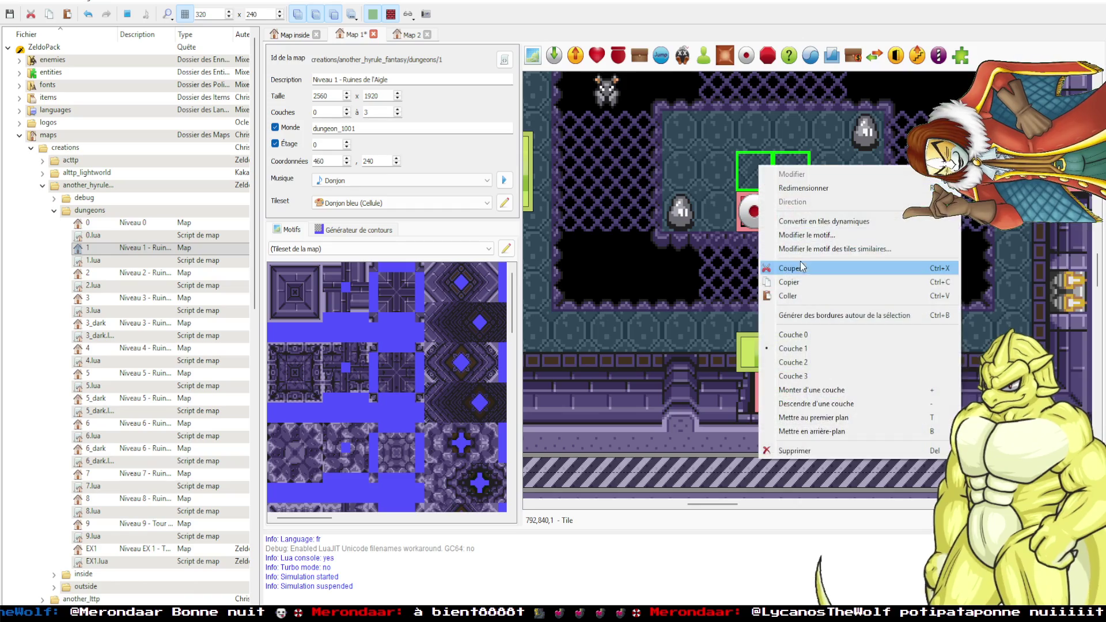
{"action": "left_click", "coordinate": [803, 238]}
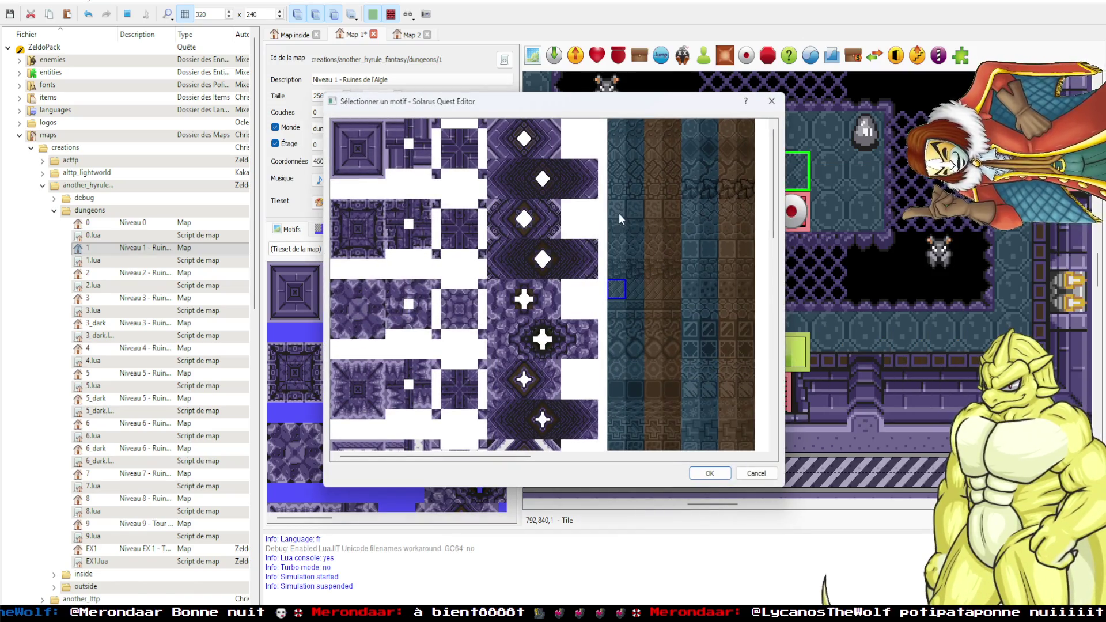
{"action": "left_click", "coordinate": [699, 471]}
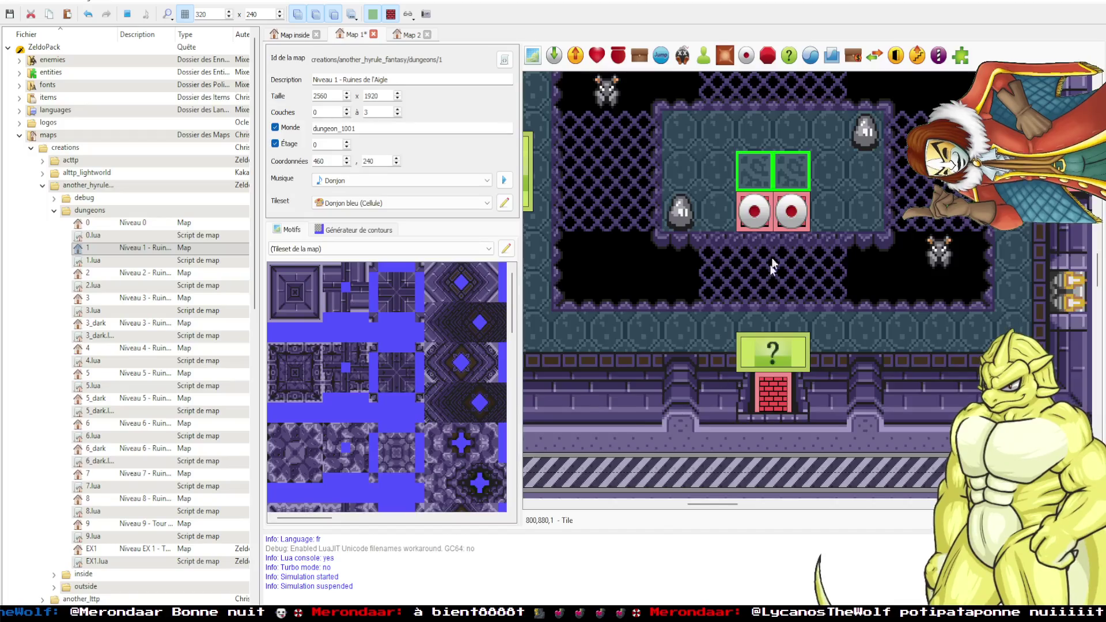
Move the two switches back up, hide switches from the view, and return to the game.
{"action": "left_click_drag", "start_coordinate": [790, 229], "coordinate": [788, 190]}
{"action": "left_click", "coordinate": [395, 19]}
{"action": "left_click", "coordinate": [495, 210]}
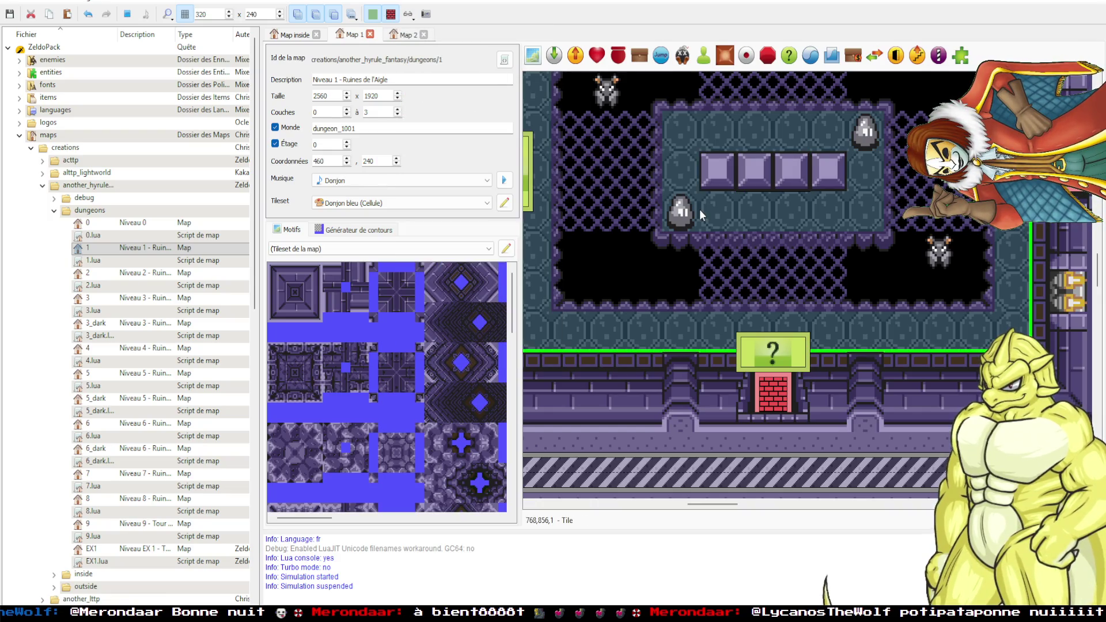
{"action": "mouse_move", "coordinate": [231, 602]}
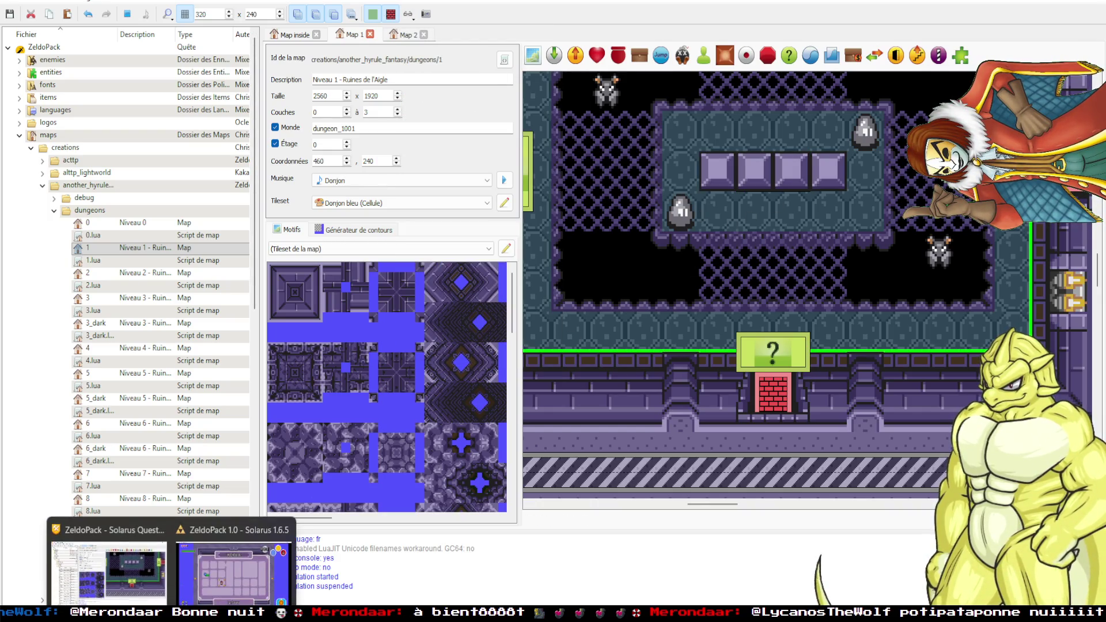
{"action": "left_click", "coordinate": [231, 572]}
Close the inventory, walk Link up, swing the sword and collect the bomb pickup.
{"action": "key", "text": "Escape"}
{"action": "key", "text": "Up"}
{"action": "key", "text": "a"}
{"action": "key", "text": "Up"}
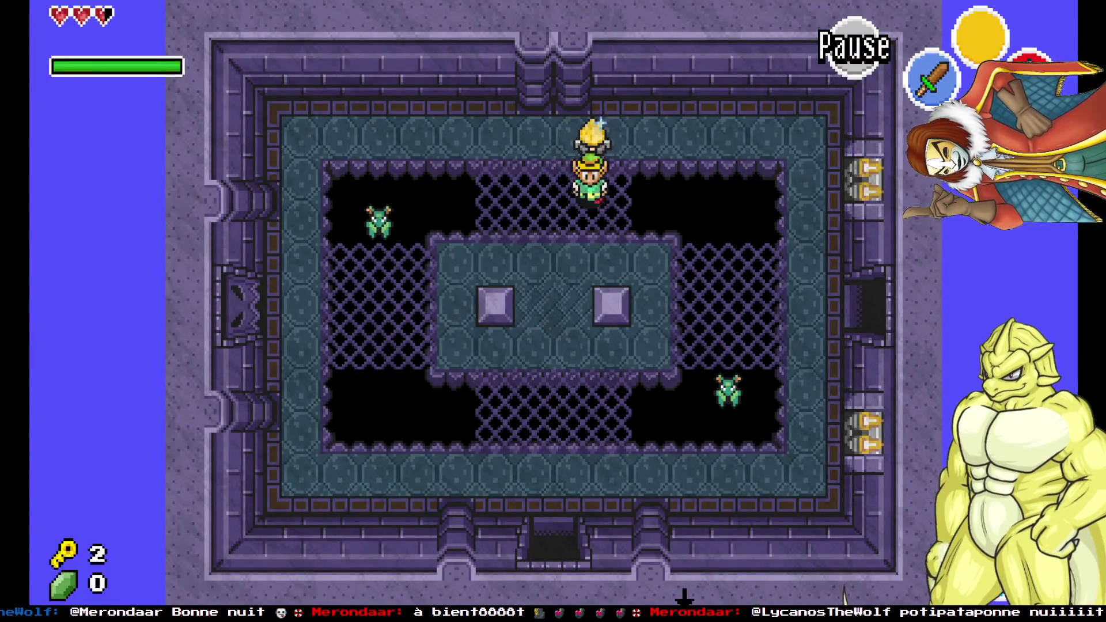
In the editor, drag the right switch onto the left switch's spot, then resume playing.
{"action": "mouse_move", "coordinate": [231, 602]}
{"action": "left_click", "coordinate": [224, 562]}
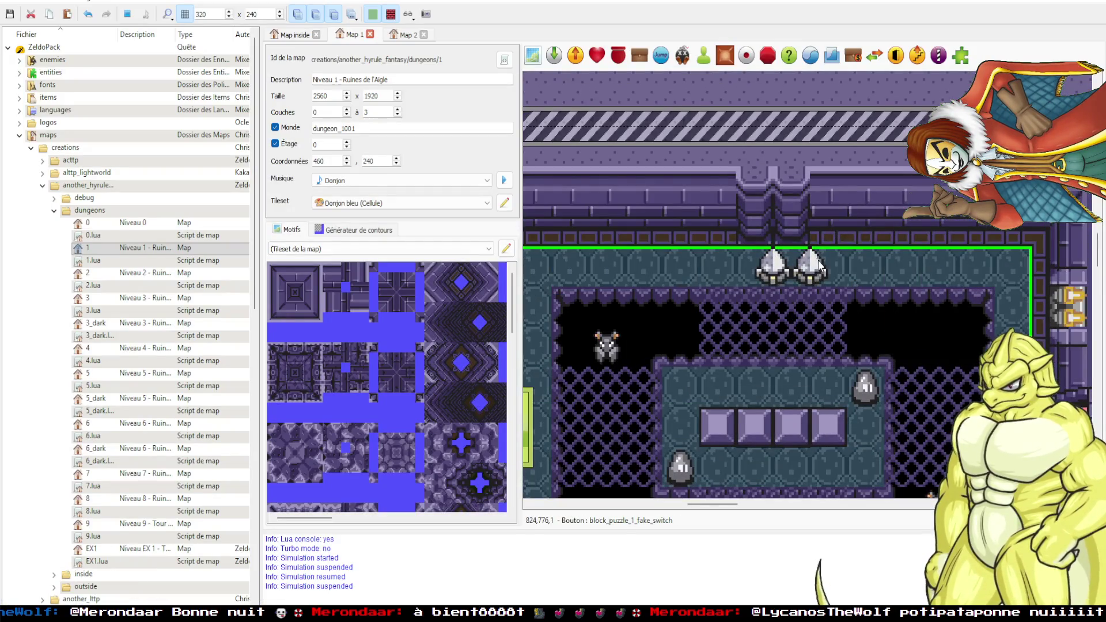
{"action": "left_click_drag", "start_coordinate": [818, 265], "coordinate": [791, 266]}
{"action": "mouse_move", "coordinate": [231, 601]}
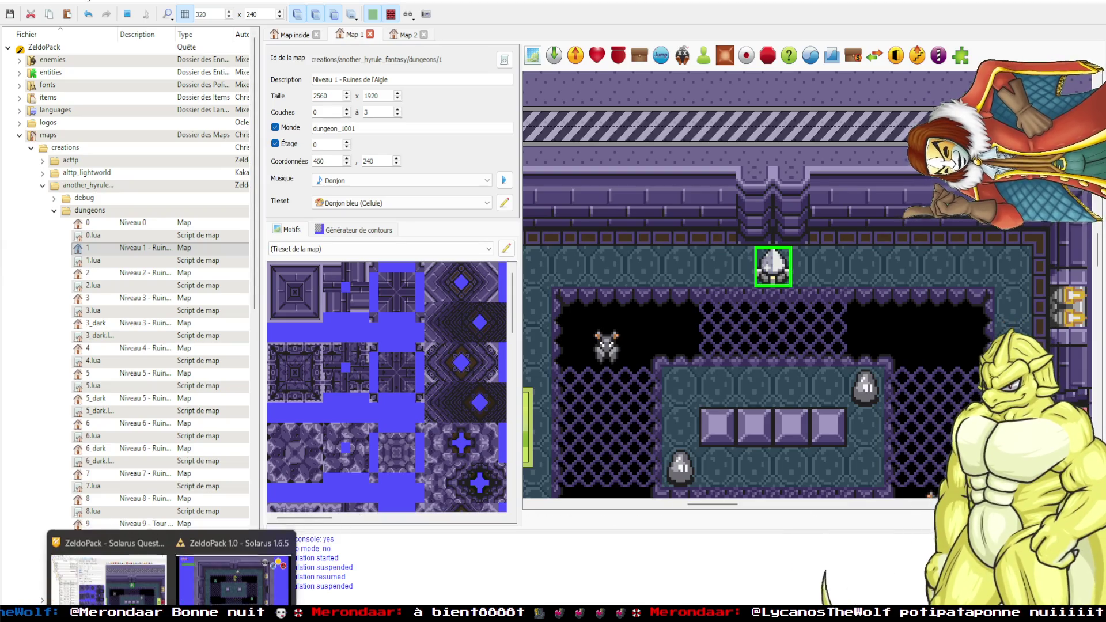
{"action": "left_click", "coordinate": [233, 564]}
{"action": "key", "text": "Up"}
Push the two blocks together and strike the crystal switch with the sword.
{"action": "key", "text": "Down"}
{"action": "key", "text": "Right"}
{"action": "key", "text": "a"}
{"action": "key", "text": "Left"}
{"action": "key", "text": "Down"}
{"action": "key", "text": "Right"}
{"action": "key", "text": "Up"}
{"action": "key", "text": "a"}
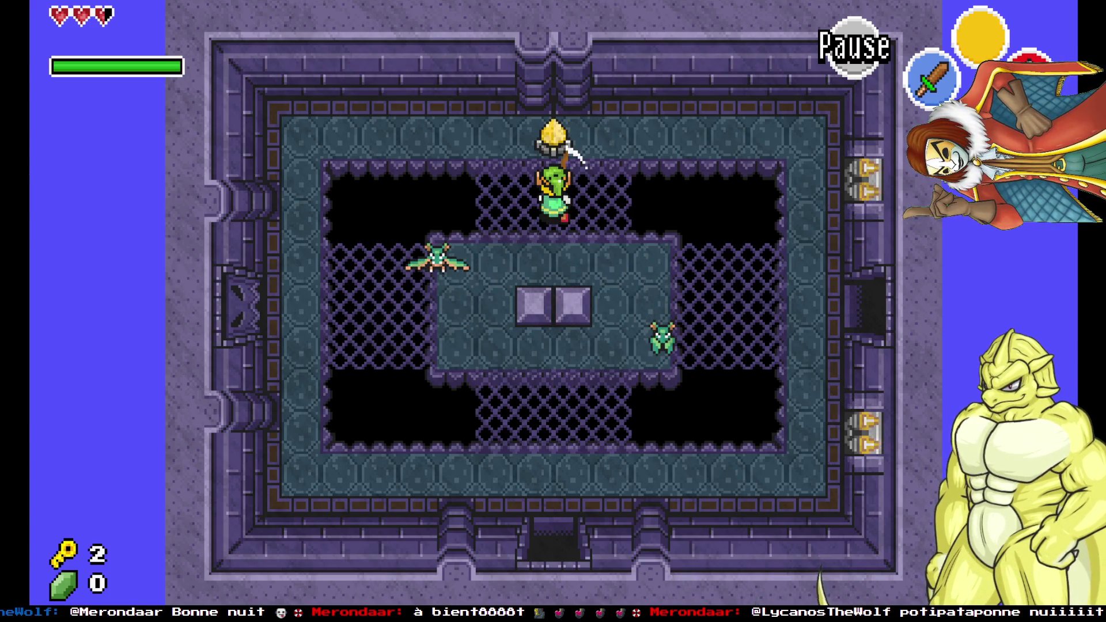
Leave through the west door and defeat the skeleton on the left bridge.
{"action": "key", "text": "Up"}
{"action": "key", "text": "Left"}
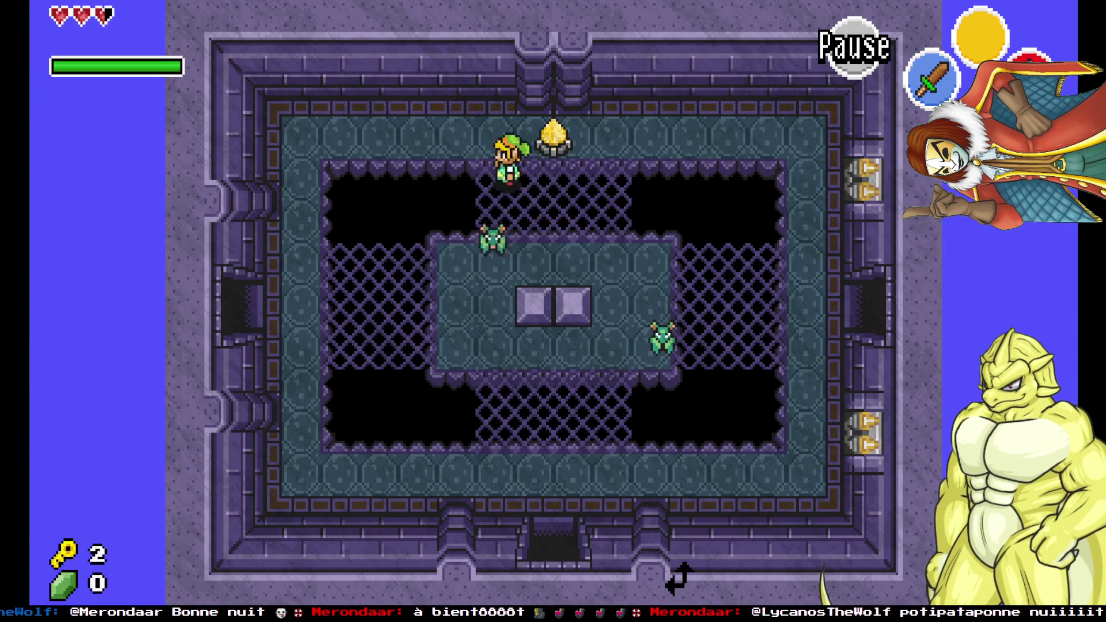
{"action": "key", "text": "Down"}
{"action": "key", "text": "Left"}
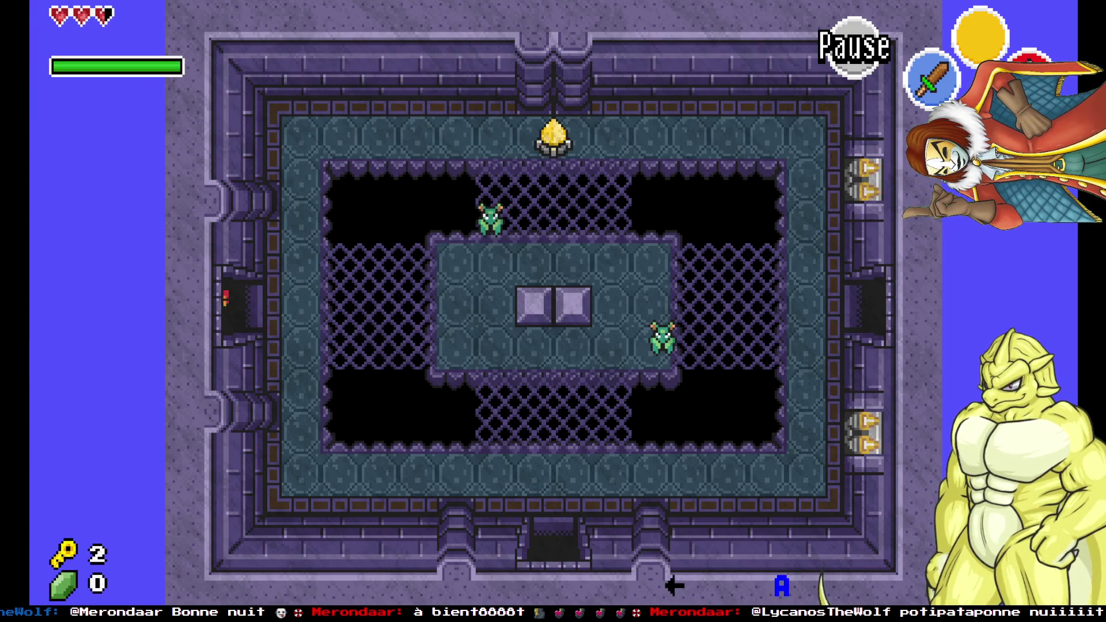
{"action": "key", "text": "Left"}
{"action": "key", "text": "Right"}
{"action": "key", "text": "a"}
{"action": "key", "text": "Left"}
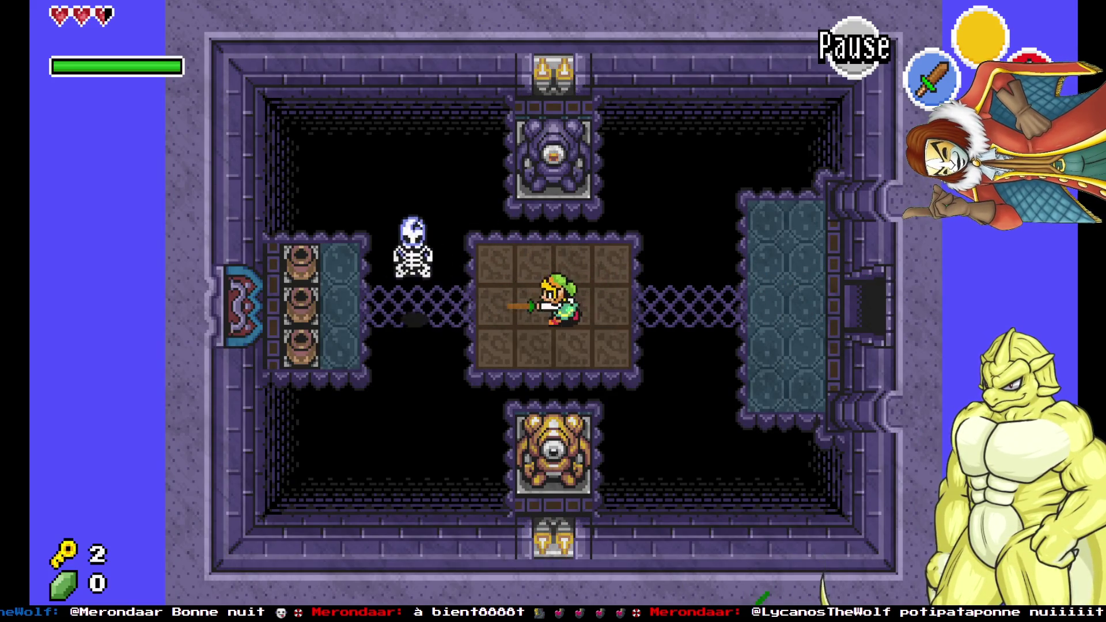
{"action": "key", "text": "a"}
{"action": "key", "text": "Right"}
{"action": "key", "text": "a"}
Slash the pots on the left platform, then cross back to the right bridge.
{"action": "key", "text": "Left"}
{"action": "key", "text": "a"}
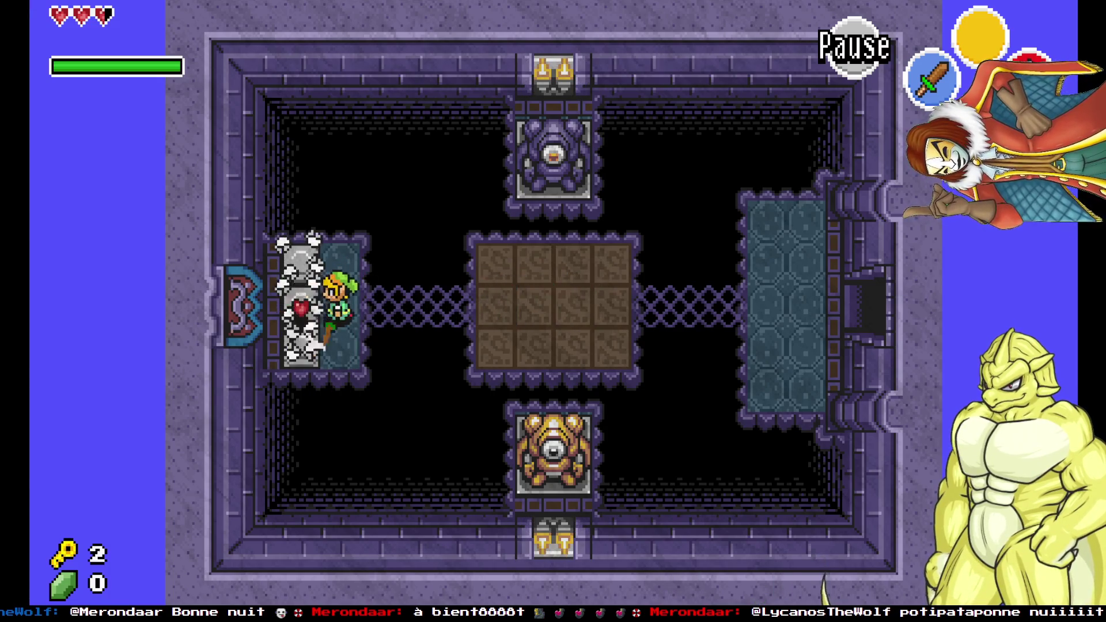
{"action": "key", "text": "Right"}
{"action": "key", "text": "Left"}
{"action": "key", "text": "Up"}
{"action": "key", "text": "a"}
{"action": "key", "text": "Right"}
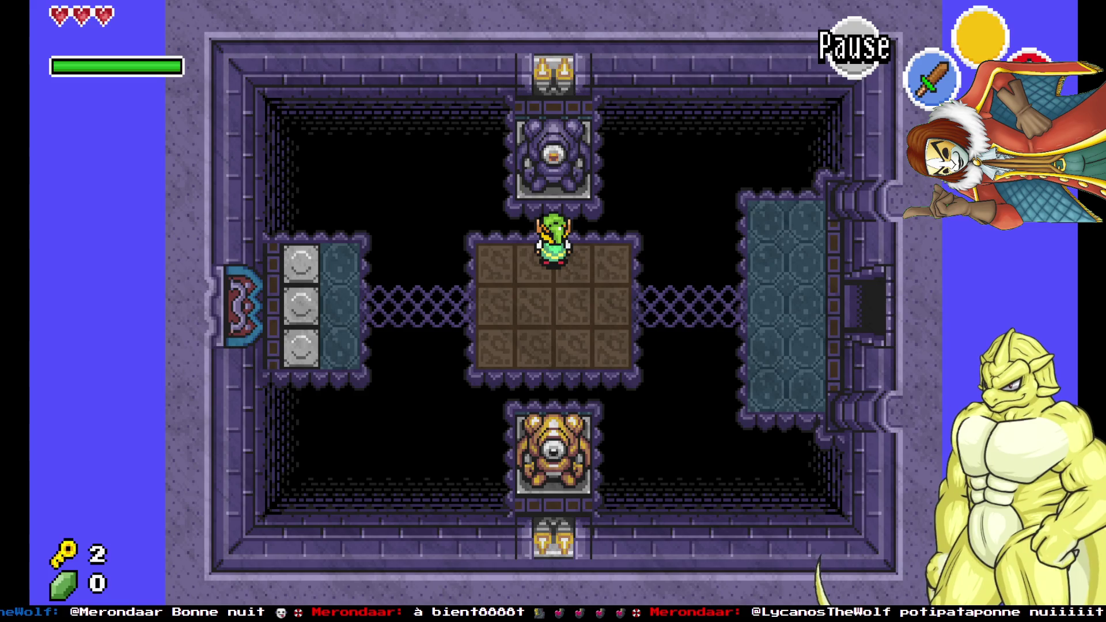
Walk through the next rooms, open the chest for a key, and exit by the bottom door.
{"action": "key", "text": "Down"}
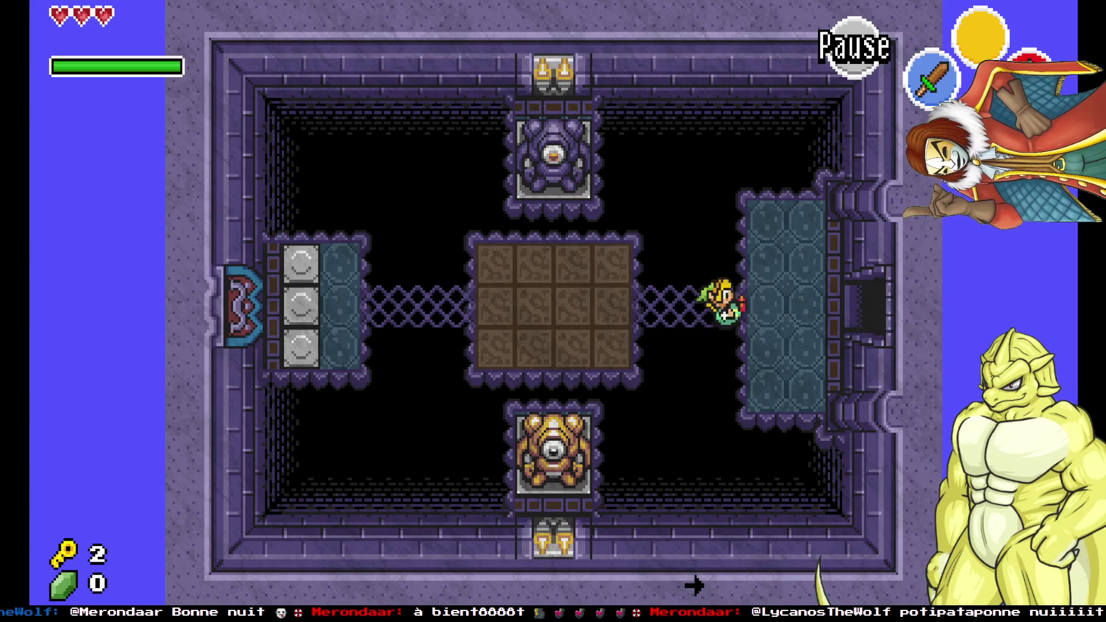
{"action": "key", "text": "Right"}
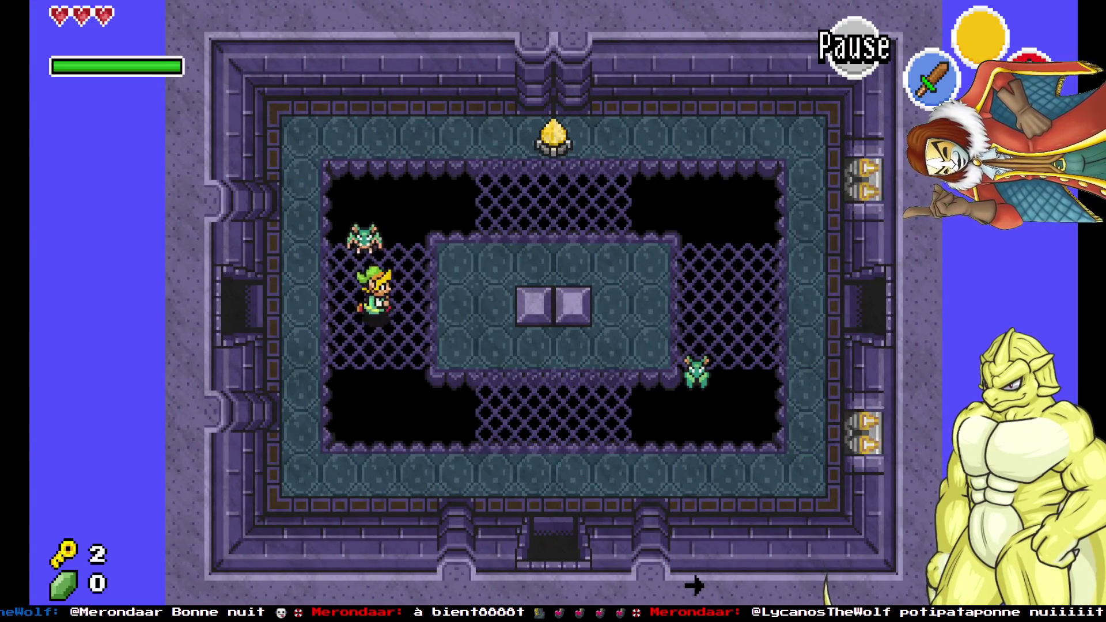
{"action": "key", "text": "Right"}
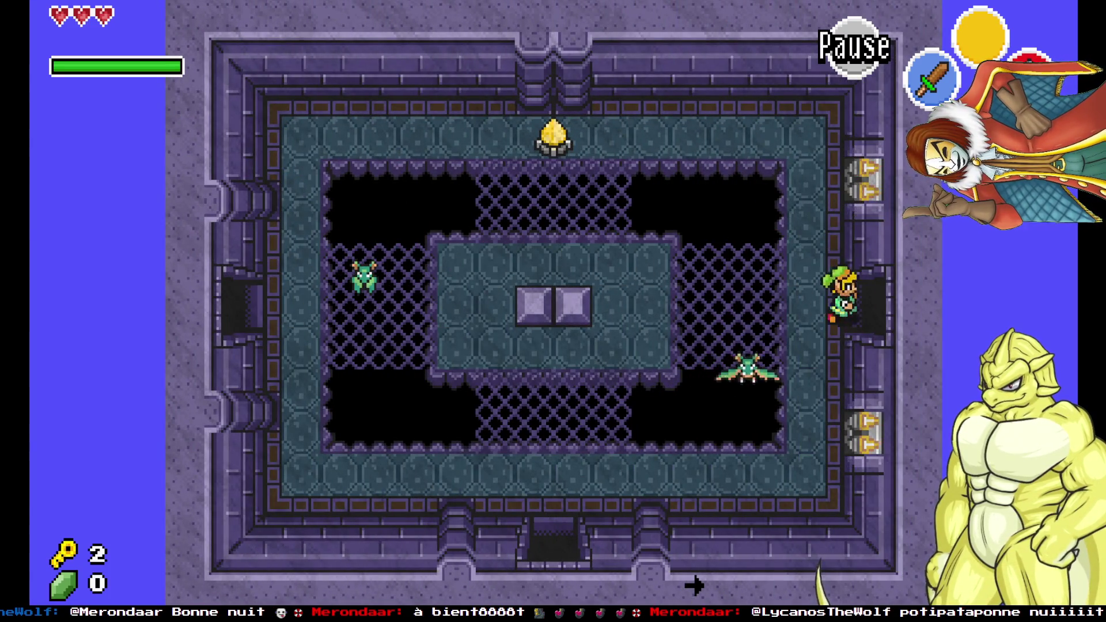
{"action": "key", "text": "Up"}
{"action": "key", "text": "x"}
{"action": "key", "text": "Down"}
{"action": "key", "text": "Left"}
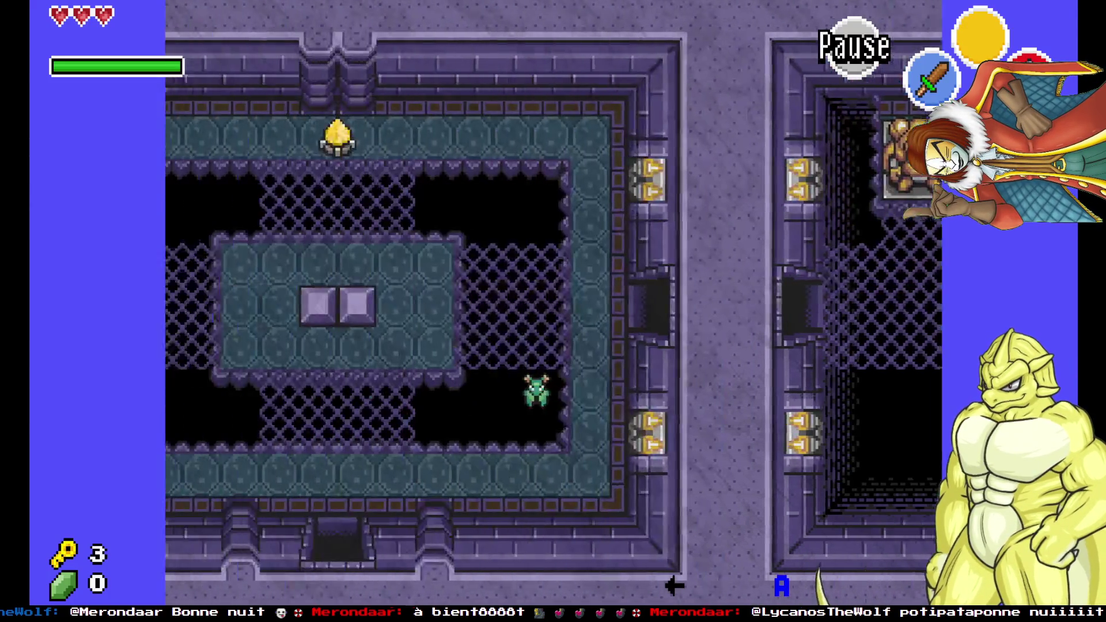
{"action": "key", "text": "Down"}
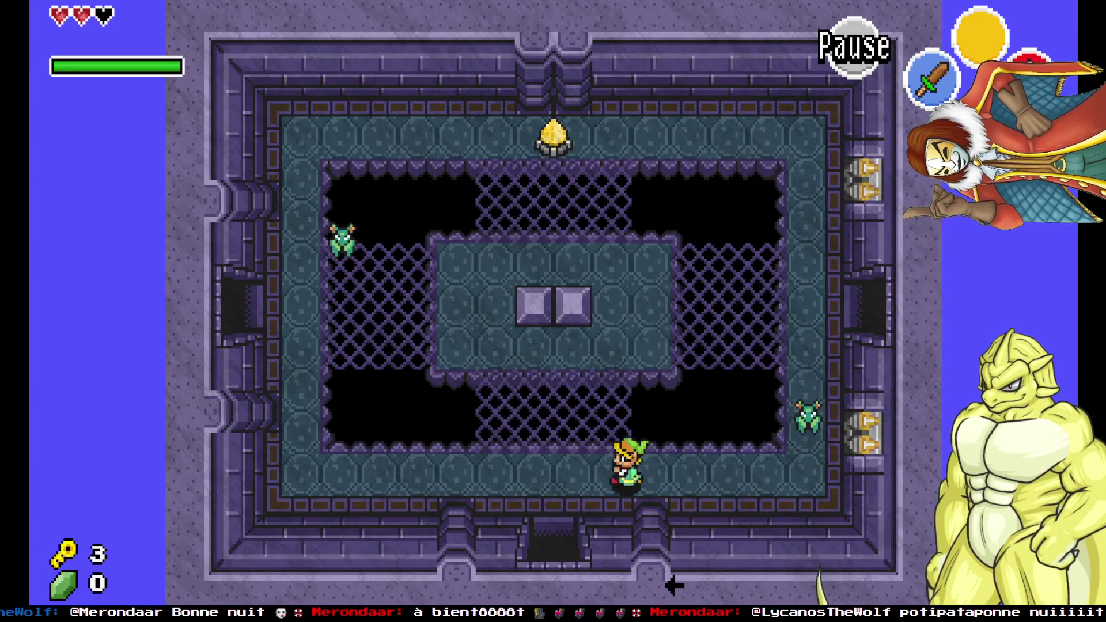
{"action": "key", "text": "Down"}
{"action": "key", "text": "Right"}
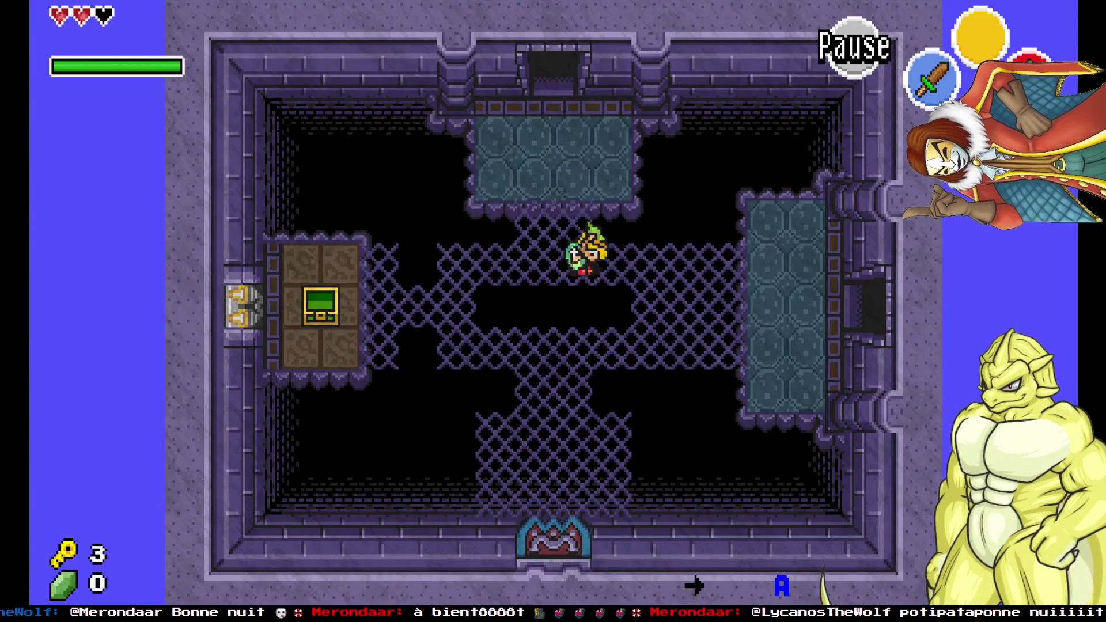
Pass through the next rooms, attacking the bats and the blue blob on the walkway.
{"action": "key", "text": "Right"}
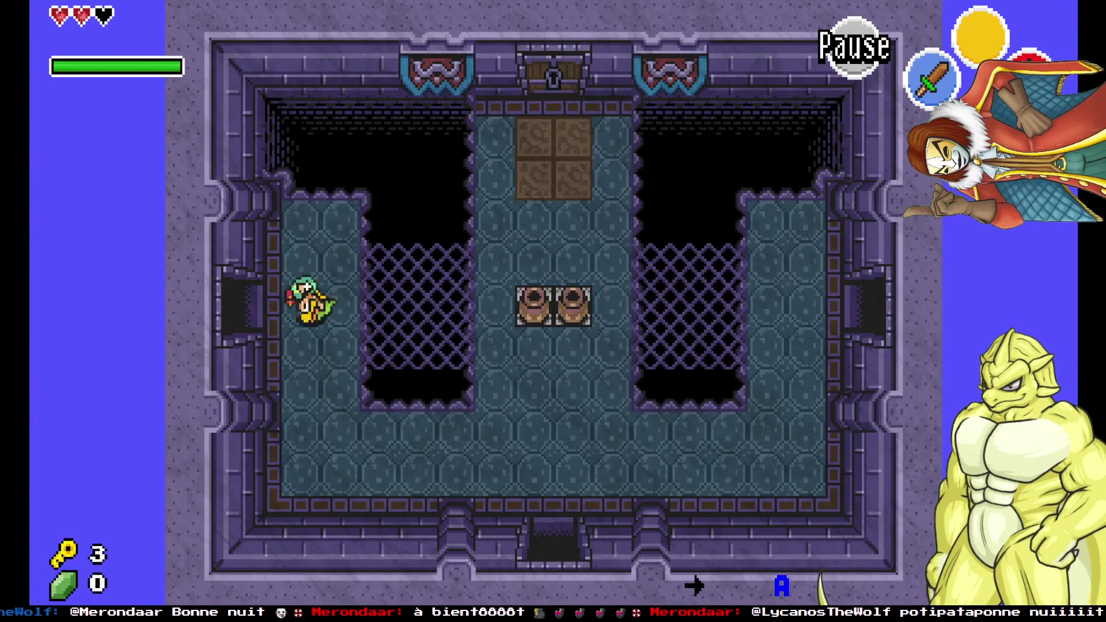
{"action": "key", "text": "Right"}
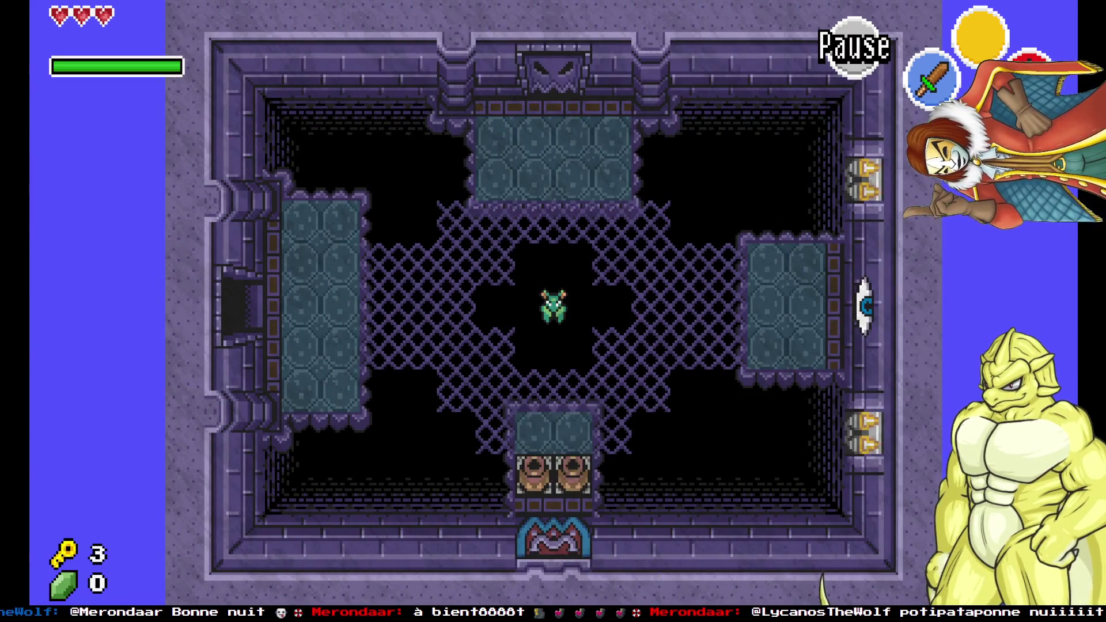
{"action": "key", "text": "Left"}
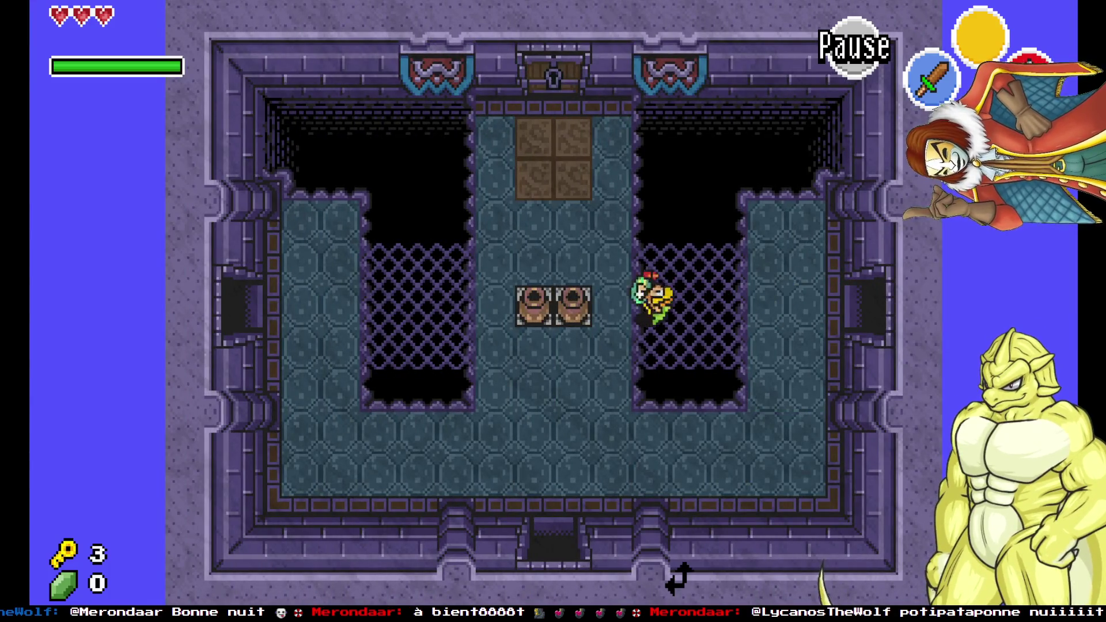
{"action": "key", "text": "Up"}
{"action": "key", "text": "Down"}
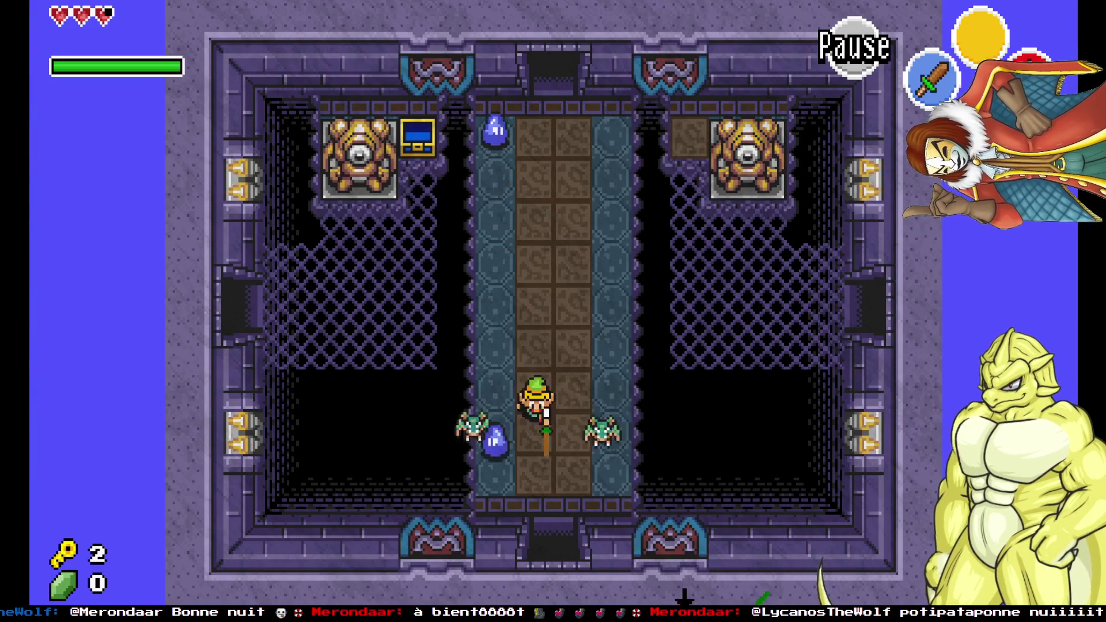
{"action": "key", "text": "Left"}
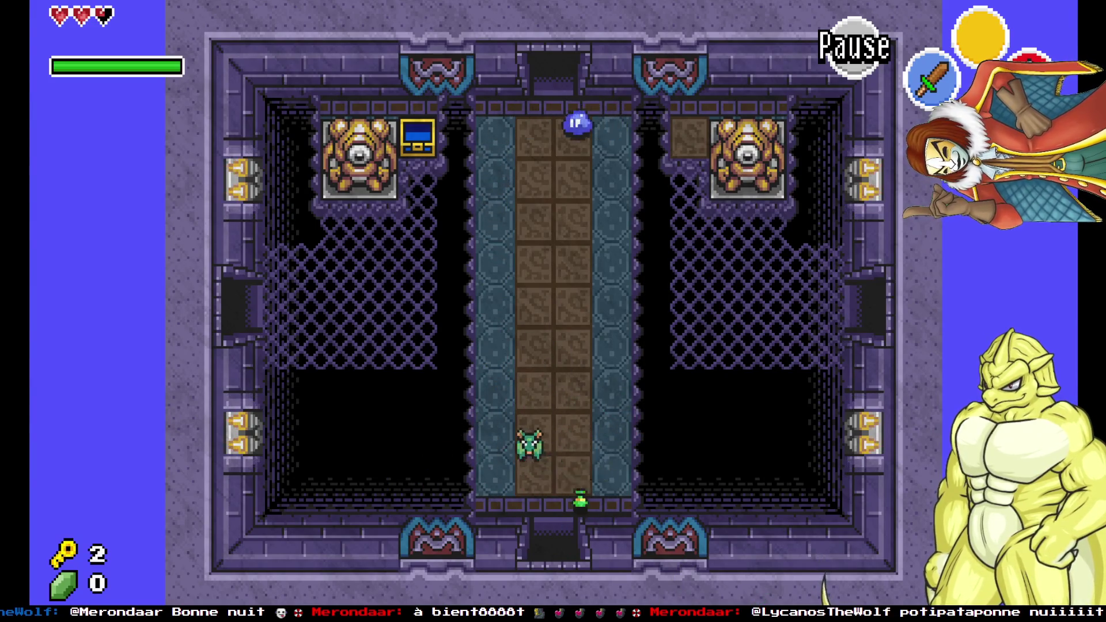
{"action": "key", "text": "Up"}
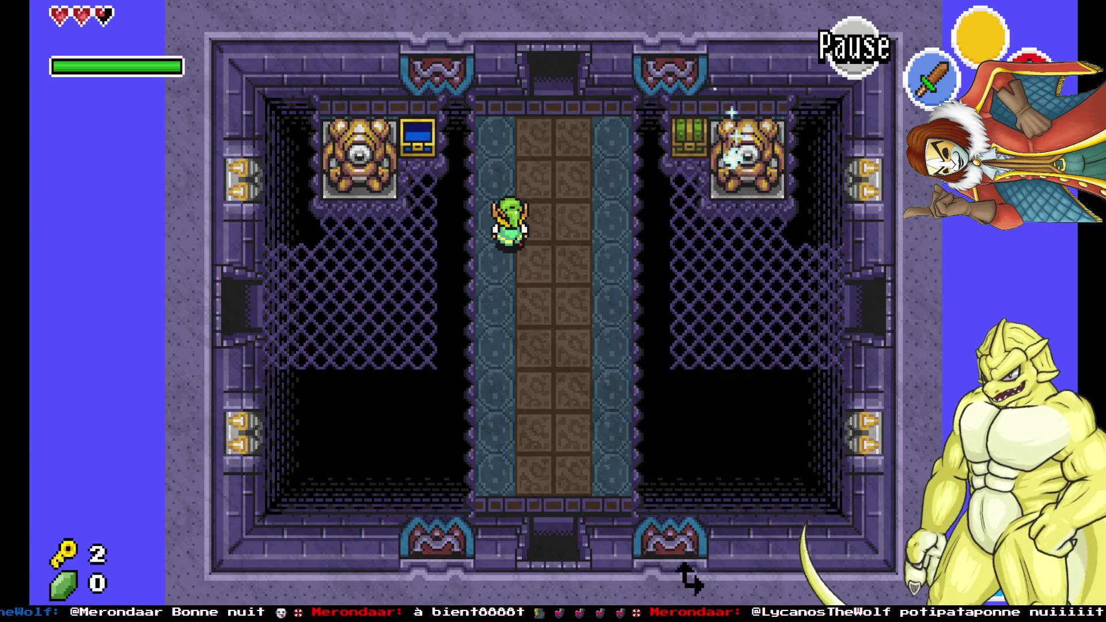
Cross the grating and open the chest on the right platform, dismissing the heart message.
{"action": "key", "text": "Up"}
{"action": "key", "text": "Right"}
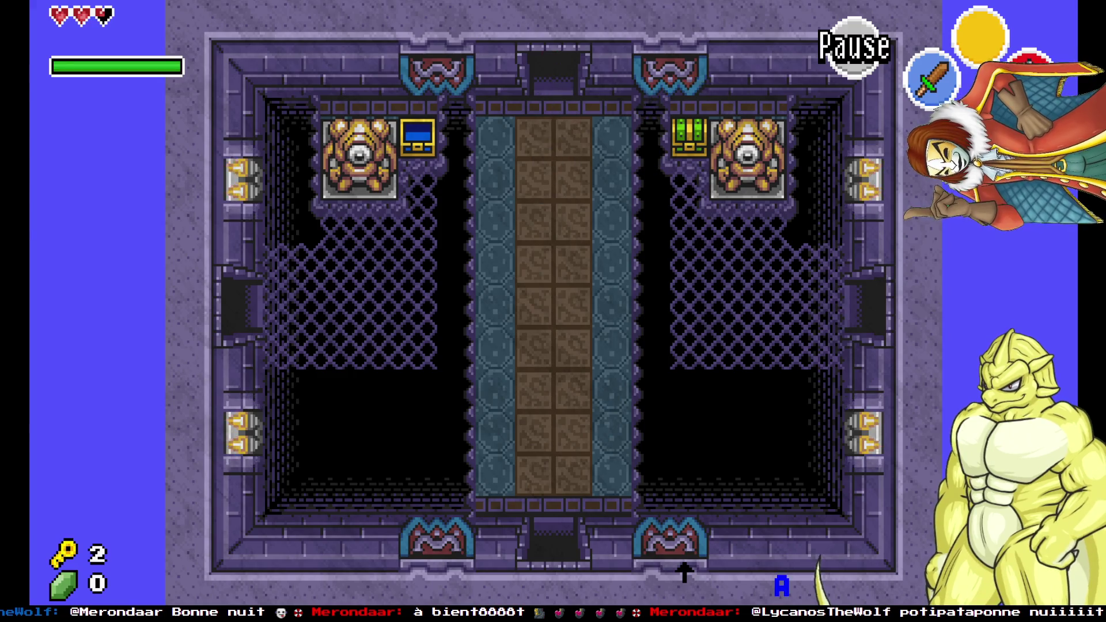
{"action": "key", "text": "Right"}
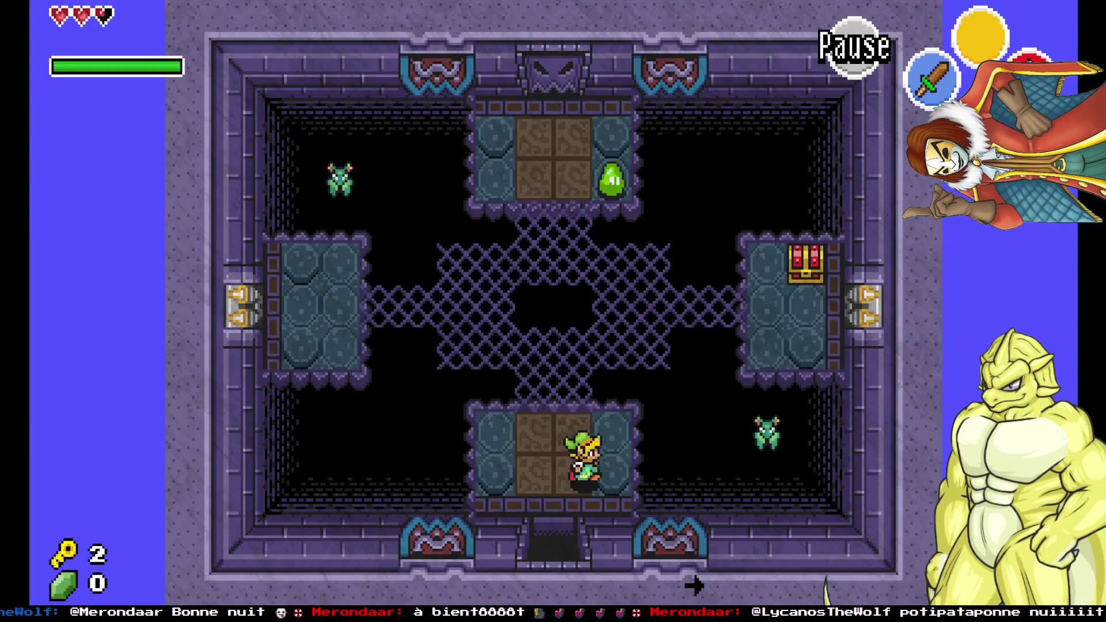
{"action": "key", "text": "Up"}
{"action": "key", "text": "Left"}
{"action": "key", "text": "Right"}
{"action": "key", "text": "Right"}
{"action": "key", "text": "Left"}
{"action": "key", "text": "c"}
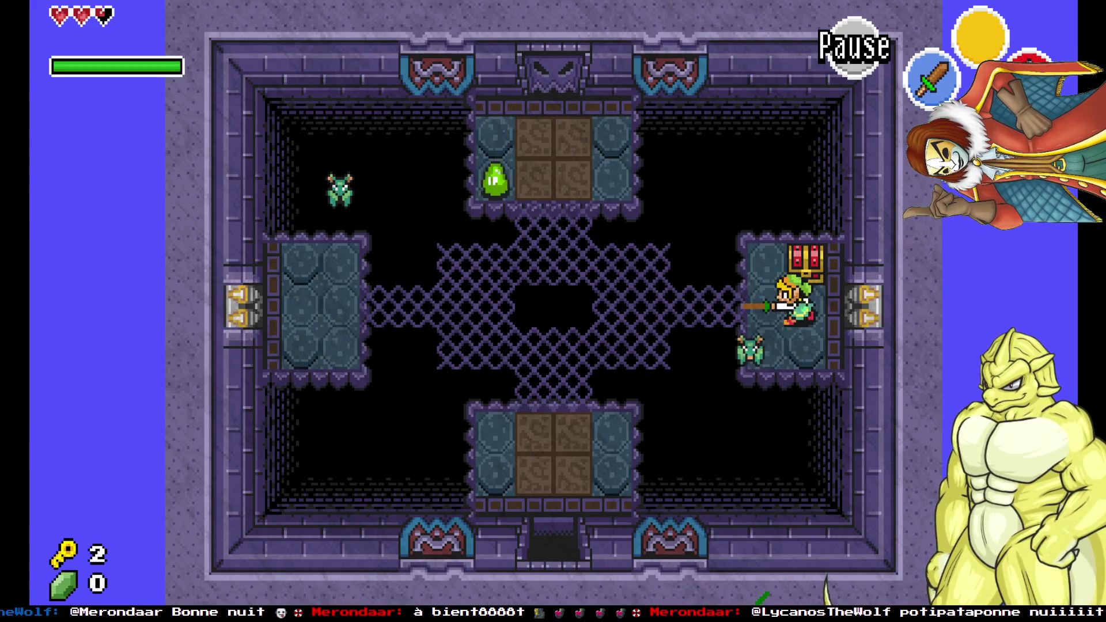
{"action": "key", "text": "space"}
{"action": "key", "text": "space"}
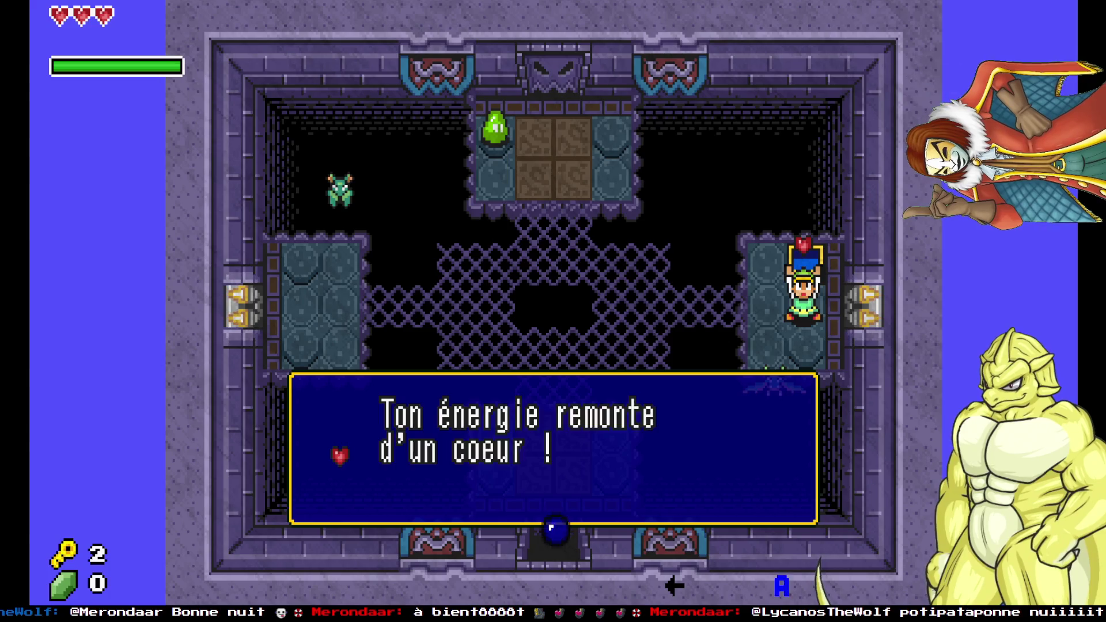
{"action": "key", "text": "space"}
{"action": "key", "text": "Left"}
Go through the top door, stab the skeleton by the right door, and step on the switch.
{"action": "key", "text": "Up"}
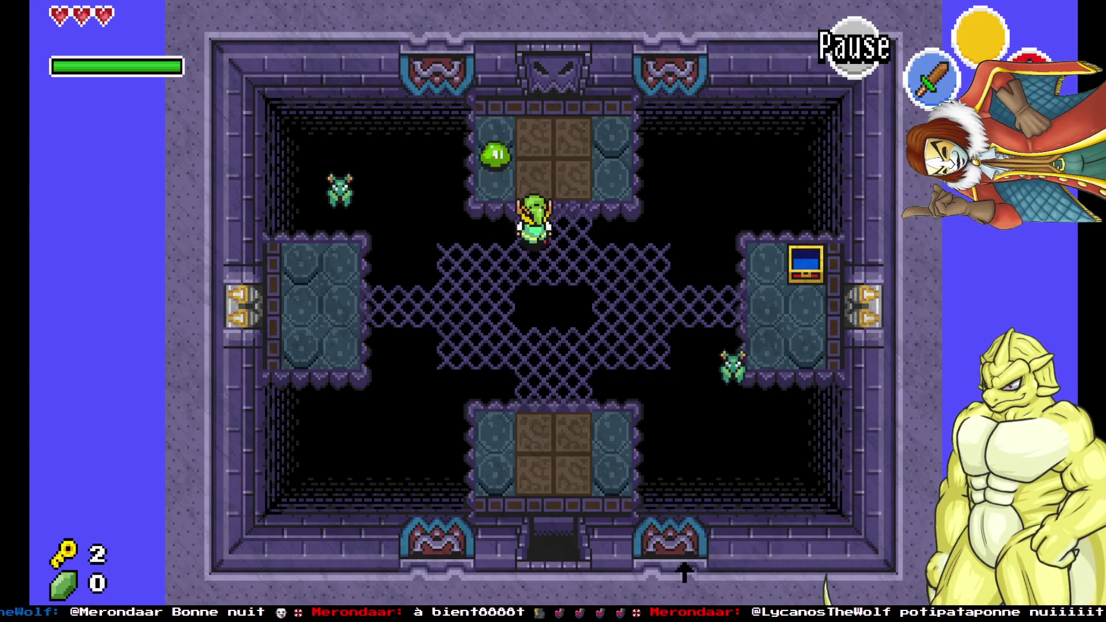
{"action": "key", "text": "Right"}
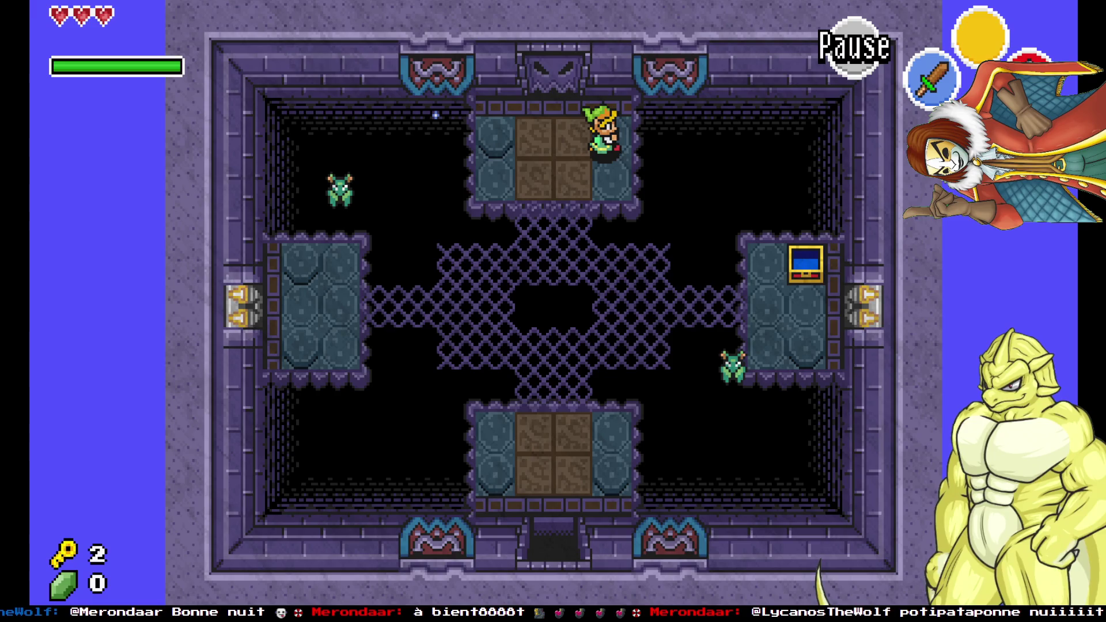
{"action": "key", "text": "Up"}
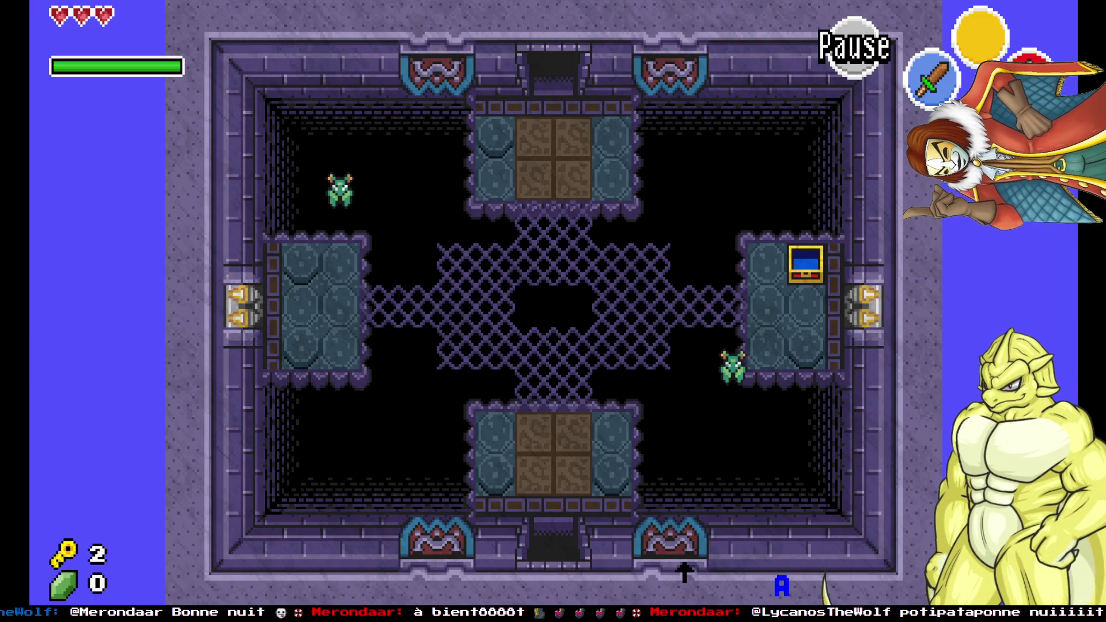
{"action": "key", "text": "Up"}
{"action": "key", "text": "Right"}
{"action": "key", "text": "Up"}
{"action": "key", "text": "Down"}
{"action": "key", "text": "Right"}
{"action": "key", "text": "c"}
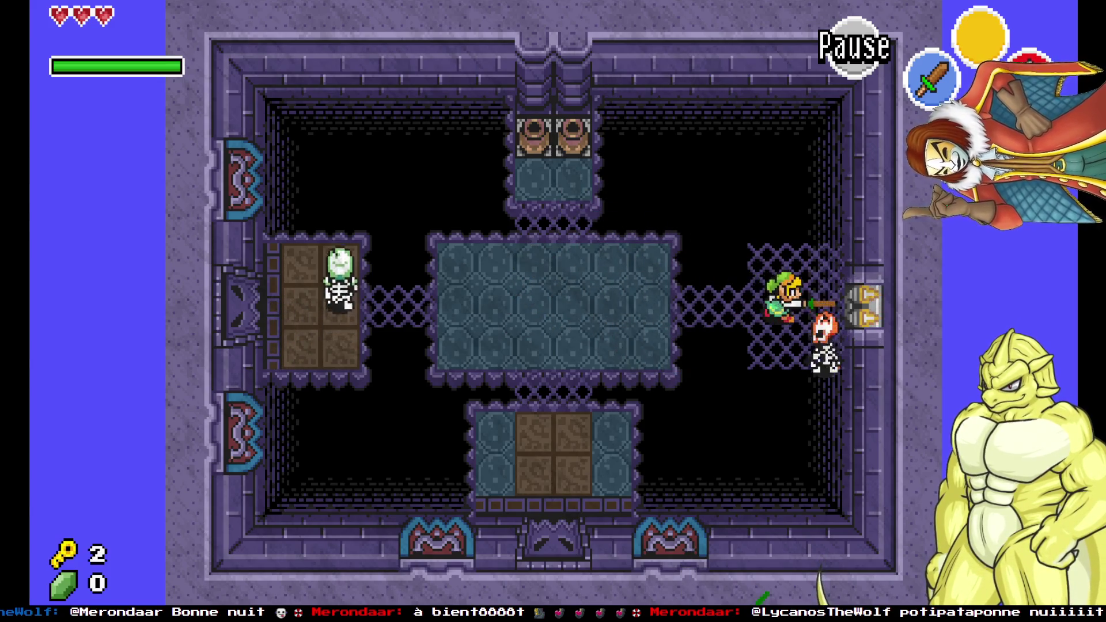
{"action": "key", "text": "Left"}
{"action": "key", "text": "Right"}
{"action": "key", "text": "Up"}
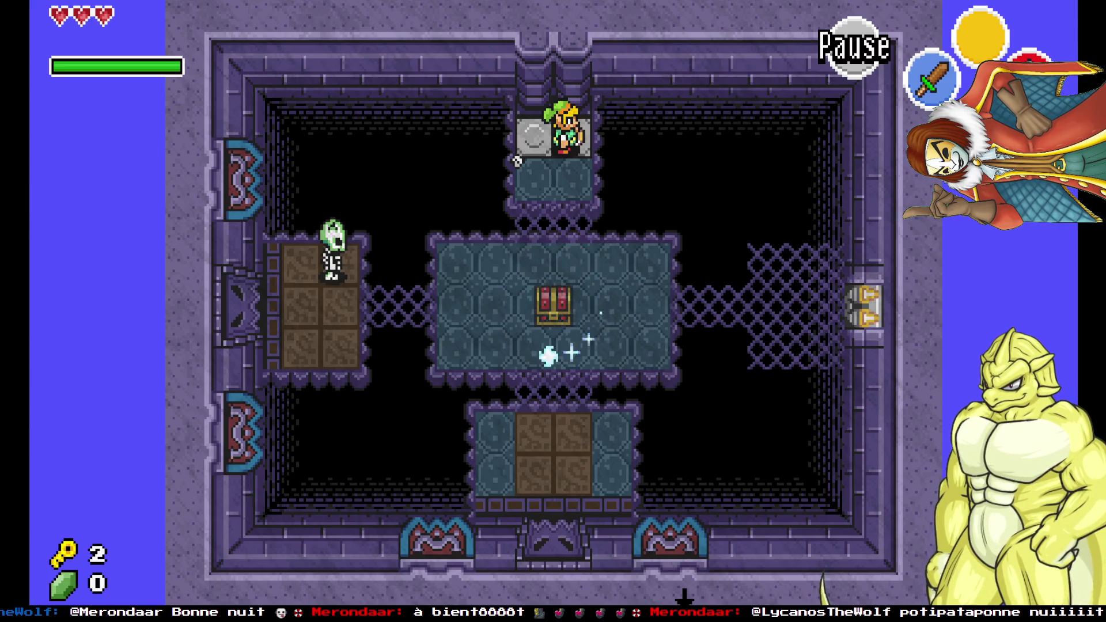
Open the central chest for a blue rupee, then head left out the west door.
{"action": "key", "text": "Down"}
{"action": "key", "text": "Left"}
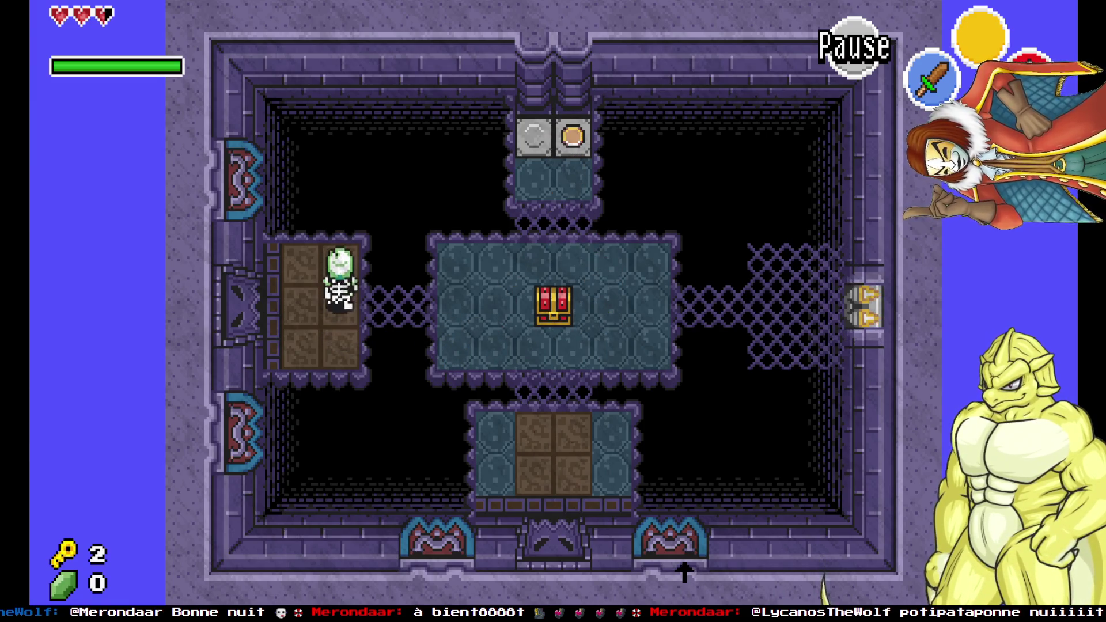
{"action": "key", "text": "space"}
{"action": "key", "text": "space"}
{"action": "key", "text": "space"}
{"action": "key", "text": "Left"}
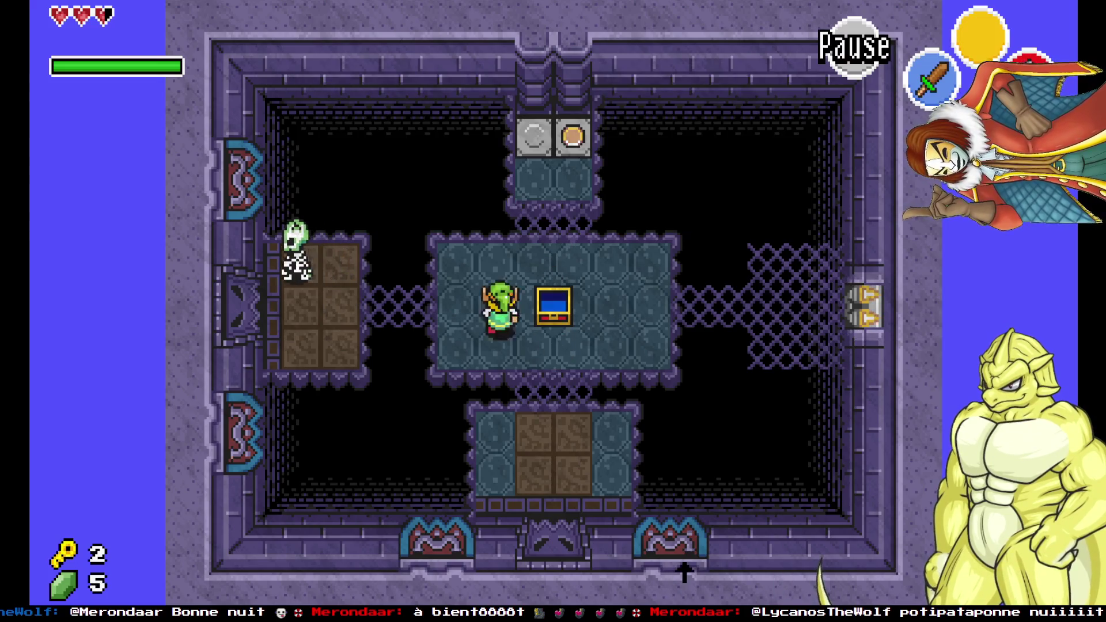
{"action": "key", "text": "Left"}
{"action": "key", "text": "Down"}
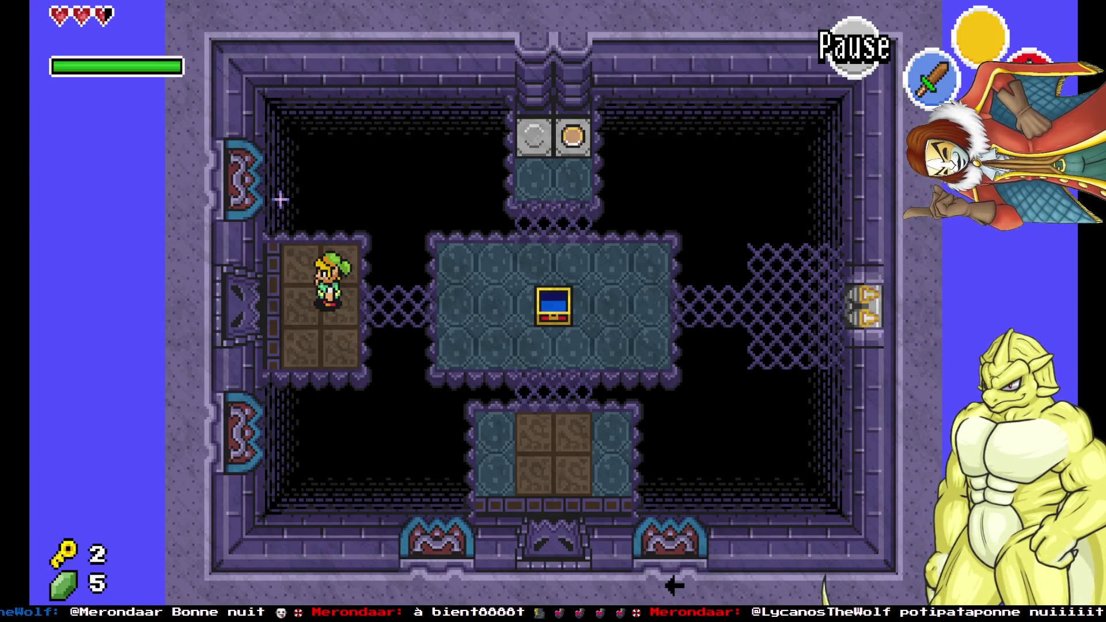
{"action": "key", "text": "Left"}
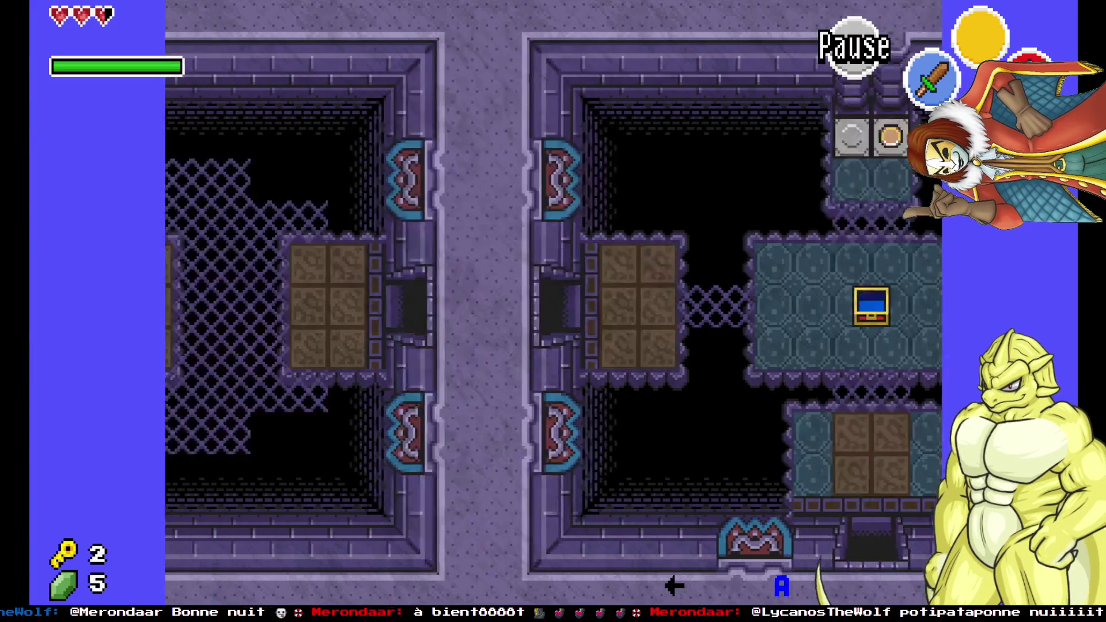
Open the big chest to obtain the Bow and dismiss its message.
{"action": "key", "text": "Down"}
{"action": "key", "text": "Left"}
{"action": "key", "text": "Up"}
{"action": "key", "text": "x"}
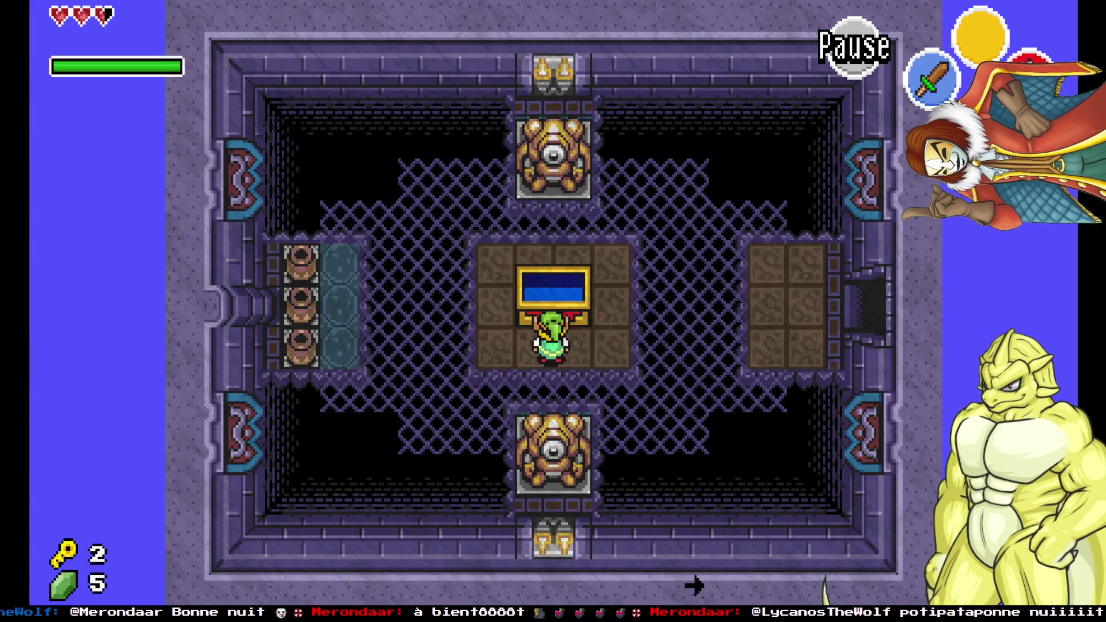
{"action": "key", "text": "x"}
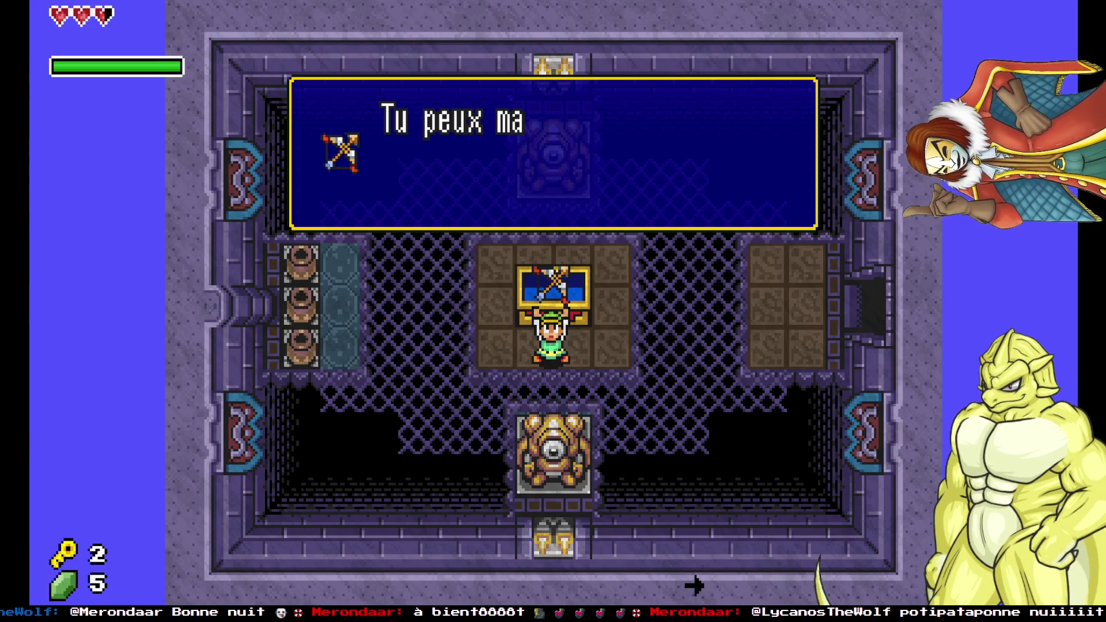
{"action": "key", "text": "x"}
{"action": "key", "text": "Right"}
Smash the pots on the left platform and equip Arc et flèches in the inventory.
{"action": "key", "text": "Left"}
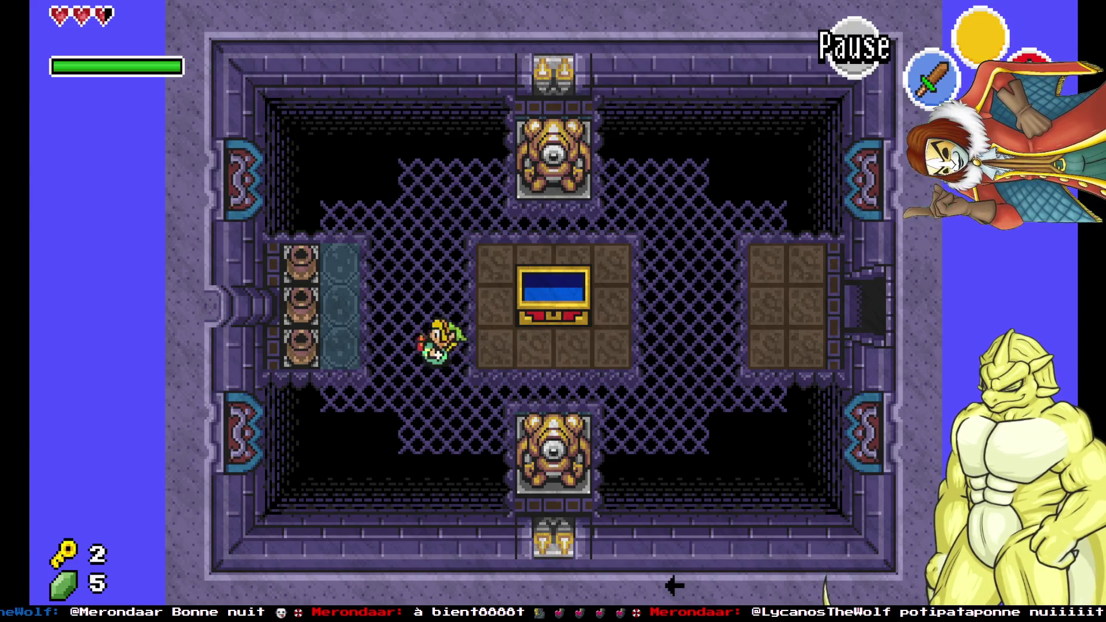
{"action": "key", "text": "Up"}
{"action": "key", "text": "z"}
{"action": "key", "text": "Down"}
{"action": "key", "text": "Right"}
{"action": "key", "text": "d"}
{"action": "key", "text": "Up"}
{"action": "key", "text": "Up"}
{"action": "key", "text": "d"}
Walk east, then down through several rooms and right into the next room.
{"action": "key", "text": "Right"}
{"action": "key", "text": "Right"}
{"action": "key", "text": "Up"}
{"action": "key", "text": "Down"}
{"action": "key", "text": "Right"}
{"action": "key", "text": "Down"}
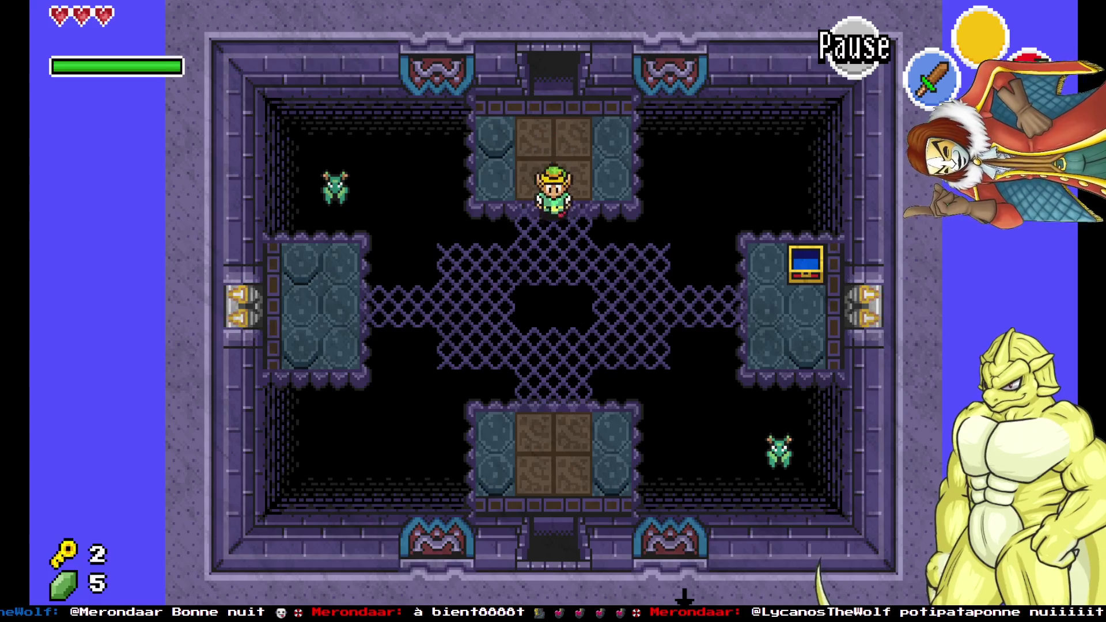
{"action": "key", "text": "Down"}
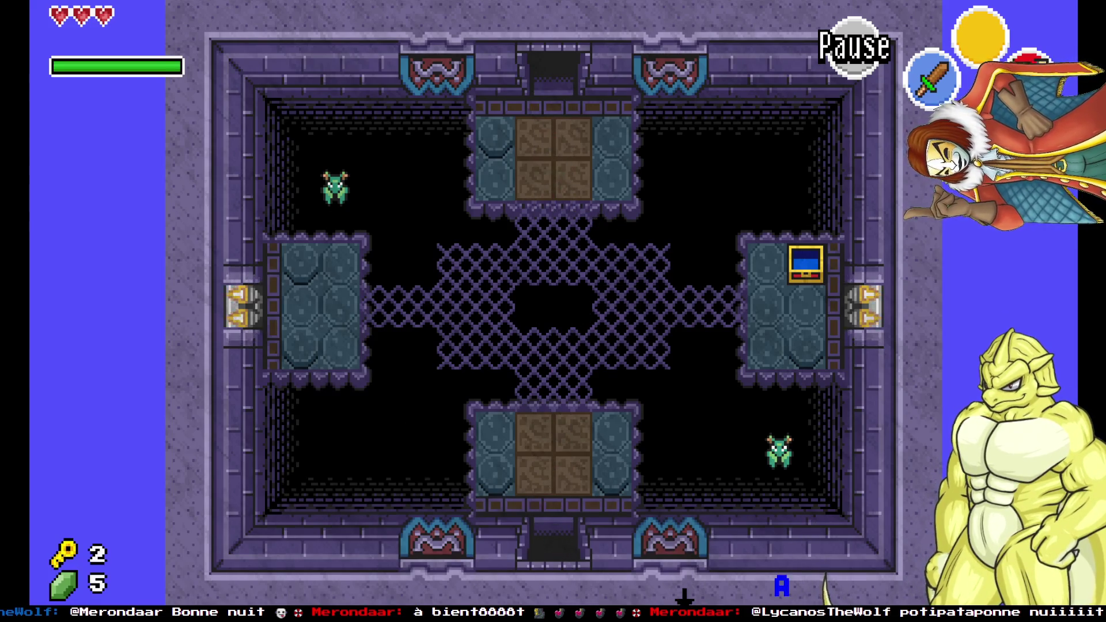
{"action": "key", "text": "Down"}
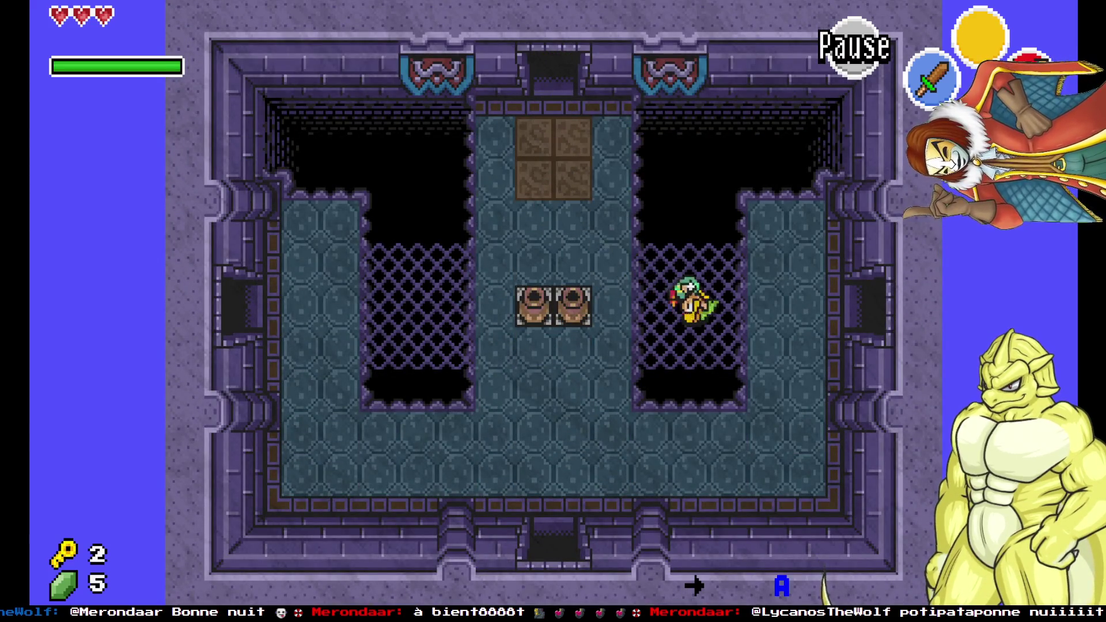
{"action": "key", "text": "Right"}
Shoot an arrow at the eye switch on the right wall and walk through the top door.
{"action": "key", "text": "x"}
{"action": "key", "text": "Up"}
{"action": "key", "text": "Right"}
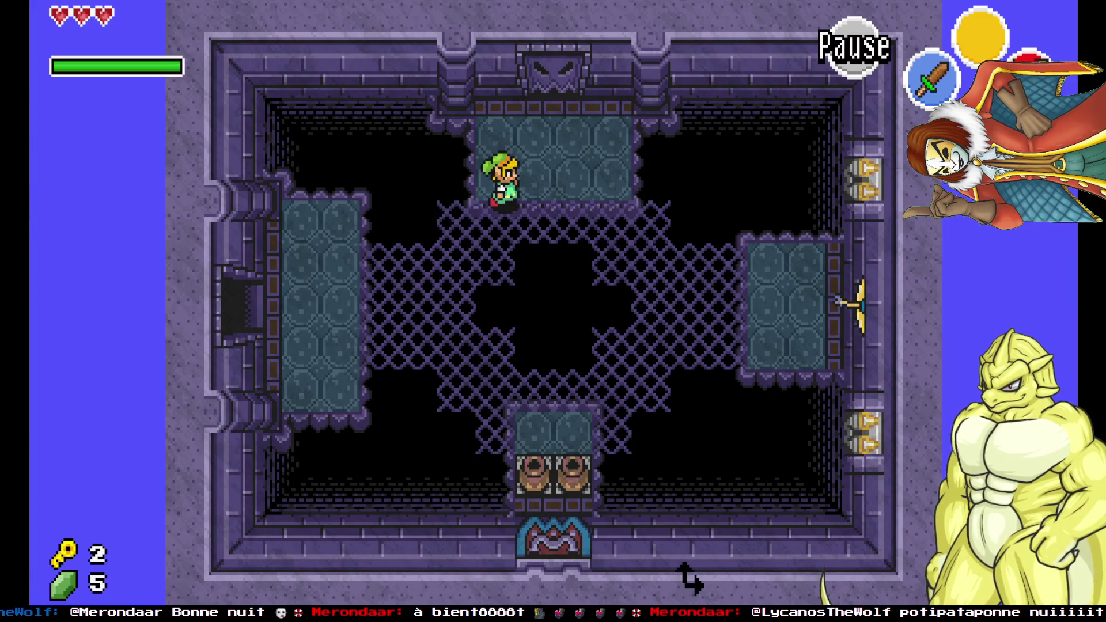
{"action": "key", "text": "Right"}
{"action": "key", "text": "Up"}
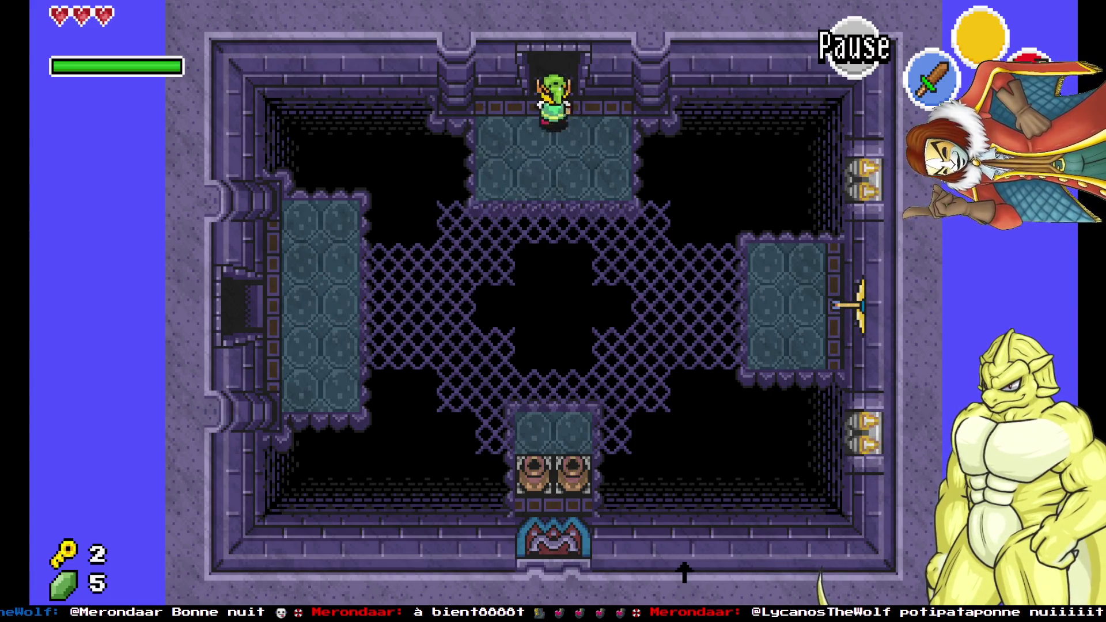
Slash the blue blob and the lower-right enemy on the central platform with the sword.
{"action": "key", "text": "Up"}
{"action": "key", "text": "Right"}
{"action": "key", "text": "c"}
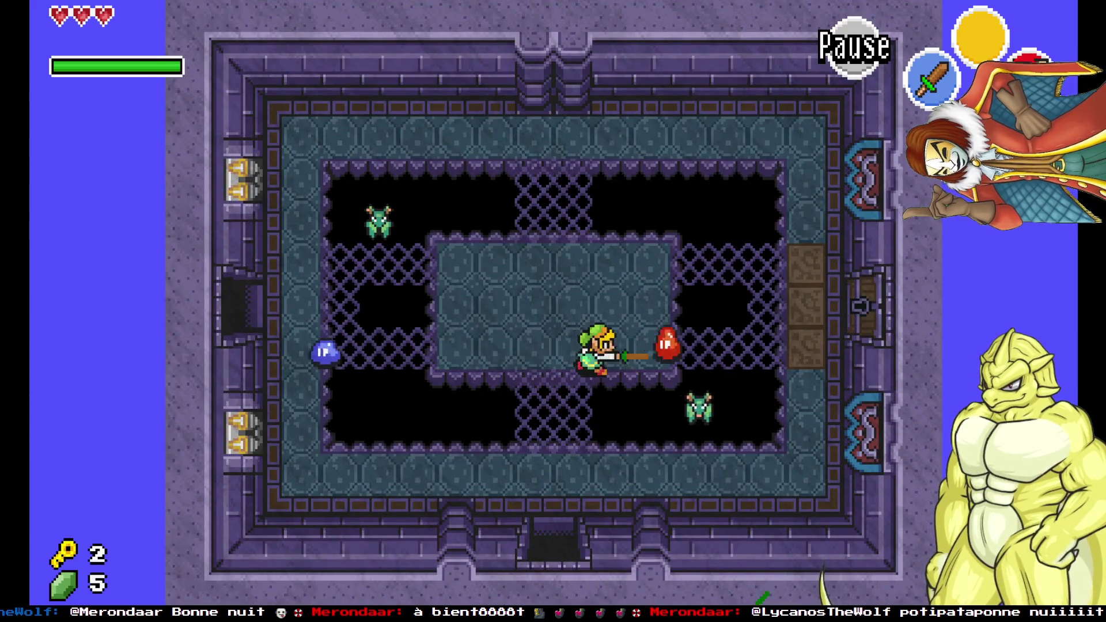
{"action": "key", "text": "Left"}
{"action": "key", "text": "Right"}
{"action": "key", "text": "c"}
{"action": "key", "text": "Left"}
{"action": "key", "text": "Right"}
{"action": "key", "text": "c"}
{"action": "key", "text": "c"}
{"action": "key", "text": "Left"}
Cross the south bridge and defeat the green bat and the red blob.
{"action": "key", "text": "c"}
{"action": "key", "text": "Right"}
{"action": "key", "text": "c"}
{"action": "key", "text": "Up"}
{"action": "key", "text": "Right"}
{"action": "key", "text": "Down"}
{"action": "key", "text": "Left"}
{"action": "key", "text": "c"}
{"action": "key", "text": "Left"}
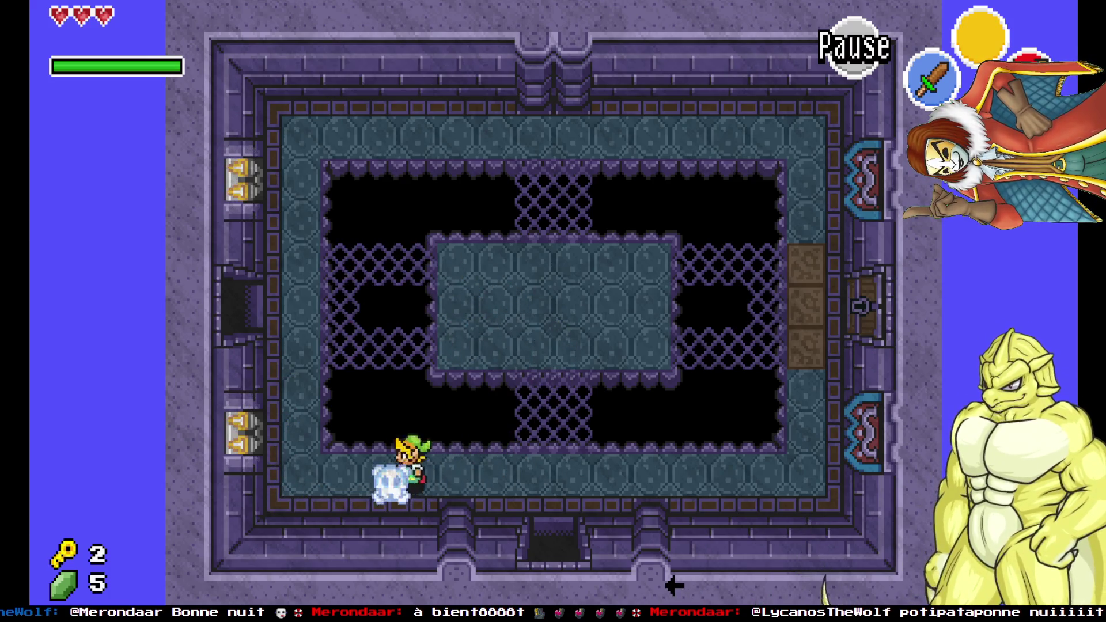
{"action": "key", "text": "c"}
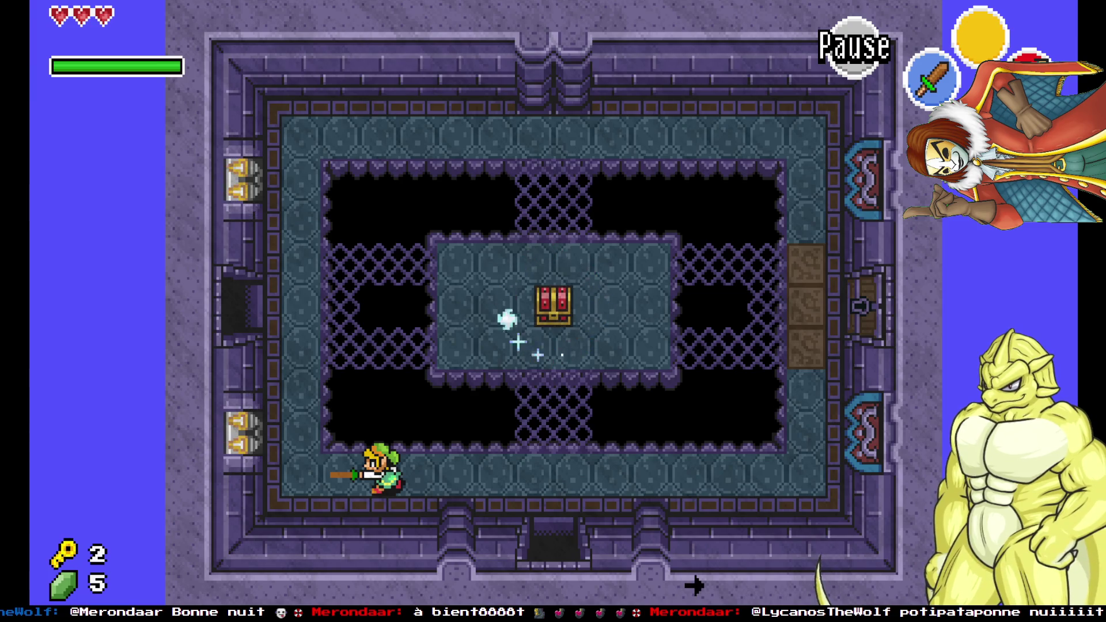
Open the new chest for a red rupee, bringing rupees to 25.
{"action": "key", "text": "Right"}
{"action": "key", "text": "Up"}
{"action": "key", "text": "space"}
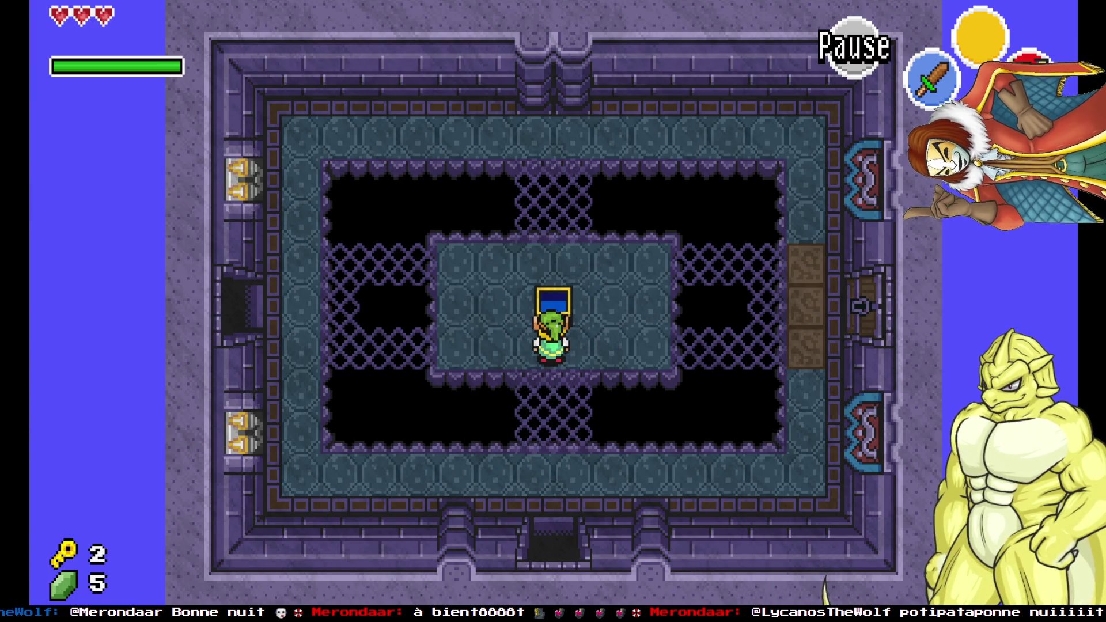
{"action": "key", "text": "space"}
Visit the west room's green chest, return to the central platform, and bring up the dungeon map.
{"action": "key", "text": "Left"}
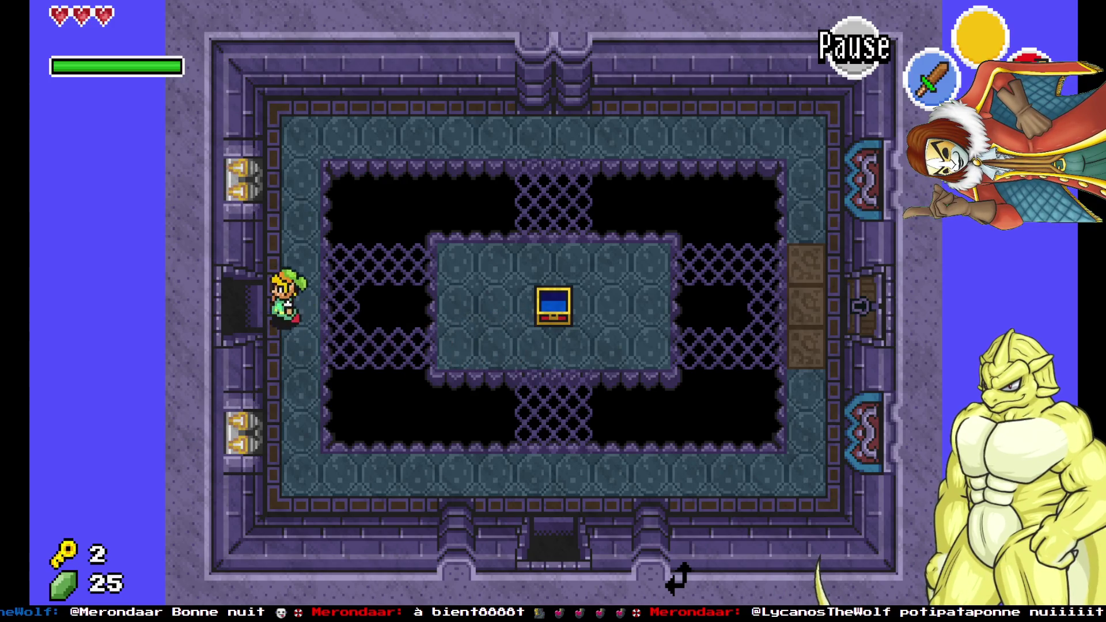
{"action": "key", "text": "Up"}
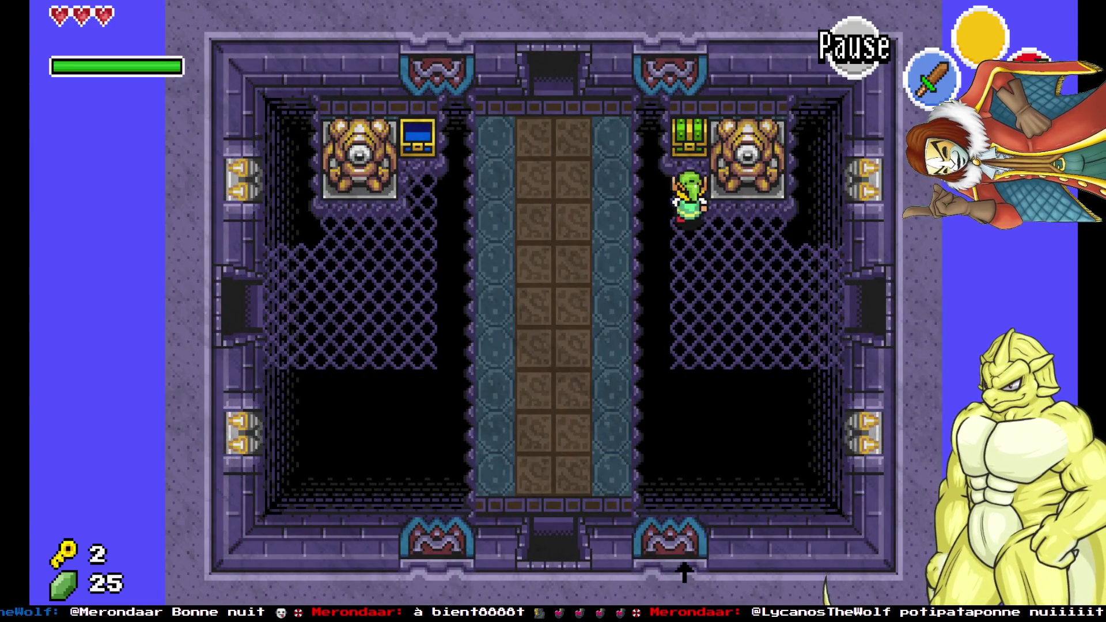
{"action": "key", "text": "Down"}
{"action": "key", "text": "Right"}
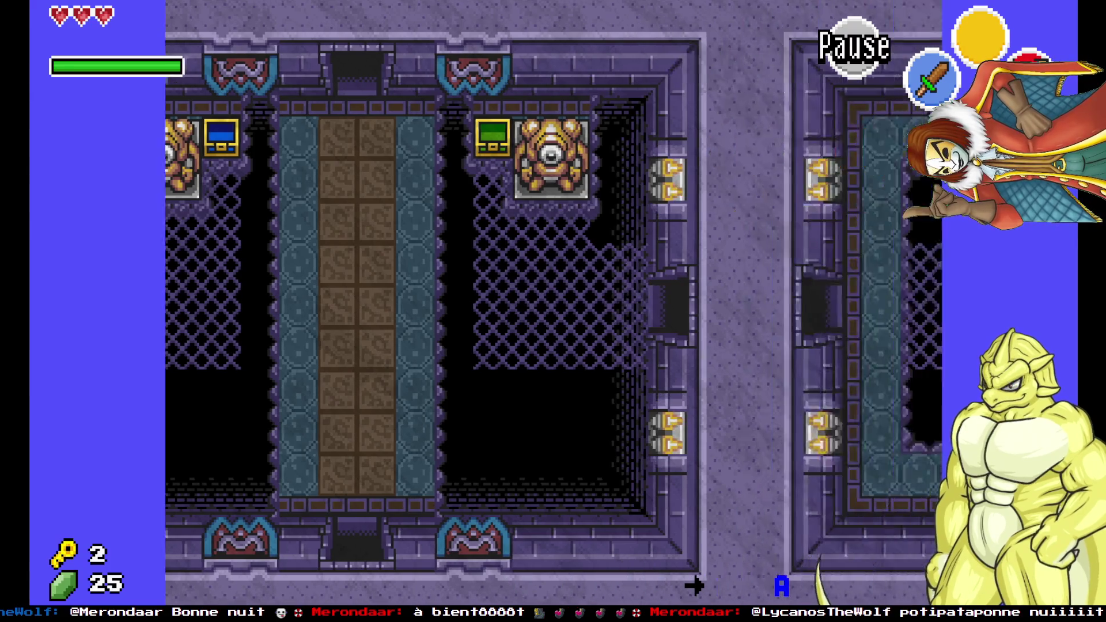
{"action": "key", "text": "Right"}
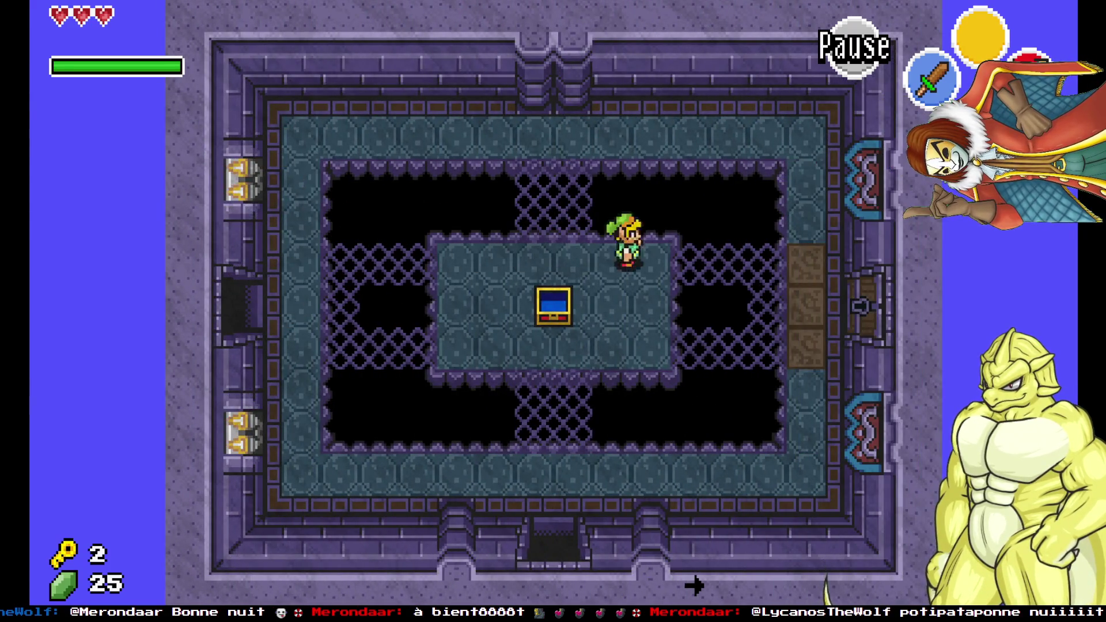
{"action": "key", "text": "d"}
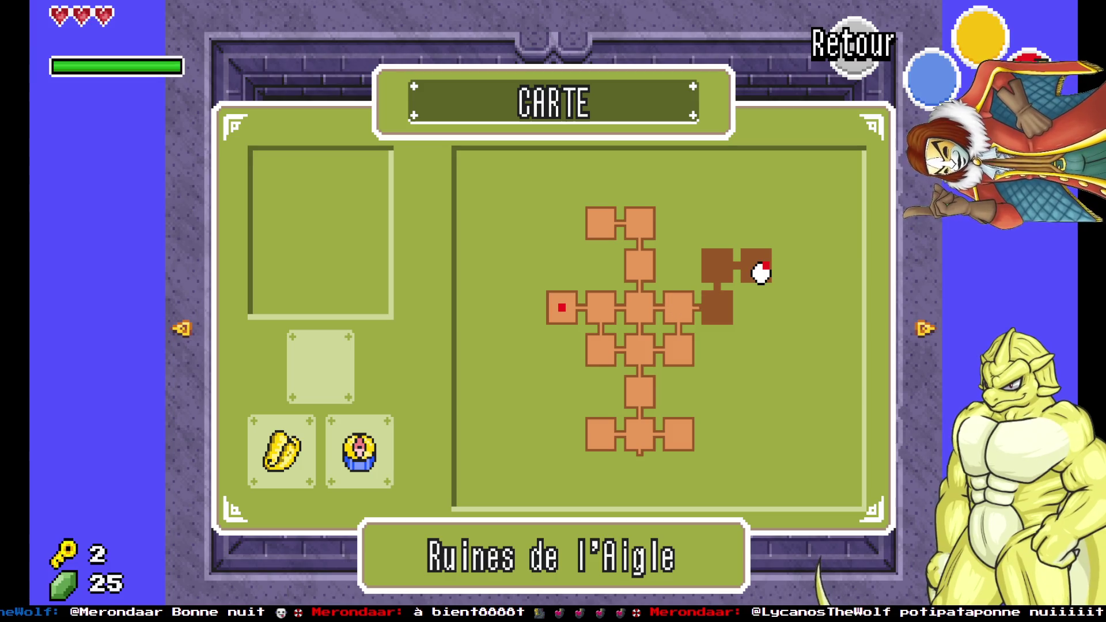
Close the map and walk south and west through several rooms back to the Bow chest room.
{"action": "key", "text": "d"}
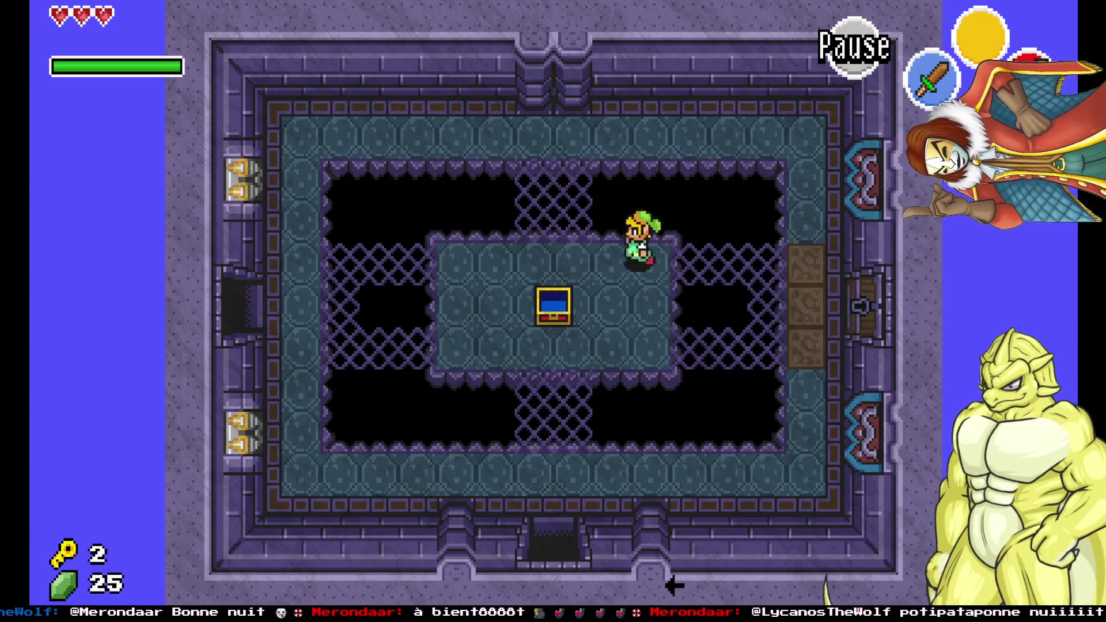
{"action": "key", "text": "Down"}
{"action": "key", "text": "Left"}
{"action": "key", "text": "Left"}
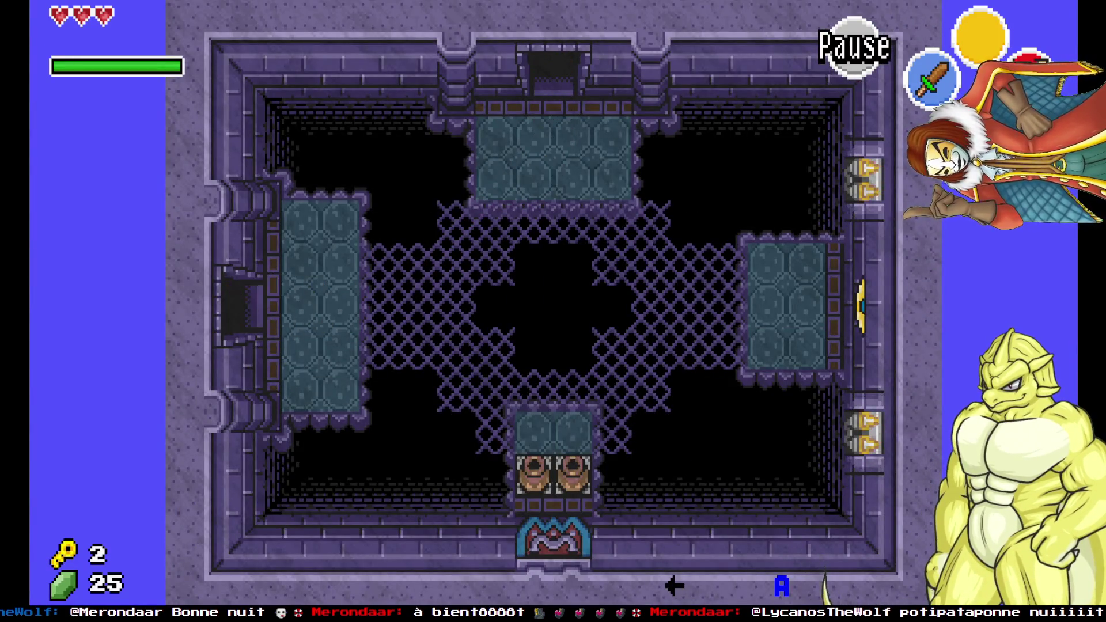
{"action": "key", "text": "Left"}
{"action": "key", "text": "Up"}
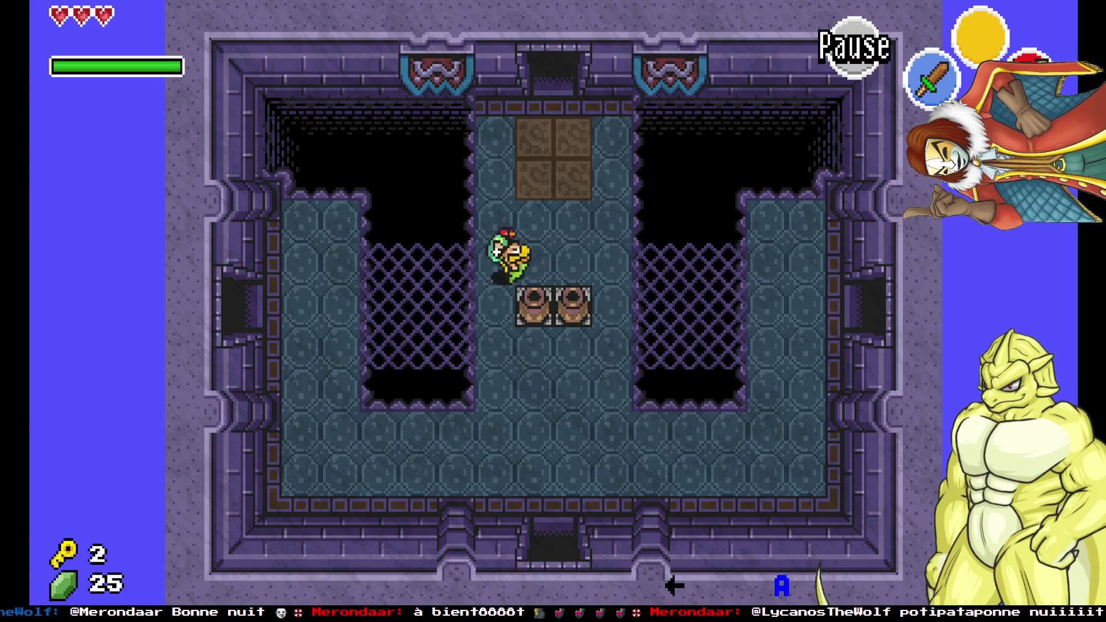
{"action": "key", "text": "Left"}
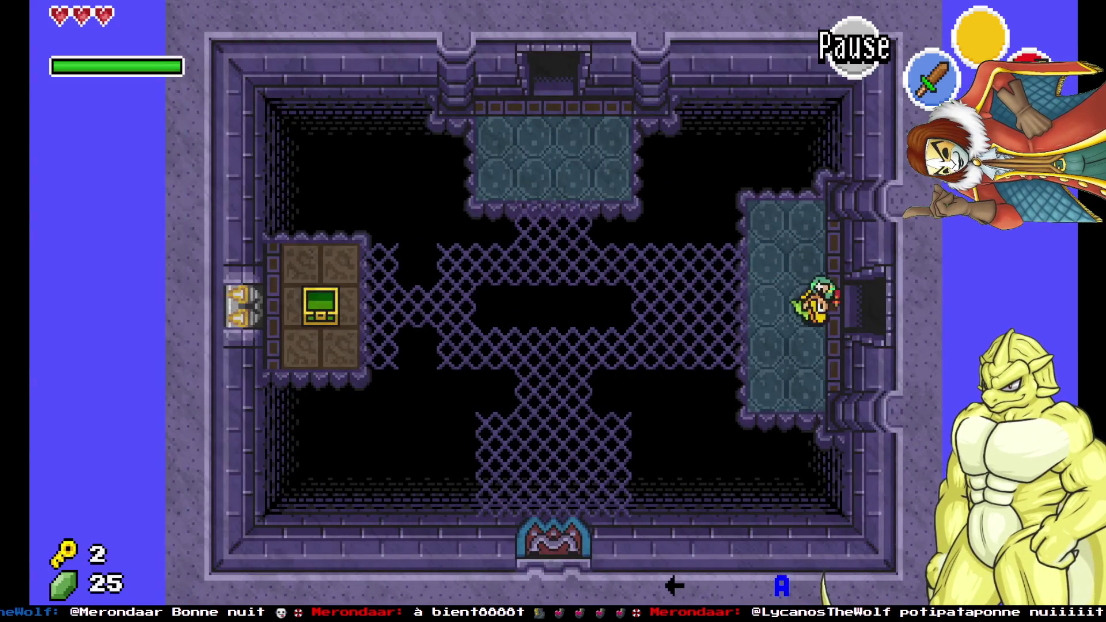
{"action": "key", "text": "Up"}
{"action": "key", "text": "Up"}
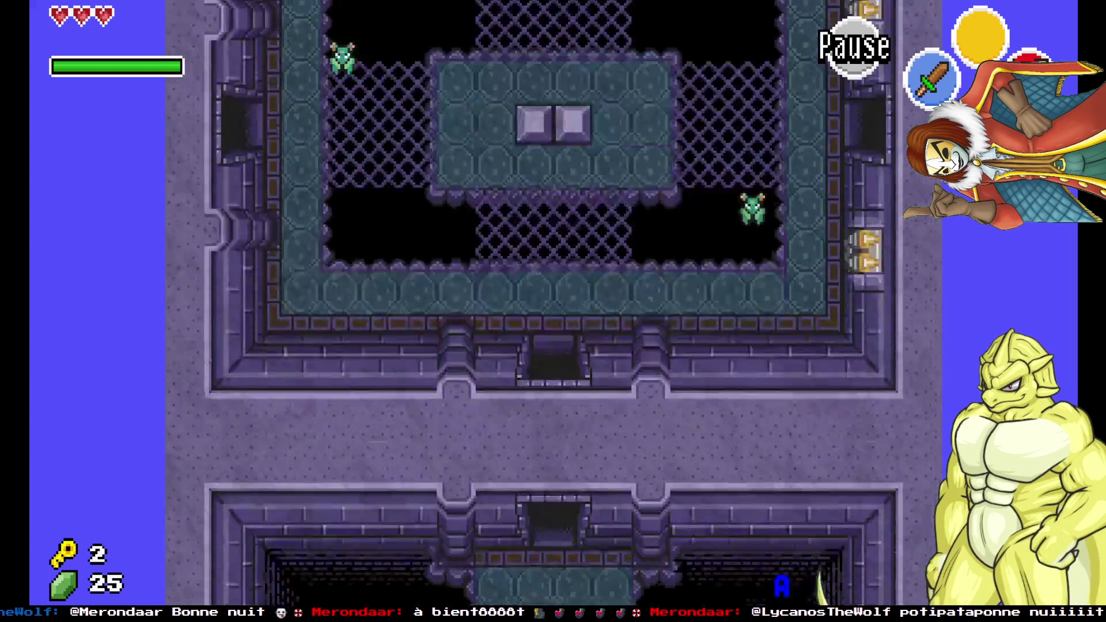
{"action": "key", "text": "Left"}
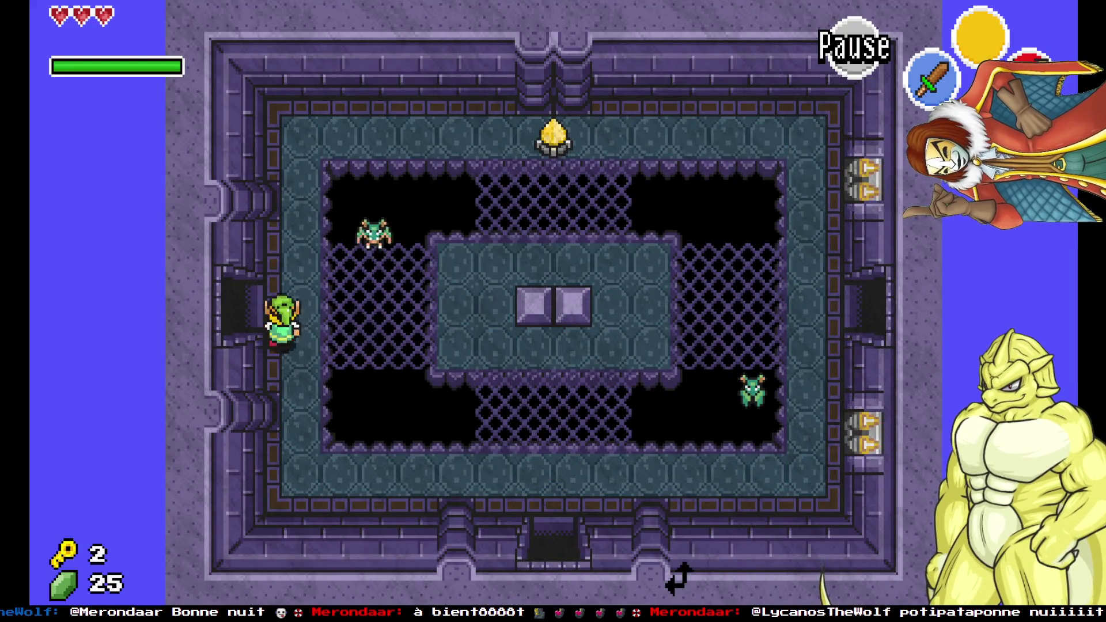
{"action": "key", "text": "Left"}
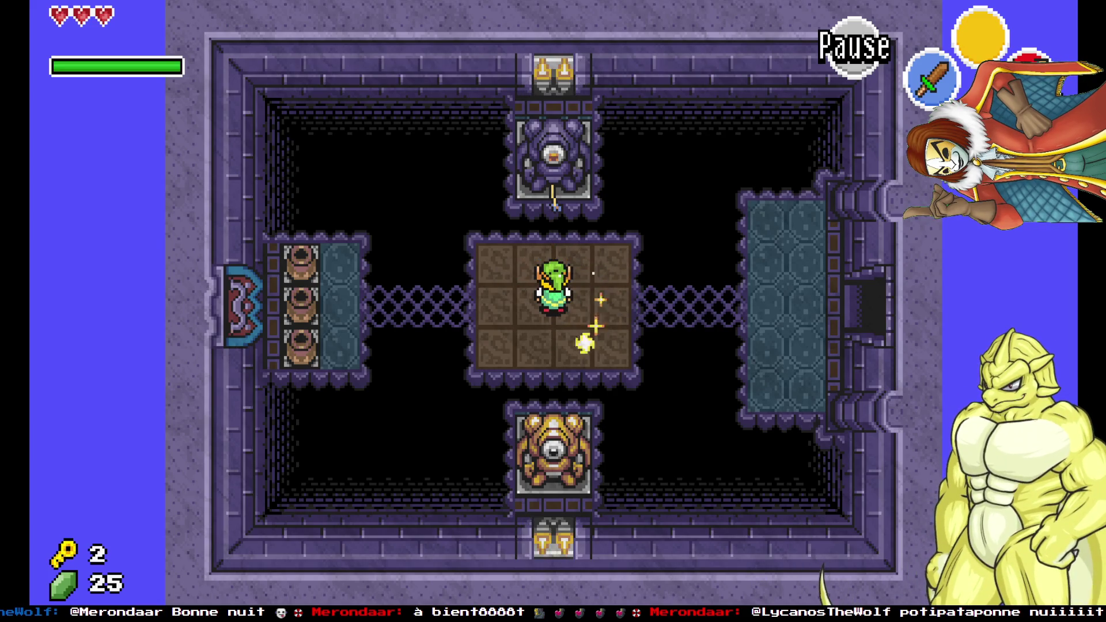
Walk all the way around the respawned big chest and stop below it.
{"action": "key", "text": "Down"}
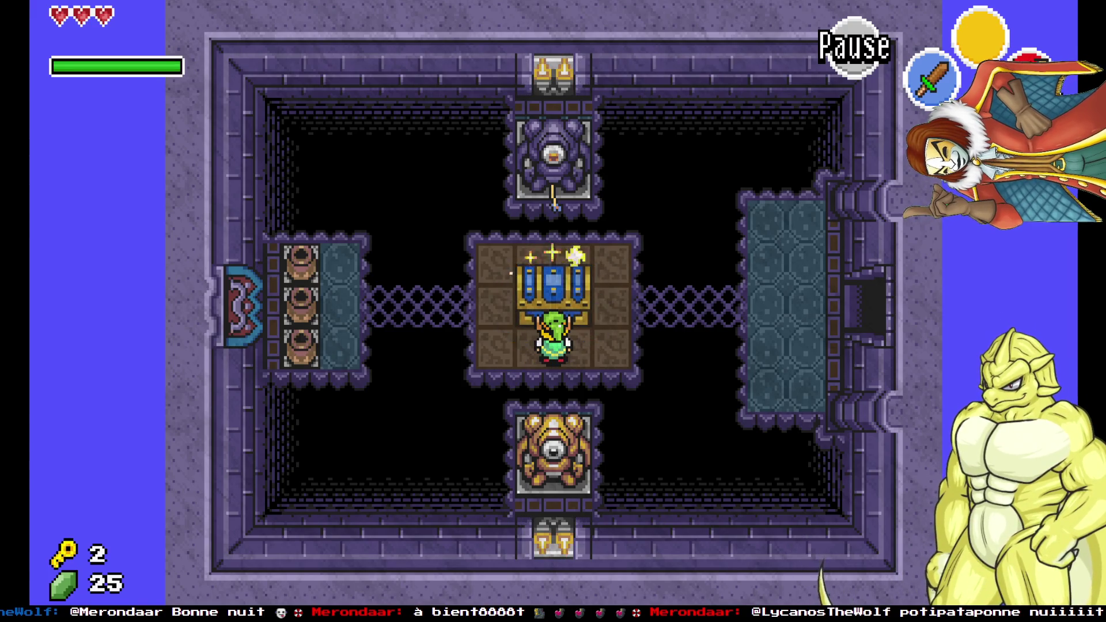
{"action": "key", "text": "Right"}
{"action": "key", "text": "Up"}
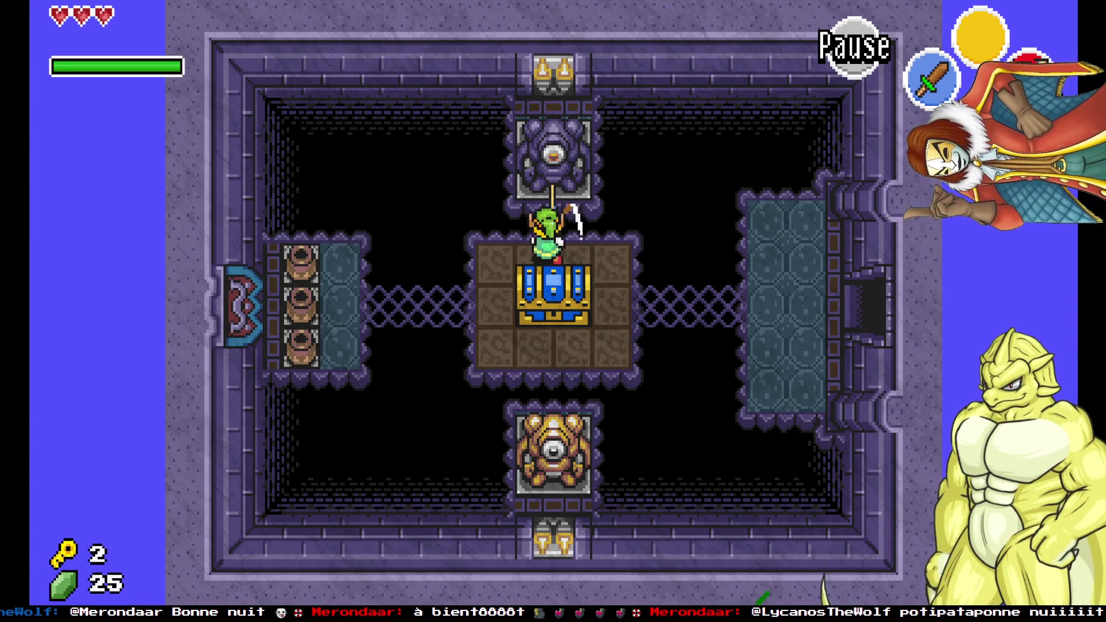
{"action": "key", "text": "Right"}
{"action": "key", "text": "Down"}
{"action": "key", "text": "Left"}
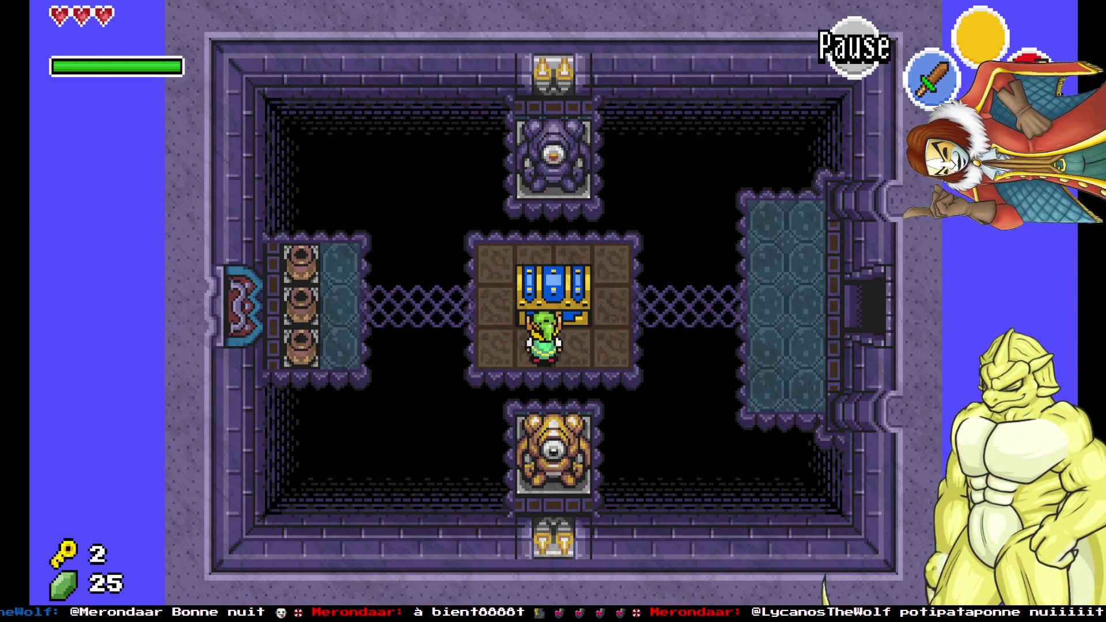
In the quest editor, pan the map and select the green dynamic tile and the red brick tile.
{"action": "mouse_move", "coordinate": [170, 619]}
{"action": "left_click", "coordinate": [144, 572]}
{"action": "scroll", "coordinate": [682, 333], "scroll_direction": "down", "scroll_amount": 3}
{"action": "scroll", "coordinate": [645, 383], "scroll_direction": "up", "scroll_amount": 5}
{"action": "scroll", "coordinate": [653, 319], "scroll_direction": "up", "scroll_amount": 2}
{"action": "scroll", "coordinate": [804, 311], "scroll_direction": "left", "scroll_amount": 3}
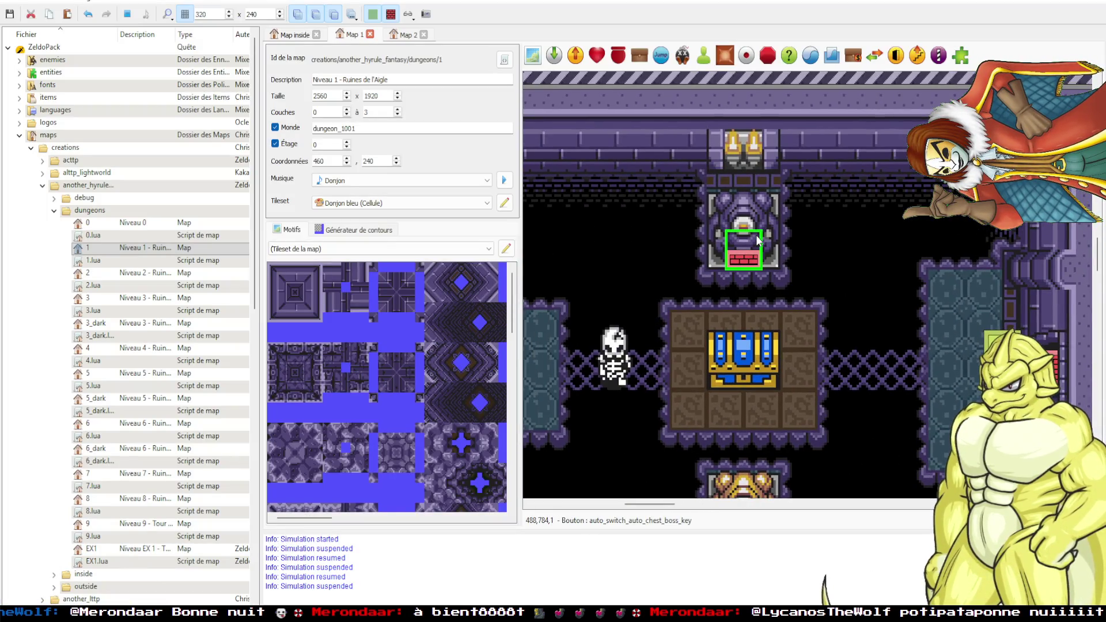
{"action": "left_click", "coordinate": [753, 262]}
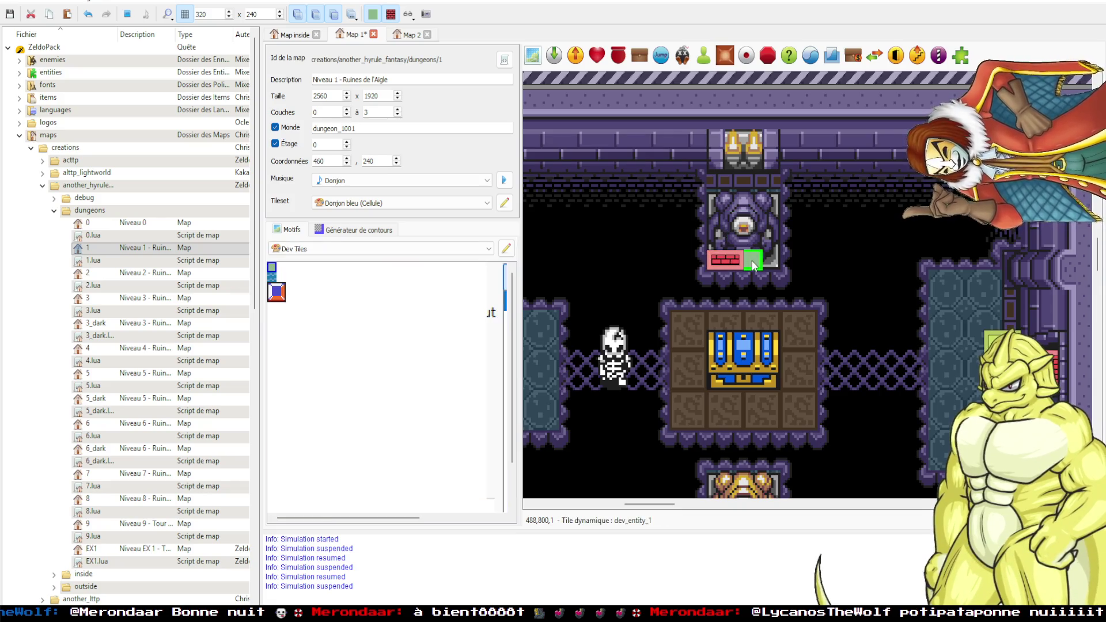
{"action": "left_click", "coordinate": [740, 258]}
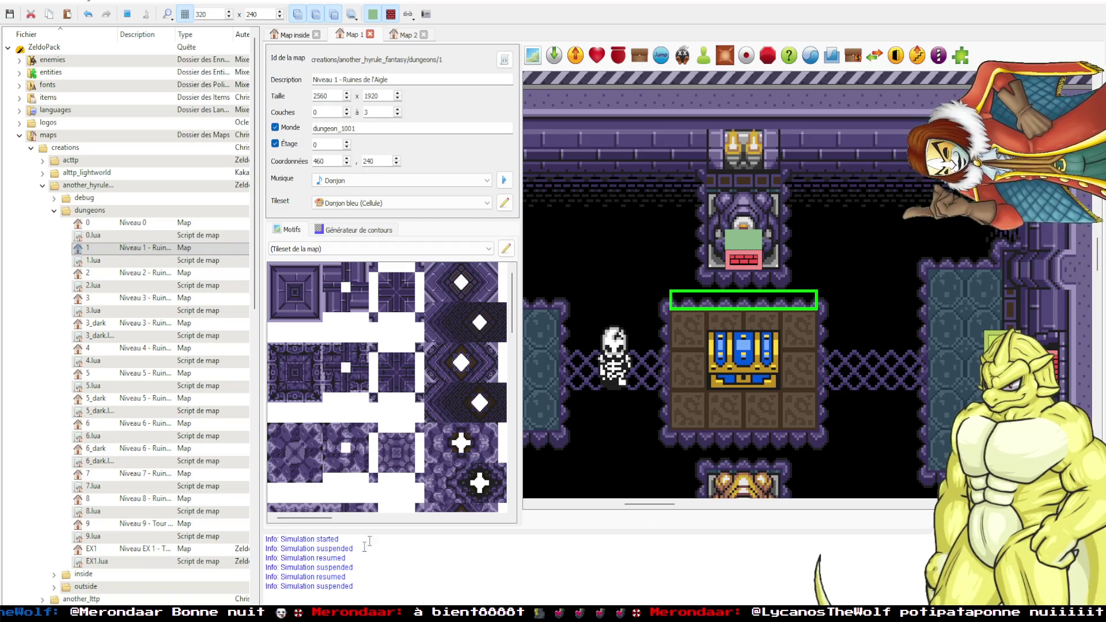
Back in the game, open the central chest and walk through the east door.
{"action": "left_click", "coordinate": [219, 583]}
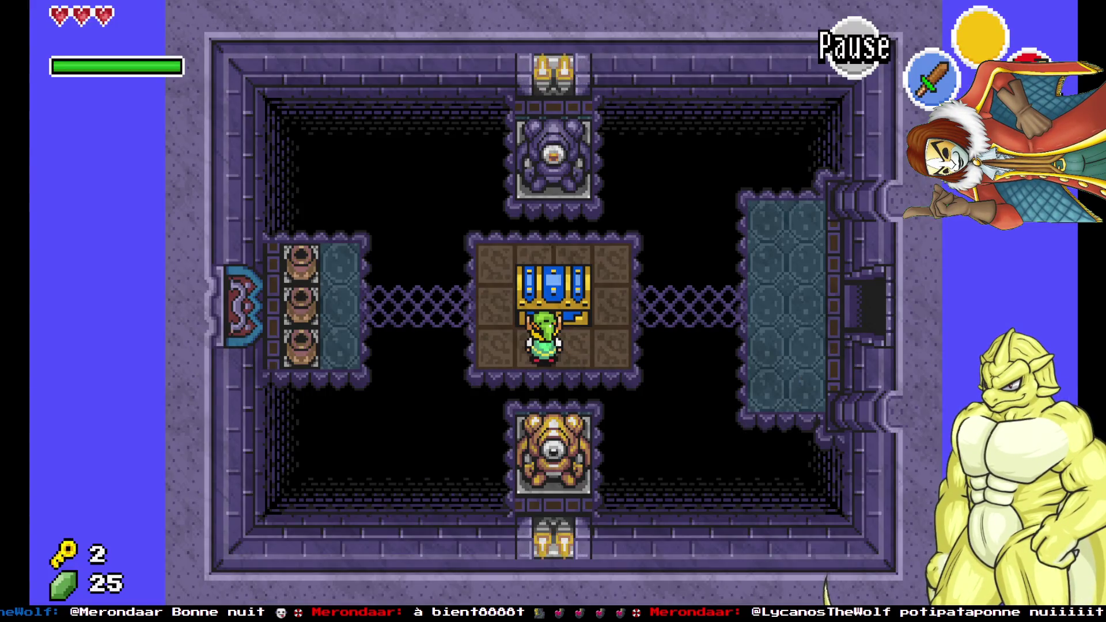
{"action": "key", "text": "a"}
{"action": "key", "text": "Right"}
{"action": "key", "text": "Up"}
{"action": "key", "text": "a"}
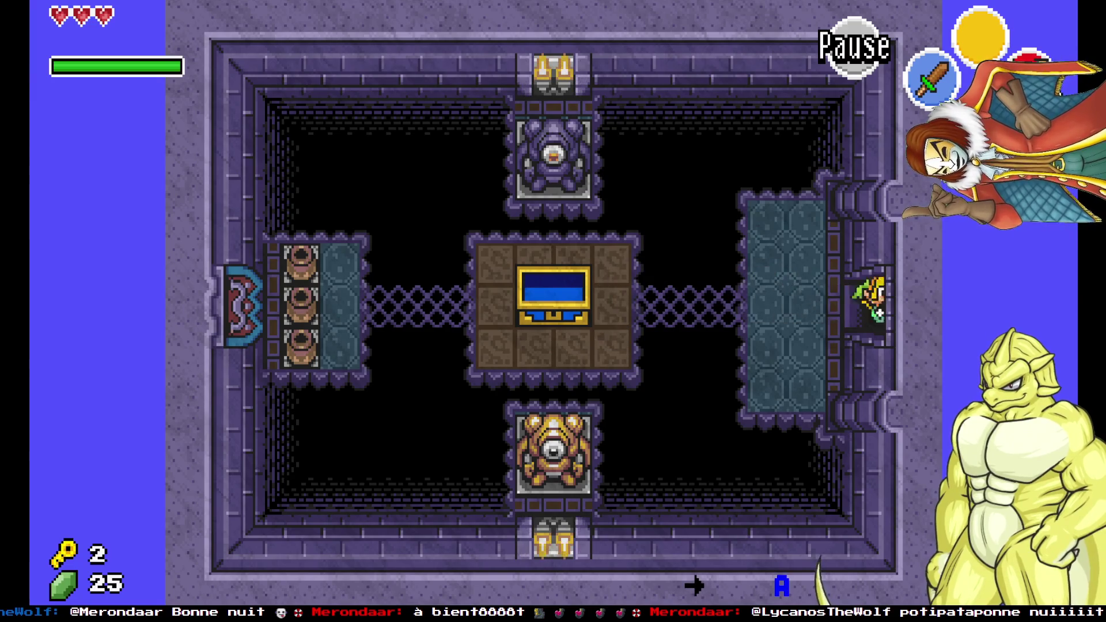
{"action": "key", "text": "Right"}
{"action": "key", "text": "Down"}
{"action": "key", "text": "Down"}
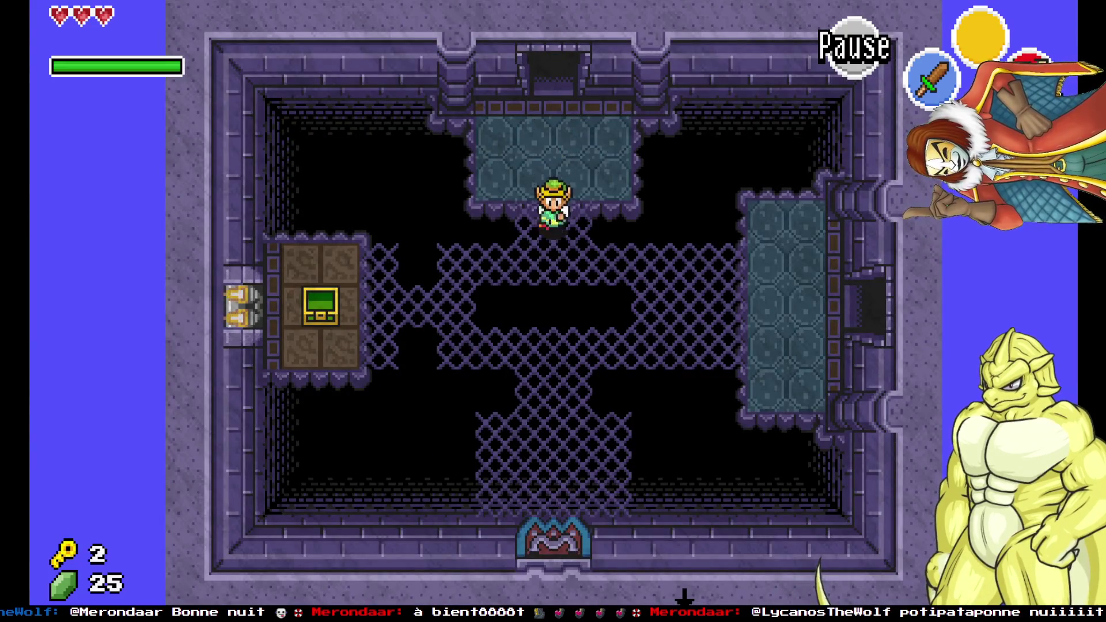
Cross the rooms east and north, unlock the right door with a key (2 to 1), and climb the walkway.
{"action": "key", "text": "Right"}
{"action": "key", "text": "Right"}
{"action": "key", "text": "Right"}
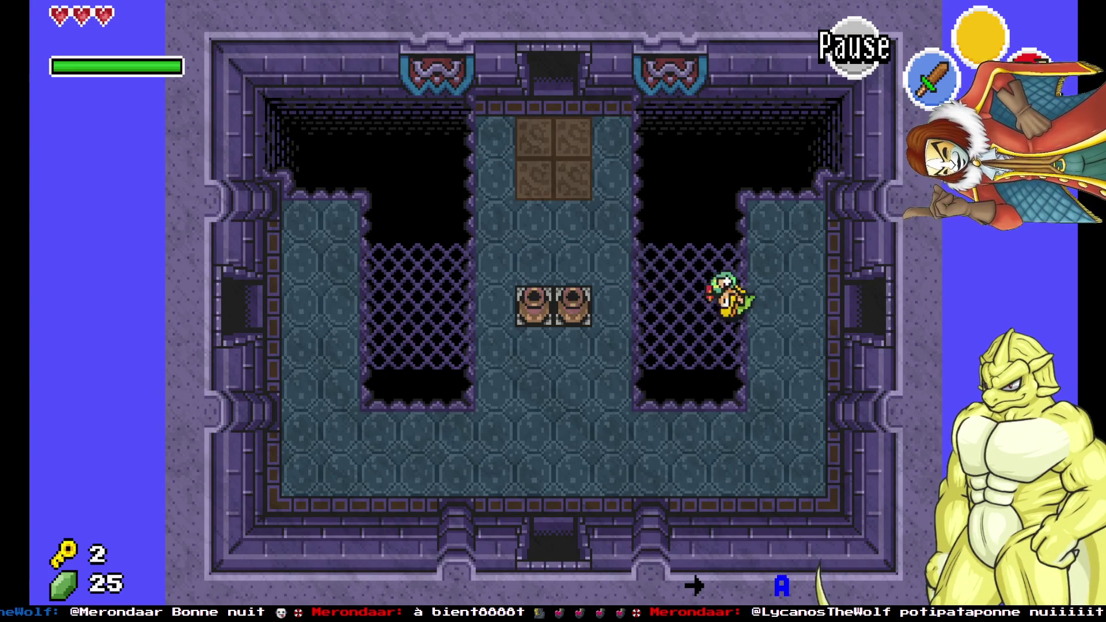
{"action": "key", "text": "Right"}
{"action": "key", "text": "Up"}
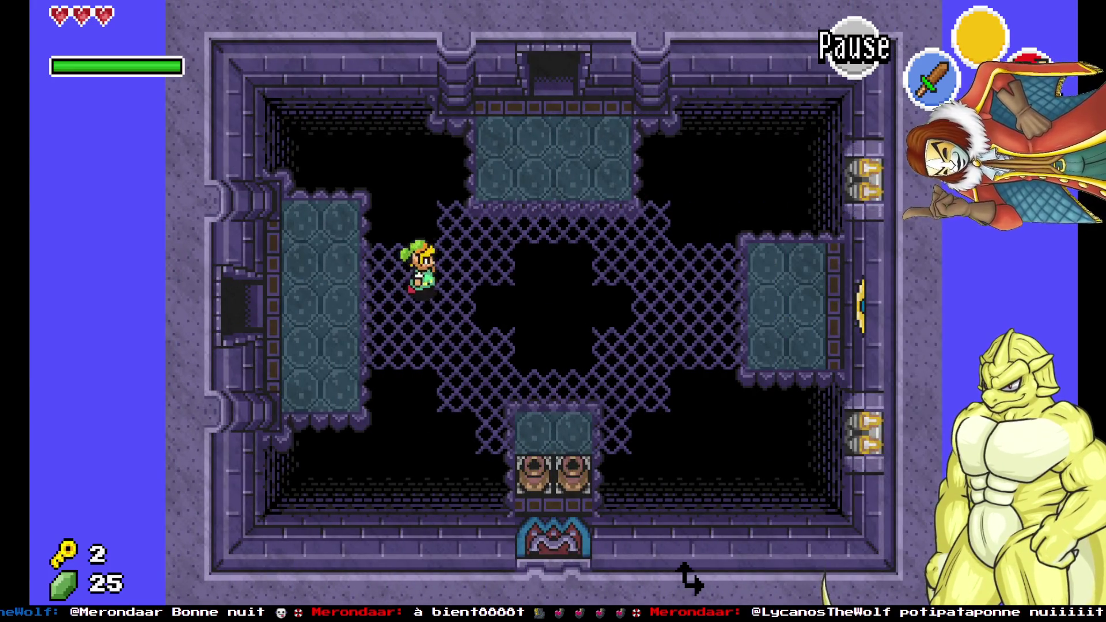
{"action": "key", "text": "Up"}
{"action": "key", "text": "Right"}
{"action": "key", "text": "Up"}
{"action": "key", "text": "Right"}
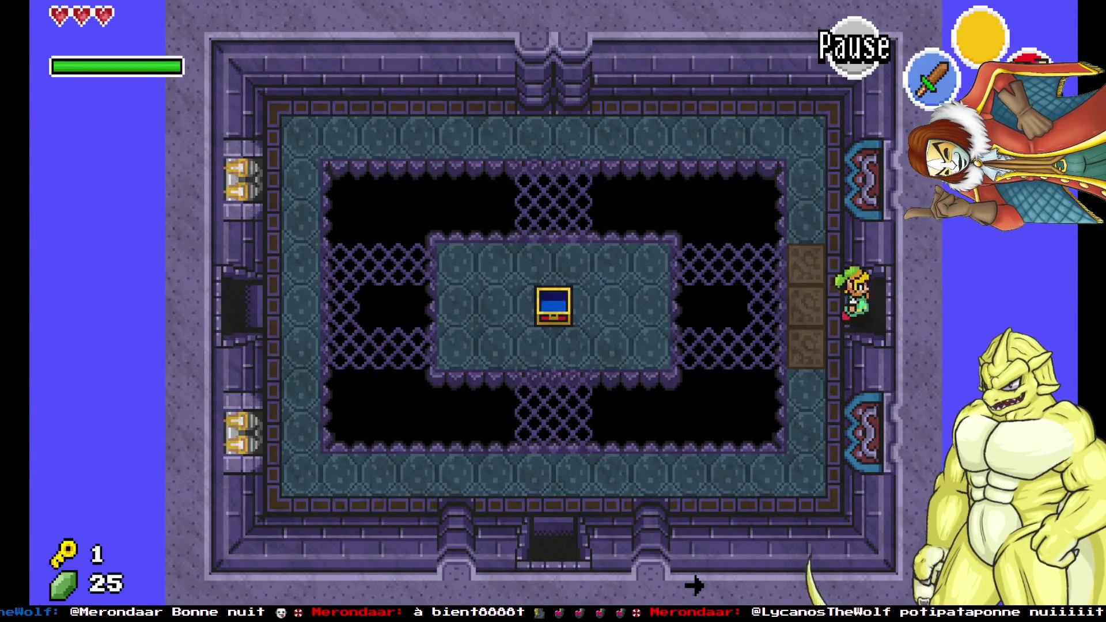
{"action": "key", "text": "Up"}
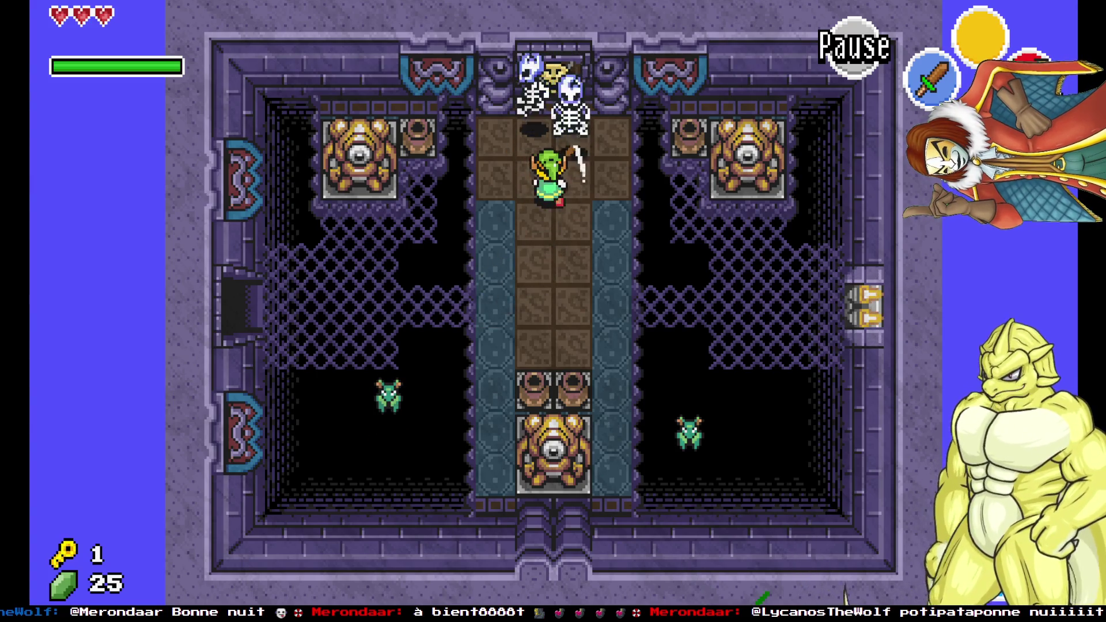
{"action": "key", "text": "Up"}
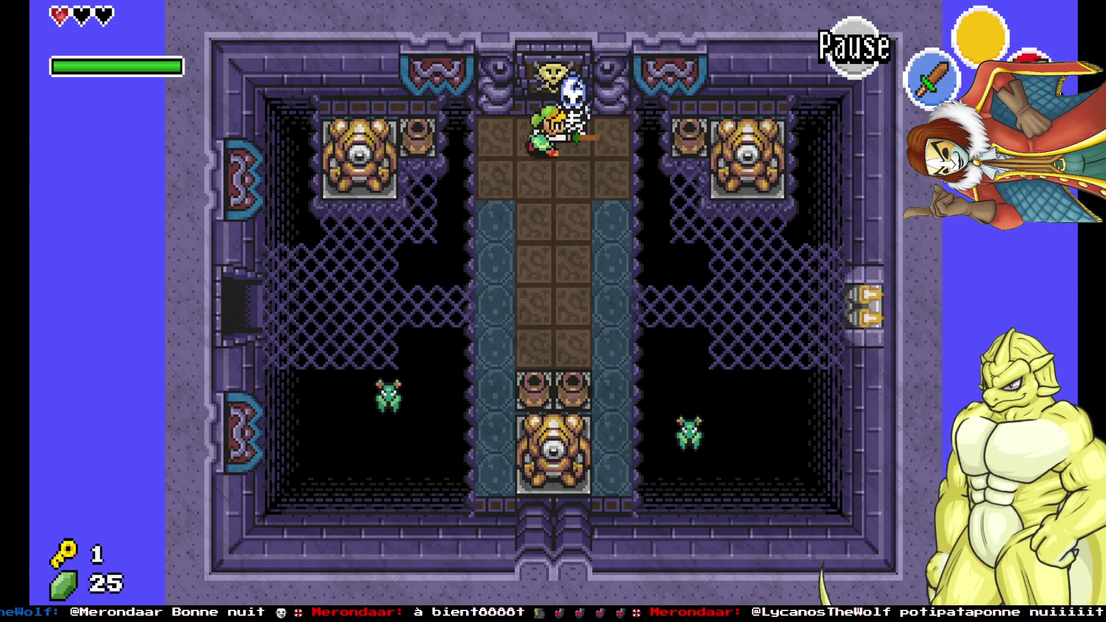
Knock down the Stalfos and kill the flying enemy with the sword.
{"action": "key", "text": "Up"}
{"action": "key", "text": "x"}
{"action": "key", "text": "Down"}
{"action": "key", "text": "Right"}
{"action": "key", "text": "Up"}
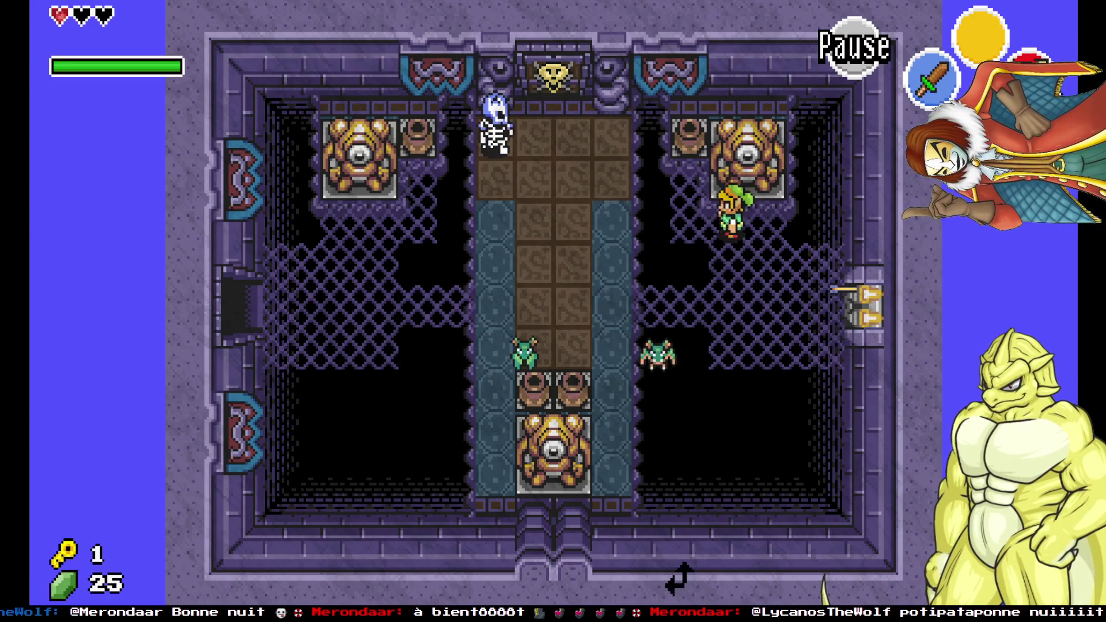
{"action": "key", "text": "x"}
{"action": "key", "text": "Down"}
{"action": "key", "text": "Right"}
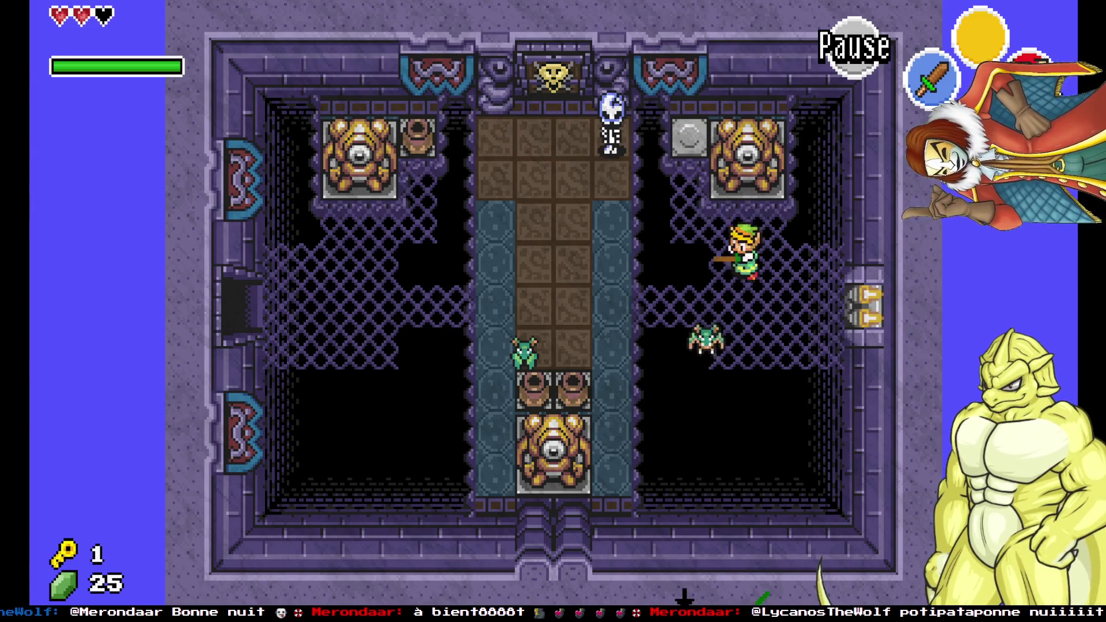
{"action": "key", "text": "x"}
{"action": "key", "text": "x"}
{"action": "key", "text": "Left"}
{"action": "key", "text": "Left"}
{"action": "key", "text": "Down"}
{"action": "key", "text": "x"}
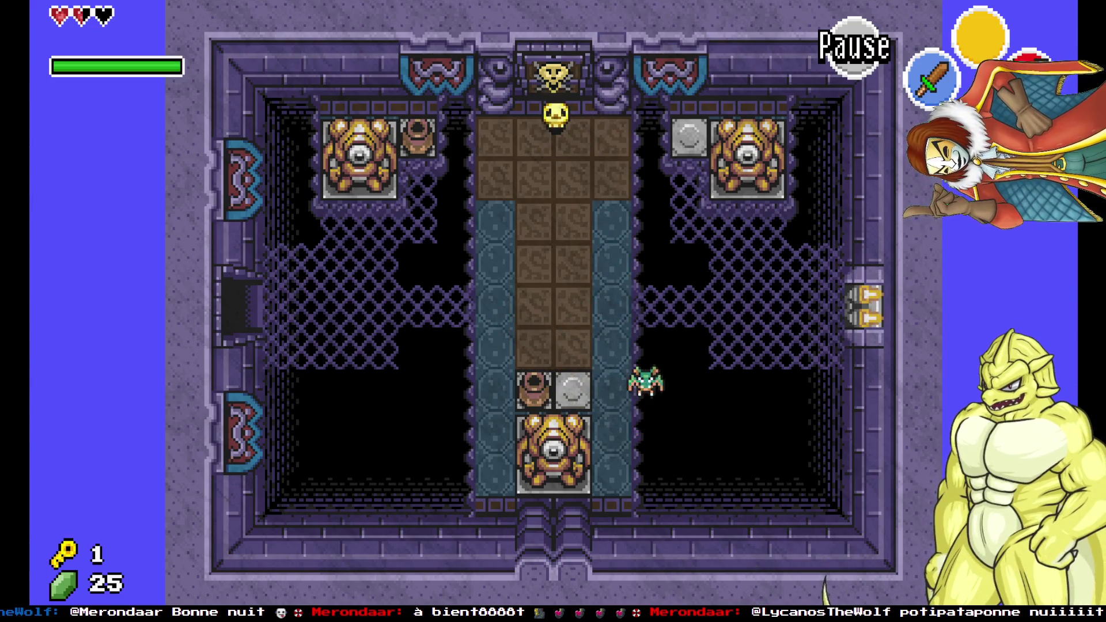
Lift and throw the skull, strike the flying enemy, and reach the bottom switch.
{"action": "key", "text": "Right"}
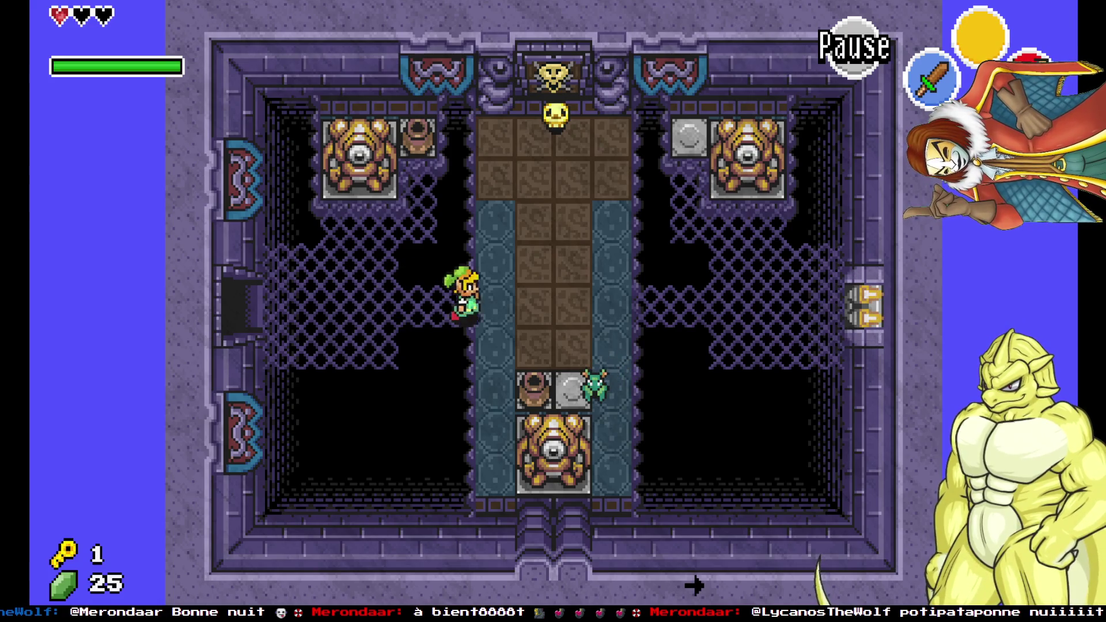
{"action": "key", "text": "Up"}
{"action": "key", "text": "x"}
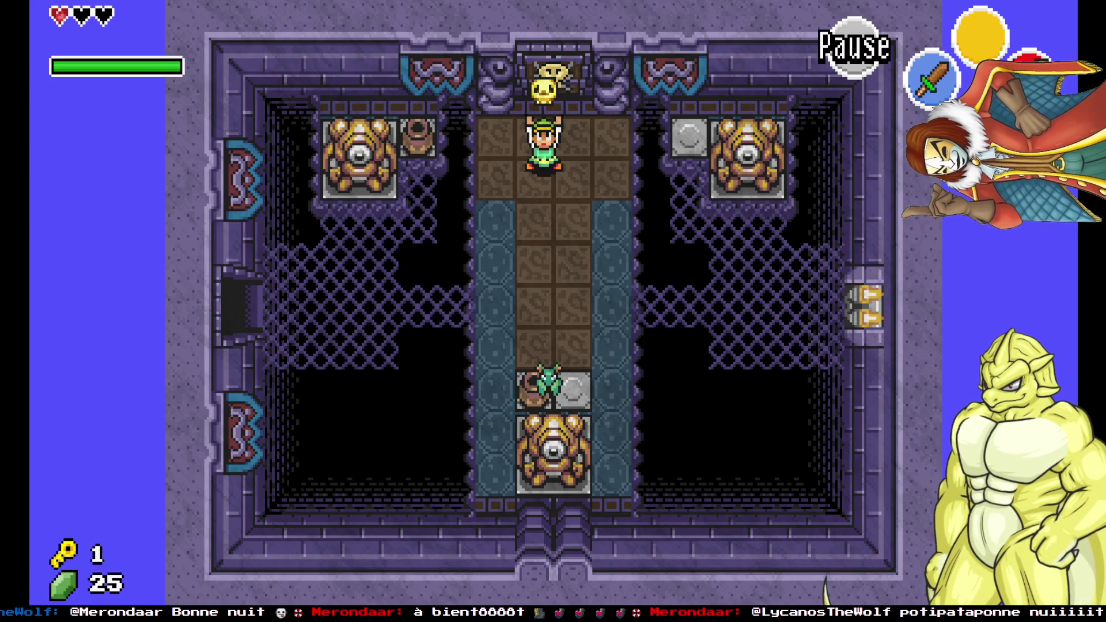
{"action": "key", "text": "x"}
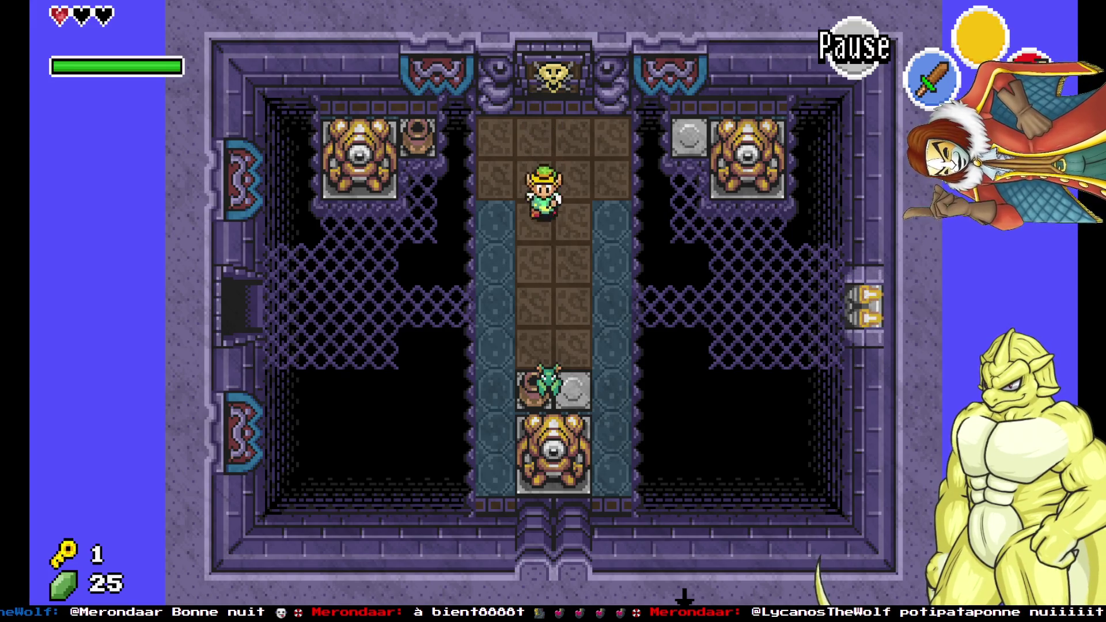
{"action": "key", "text": "Down"}
{"action": "key", "text": "Up"}
{"action": "key", "text": "Down"}
{"action": "key", "text": "x"}
{"action": "key", "text": "Up"}
{"action": "key", "text": "x"}
{"action": "key", "text": "Down"}
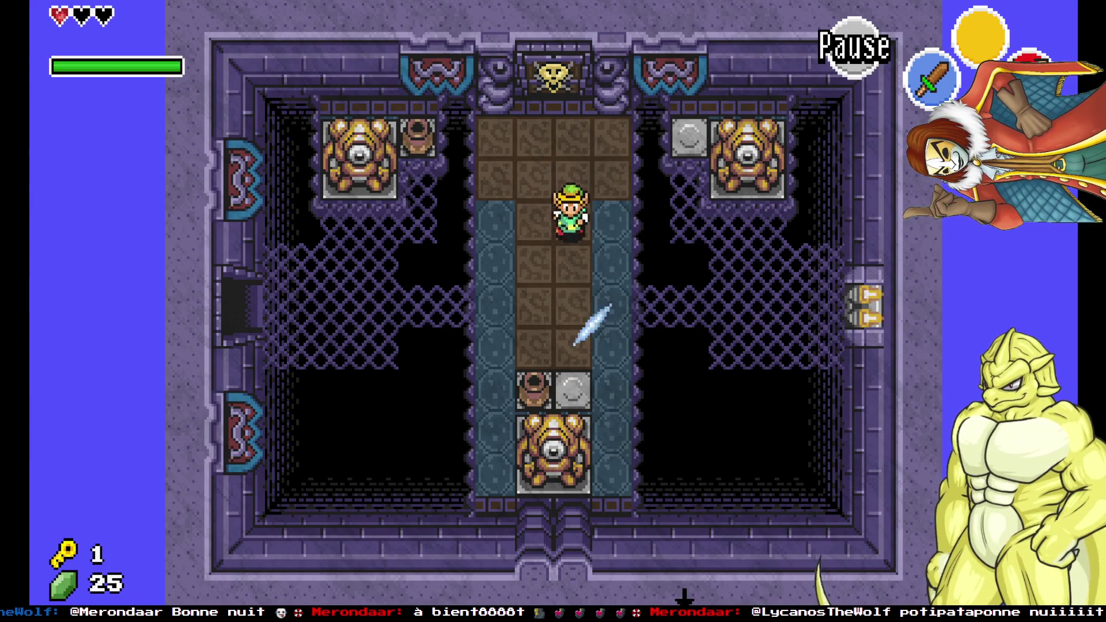
{"action": "key", "text": "x"}
Lift the top-left pot to reveal its switch, then go through the top door.
{"action": "key", "text": "Up"}
{"action": "key", "text": "Left"}
{"action": "key", "text": "Up"}
{"action": "key", "text": "a"}
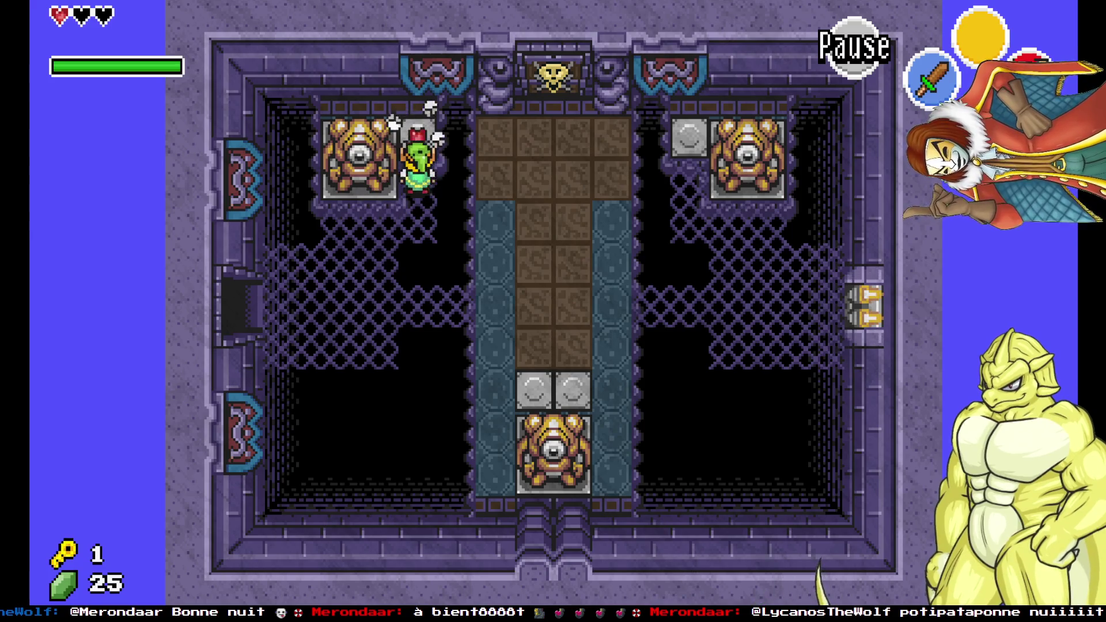
{"action": "key", "text": "Down"}
{"action": "key", "text": "Right"}
{"action": "key", "text": "Right"}
{"action": "key", "text": "Up"}
Enter the boss room, strike Gohma, and break the pots to collect arrows.
{"action": "key", "text": "a"}
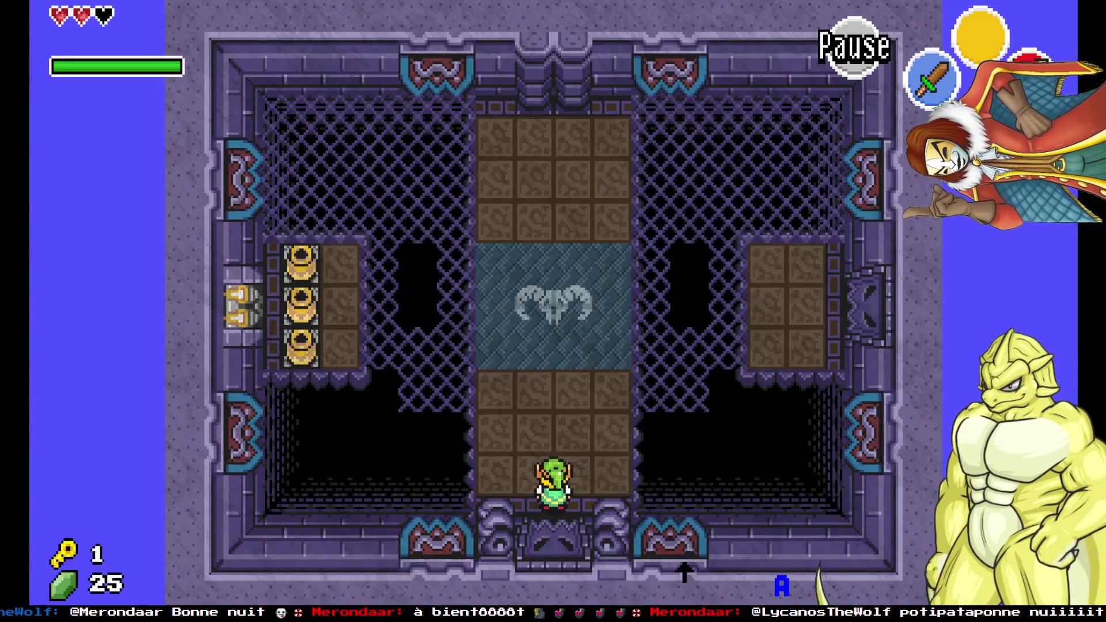
{"action": "key", "text": "Up"}
{"action": "key", "text": "Right"}
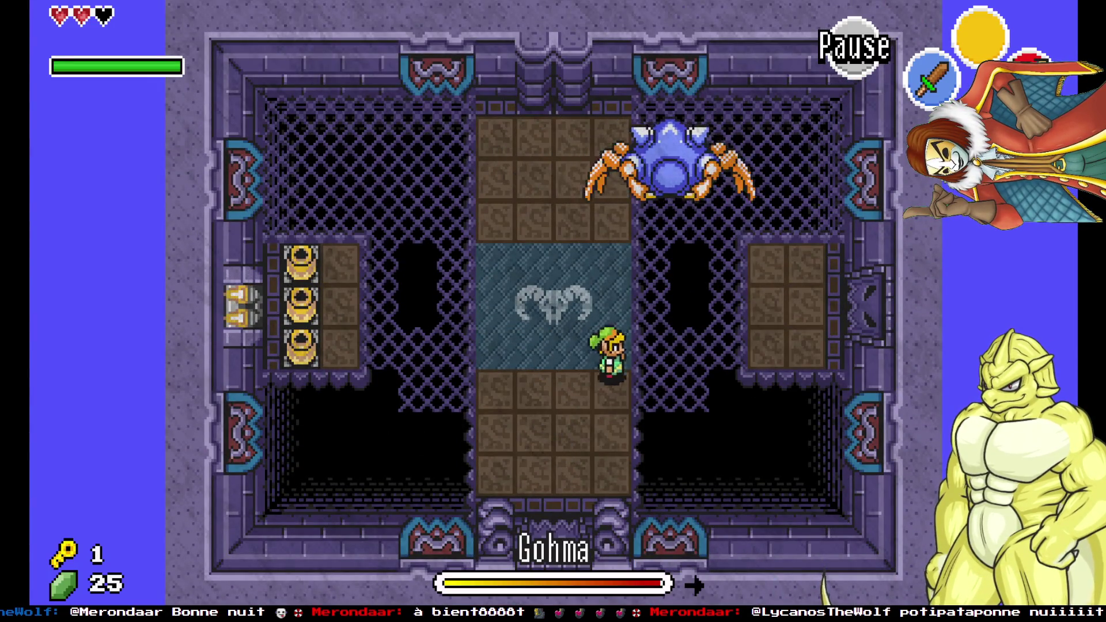
{"action": "key", "text": "Up"}
{"action": "key", "text": "b"}
{"action": "key", "text": "Left"}
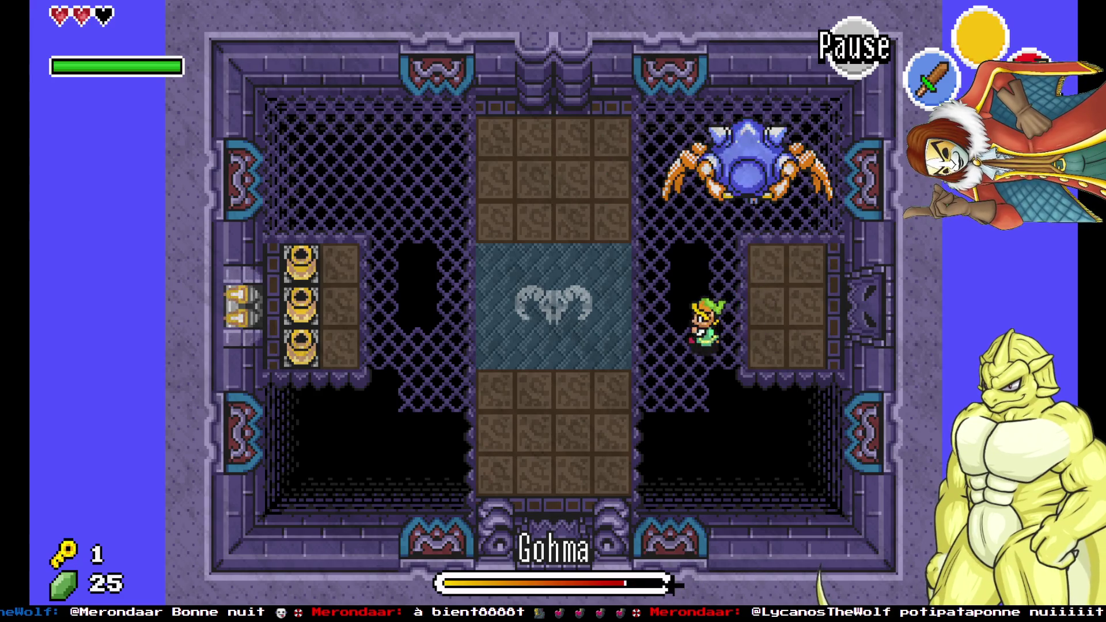
{"action": "key", "text": "Left"}
{"action": "key", "text": "a"}
{"action": "key", "text": "Right"}
{"action": "key", "text": "Right"}
{"action": "key", "text": "Down"}
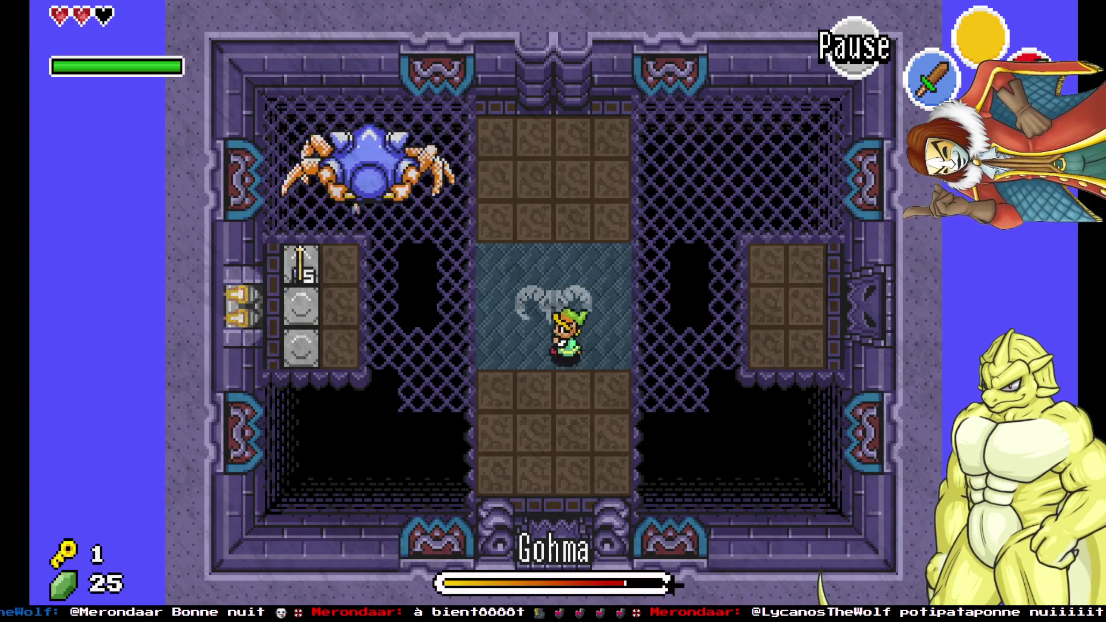
Dodge across the walkway, following Gohma to line up beneath it.
{"action": "key", "text": "Left"}
{"action": "key", "text": "Right"}
{"action": "key", "text": "Up"}
{"action": "key", "text": "Down"}
{"action": "key", "text": "Left"}
{"action": "key", "text": "Left"}
{"action": "key", "text": "Right"}
{"action": "key", "text": "Right"}
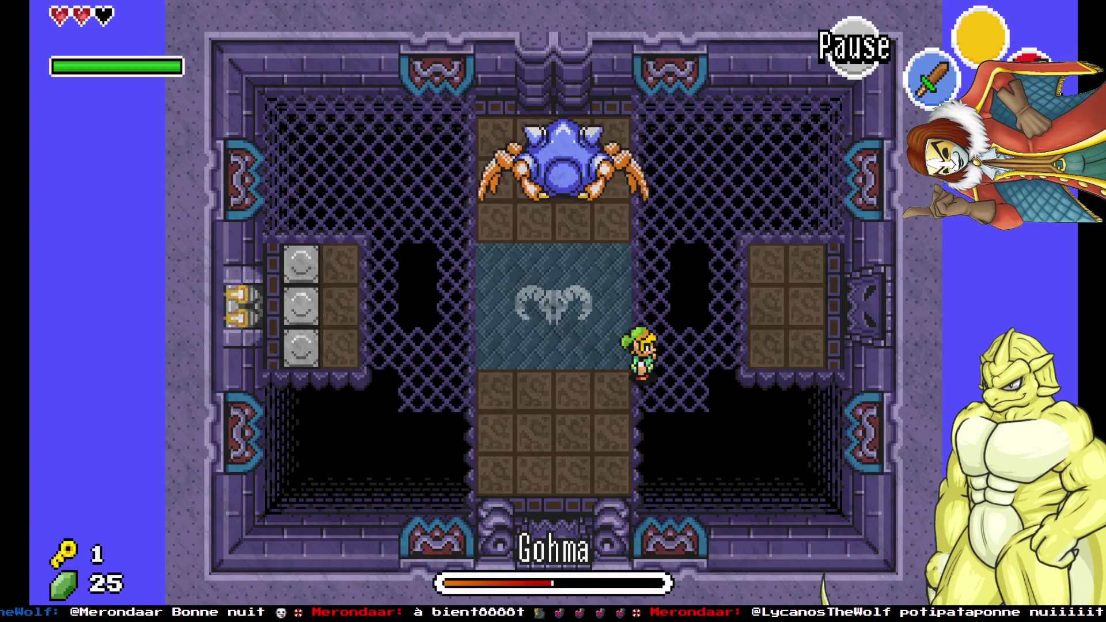
{"action": "key", "text": "Up"}
{"action": "key", "text": "Left"}
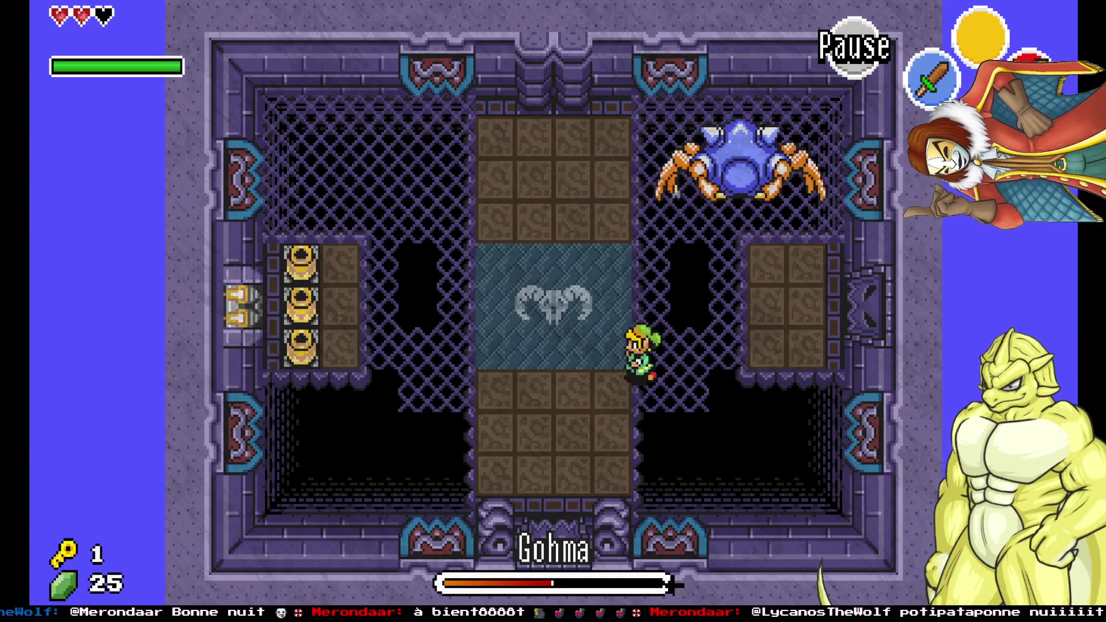
{"action": "key", "text": "Up"}
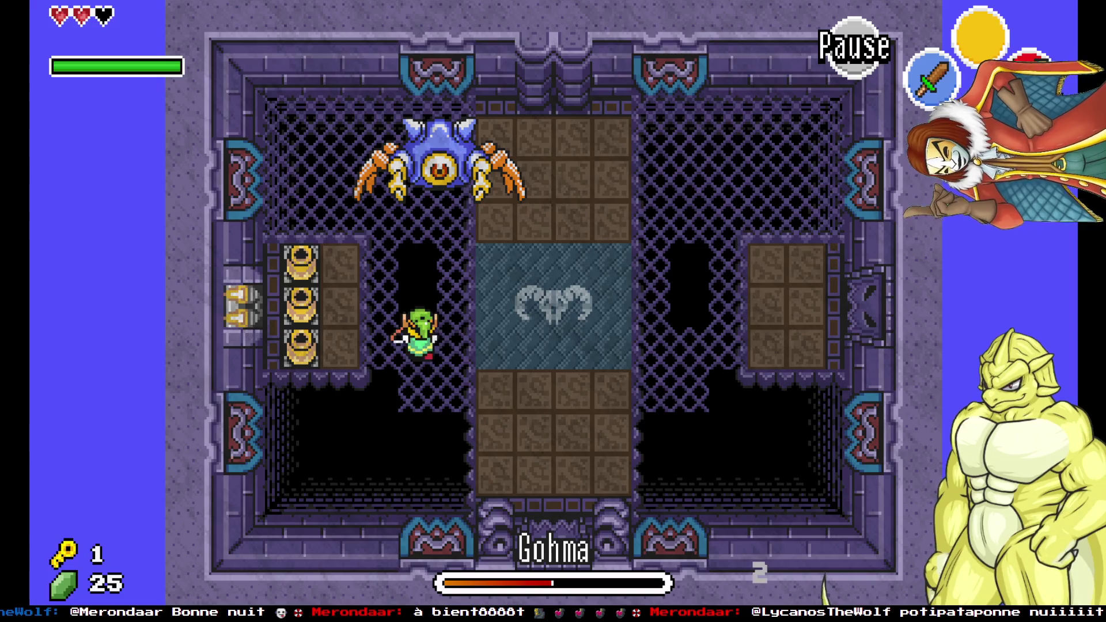
{"action": "key", "text": "Right"}
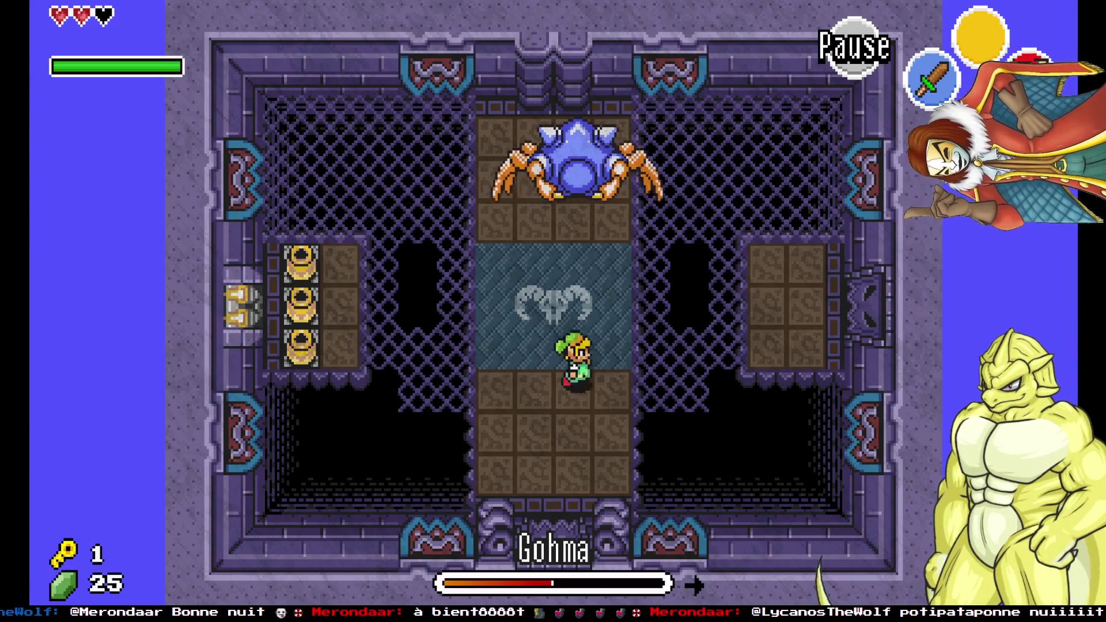
{"action": "key", "text": "Up"}
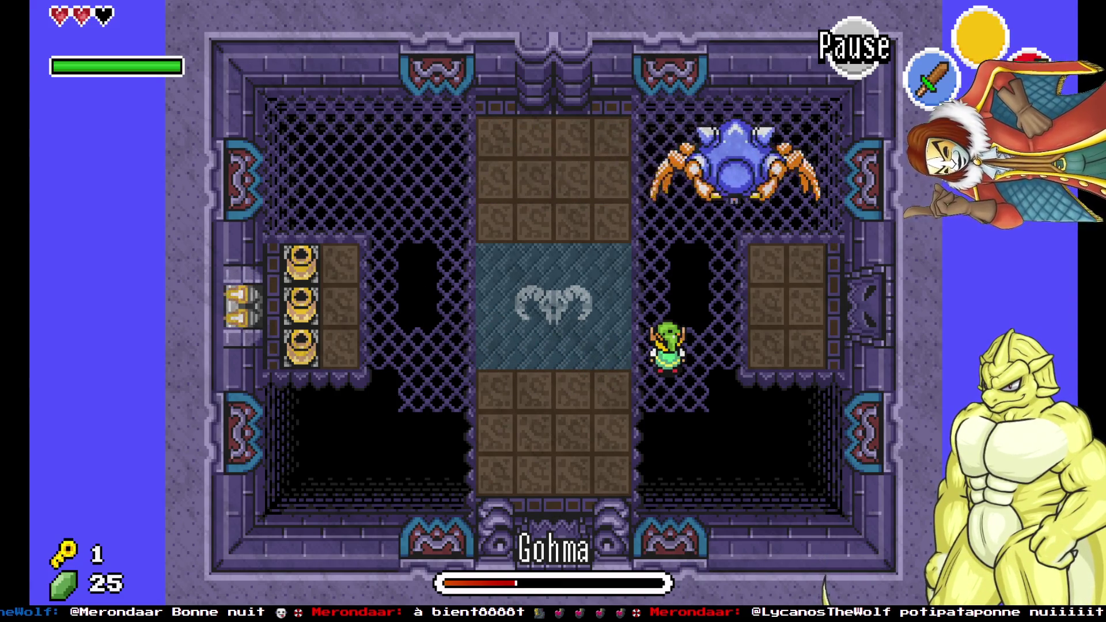
Fire arrows up at Gohma until it is defeated.
{"action": "key", "text": "Left"}
{"action": "key", "text": "Left"}
{"action": "key", "text": "x"}
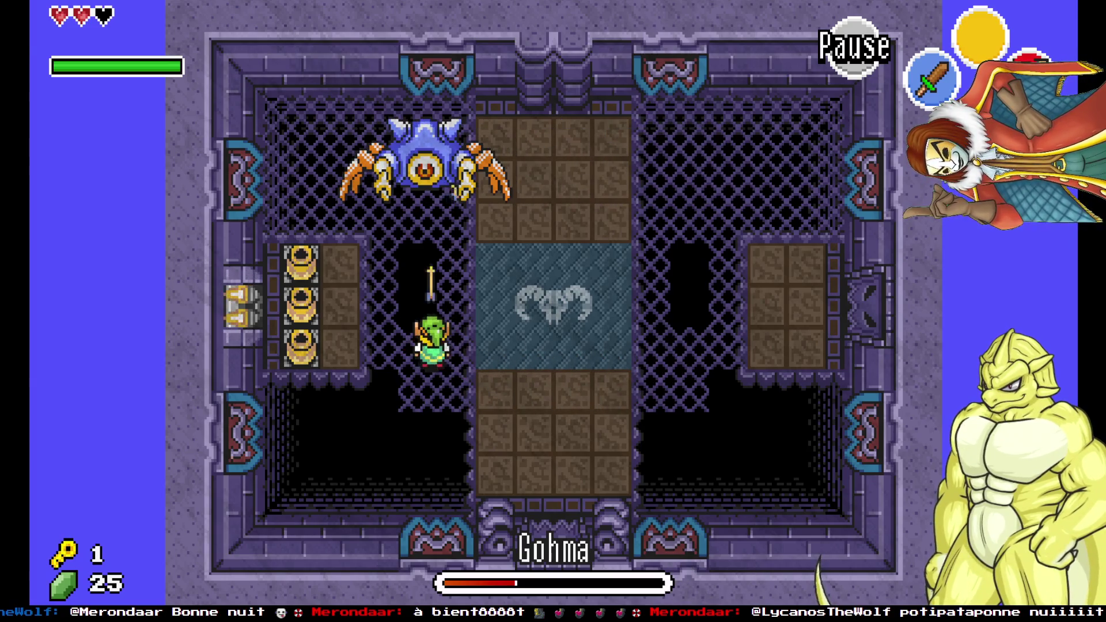
{"action": "key", "text": "Right"}
{"action": "key", "text": "Right"}
{"action": "key", "text": "Up"}
{"action": "key", "text": "x"}
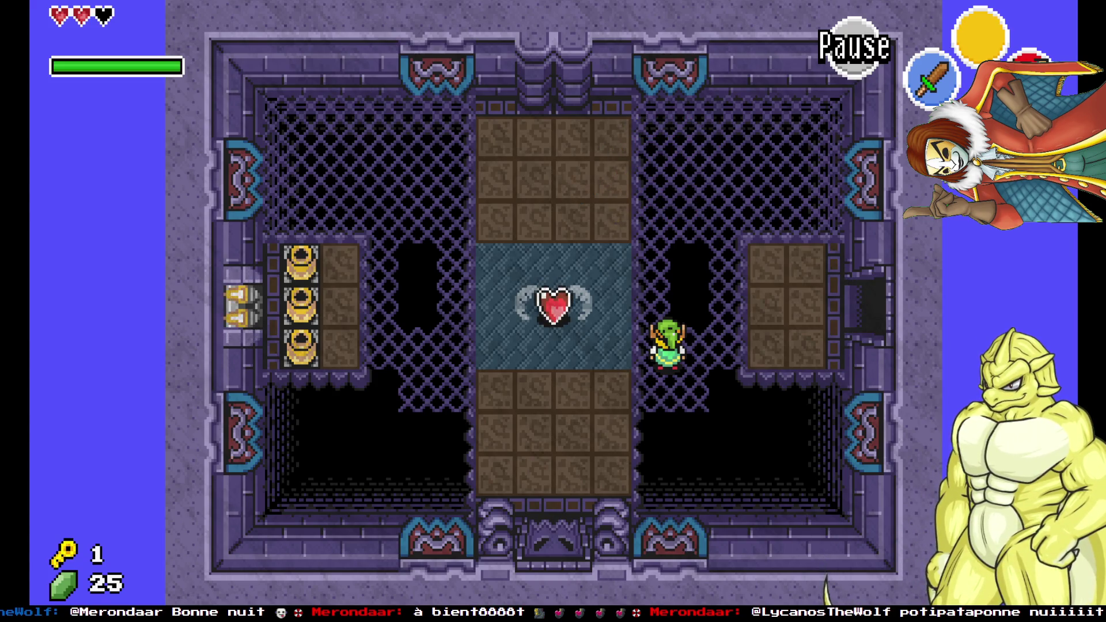
Pick up the heart container and dismiss the extra heart message.
{"action": "key", "text": "Right"}
{"action": "key", "text": "Left"}
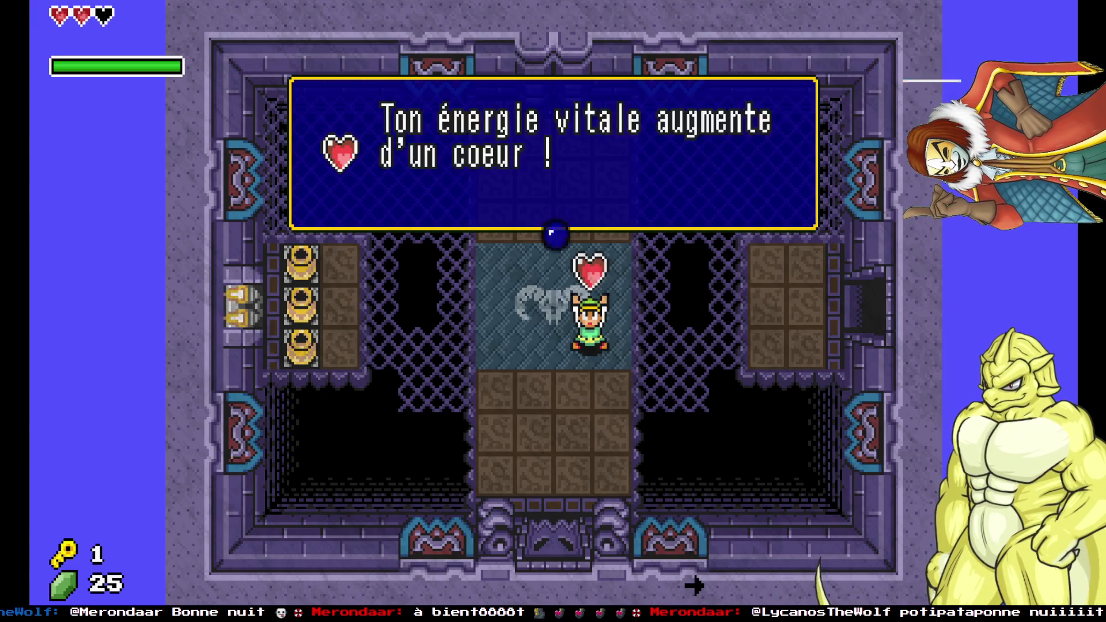
{"action": "key", "text": "Return"}
{"action": "key", "text": "Right"}
{"action": "key", "text": "Right"}
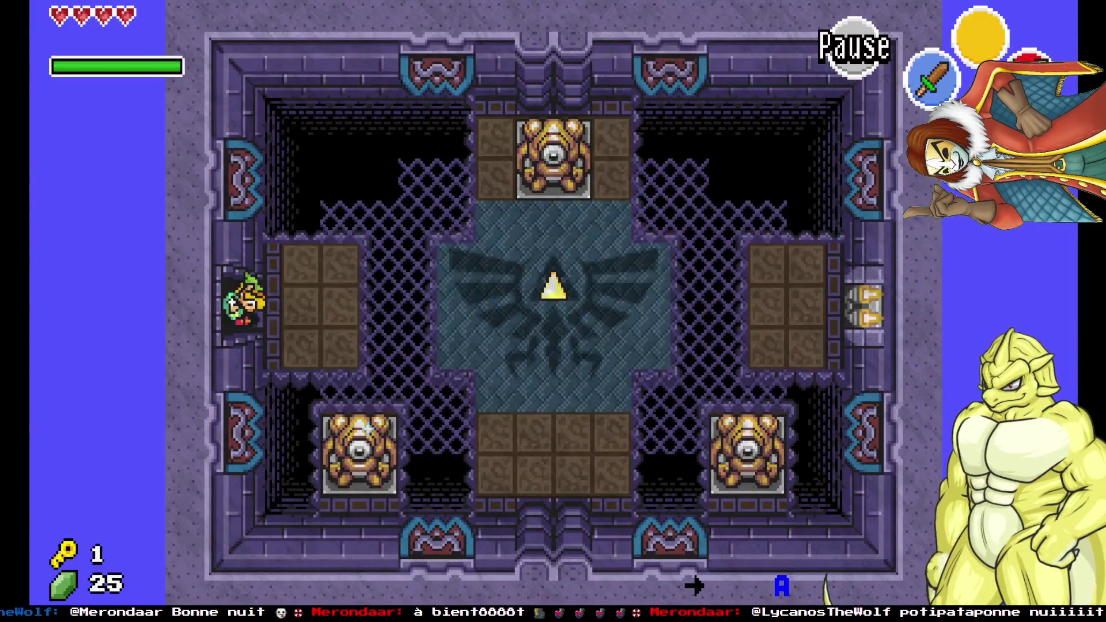
Open the right-side chest in the next room, raising rupees to 75.
{"action": "key", "text": "Down"}
{"action": "key", "text": "Down"}
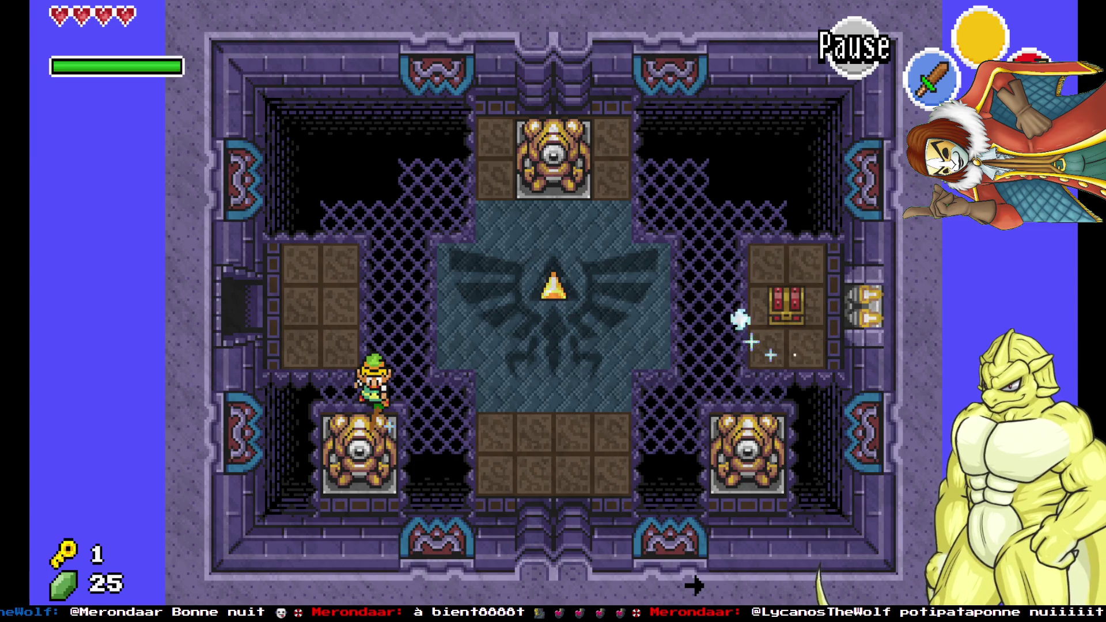
{"action": "key", "text": "Right"}
{"action": "key", "text": "Up"}
{"action": "key", "text": "Right"}
{"action": "key", "text": "space"}
{"action": "key", "text": "space"}
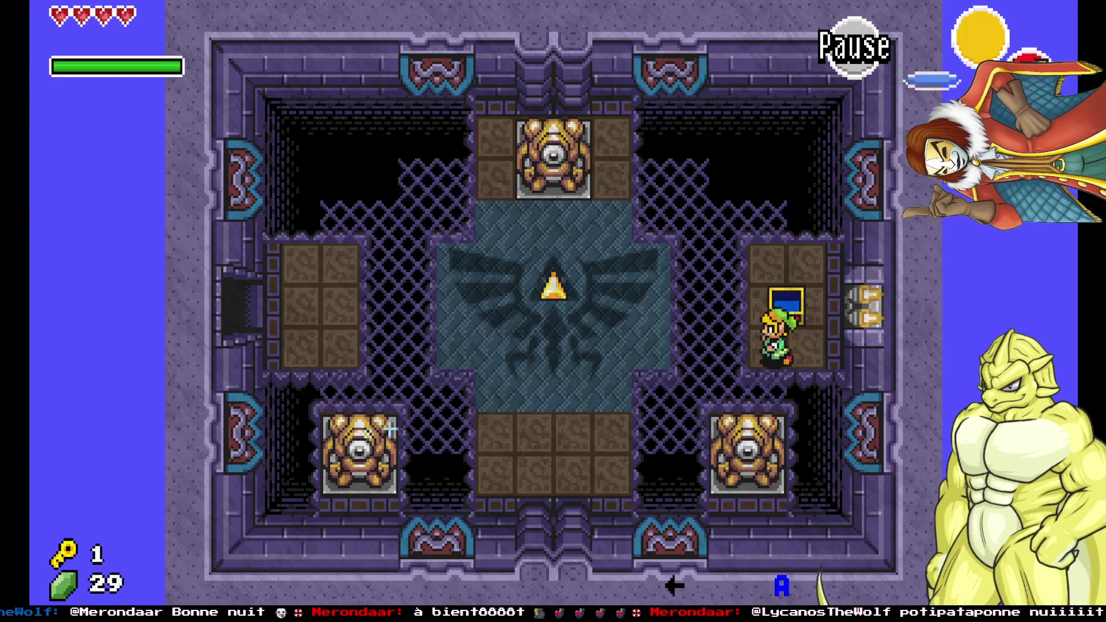
Check the dungeon map, claim the Triforce piece, and switch the game back to windowed mode.
{"action": "key", "text": "d"}
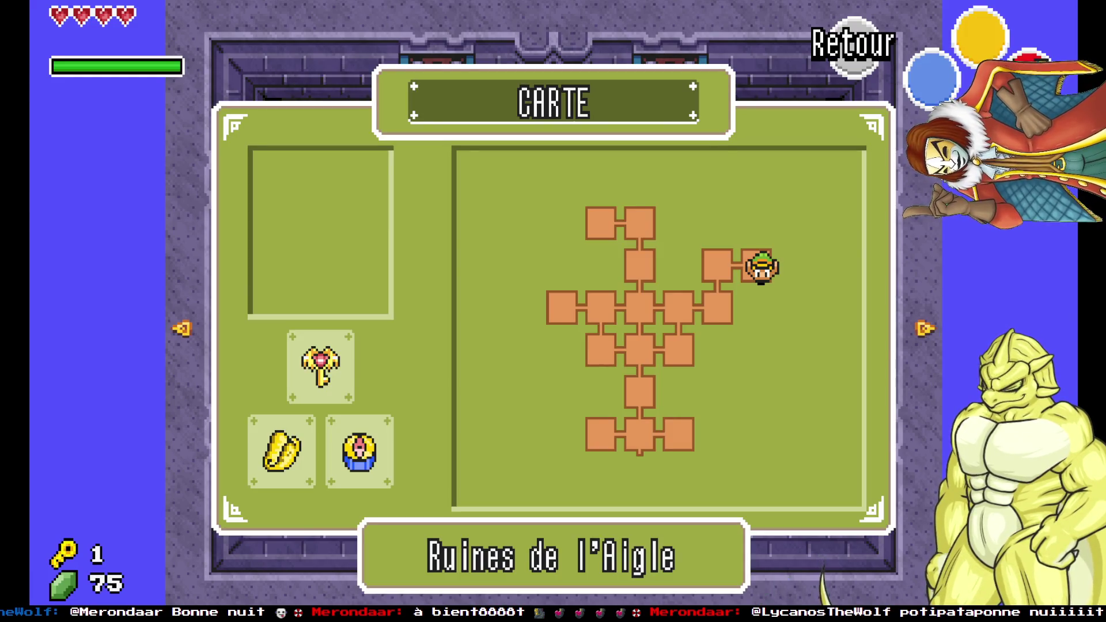
{"action": "key", "text": "d"}
{"action": "key", "text": "Left"}
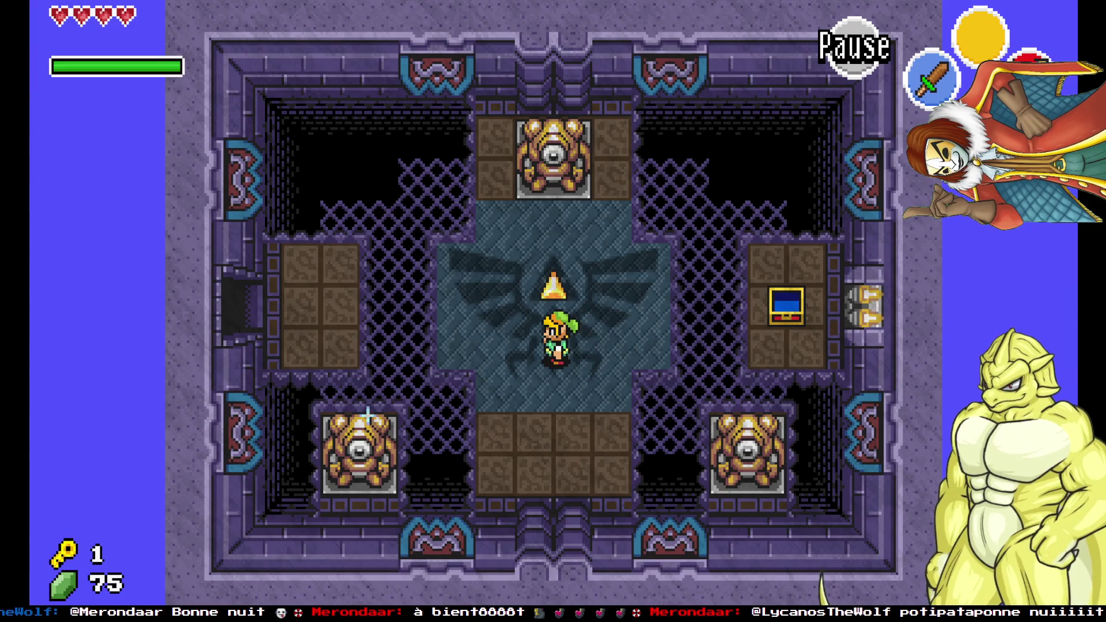
{"action": "key", "text": "Up"}
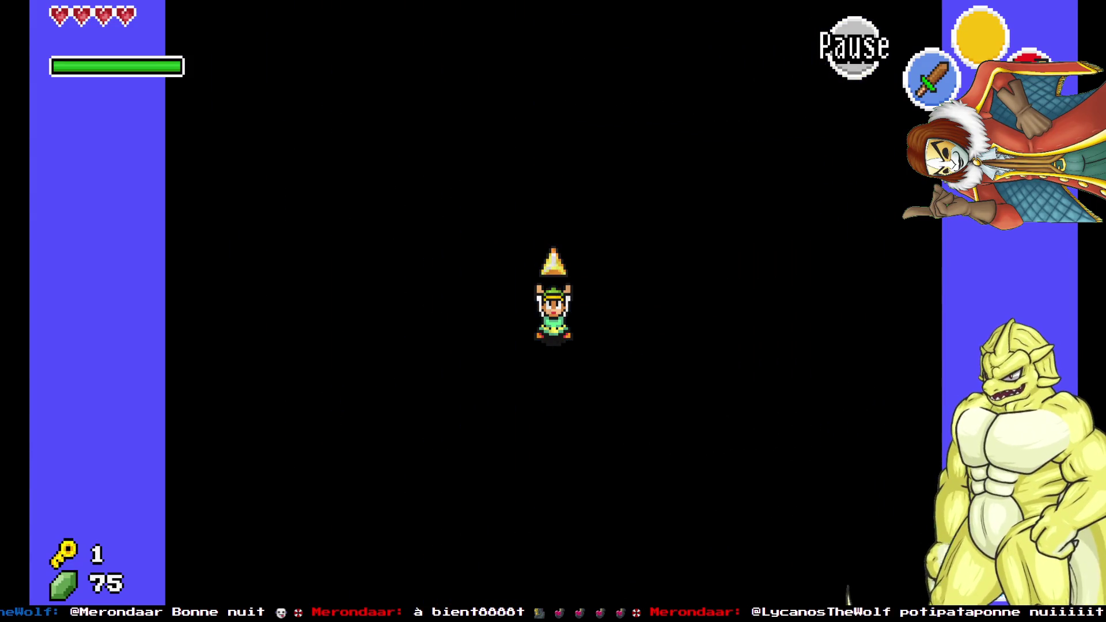
{"action": "key", "text": "F11"}
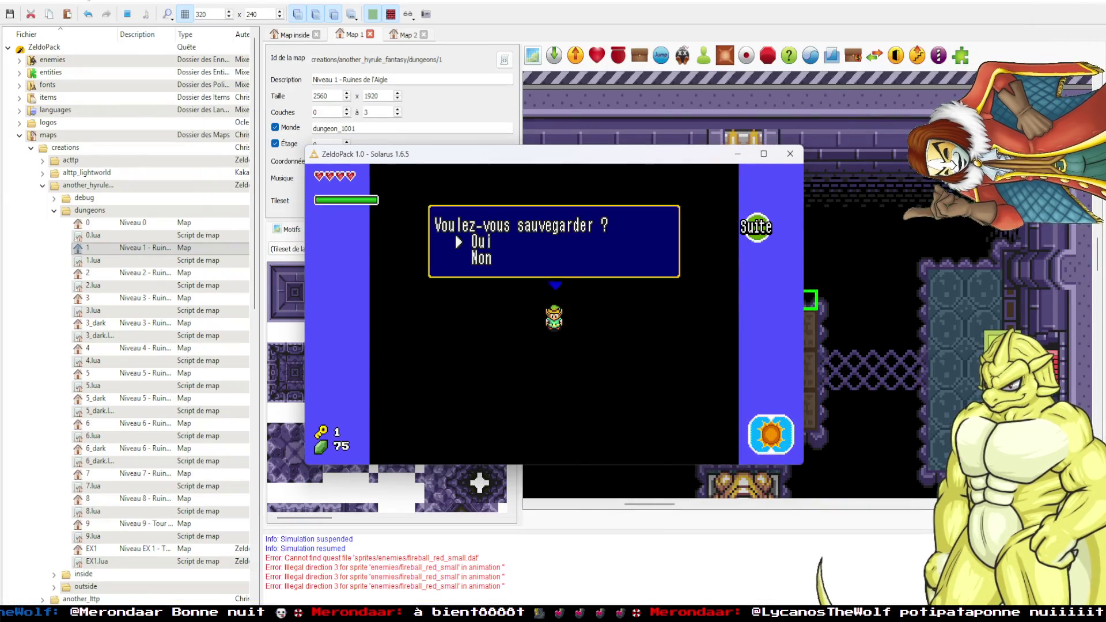
Decline saving, then walk through the west and east rooms onto the central platform.
{"action": "key", "text": "c"}
{"action": "key", "text": "c"}
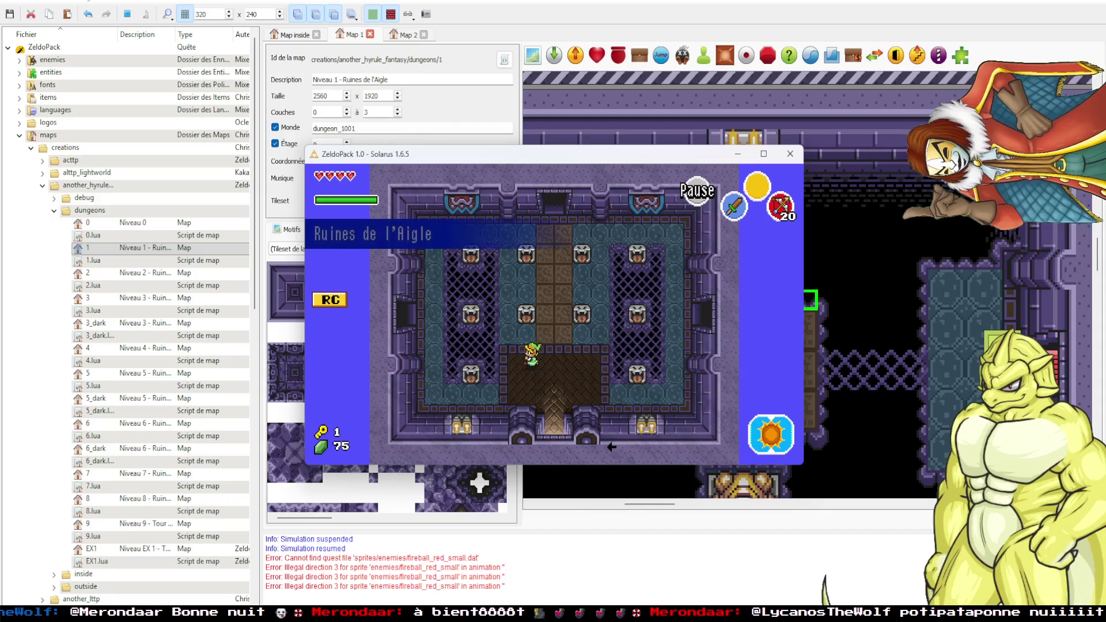
{"action": "key", "text": "Left"}
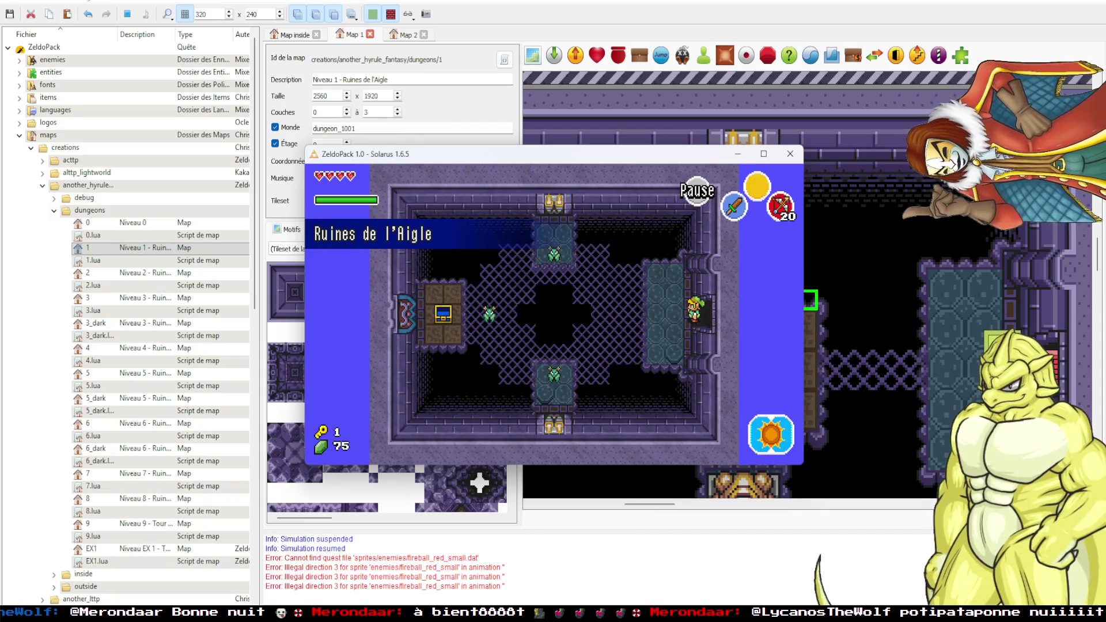
{"action": "key", "text": "Right"}
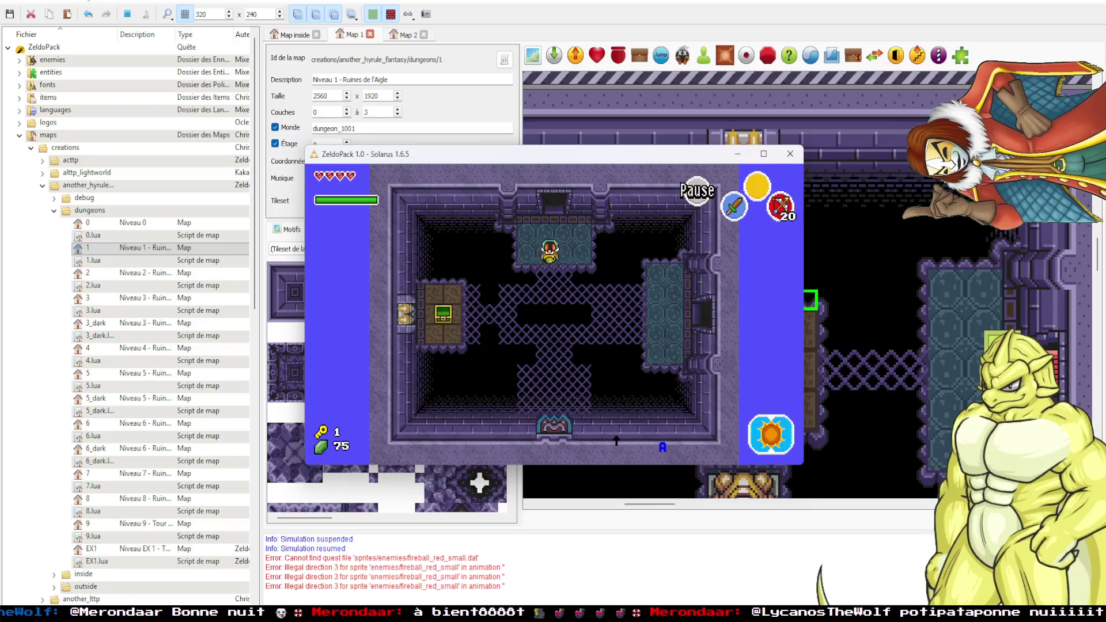
{"action": "key", "text": "Up"}
{"action": "key", "text": "Up"}
{"action": "key", "text": "Right"}
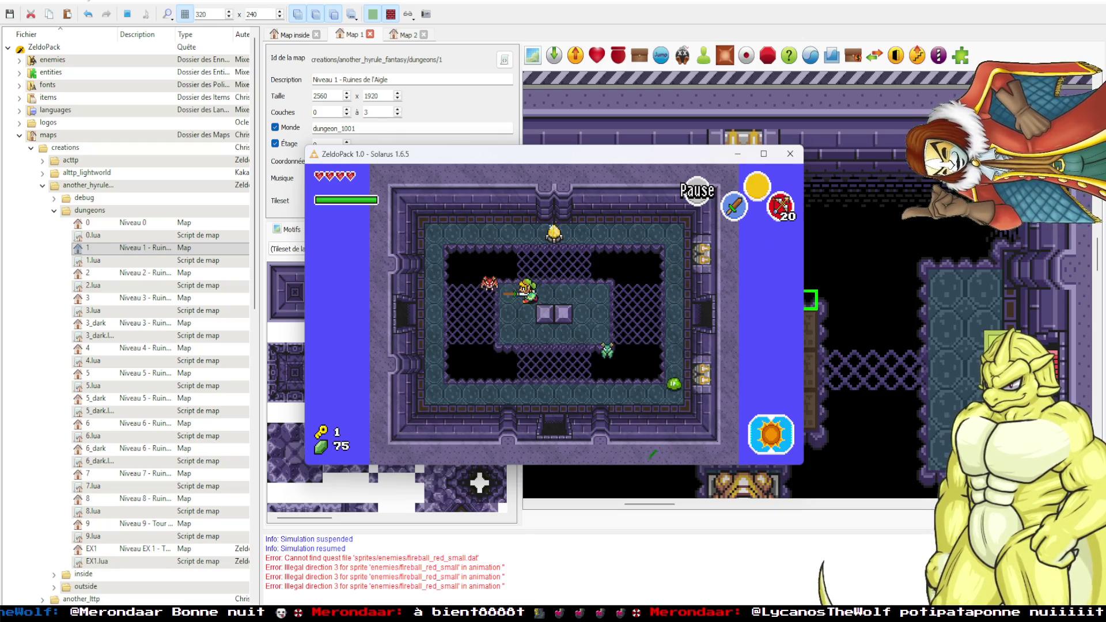
{"action": "key", "text": "Right"}
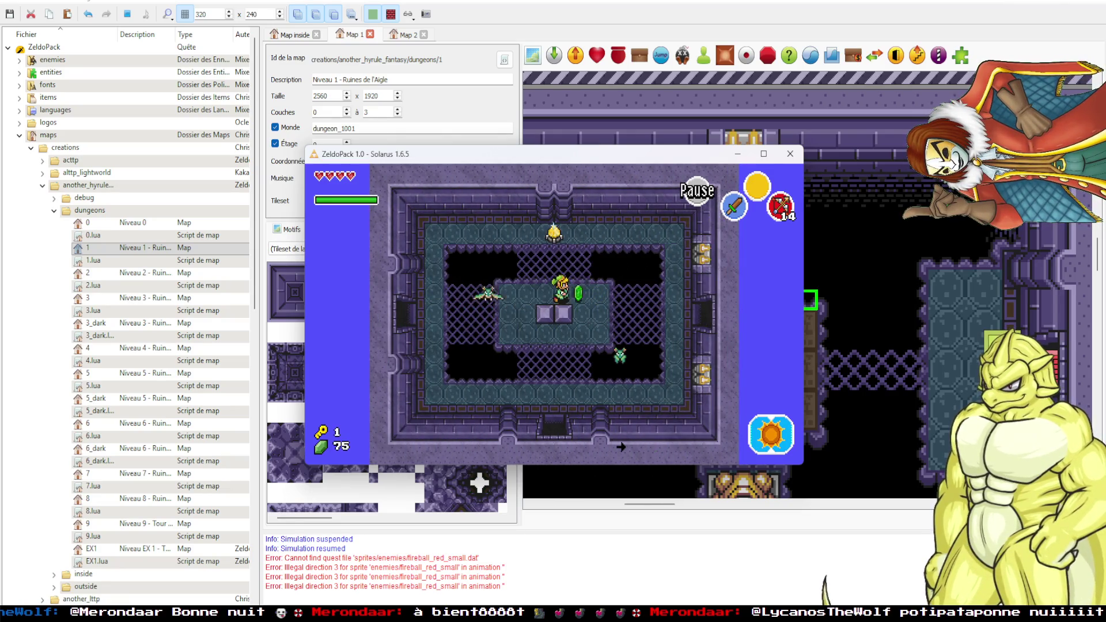
Explore the neighbouring dungeon rooms through the right, lower and upper doors.
{"action": "key", "text": "Right"}
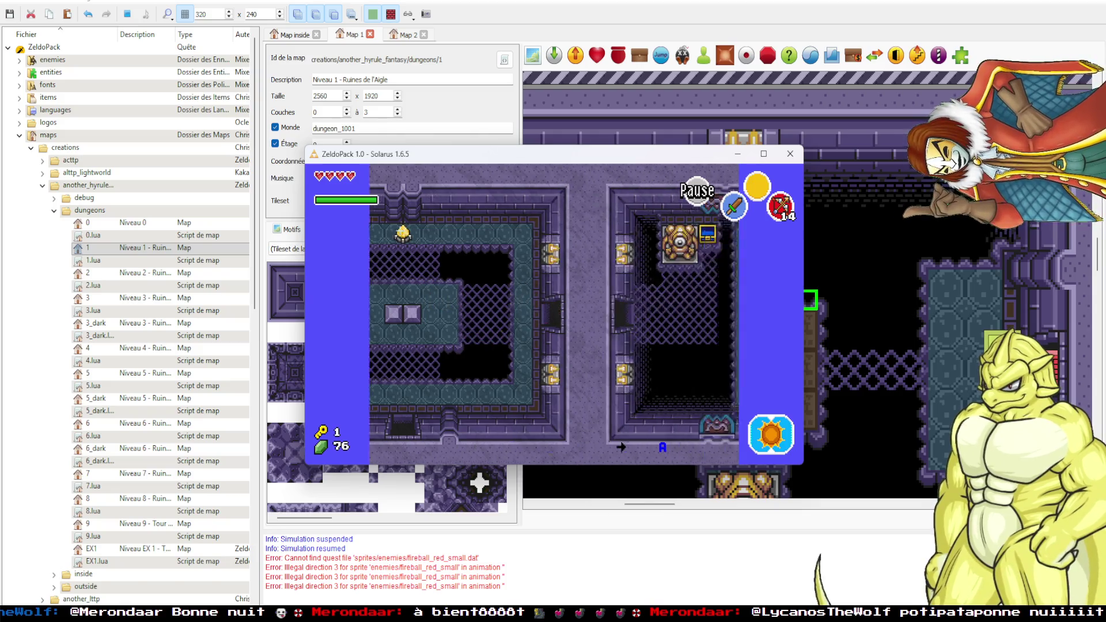
{"action": "key", "text": "Left"}
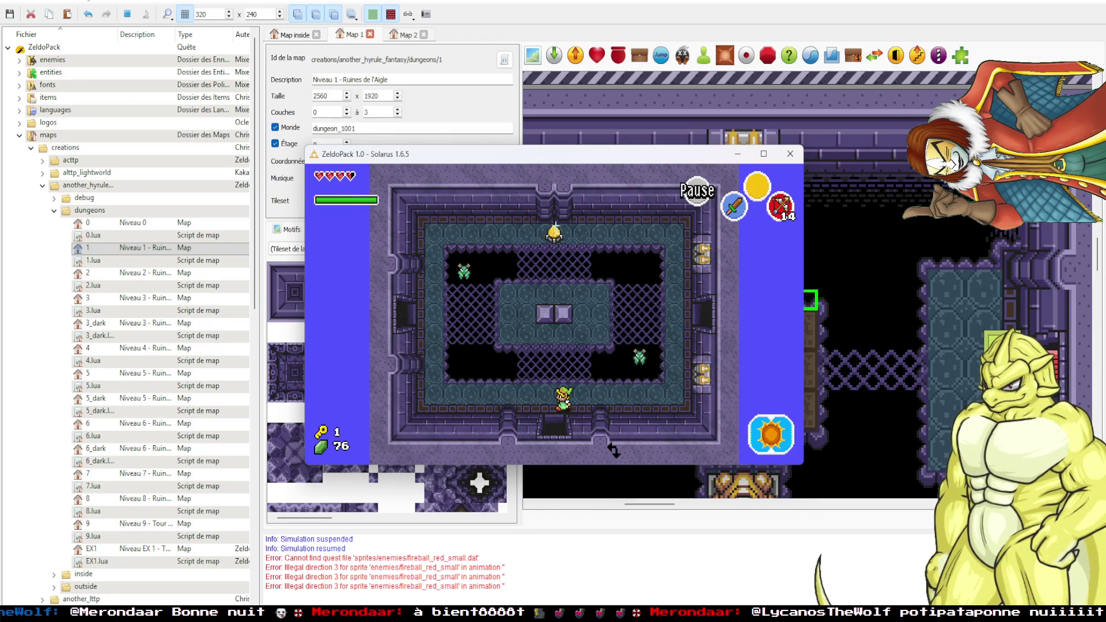
{"action": "key", "text": "Down"}
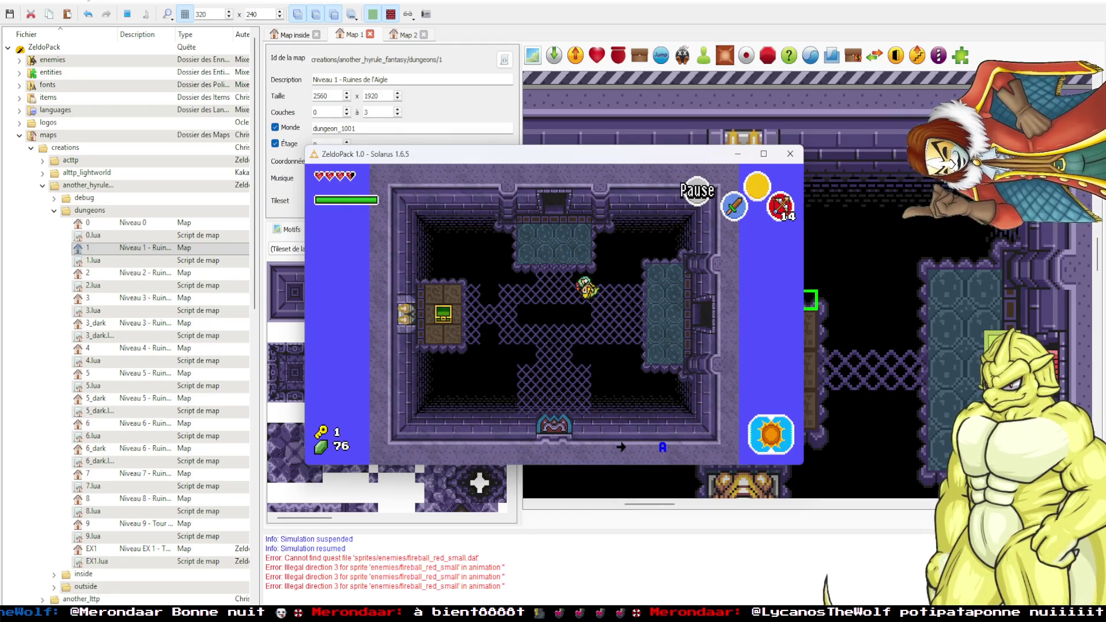
{"action": "key", "text": "Left"}
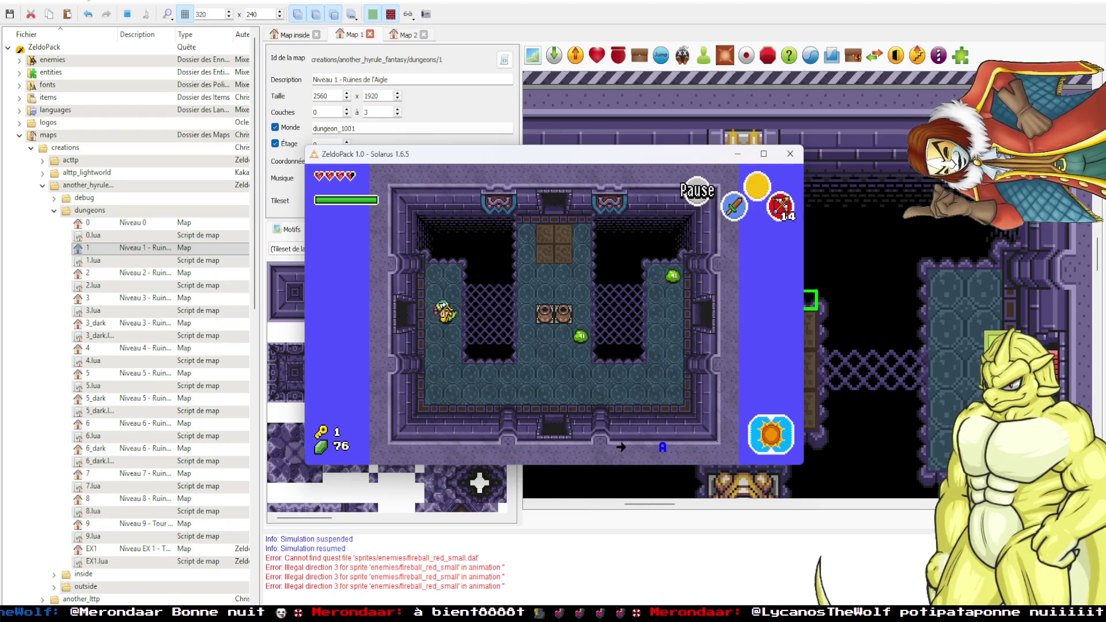
{"action": "key", "text": "Up"}
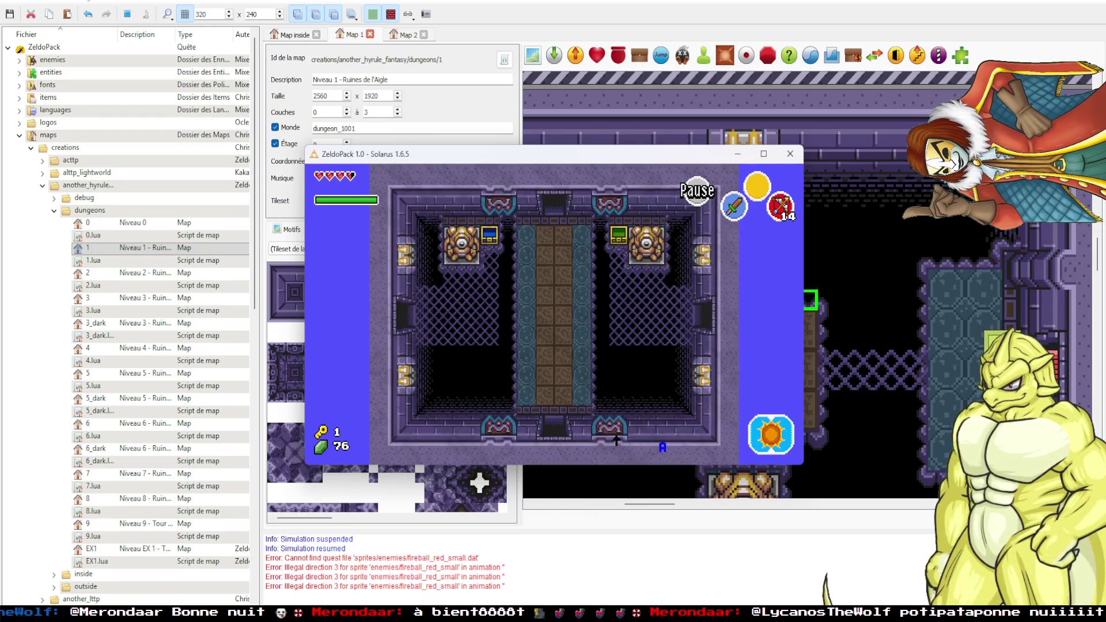
{"action": "key", "text": "Up"}
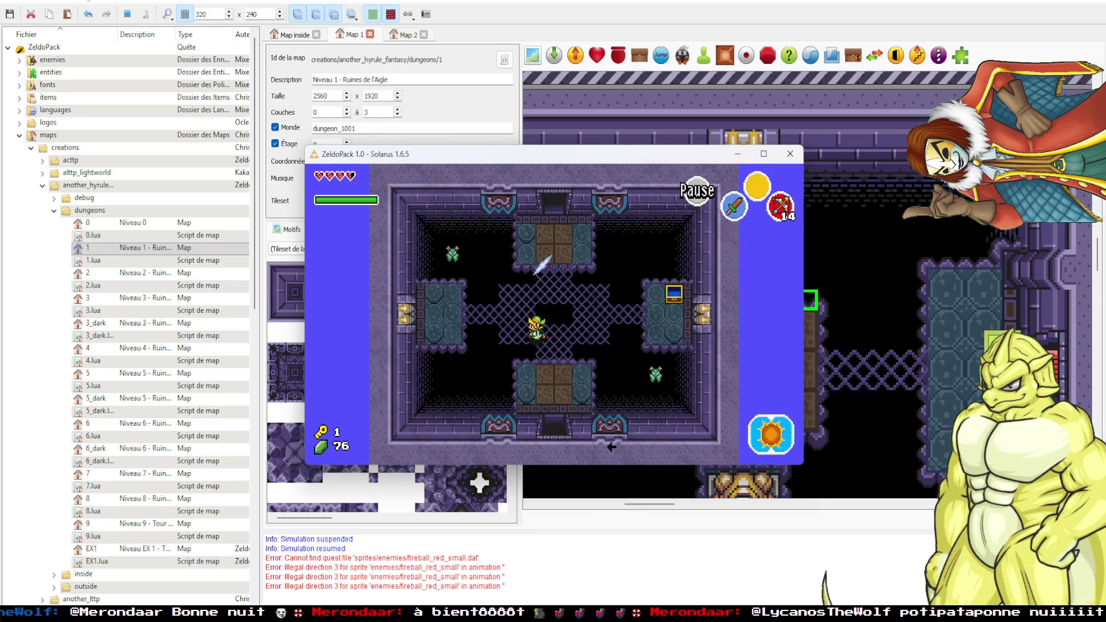
{"action": "key", "text": "Up"}
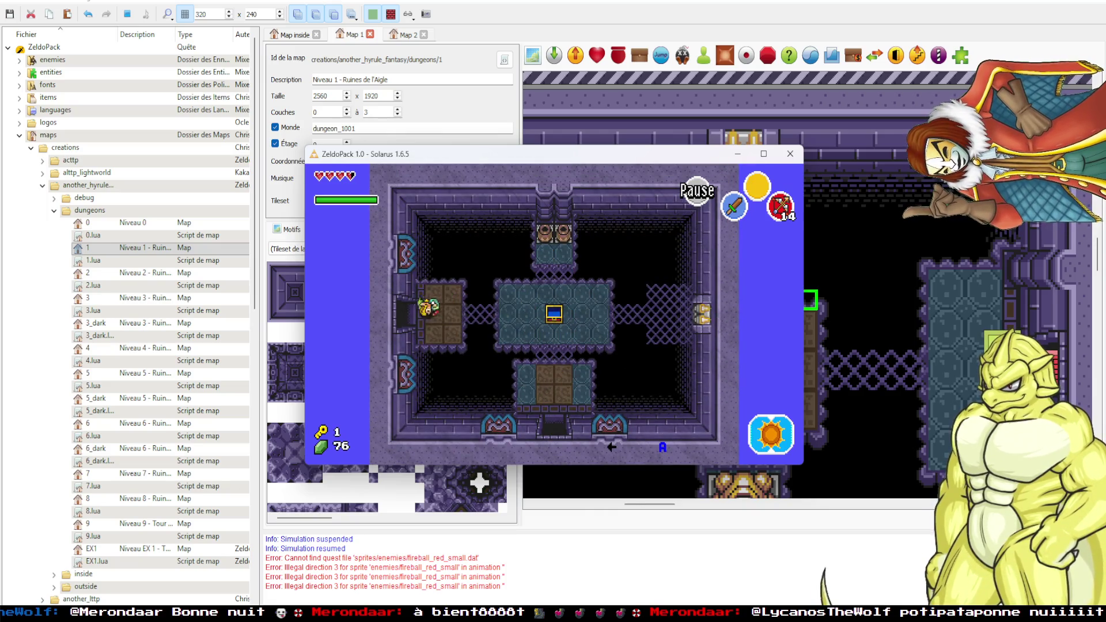
Head down past the slimes room and up into the central chest room.
{"action": "key", "text": "Left"}
{"action": "key", "text": "Right"}
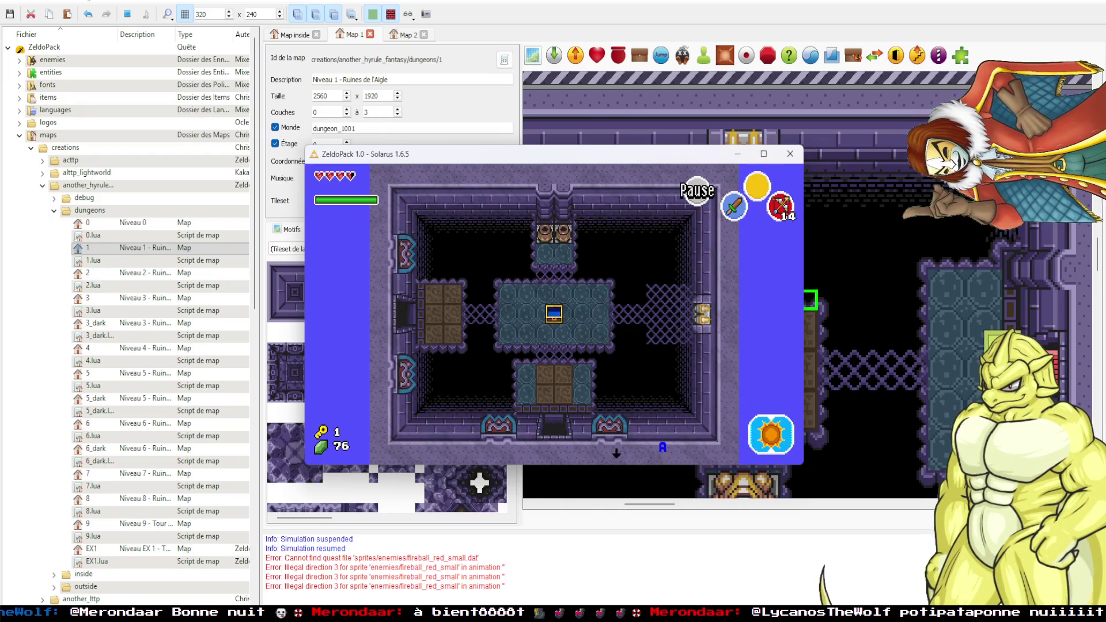
{"action": "key", "text": "Down"}
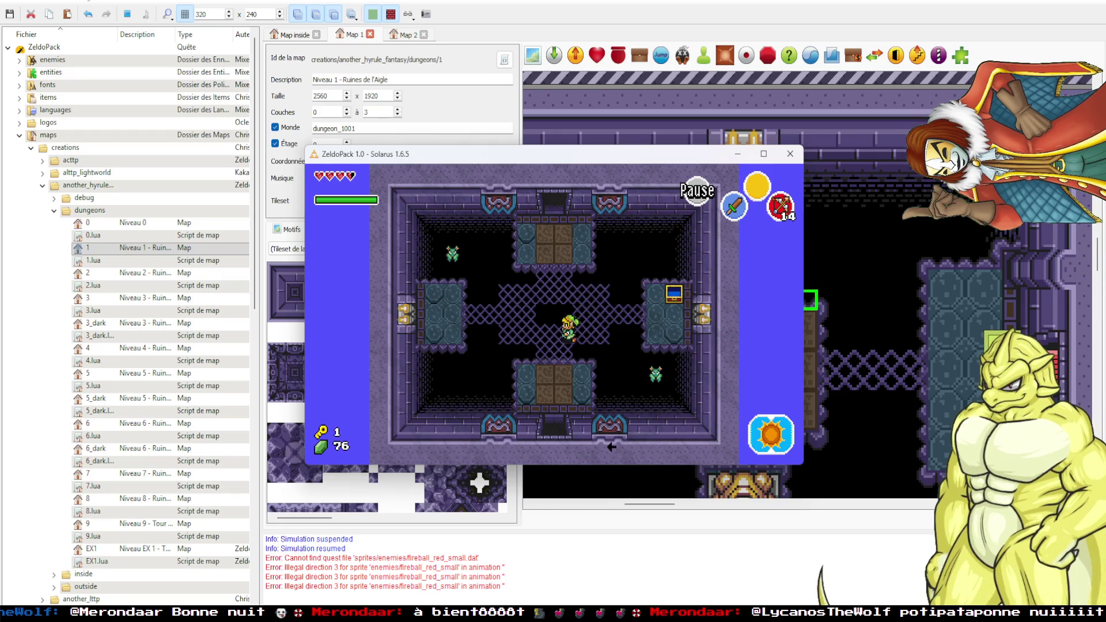
{"action": "key", "text": "Down"}
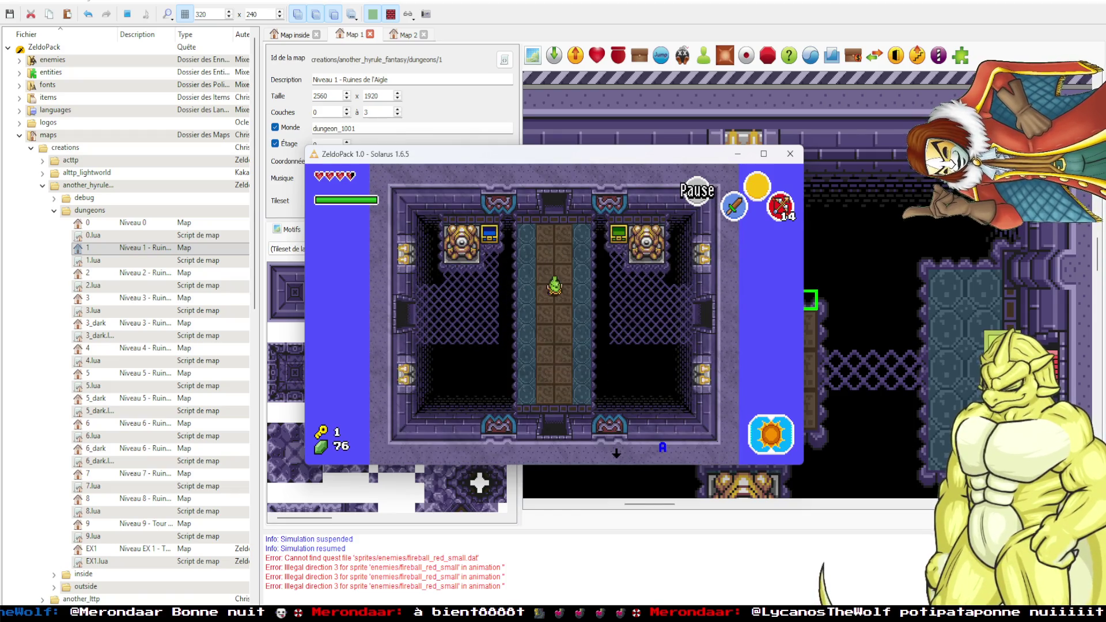
{"action": "key", "text": "Down"}
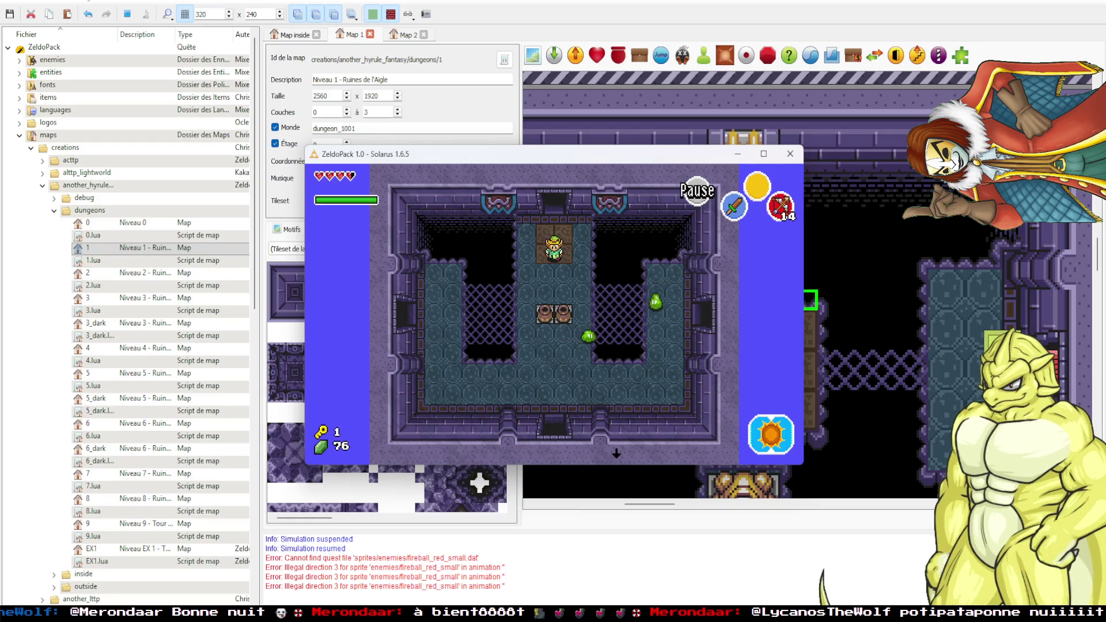
{"action": "key", "text": "Right"}
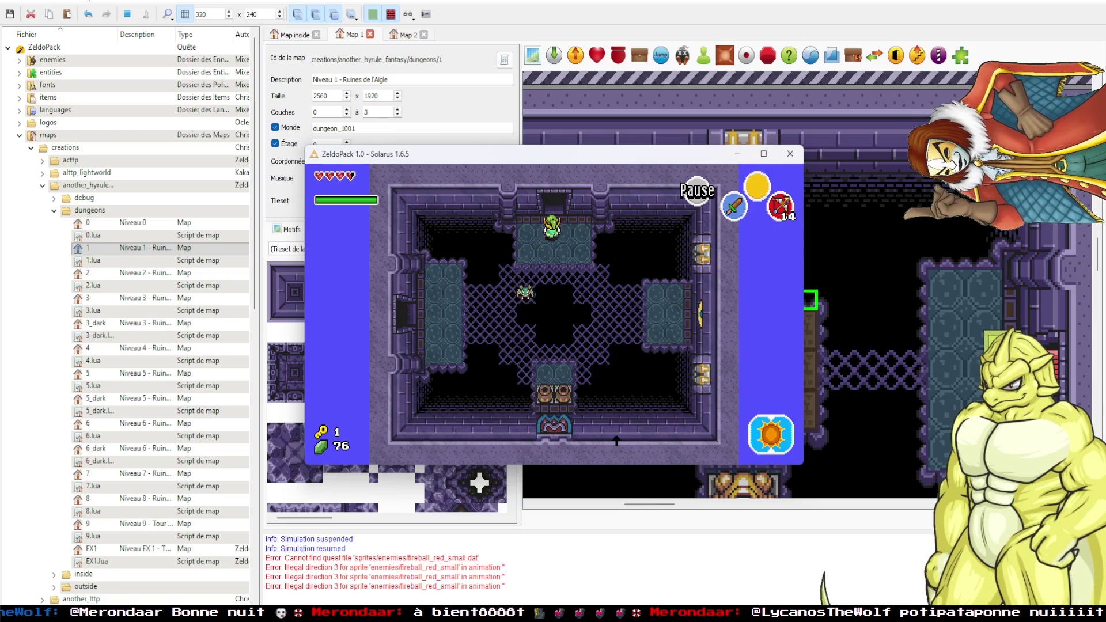
{"action": "key", "text": "Up"}
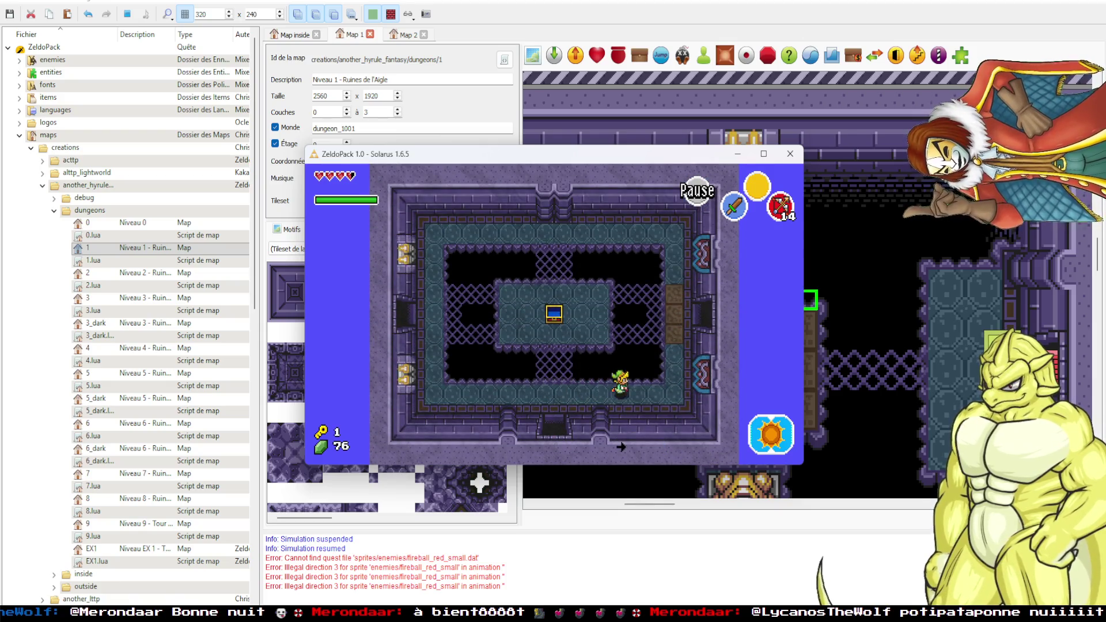
Check the dungeon map, walk back to the Triforce emblem room, and reopen the map.
{"action": "key", "text": "d"}
{"action": "key", "text": "d"}
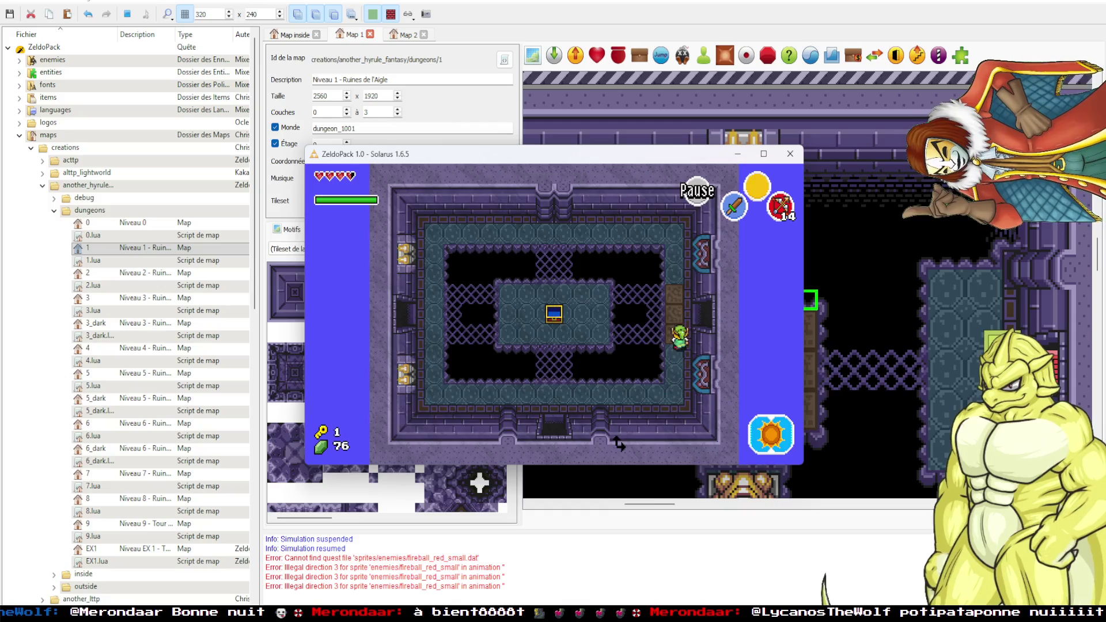
{"action": "key", "text": "Right"}
{"action": "key", "text": "Up"}
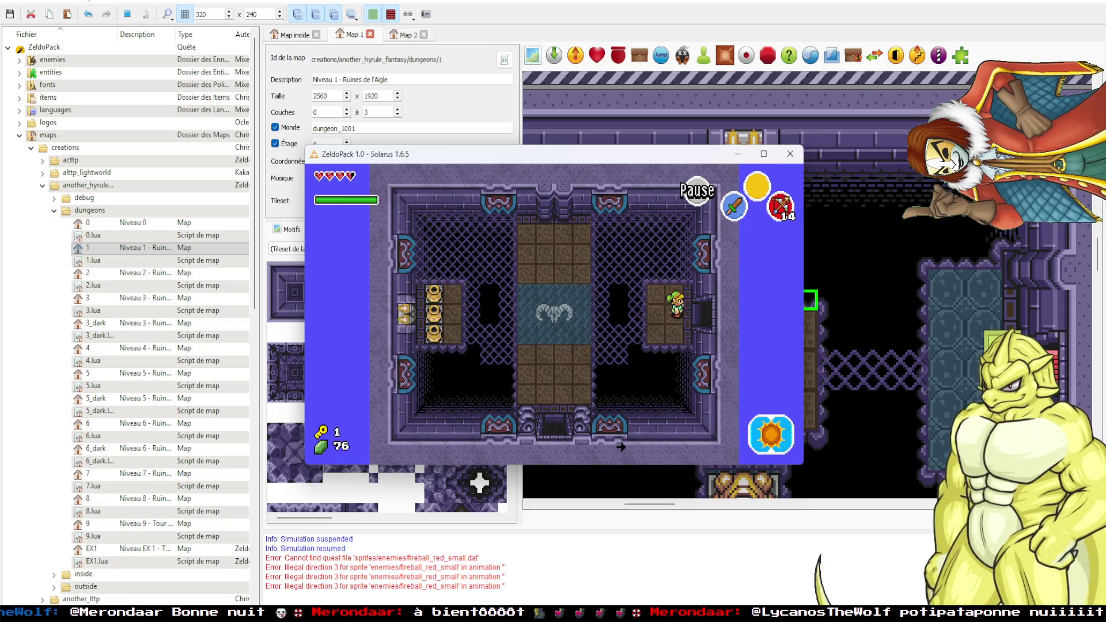
{"action": "key", "text": "Left"}
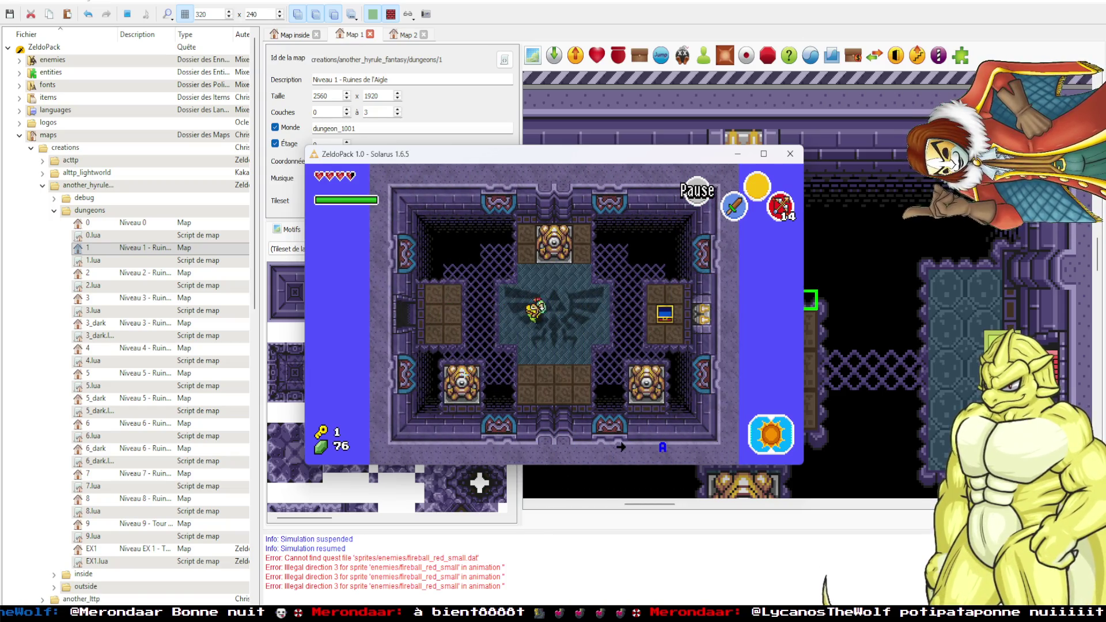
{"action": "key", "text": "d"}
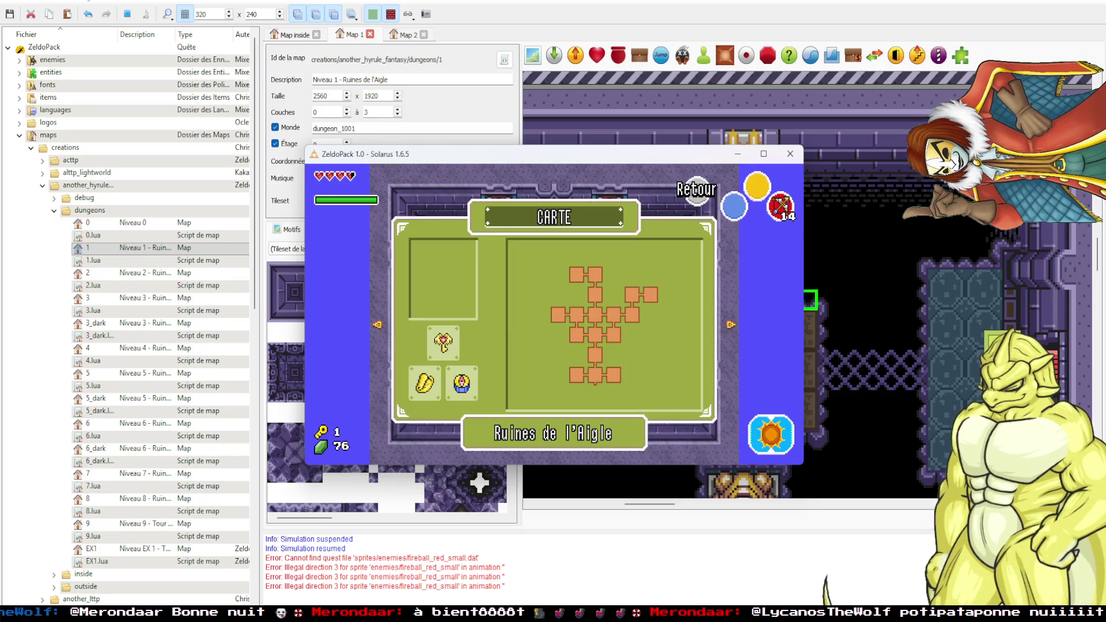
End the playtest and pan the Ruines de l'Aigle map toward the chest room.
{"action": "key", "text": "d"}
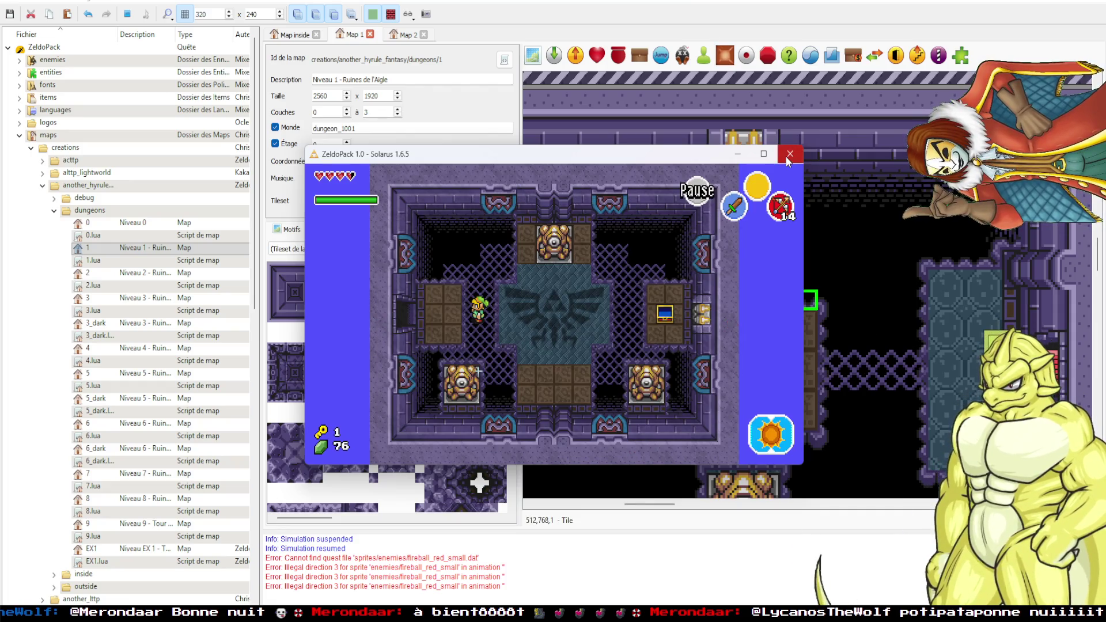
{"action": "left_click", "coordinate": [788, 154]}
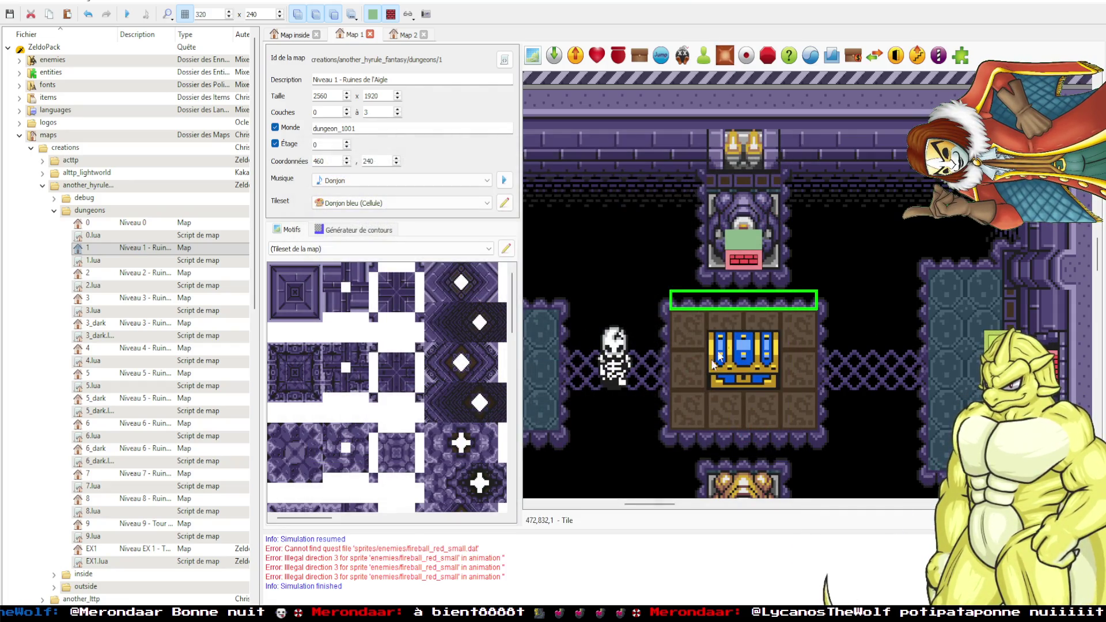
{"action": "left_click_drag", "start_coordinate": [717, 361], "coordinate": [772, 357]}
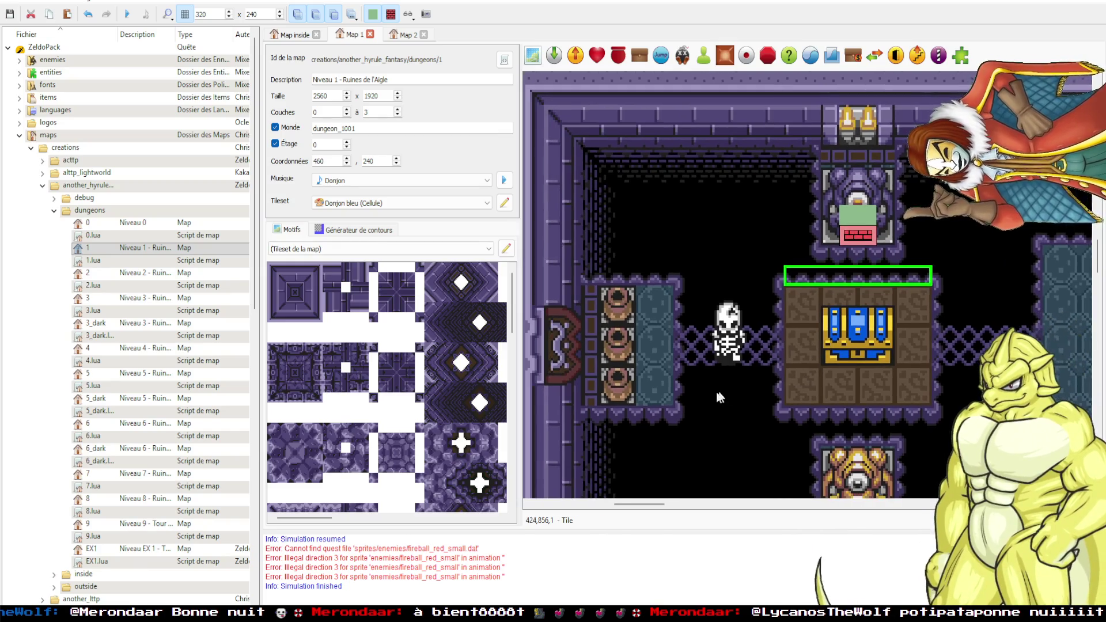
{"action": "scroll", "coordinate": [662, 385], "scroll_direction": "down", "scroll_amount": 1}
{"action": "mouse_move", "coordinate": [725, 406]}
{"action": "left_mouse_down"}
{"action": "mouse_move", "coordinate": [930, 307]}
{"action": "mouse_move", "coordinate": [813, 214]}
{"action": "mouse_move", "coordinate": [712, 226]}
{"action": "left_mouse_up"}
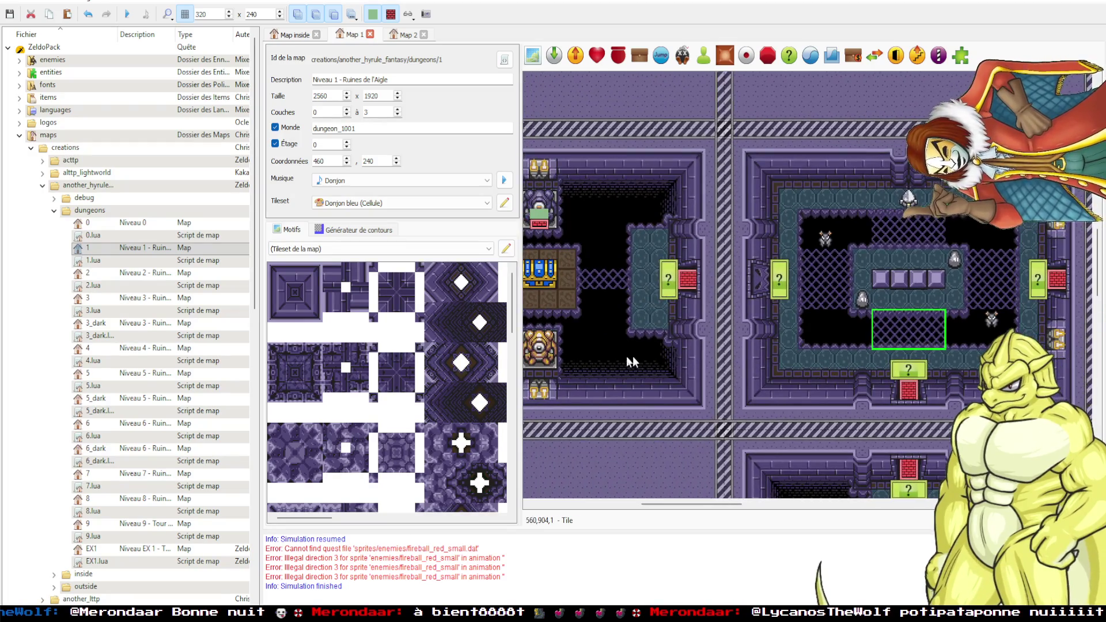
Scroll and pan around the dungeon map to inspect neighbouring rooms.
{"action": "scroll", "coordinate": [651, 360], "scroll_direction": "left", "scroll_amount": 2}
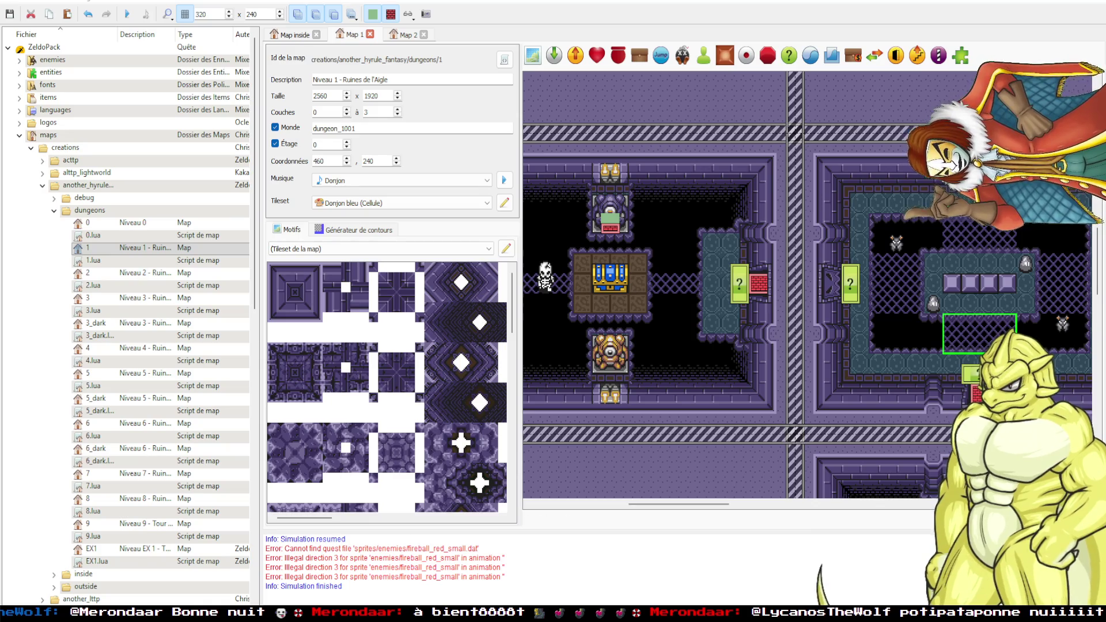
{"action": "scroll", "coordinate": [600, 340], "scroll_direction": "left", "scroll_amount": 6}
{"action": "scroll", "coordinate": [600, 340], "scroll_direction": "left", "scroll_amount": 10}
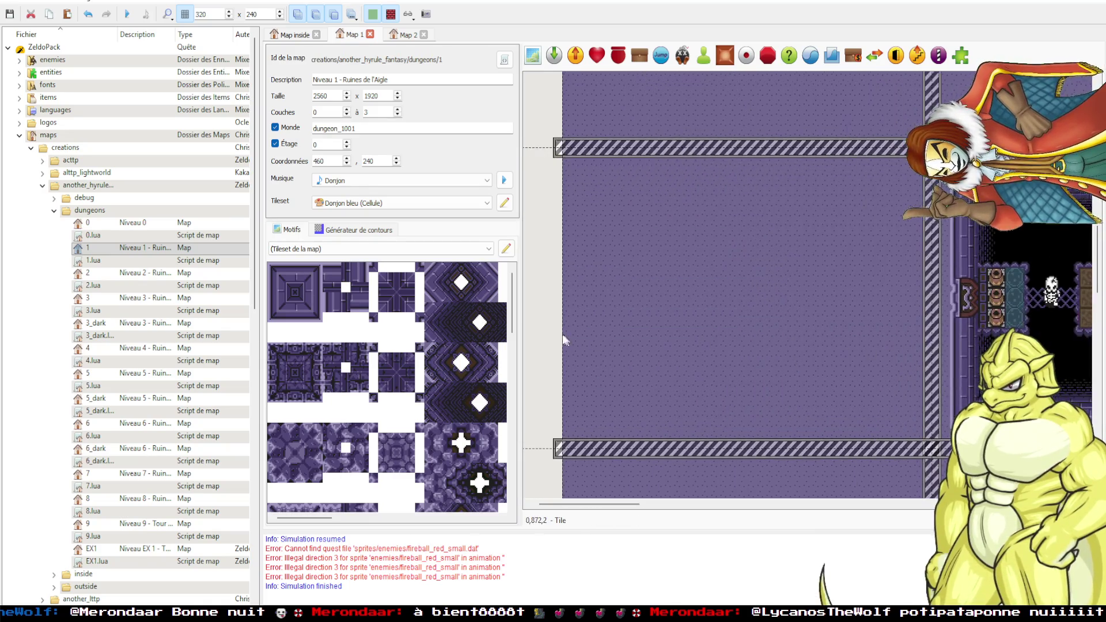
{"action": "scroll", "coordinate": [554, 335], "scroll_direction": "right", "scroll_amount": 9}
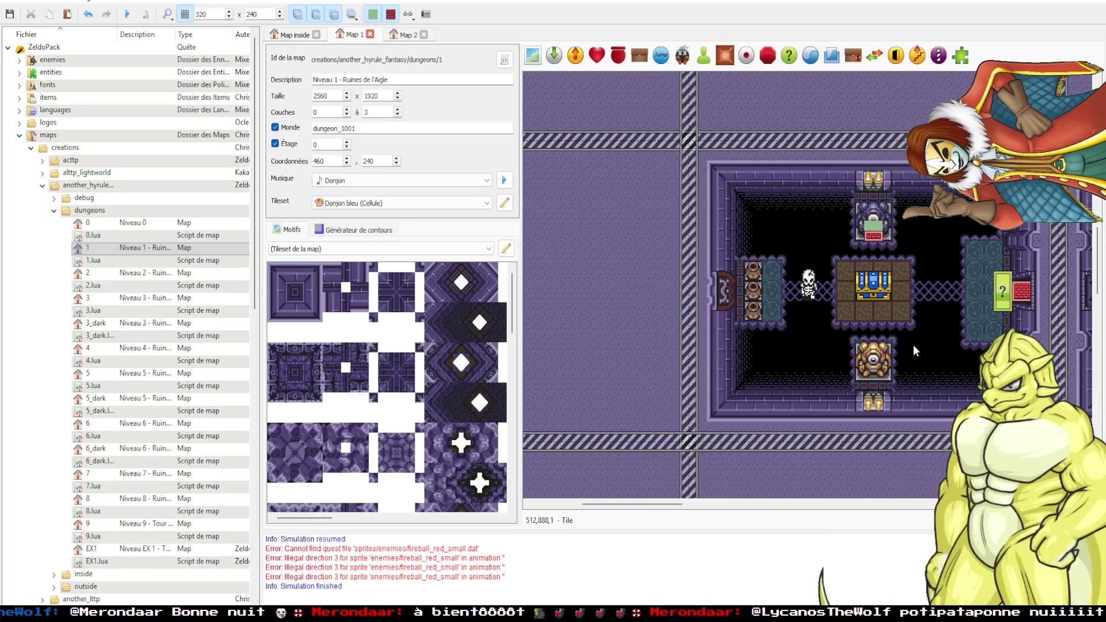
{"action": "scroll", "coordinate": [913, 345], "scroll_direction": "down", "scroll_amount": 5}
{"action": "scroll", "coordinate": [889, 326], "scroll_direction": "right", "scroll_amount": 4}
{"action": "mouse_move", "coordinate": [902, 326]}
{"action": "left_mouse_down"}
{"action": "mouse_move", "coordinate": [877, 301]}
{"action": "mouse_move", "coordinate": [720, 309]}
{"action": "mouse_move", "coordinate": [850, 313]}
{"action": "mouse_move", "coordinate": [779, 333]}
{"action": "left_mouse_up"}
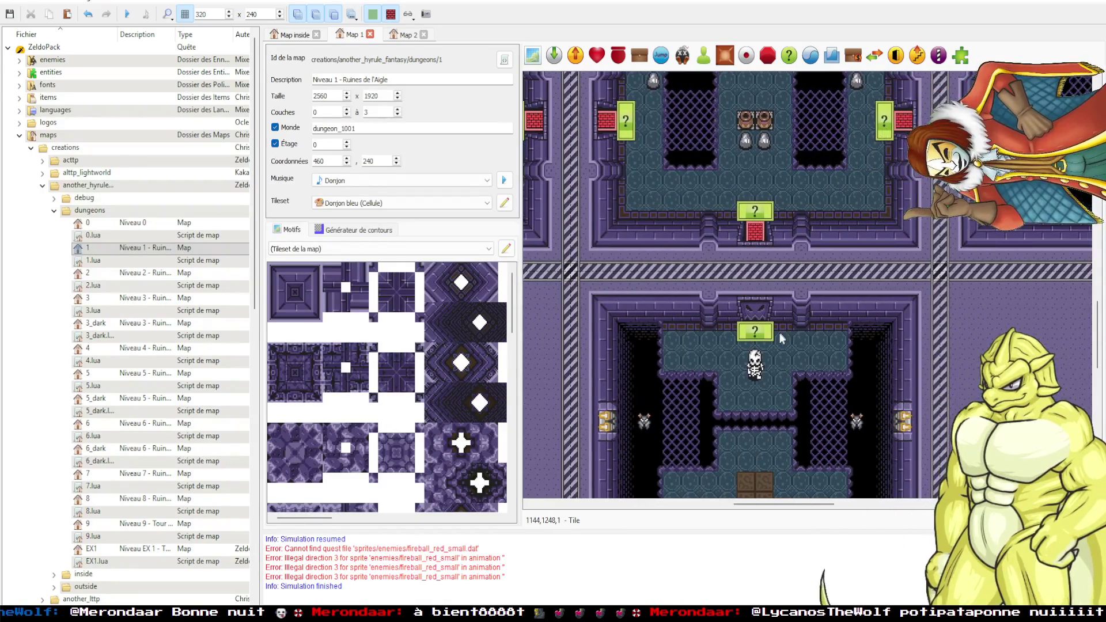
{"action": "scroll", "coordinate": [777, 334], "scroll_direction": "up", "scroll_amount": 3}
{"action": "scroll", "coordinate": [749, 369], "scroll_direction": "left", "scroll_amount": 5}
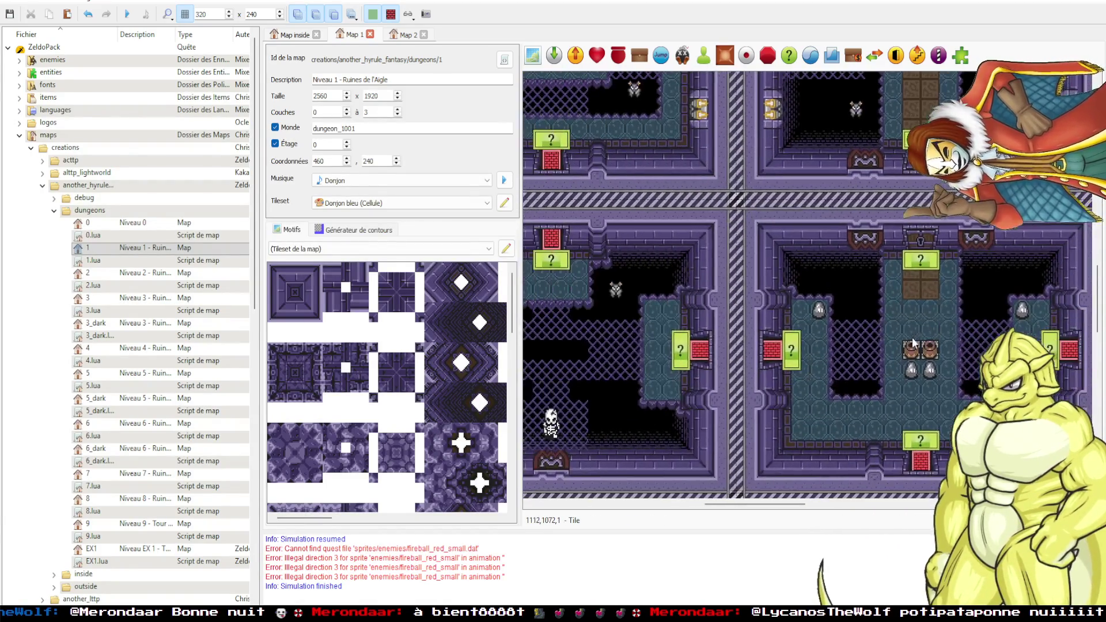
{"action": "scroll", "coordinate": [691, 357], "scroll_direction": "up", "scroll_amount": 2}
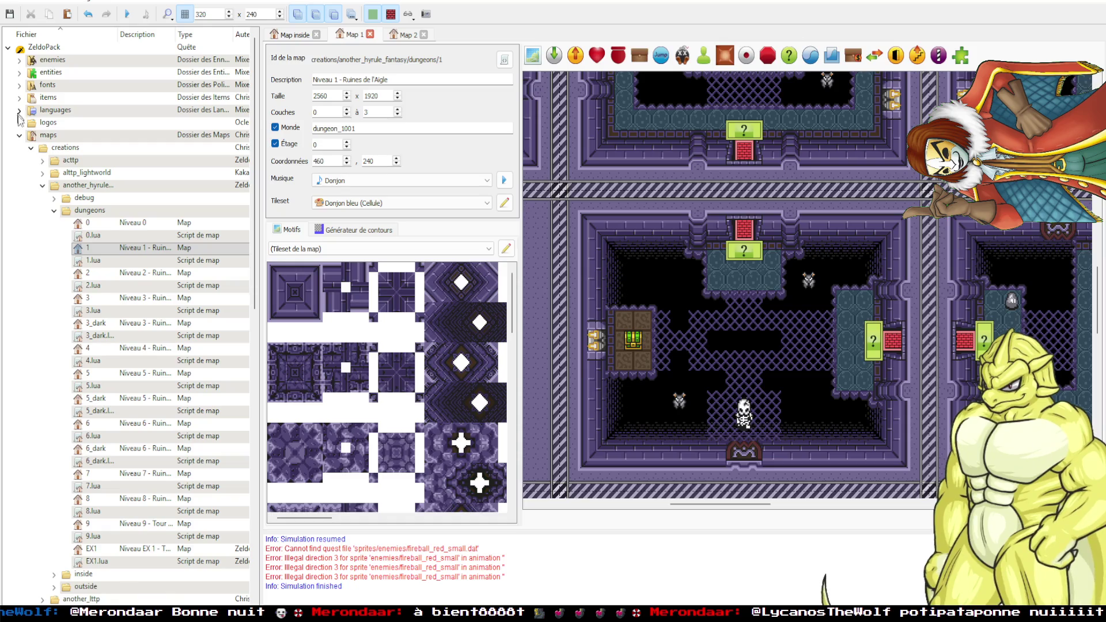
Collapse creations, expand maps > lib, and open chest_manager.lua in VS Code.
{"action": "left_click", "coordinate": [30, 148]}
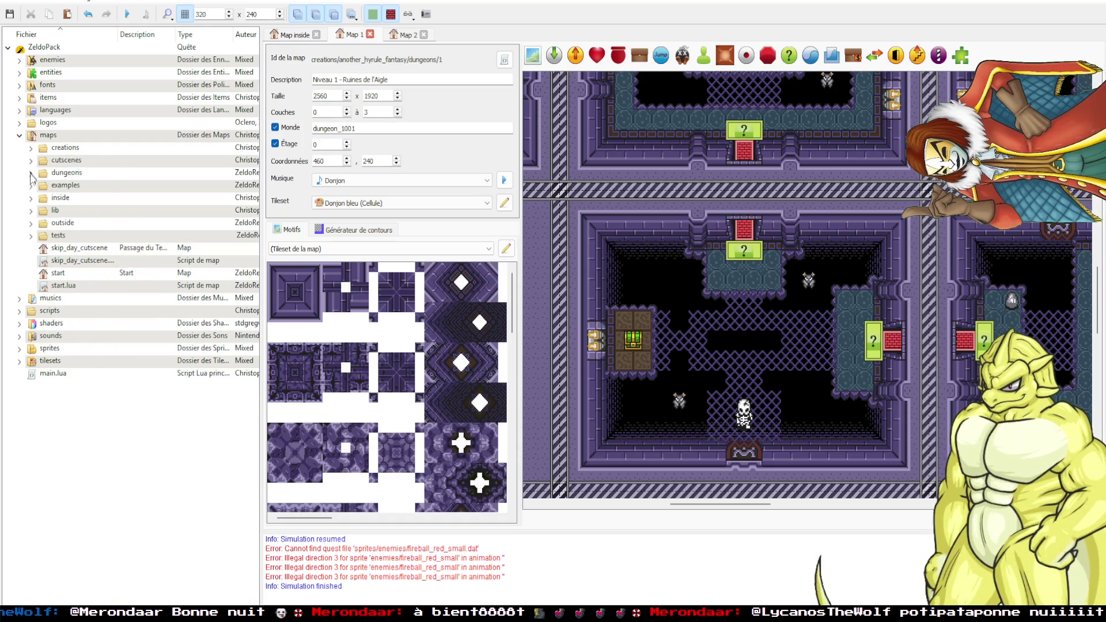
{"action": "left_click", "coordinate": [30, 211]}
{"action": "double_click", "coordinate": [55, 264]}
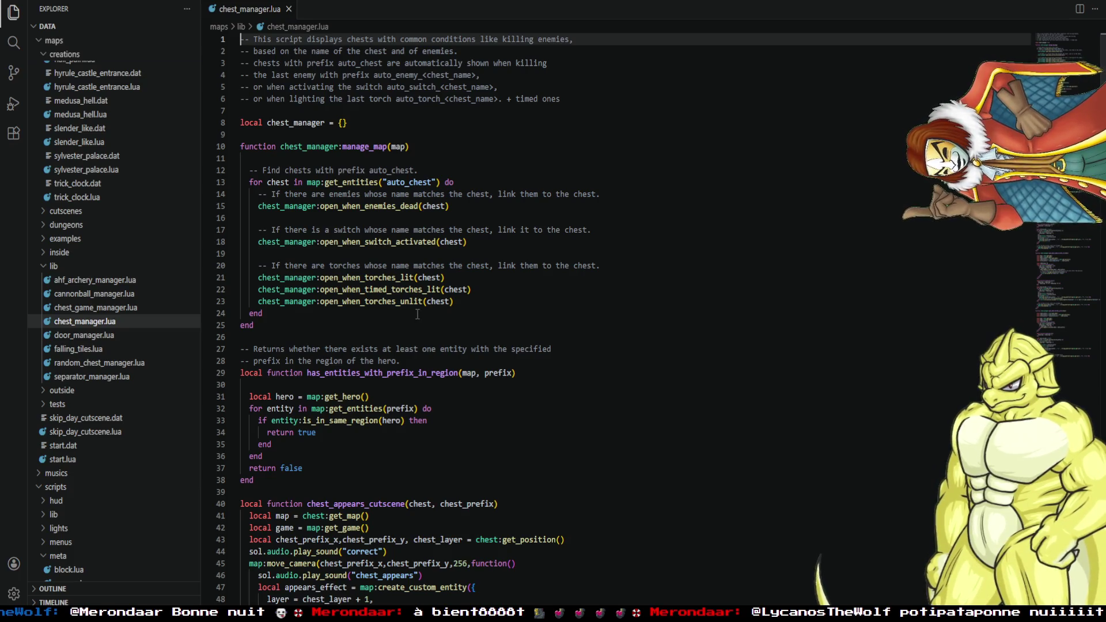
Scroll chest_manager.lua down to open_when_enemies_dead and place the caret on line 109.
{"action": "scroll", "coordinate": [419, 361], "scroll_direction": "down", "scroll_amount": 4}
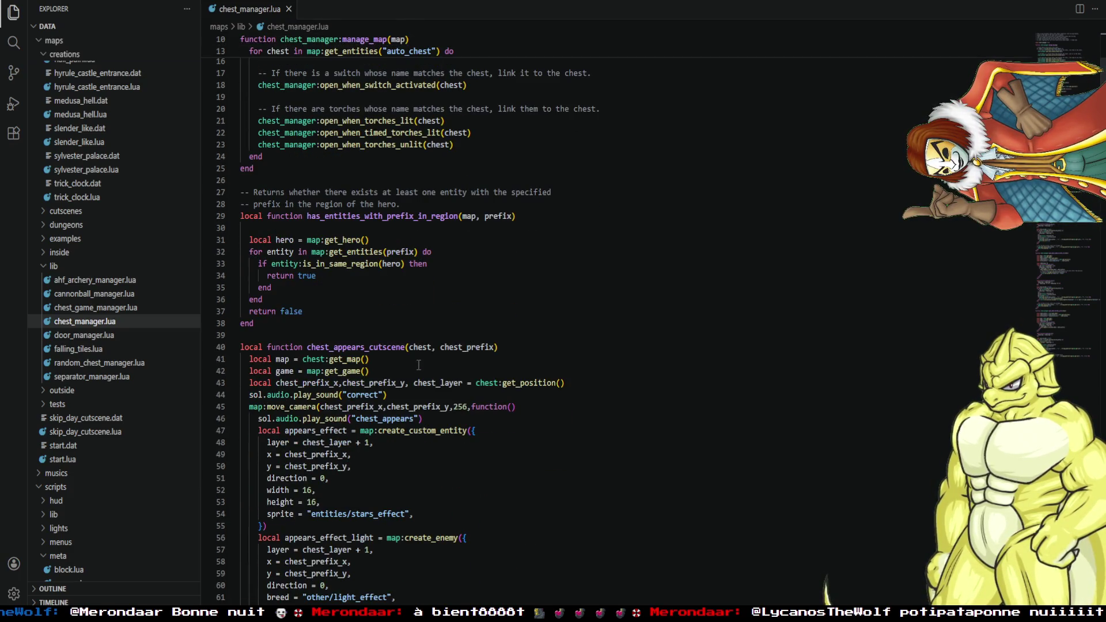
{"action": "scroll", "coordinate": [390, 311], "scroll_direction": "up", "scroll_amount": 4}
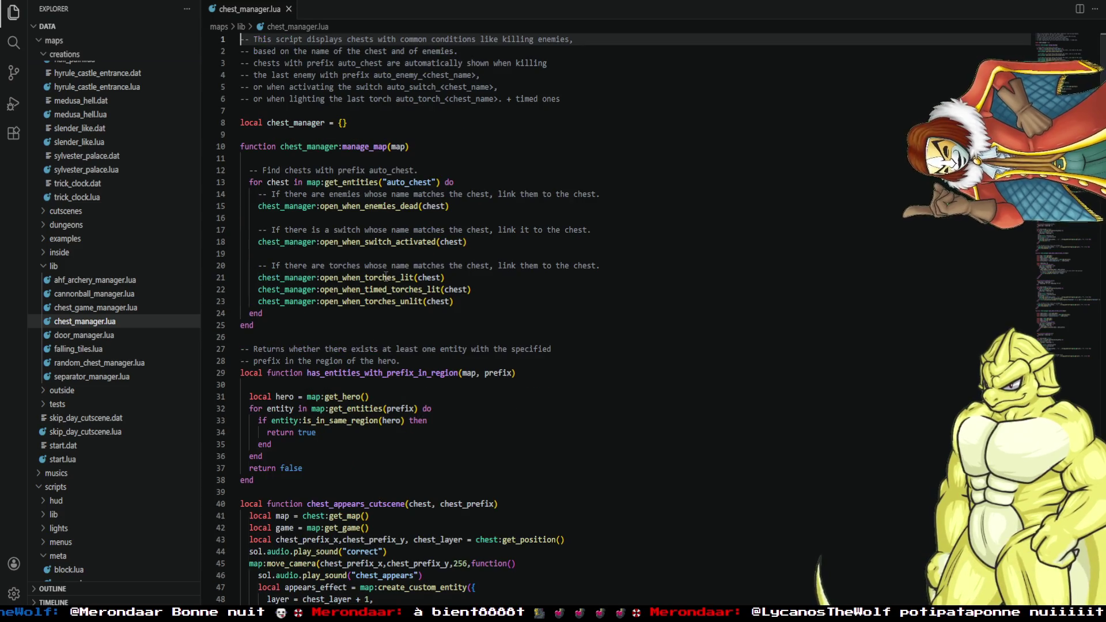
{"action": "left_click", "coordinate": [372, 209]}
{"action": "scroll", "coordinate": [820, 345], "scroll_direction": "down", "scroll_amount": 4}
{"action": "scroll", "coordinate": [819, 347], "scroll_direction": "down", "scroll_amount": 15}
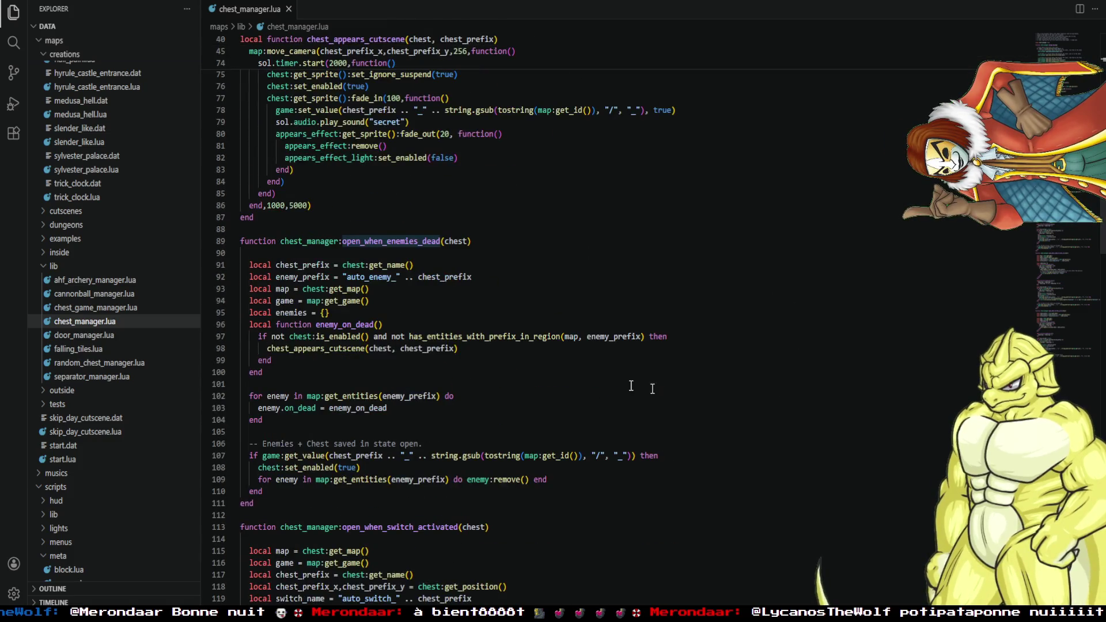
{"action": "scroll", "coordinate": [534, 373], "scroll_direction": "down", "scroll_amount": 2}
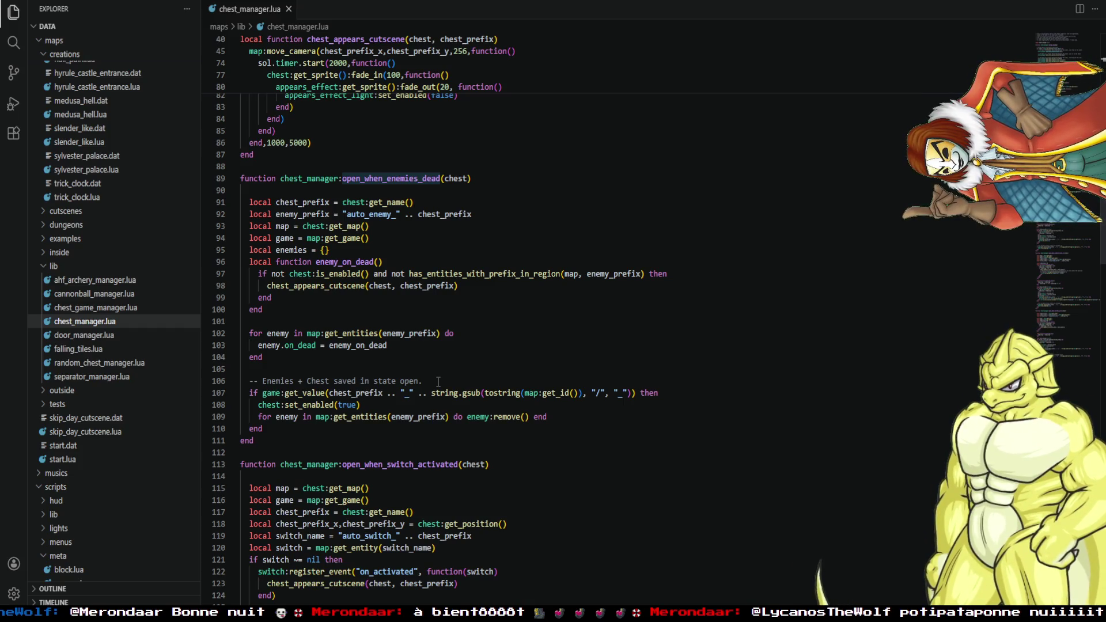
{"action": "left_click", "coordinate": [419, 415]}
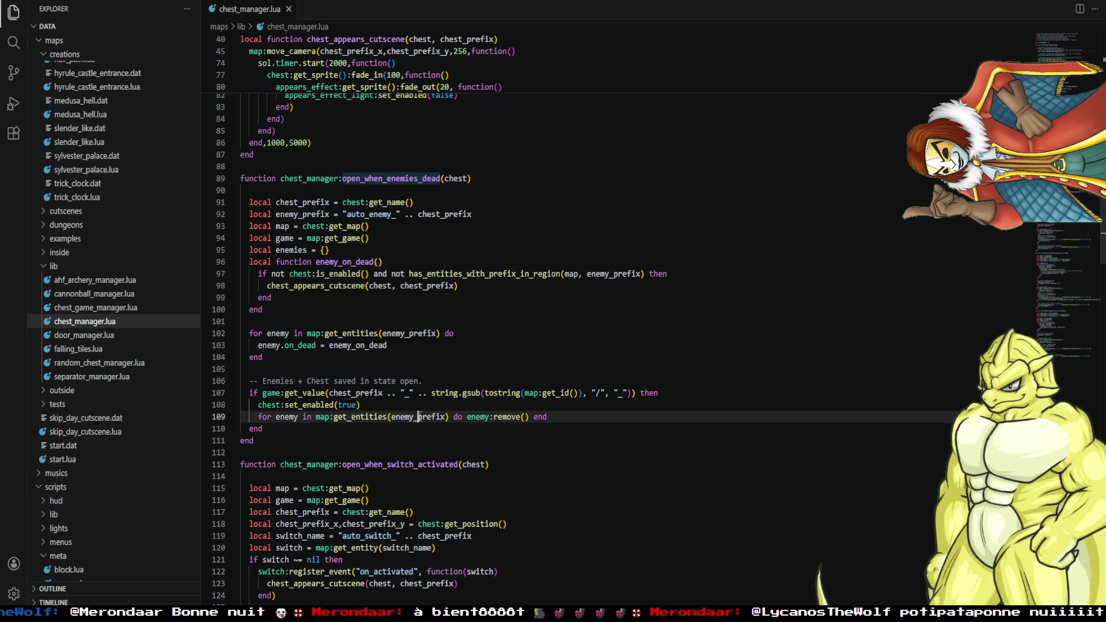
{"action": "key", "text": "ctrl+Right"}
{"action": "key", "text": "ctrl+Right"}
{"action": "key", "text": "ctrl+Right"}
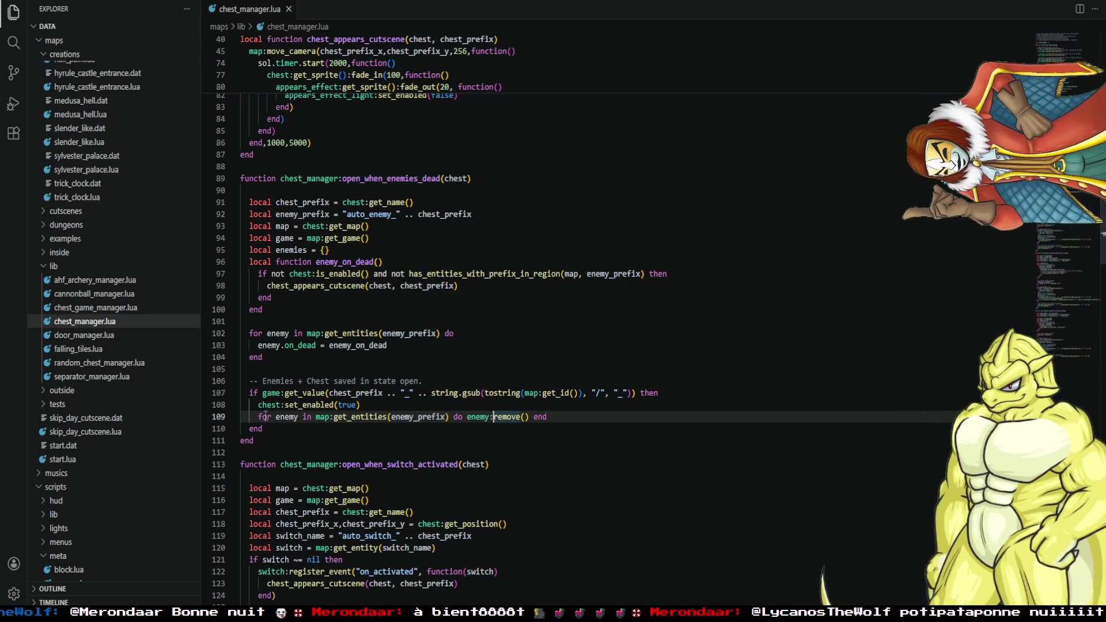
Comment out line 109's enemy-removal loop with -- and add an ENEMIES comment line above it.
{"action": "left_click", "coordinate": [260, 417]}
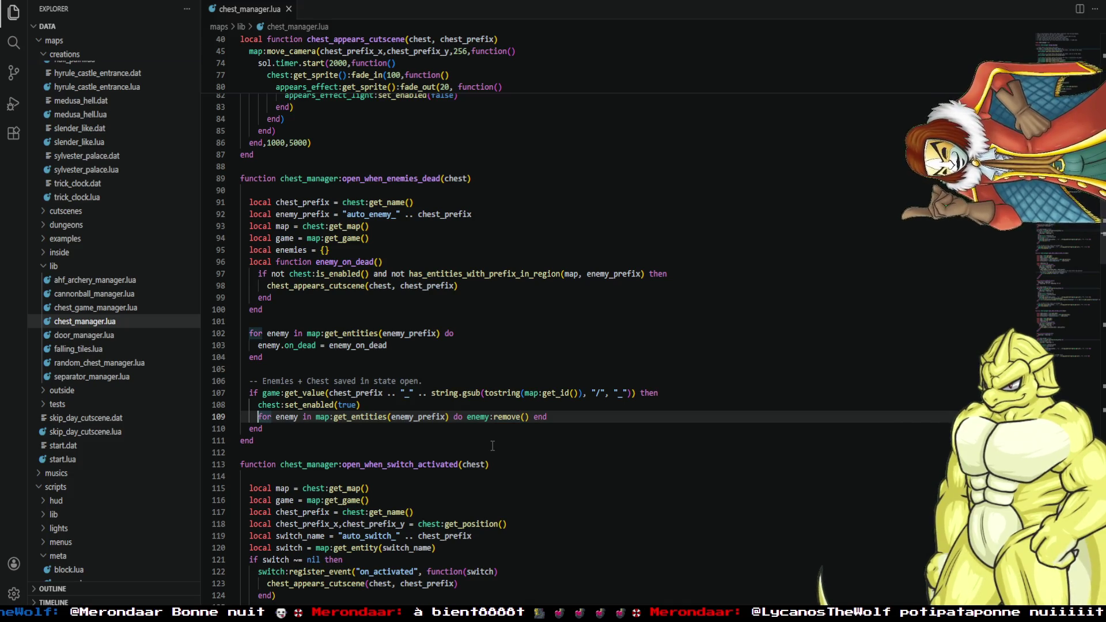
{"action": "type", "text": "--"}
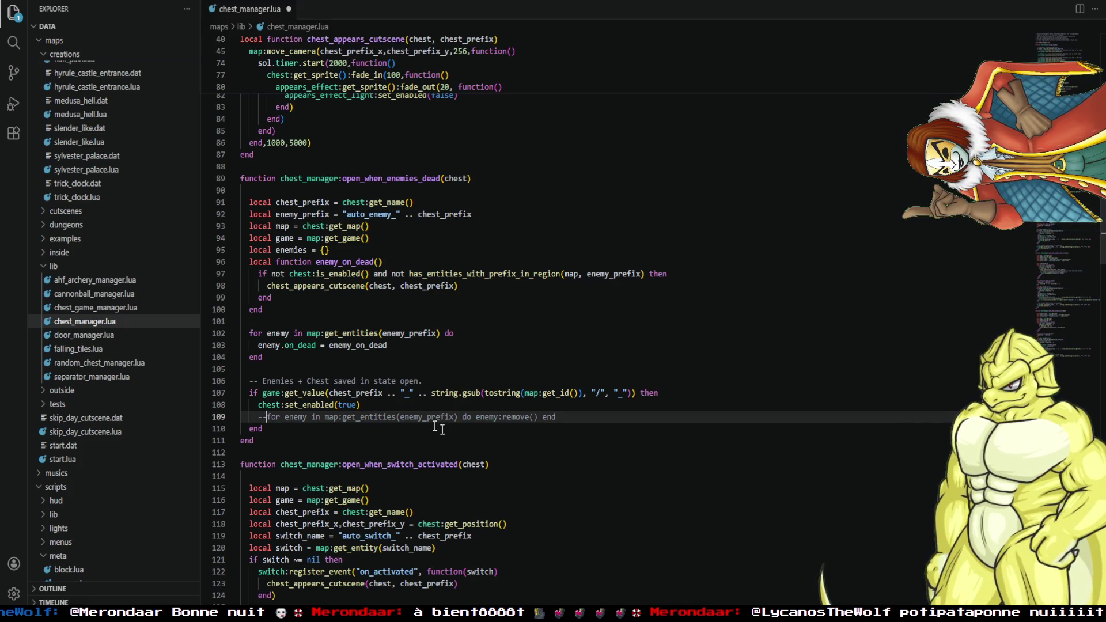
{"action": "left_click", "coordinate": [386, 405]}
{"action": "key", "text": "Return"}
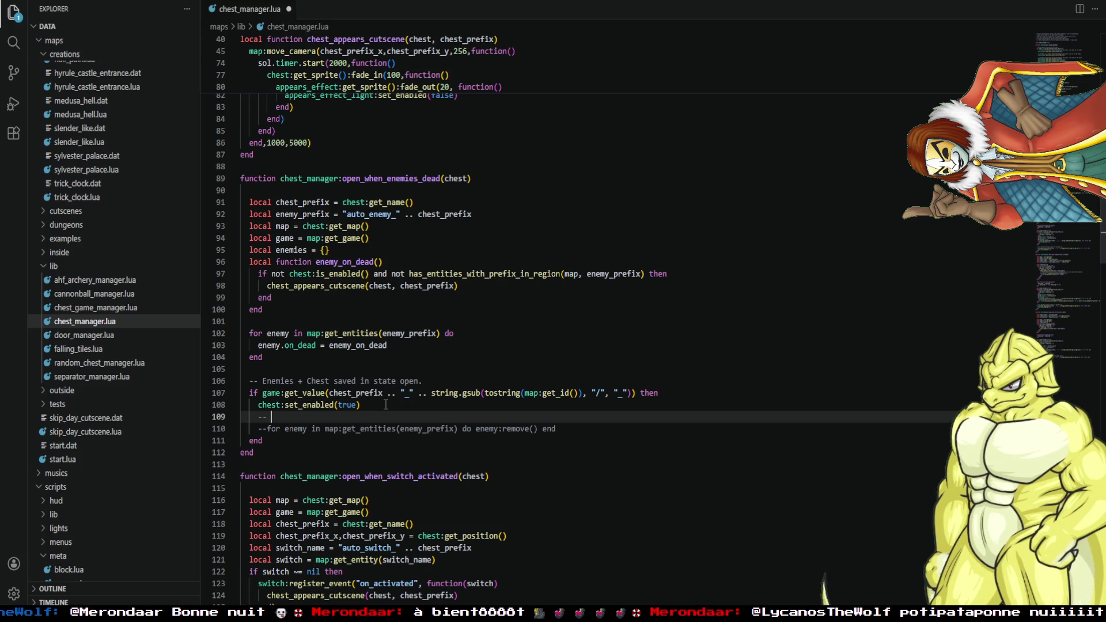
{"action": "type", "text": "UNCO"}
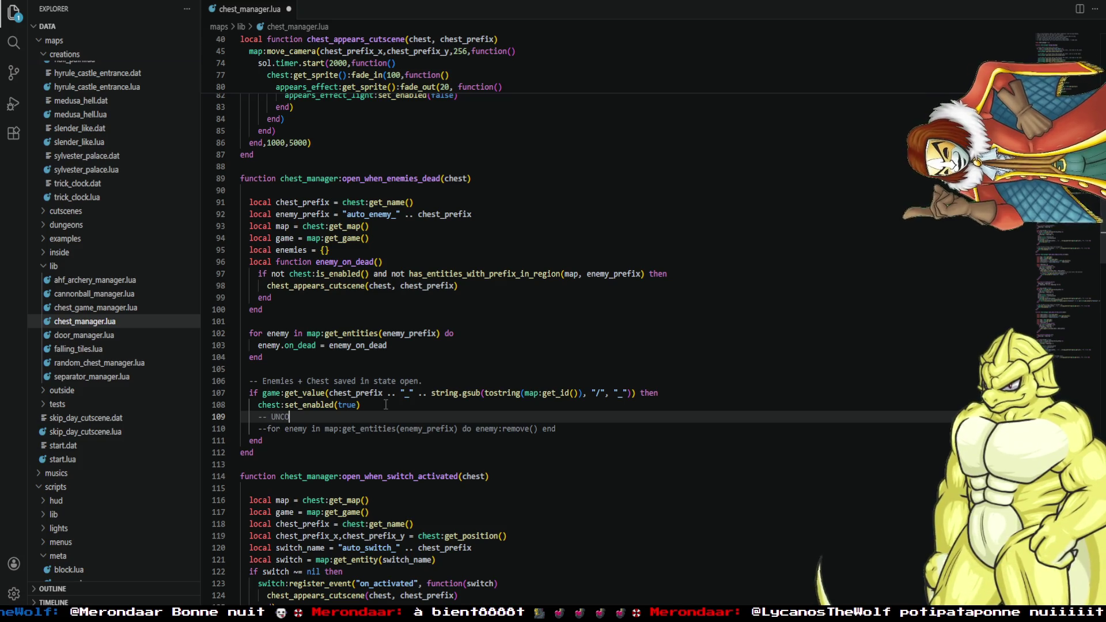
{"action": "type", "text": "MMENT TO PE"}
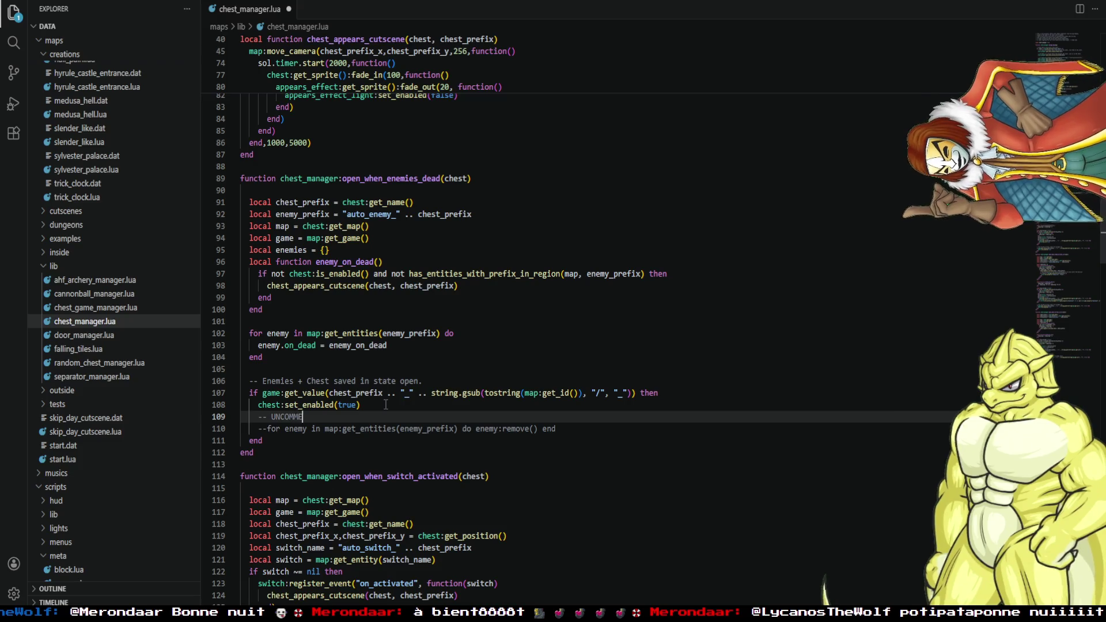
{"action": "type", "text": "RMIT"}
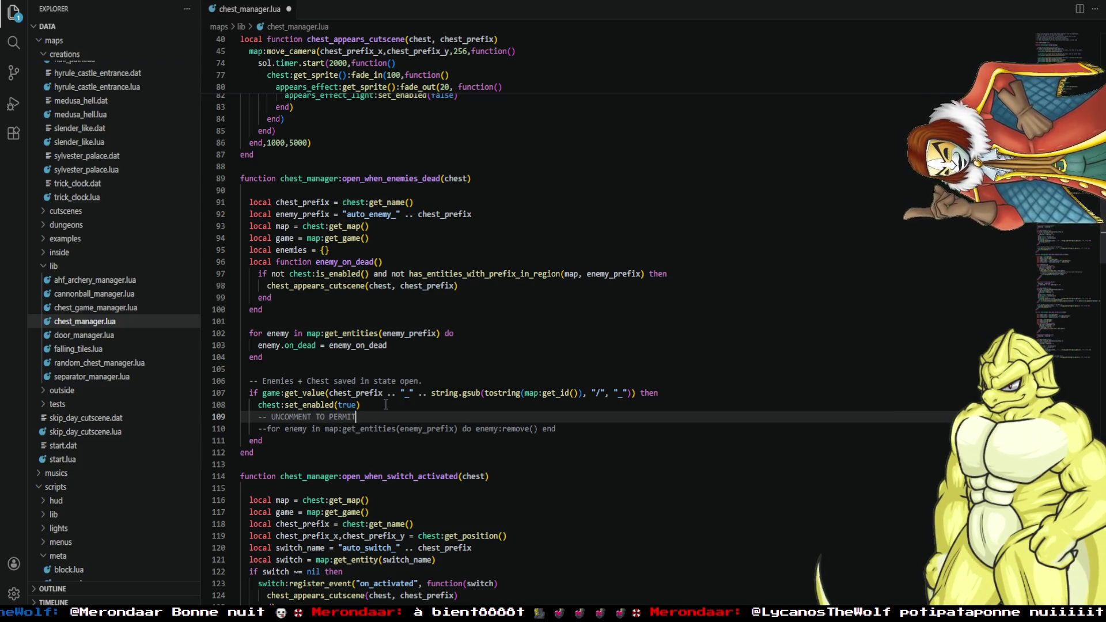
{"action": "type", "text": " ENEMIES"}
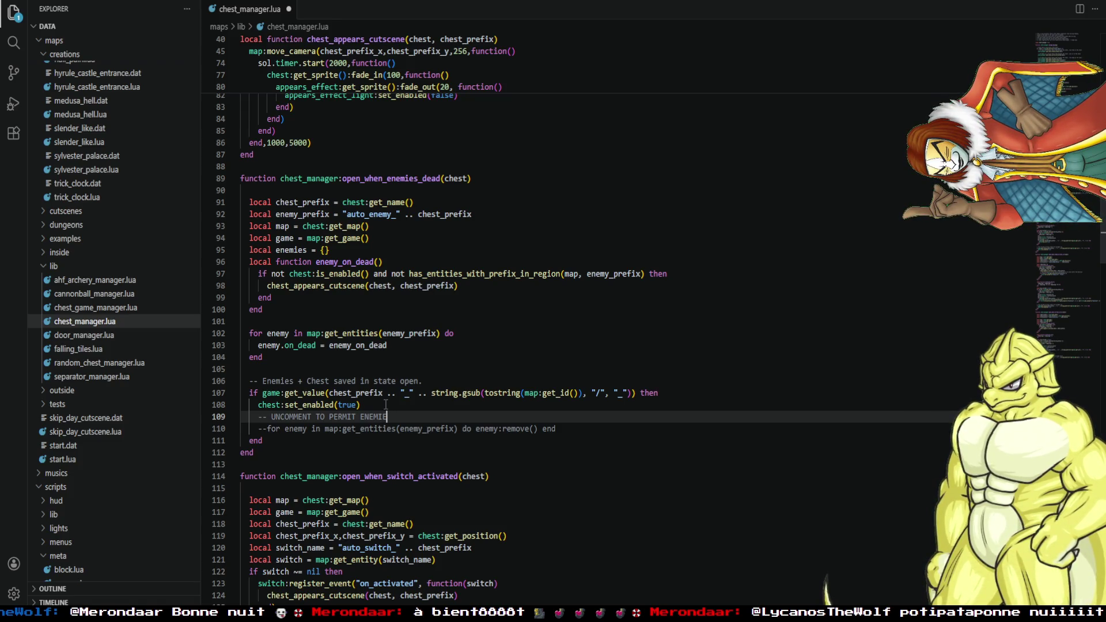
{"action": "key", "text": "BackSpace"}
{"action": "key", "text": "BackSpace"}
{"action": "key", "text": "BackSpace"}
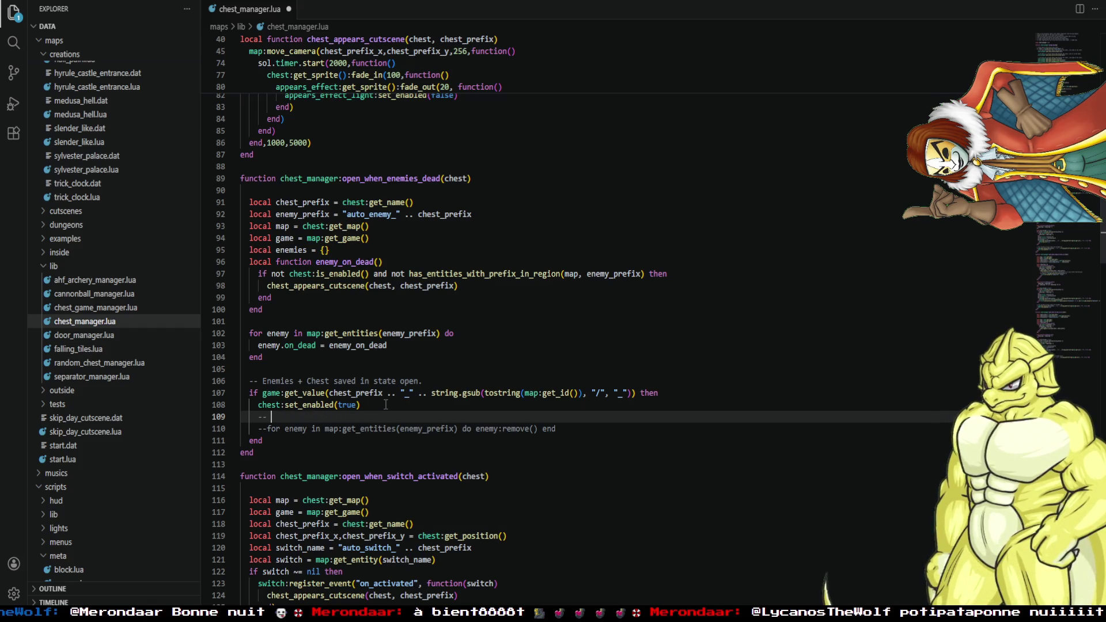
{"action": "type", "text": "ENEMIES LINKED TO CHEST CAN"}
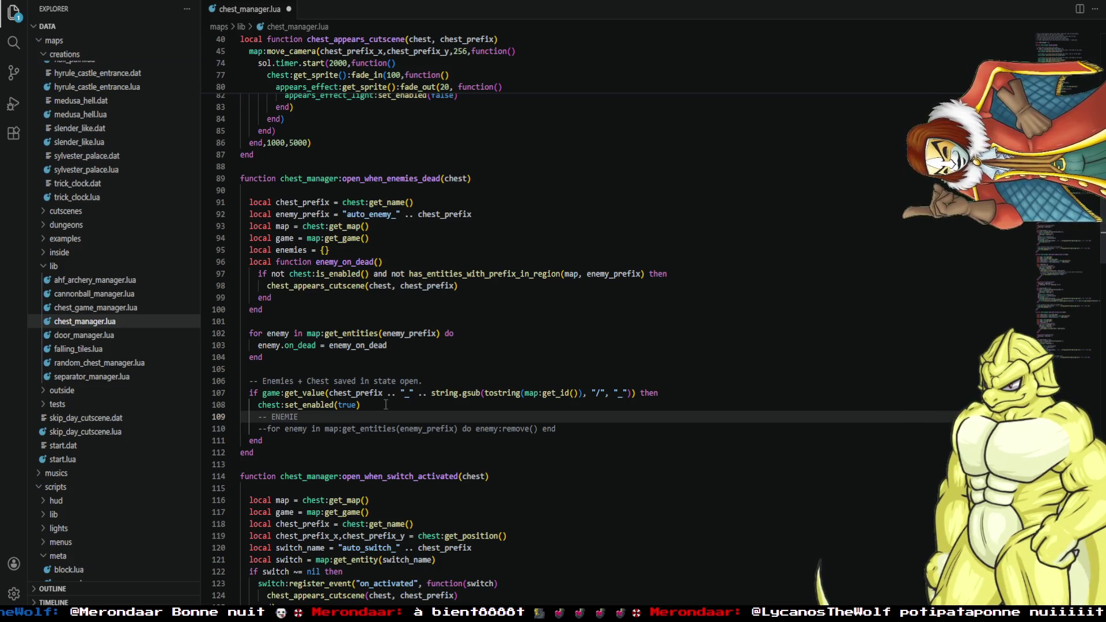
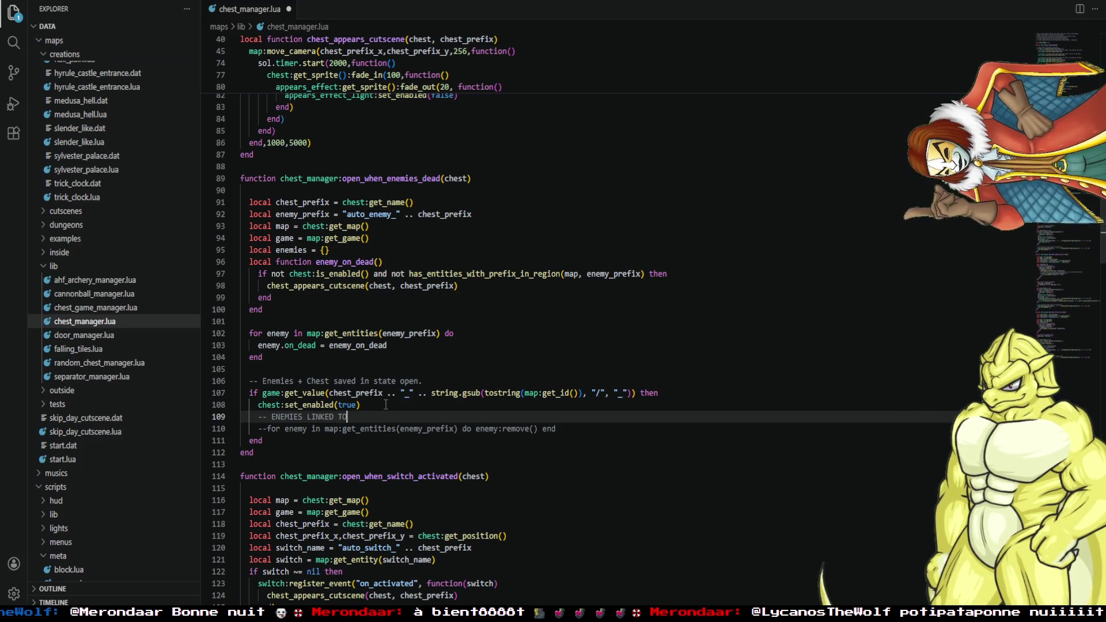
Complete the line 109 comment 'ARE NOT SEEN AGAIN … YES FOR DOORS, BUT NO FOR CHESTS ?' and save chest_manager.lua.
{"action": "type", "text": " CHEST C"}
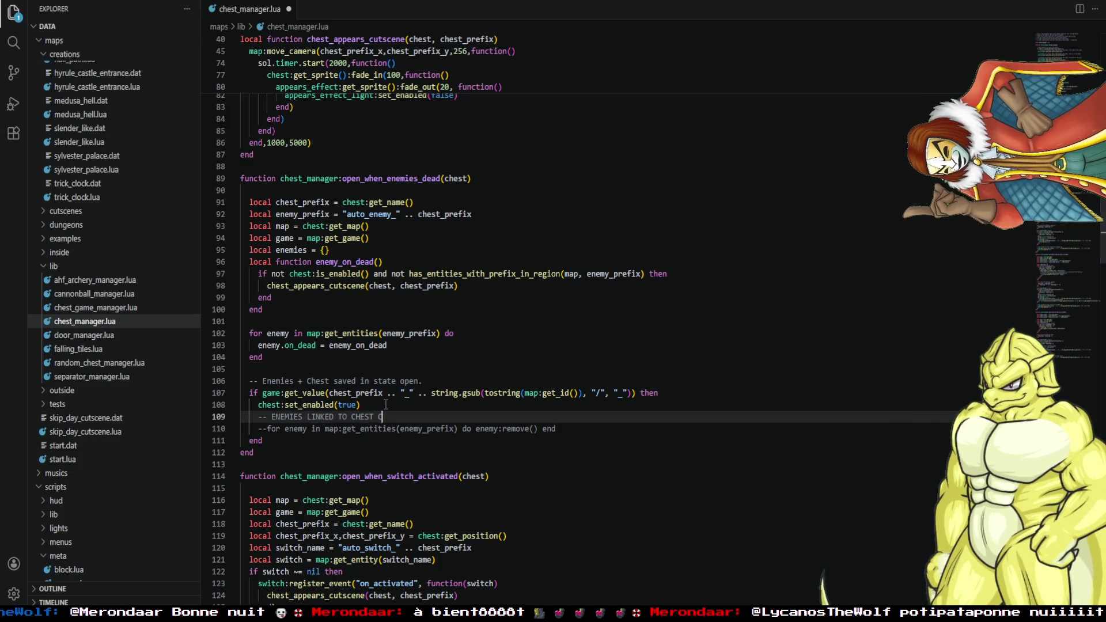
{"action": "key", "text": "BackSpace"}
{"action": "type", "text": "ARE"}
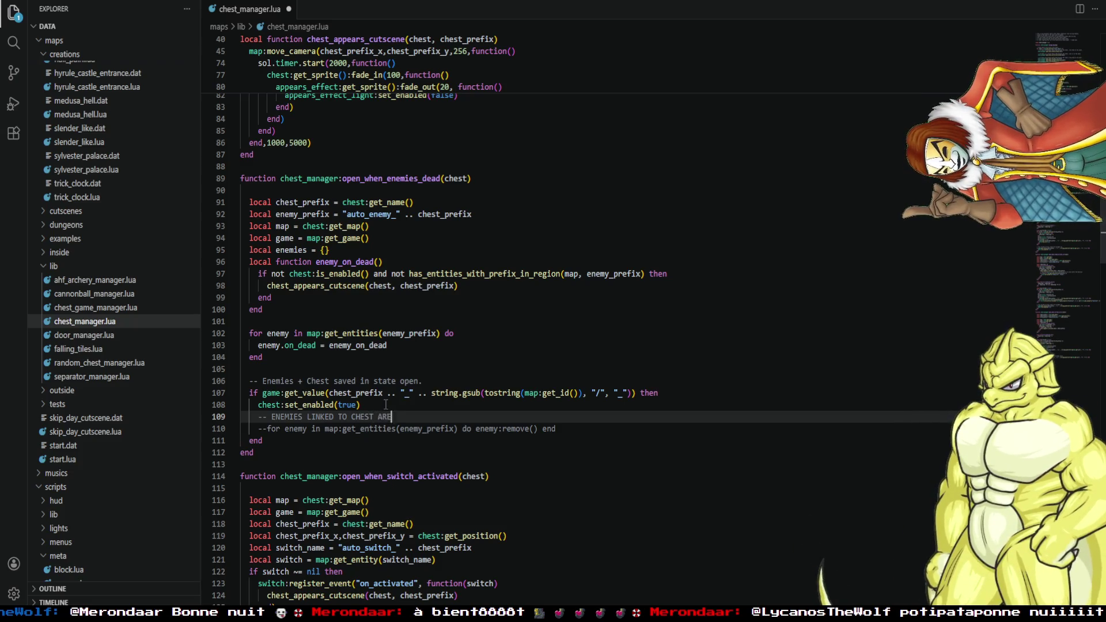
{"action": "type", "text": " NOT SEEN AGAIN ?"}
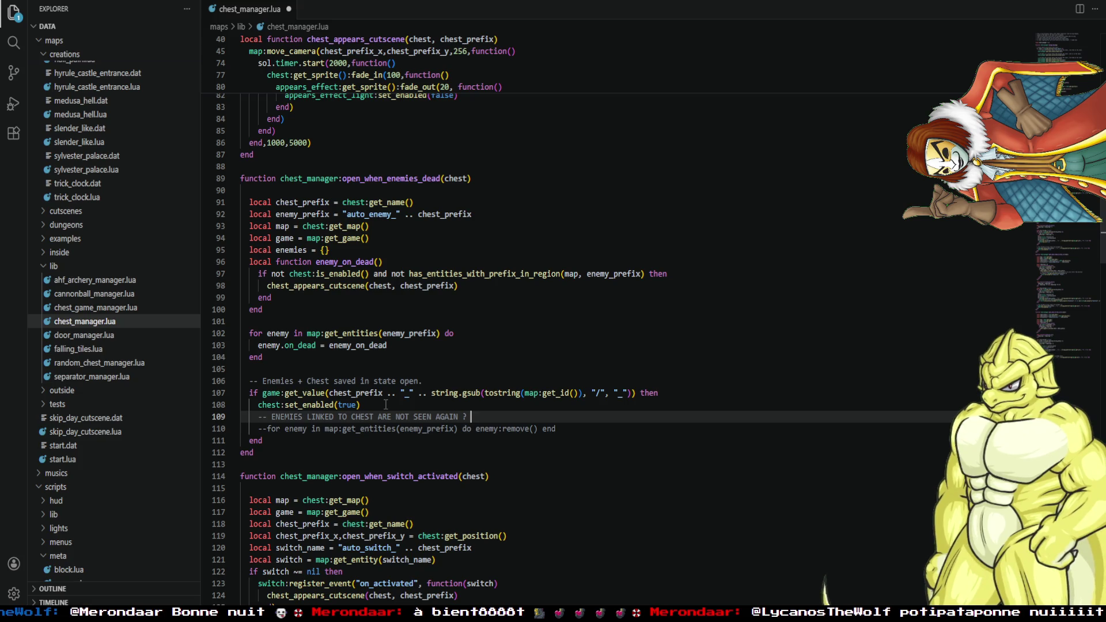
{"action": "type", "text": "YES FOR DO"}
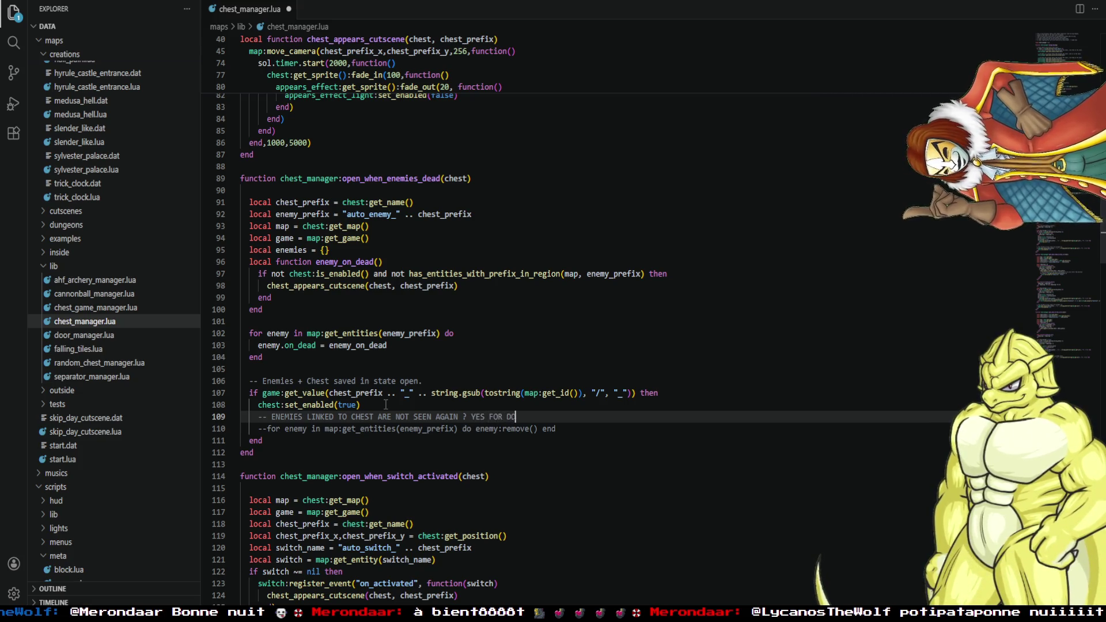
{"action": "type", "text": "ORS, BUT NO F"}
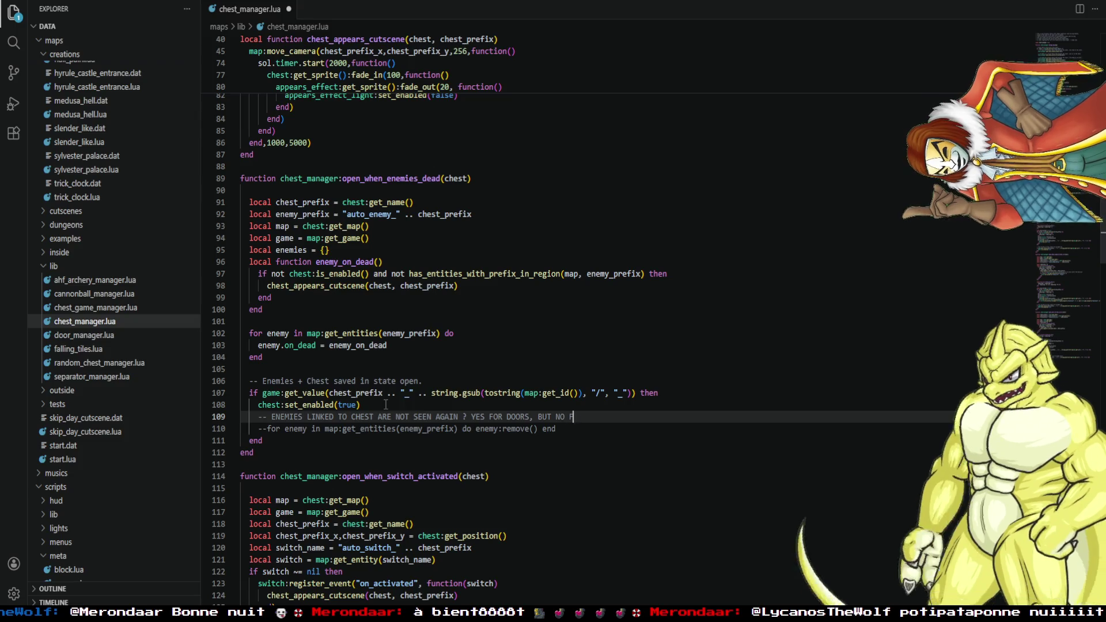
{"action": "type", "text": "OR CHESTS ?"}
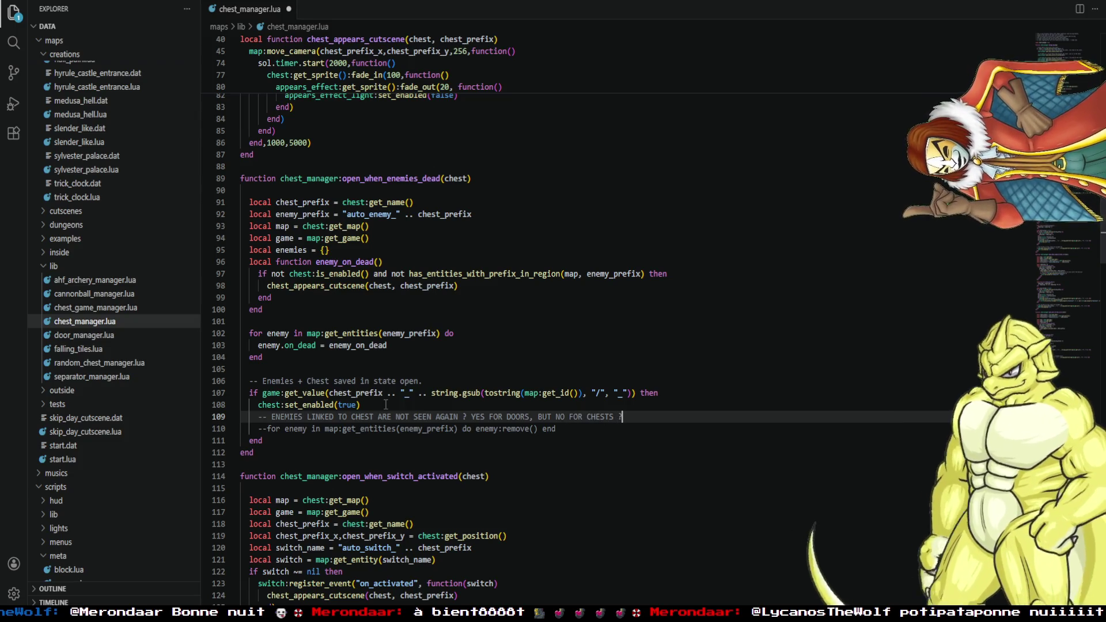
{"action": "key", "text": "ctrl+s"}
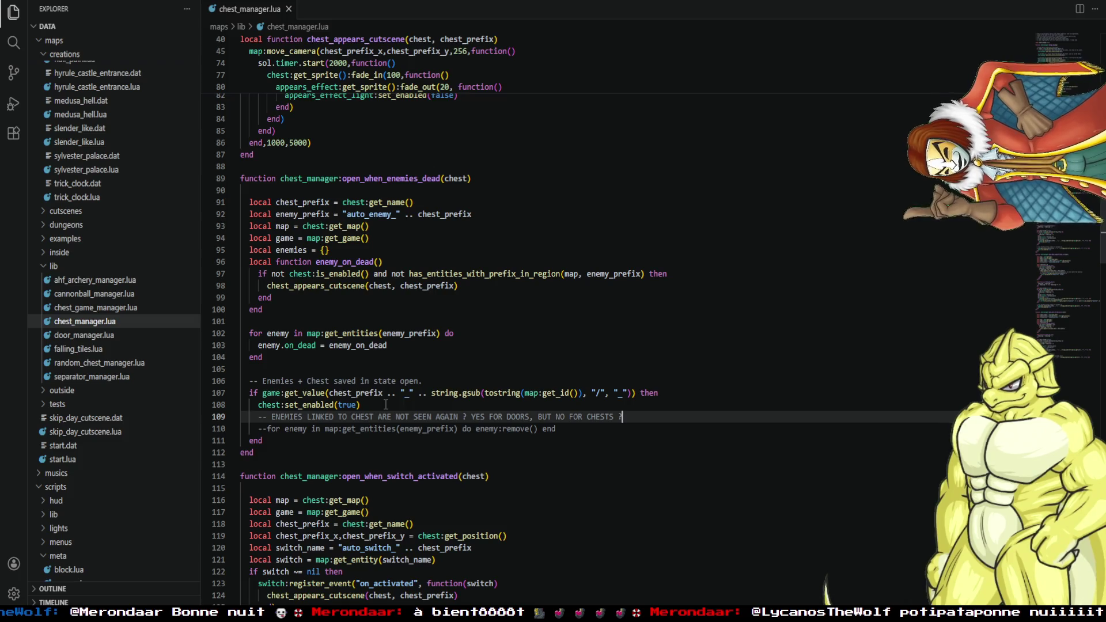
{"action": "key", "text": "alt+Tab"}
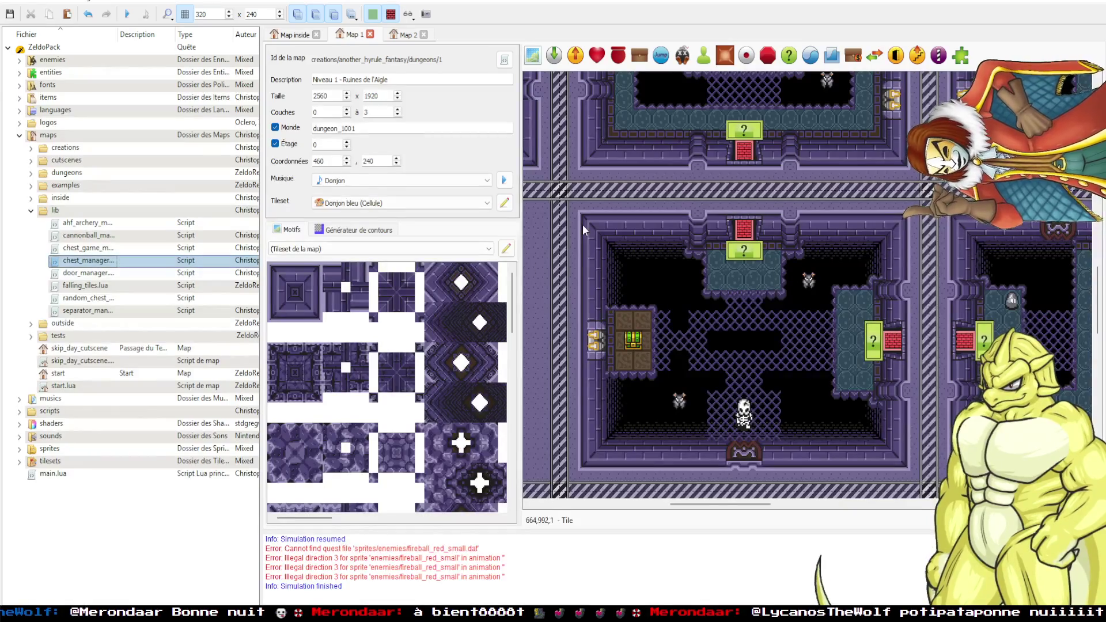
Expand enemies > boss in the quest tree and open the gohma boss script.
{"action": "scroll", "coordinate": [858, 234], "scroll_direction": "right", "scroll_amount": 10}
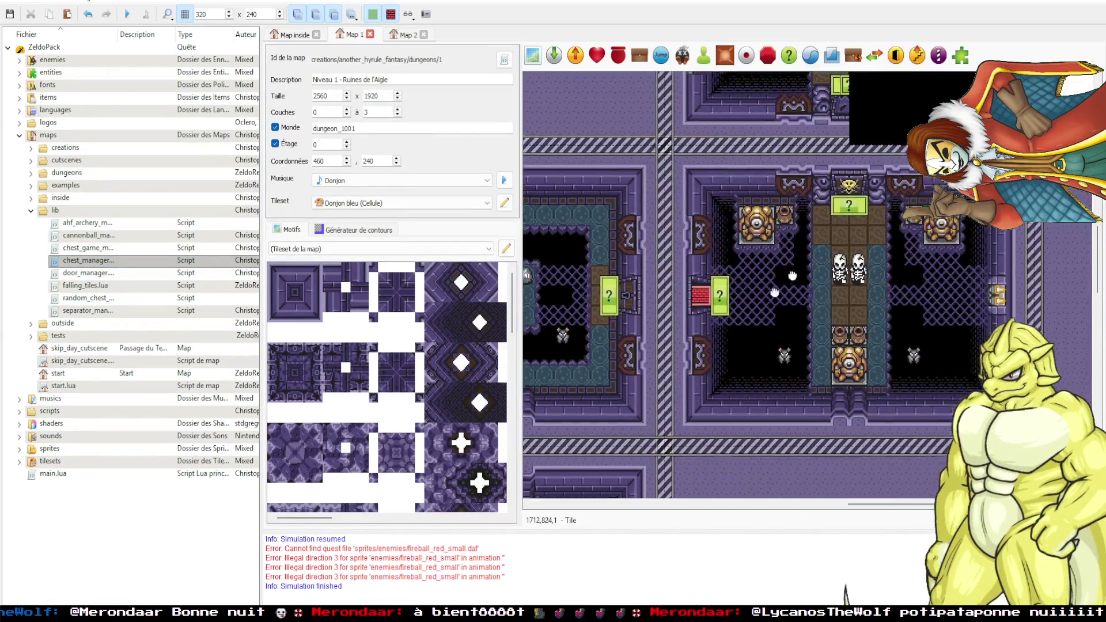
{"action": "scroll", "coordinate": [760, 291], "scroll_direction": "up", "scroll_amount": 3}
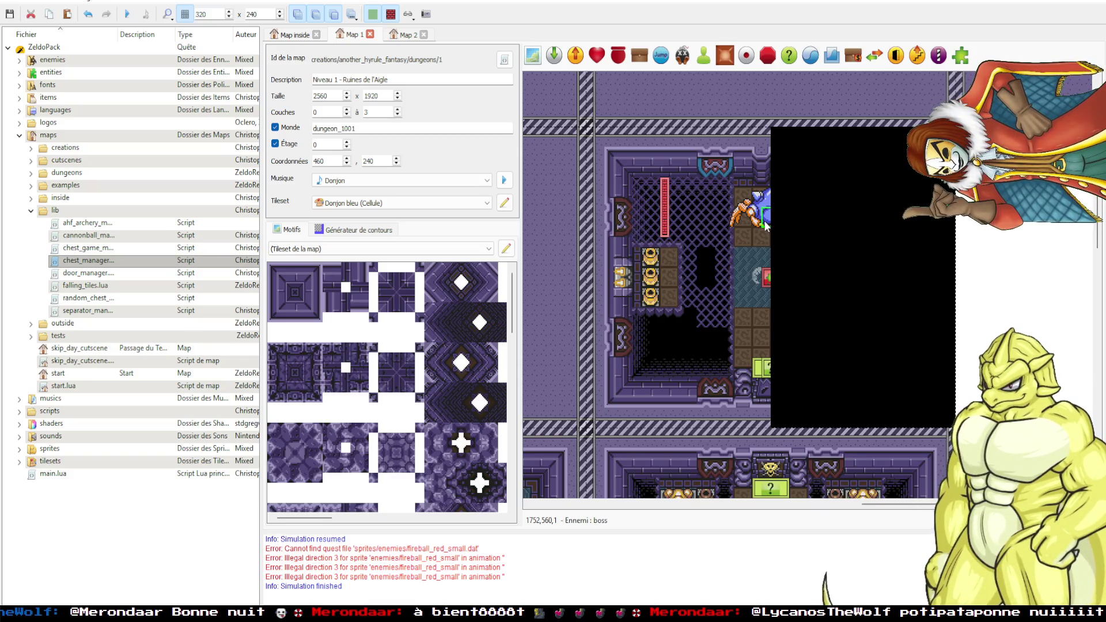
{"action": "left_click", "coordinate": [19, 59]}
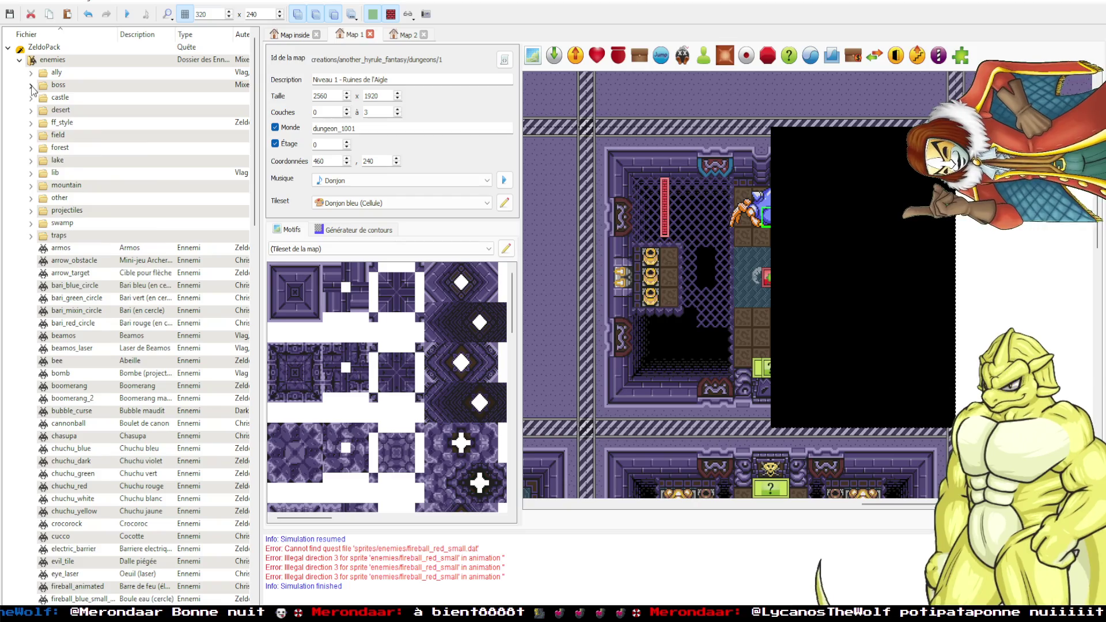
{"action": "left_click", "coordinate": [32, 84]}
{"action": "scroll", "coordinate": [80, 288], "scroll_direction": "down", "scroll_amount": 4}
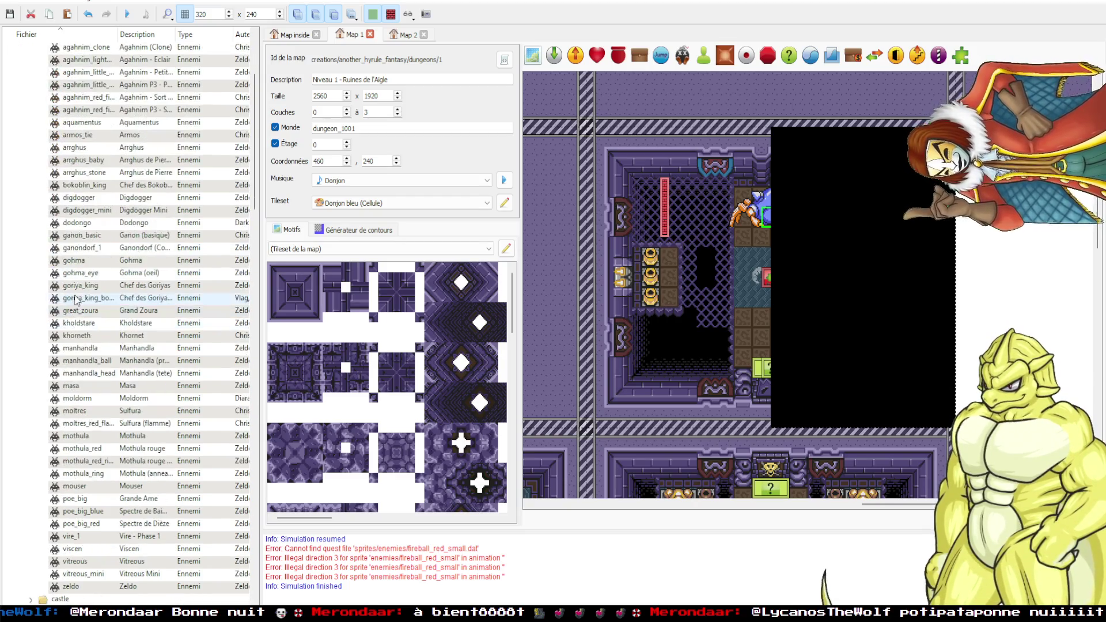
{"action": "double_click", "coordinate": [80, 262]}
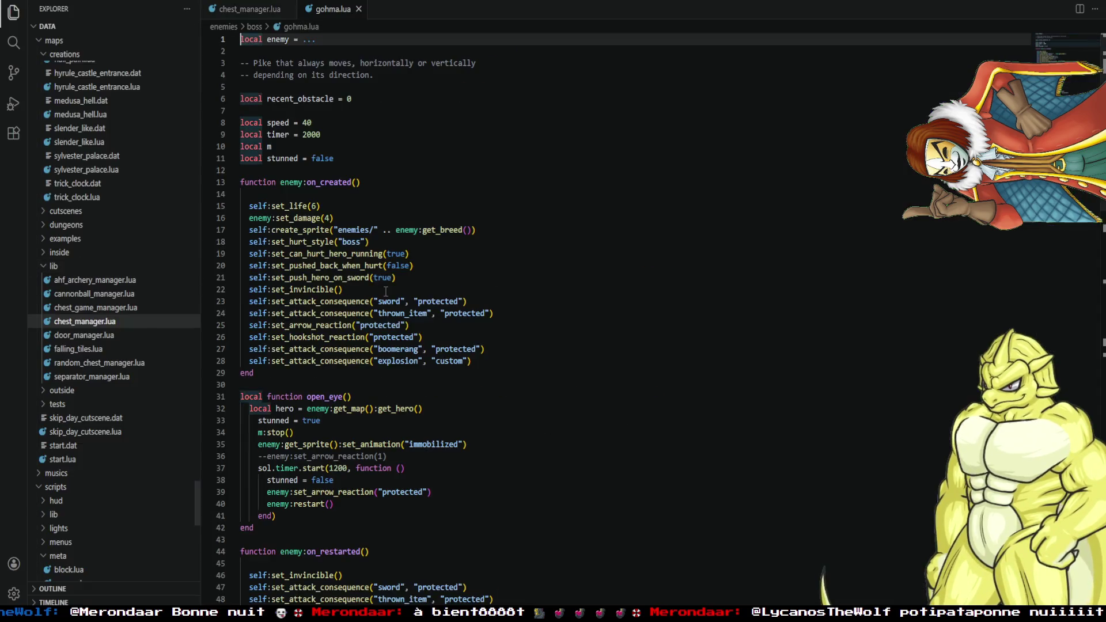
Review gohma.lua, then open gohma_eye.lua from the enemies/boss folder.
{"action": "scroll", "coordinate": [358, 382], "scroll_direction": "down", "scroll_amount": 10}
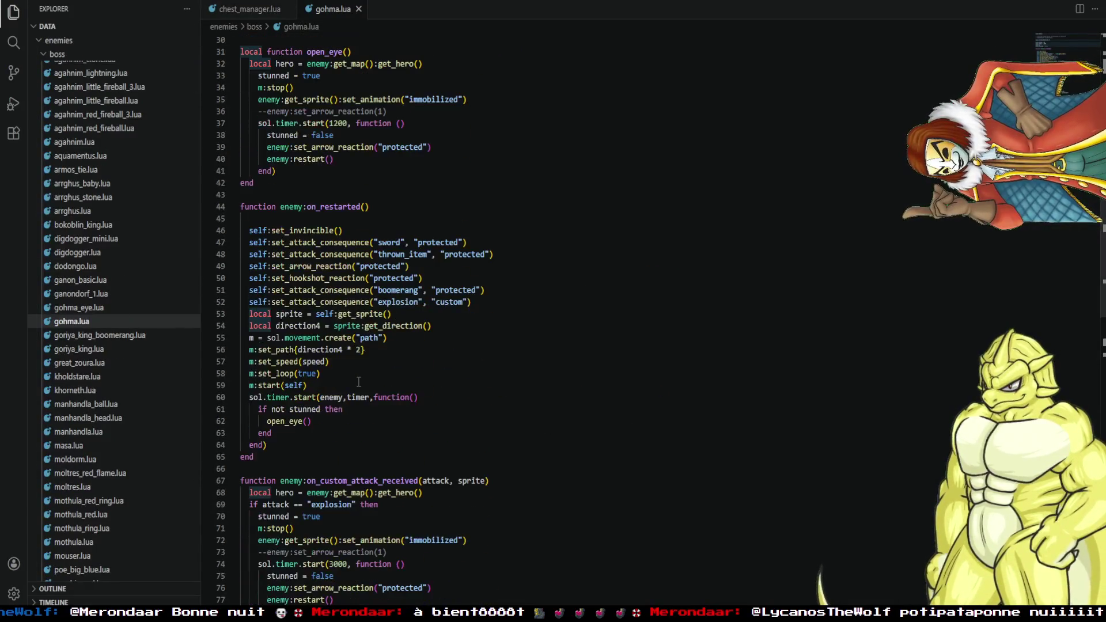
{"action": "scroll", "coordinate": [358, 382], "scroll_direction": "down", "scroll_amount": 12}
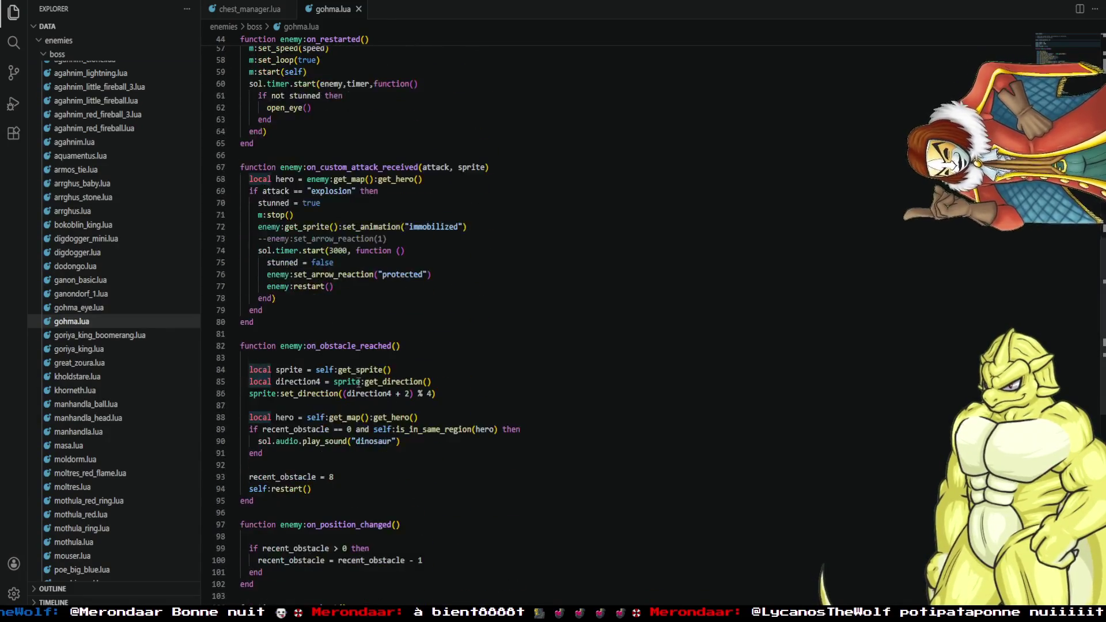
{"action": "scroll", "coordinate": [343, 406], "scroll_direction": "up", "scroll_amount": 11}
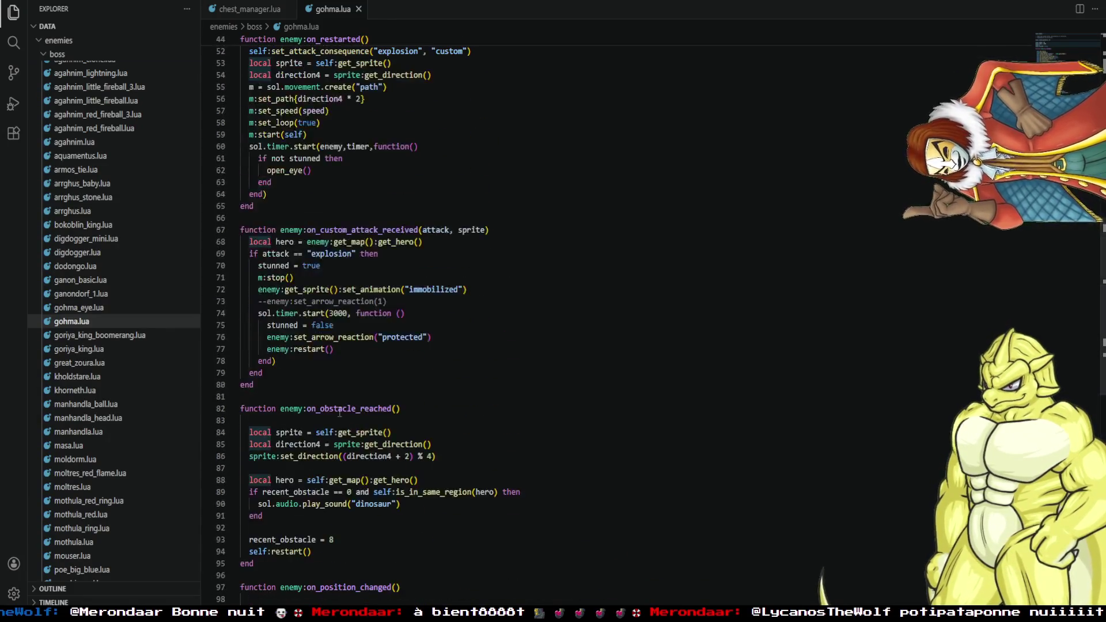
{"action": "scroll", "coordinate": [339, 411], "scroll_direction": "up", "scroll_amount": 11}
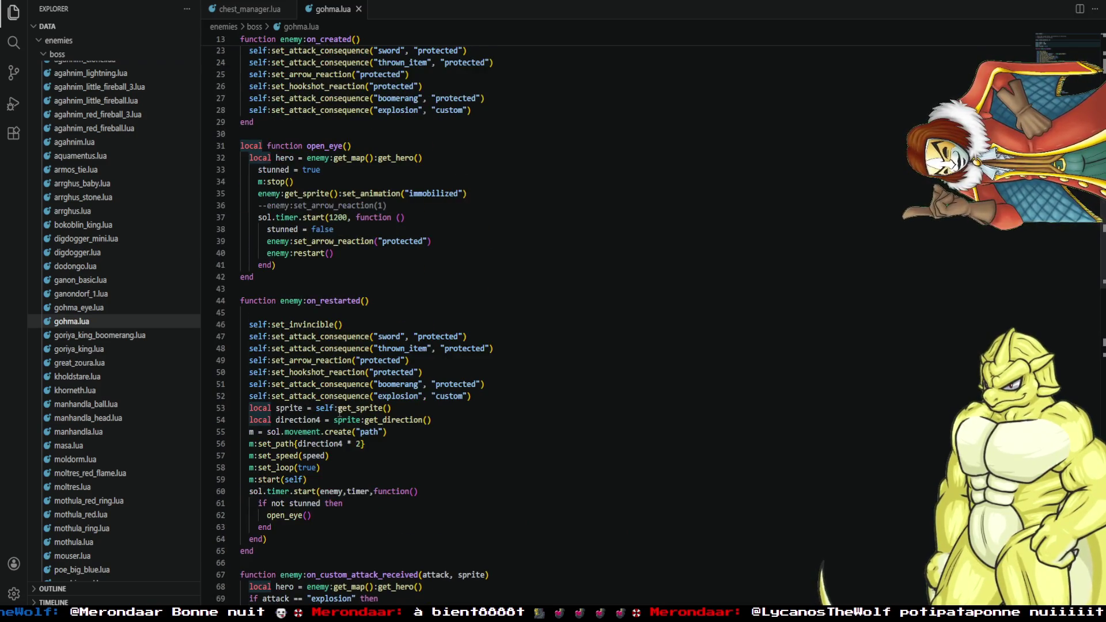
{"action": "scroll", "coordinate": [339, 413], "scroll_direction": "up", "scroll_amount": 1}
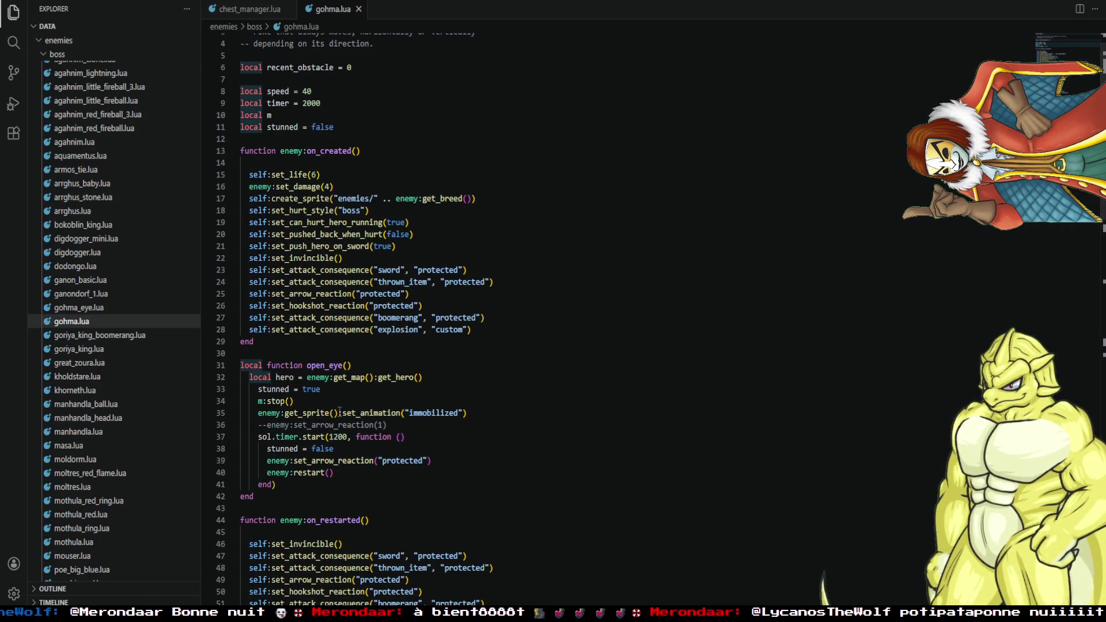
{"action": "scroll", "coordinate": [339, 413], "scroll_direction": "down", "scroll_amount": 3}
{"action": "left_click", "coordinate": [84, 307]}
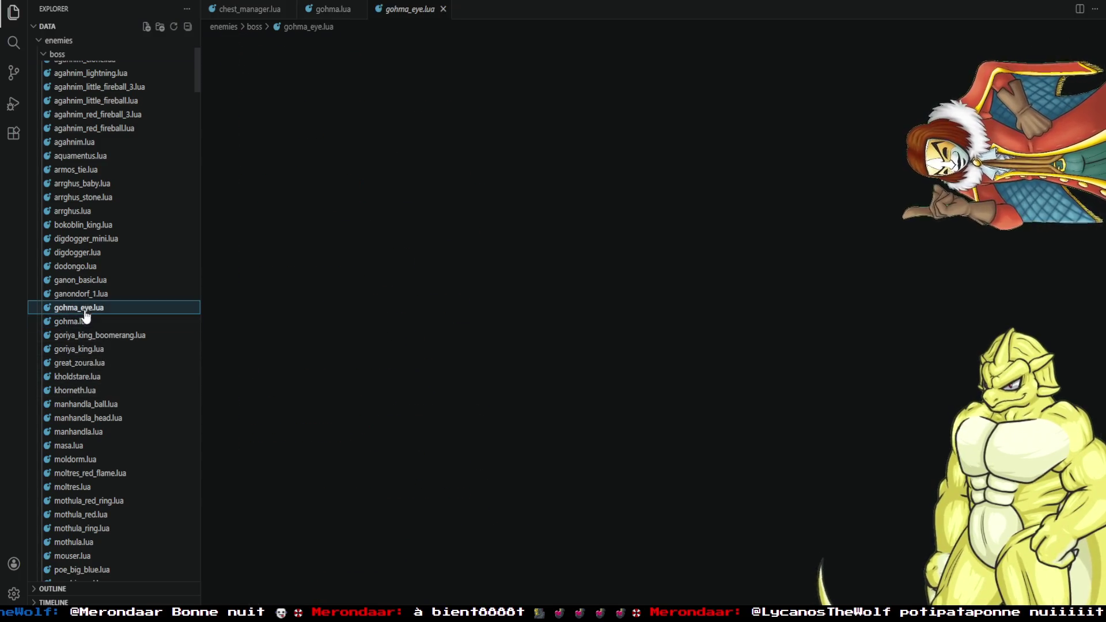
Check open_eye's fireball_red_small spawn on layer 1, then select a red-barred floor tile on the map.
{"action": "scroll", "coordinate": [481, 358], "scroll_direction": "down", "scroll_amount": 6}
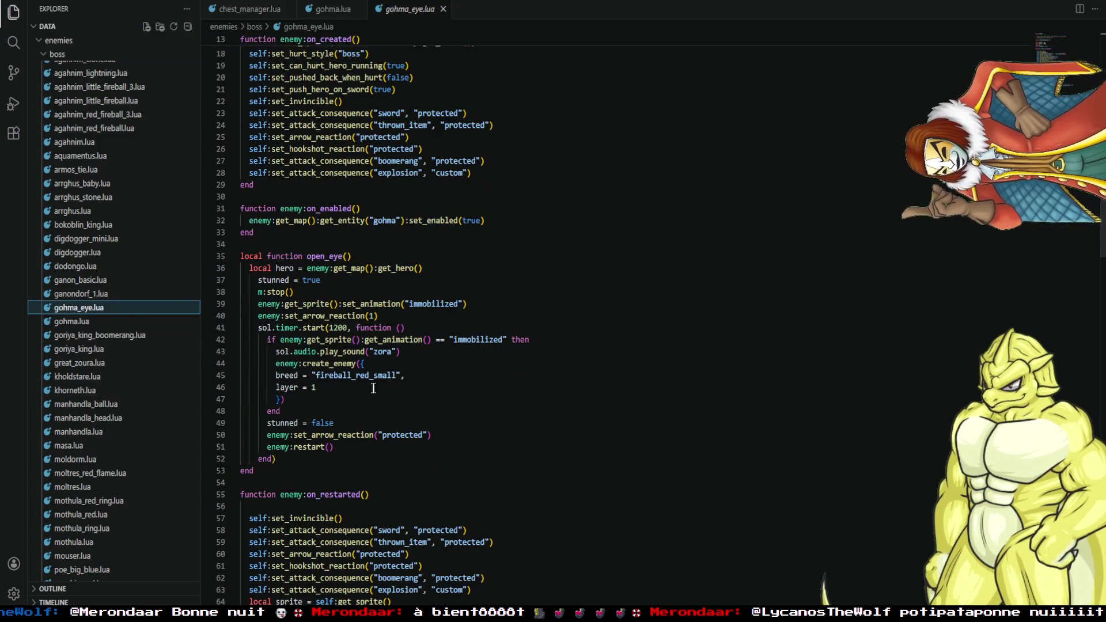
{"action": "double_click", "coordinate": [361, 375]}
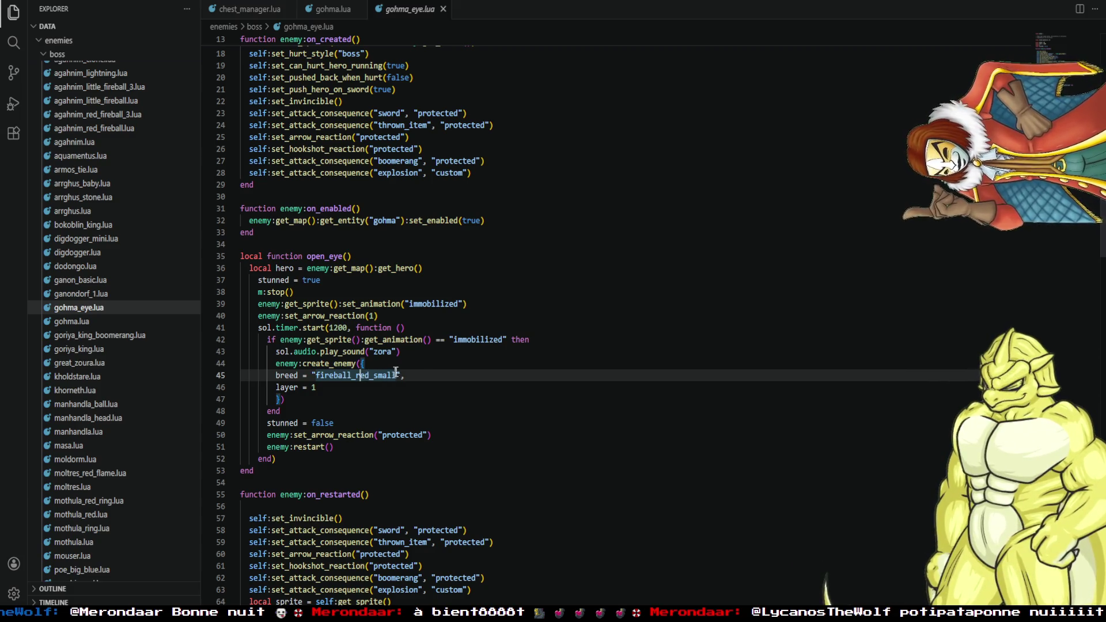
{"action": "key", "text": "Up"}
{"action": "key", "text": "Down"}
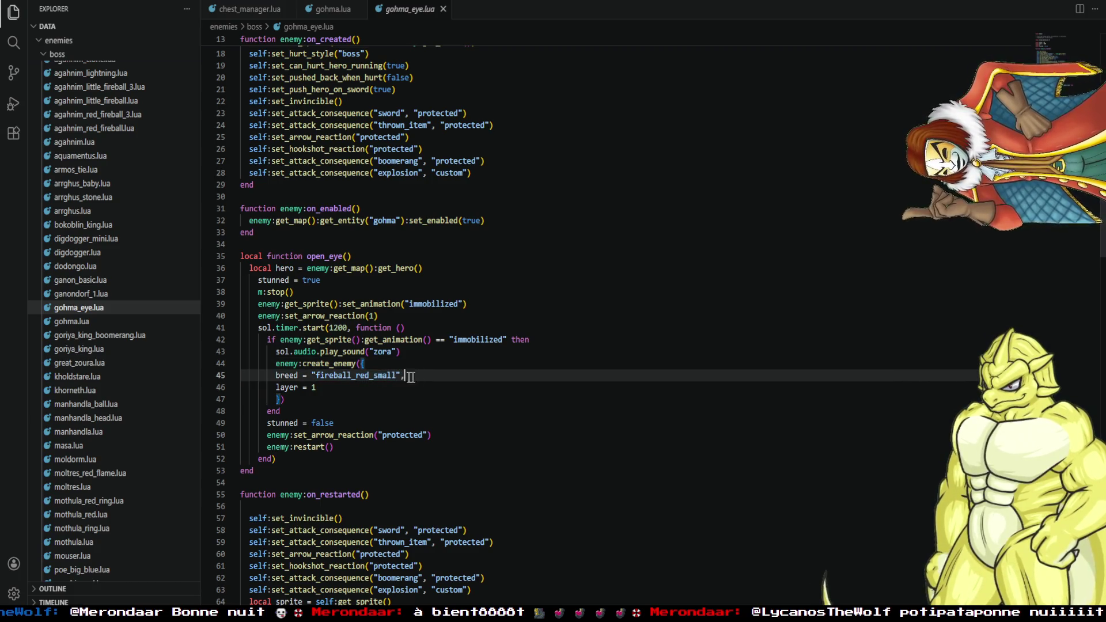
{"action": "key", "text": "Down"}
{"action": "key", "text": "Up"}
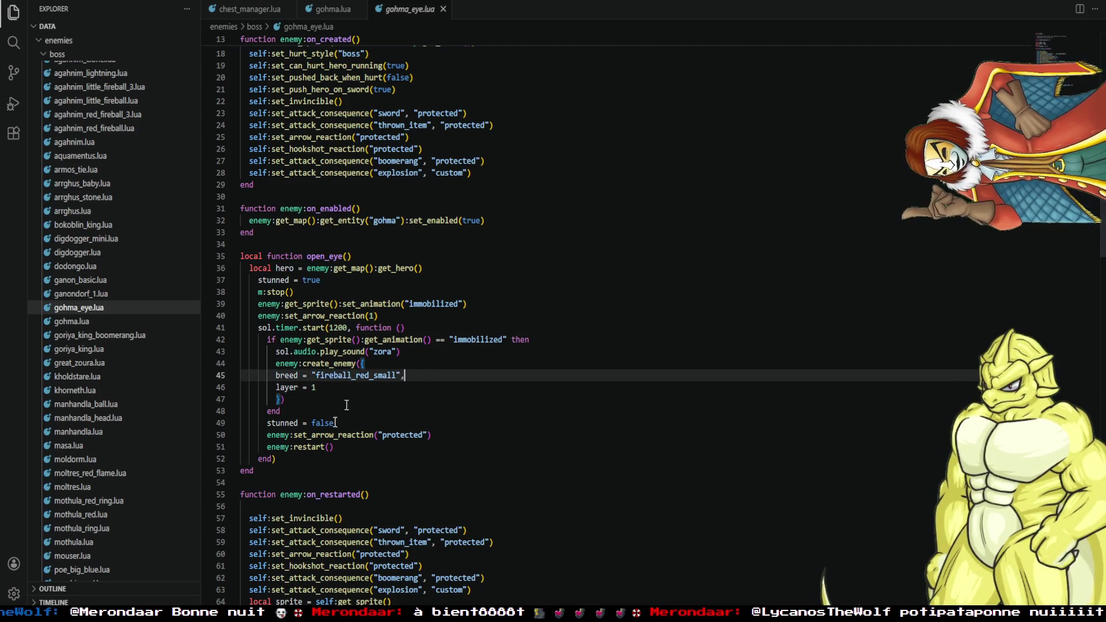
{"action": "double_click", "coordinate": [347, 376]}
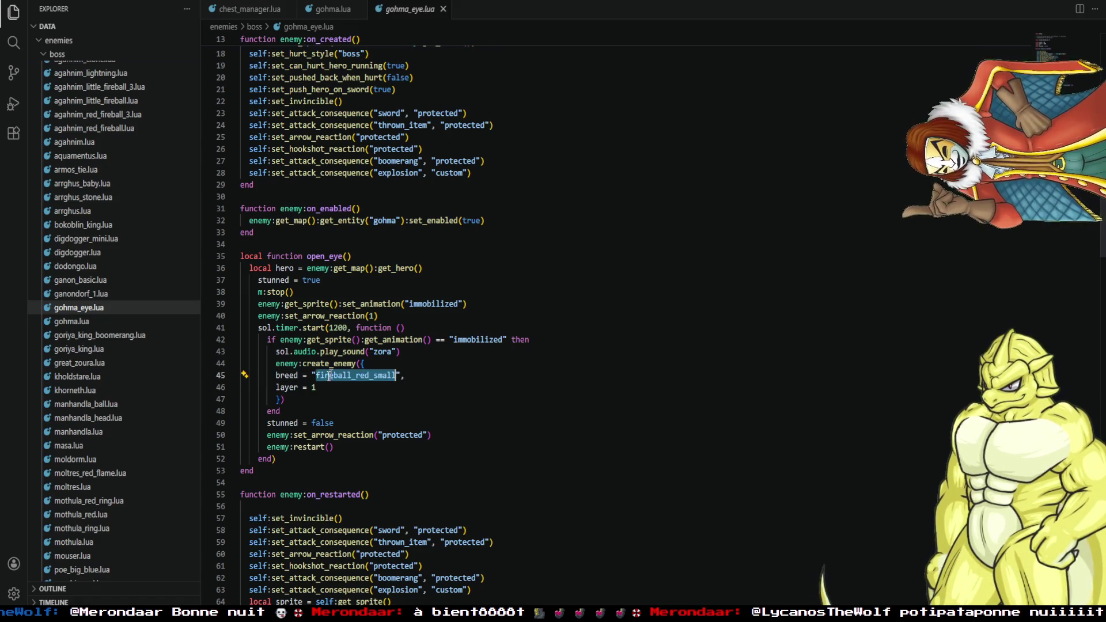
{"action": "left_click", "coordinate": [370, 385]}
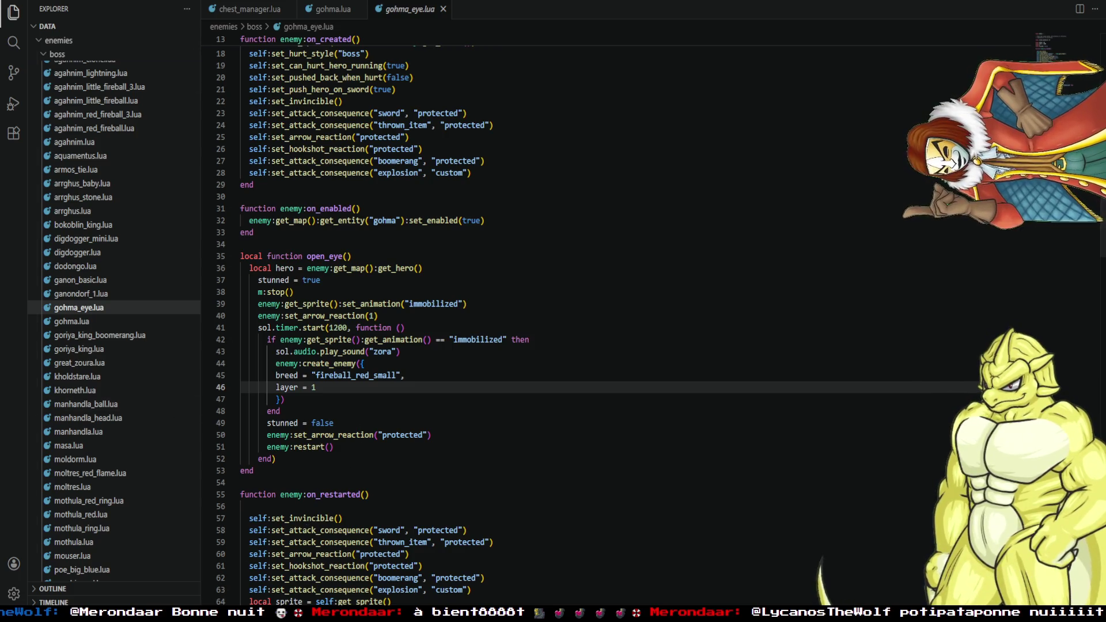
{"action": "key", "text": "alt+Tab"}
{"action": "left_click", "coordinate": [718, 233]}
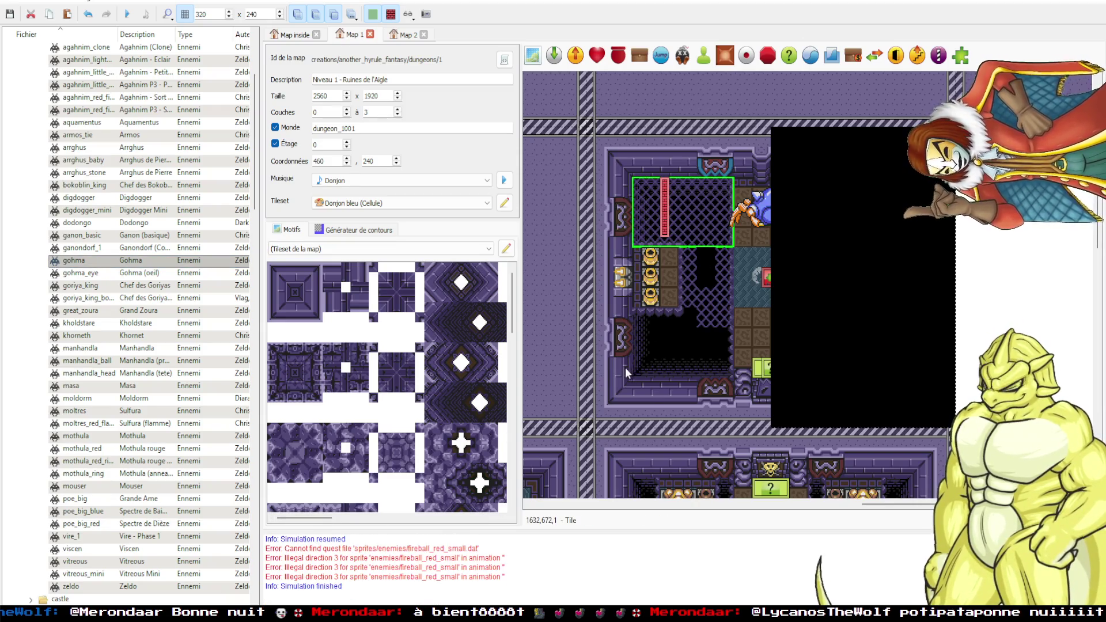
Edit and confirm the door on the right wall of the central Niveau 1 room.
{"action": "left_click_drag", "start_coordinate": [625, 367], "coordinate": [802, 234]}
{"action": "scroll", "coordinate": [728, 303], "scroll_direction": "down", "scroll_amount": 3}
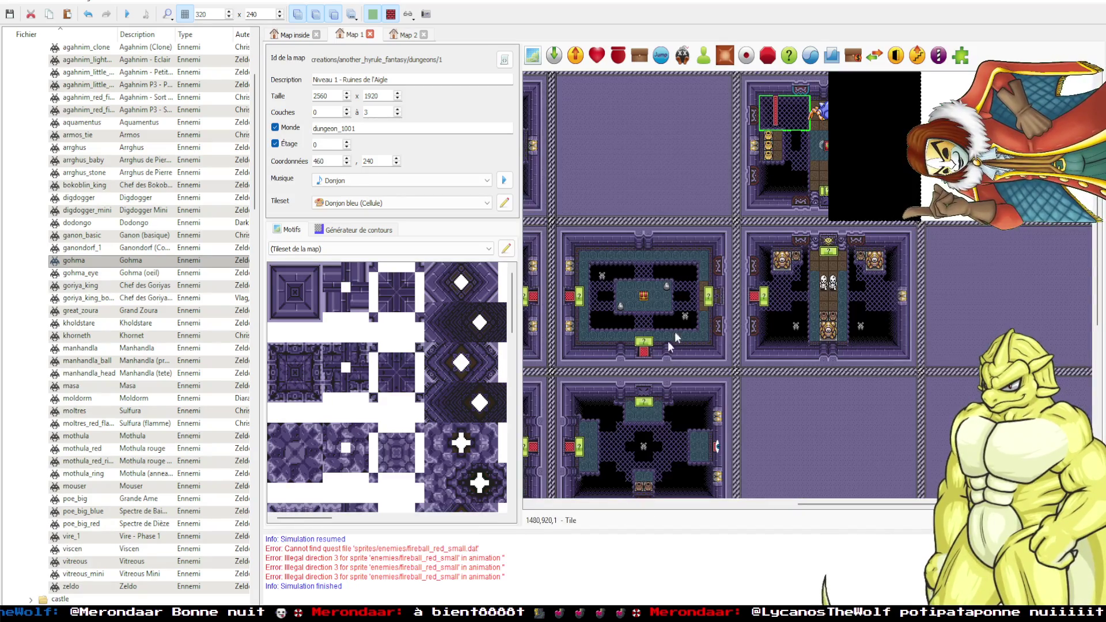
{"action": "double_click", "coordinate": [714, 324]}
{"action": "key", "text": "Return"}
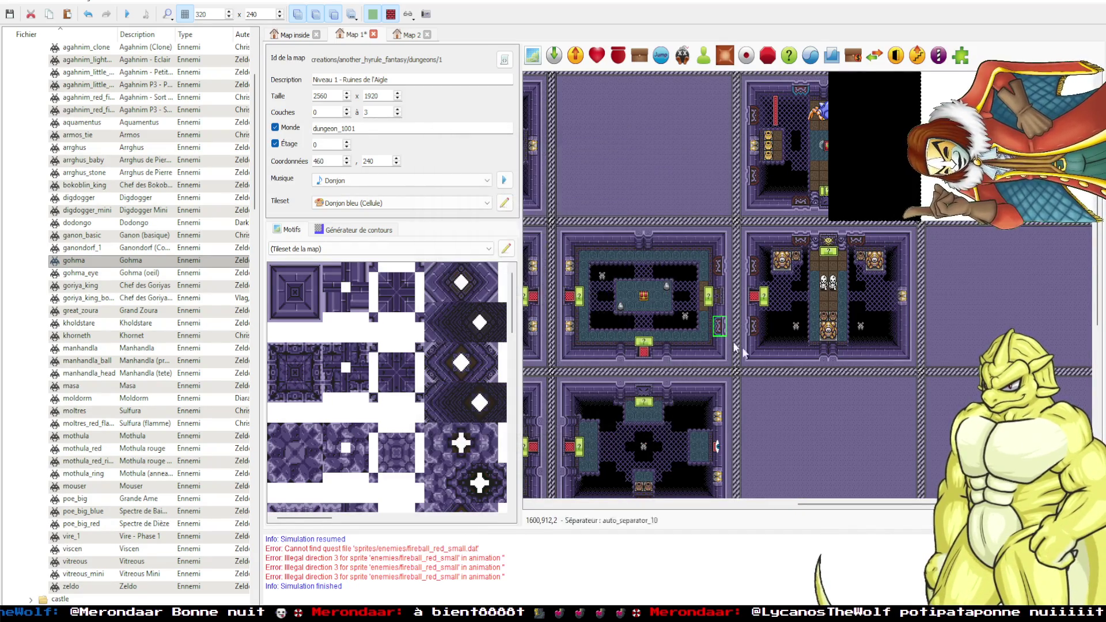
Glance at gohma_eye.lua in VS Code, then return to the Niveau 1 dungeon map.
{"action": "scroll", "coordinate": [766, 361], "scroll_direction": "up", "scroll_amount": 2}
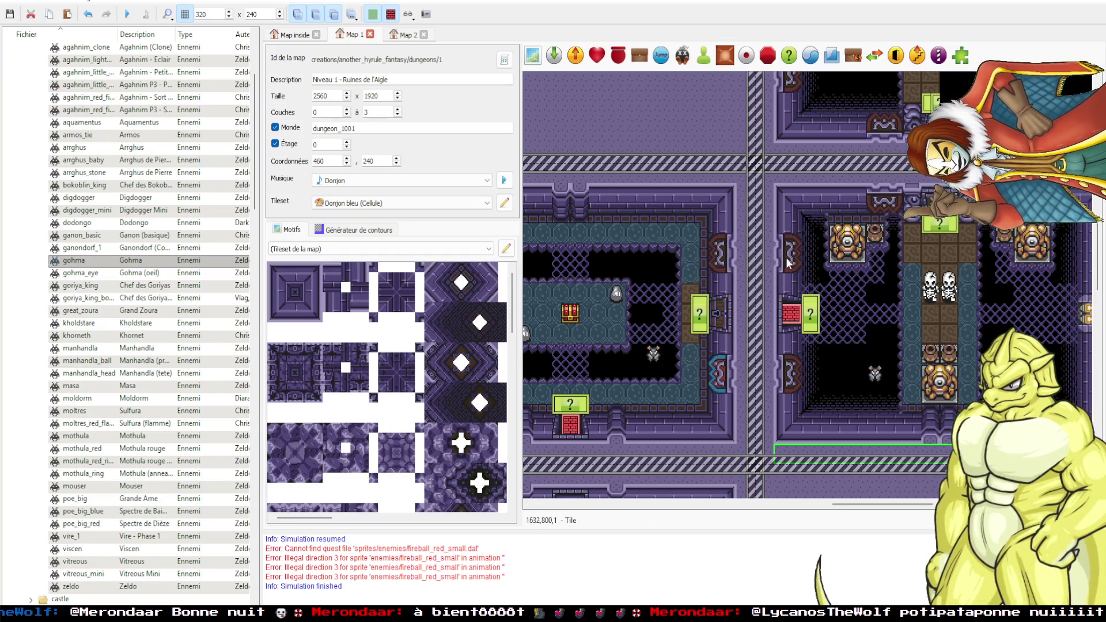
{"action": "scroll", "coordinate": [755, 288], "scroll_direction": "left", "scroll_amount": 3}
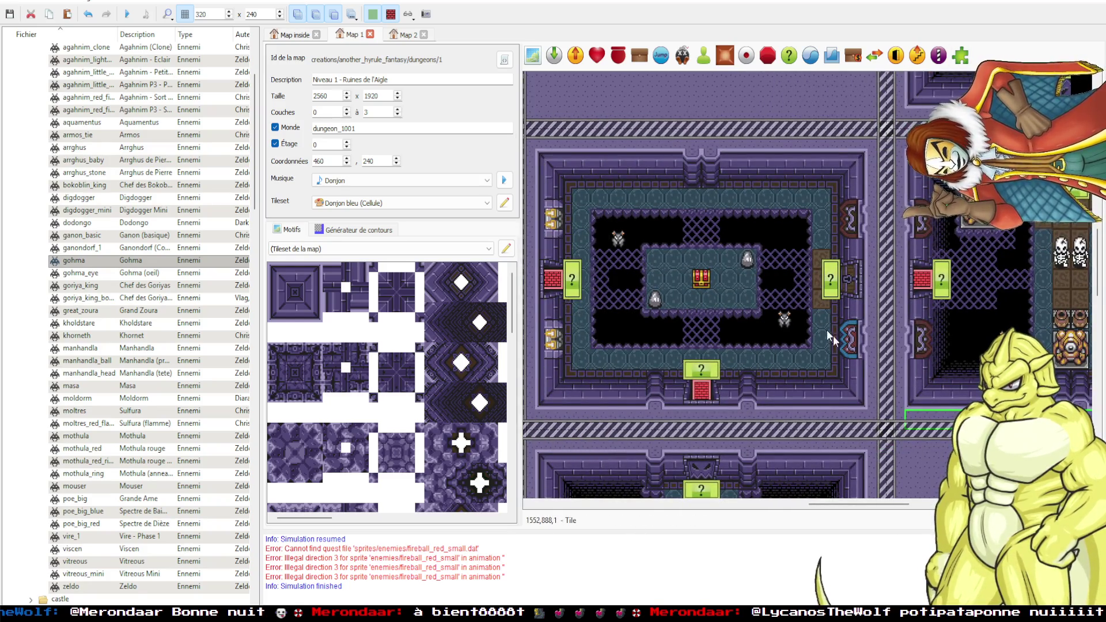
{"action": "key", "text": "alt+Tab"}
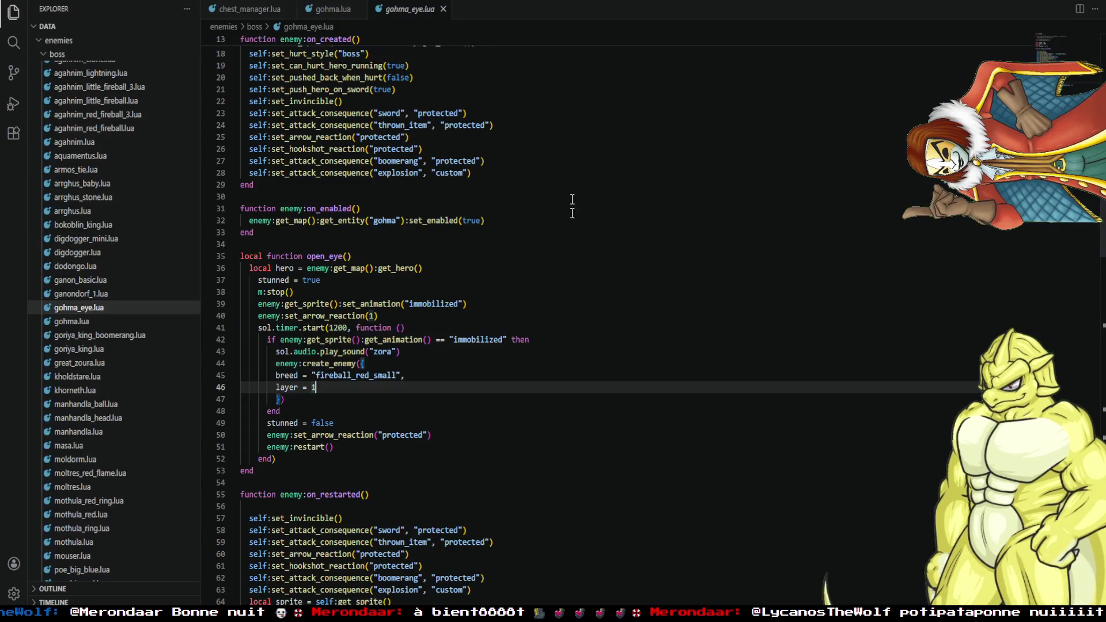
{"action": "mouse_move", "coordinate": [170, 613]}
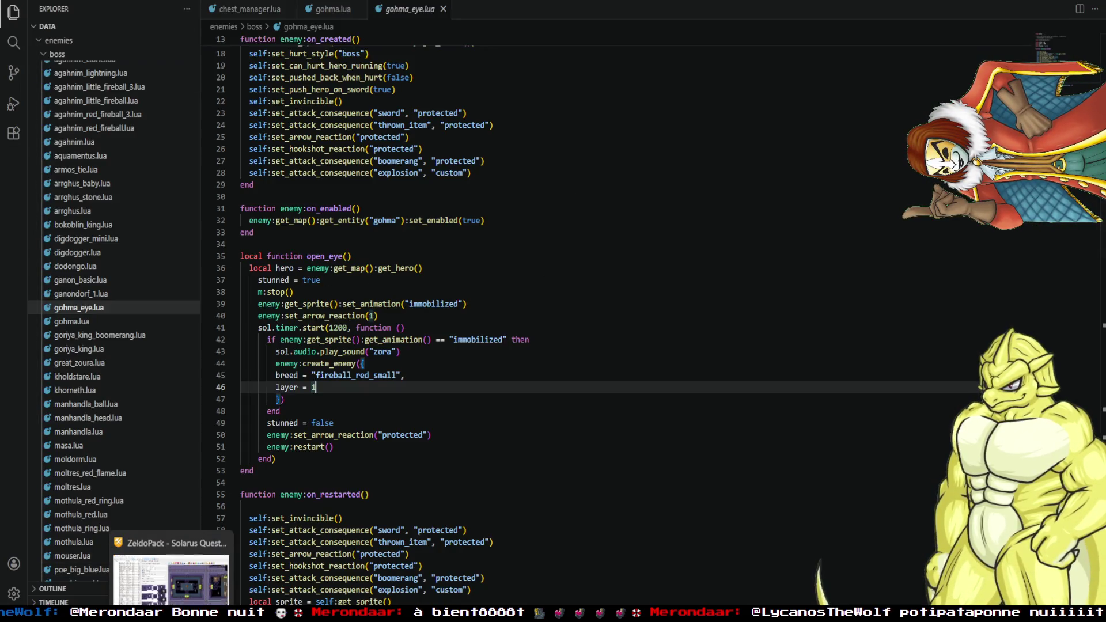
{"action": "left_click", "coordinate": [170, 542]}
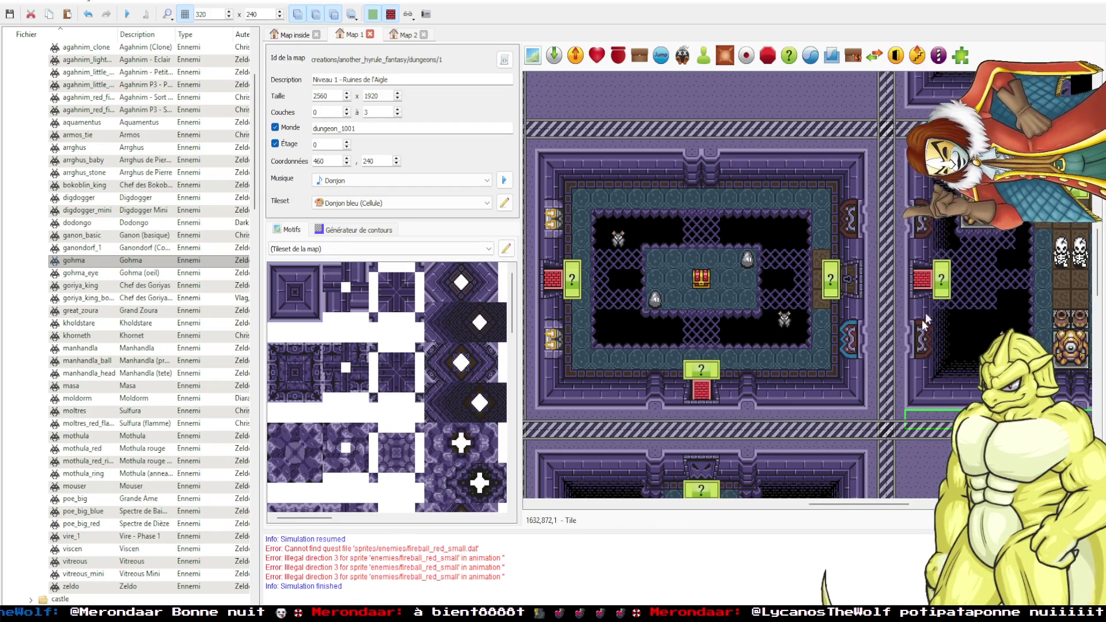
{"action": "left_click_drag", "start_coordinate": [790, 337], "coordinate": [889, 329]}
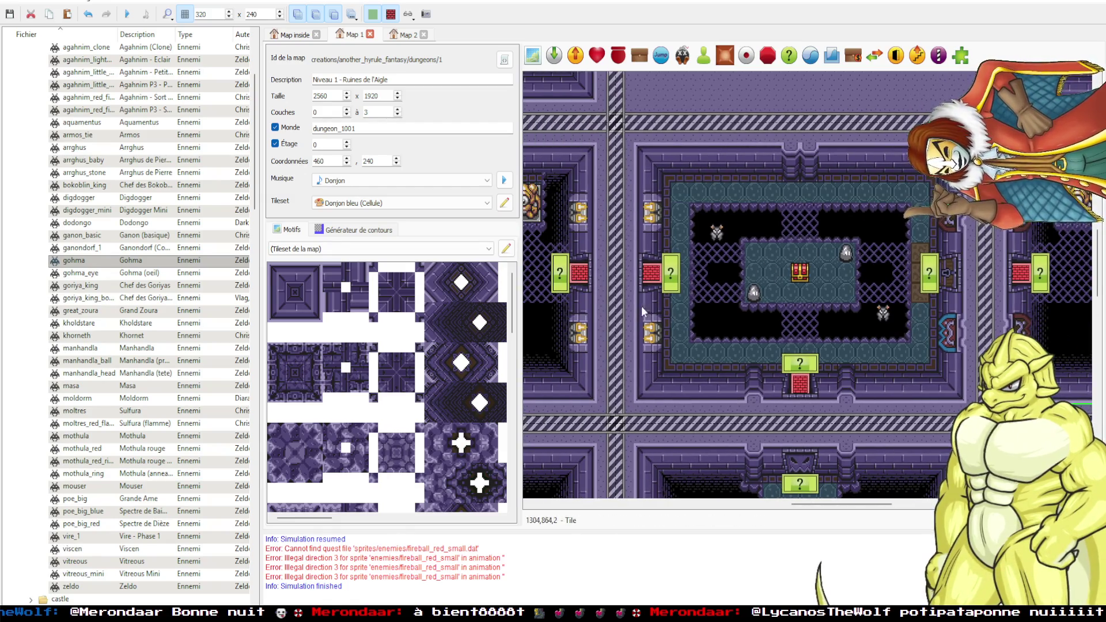
{"action": "left_click_drag", "start_coordinate": [671, 283], "coordinate": [753, 275]}
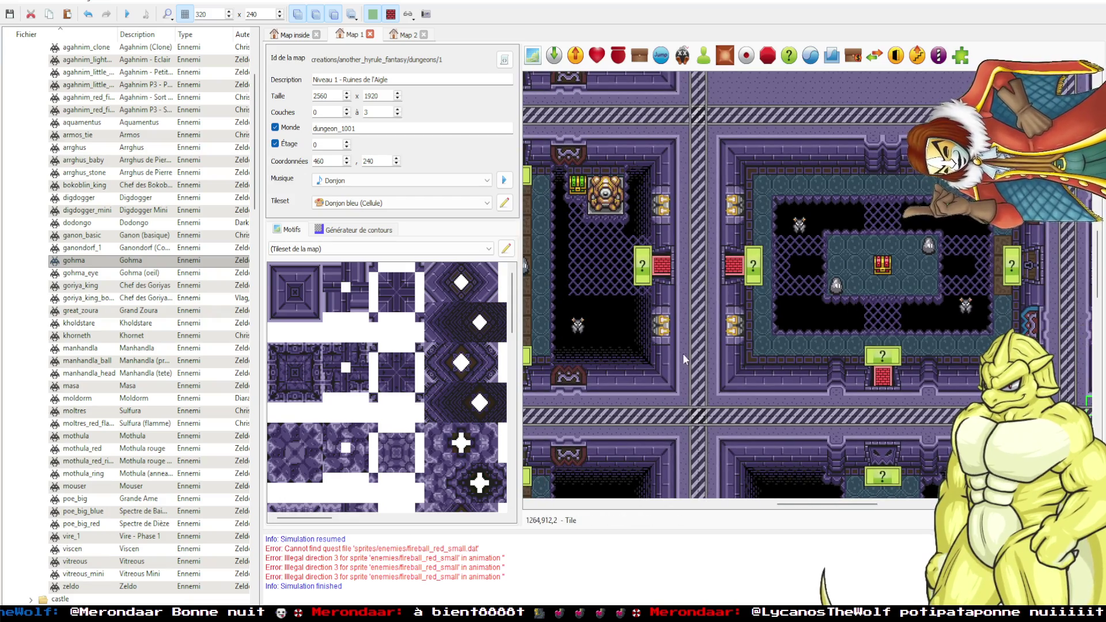
{"action": "left_click_drag", "start_coordinate": [682, 353], "coordinate": [737, 357]}
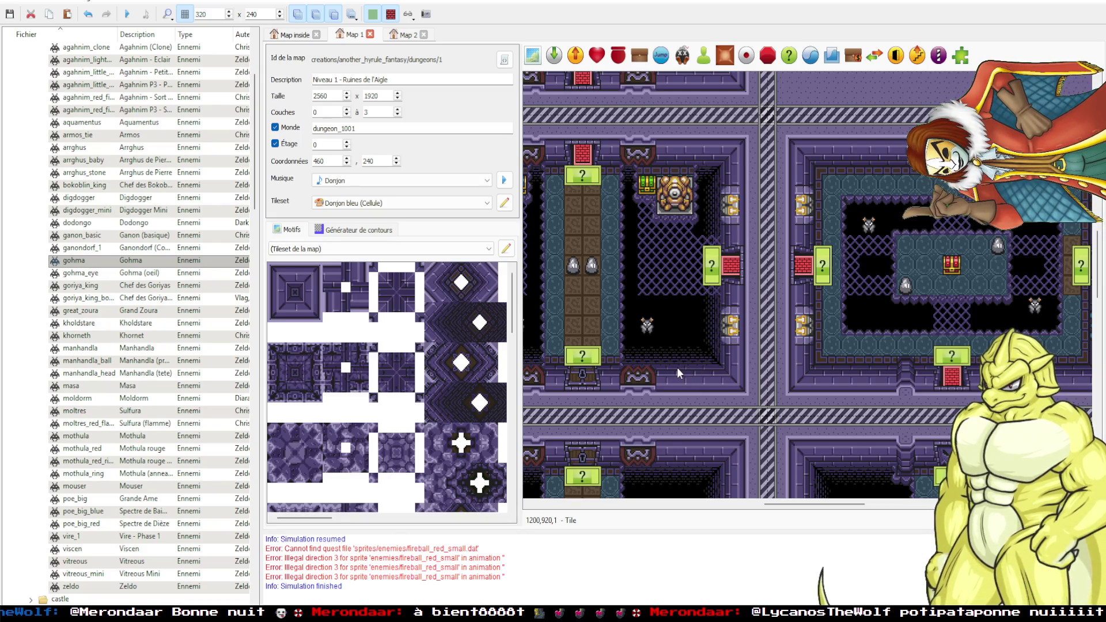
{"action": "scroll", "coordinate": [679, 313], "scroll_direction": "down", "scroll_amount": 1}
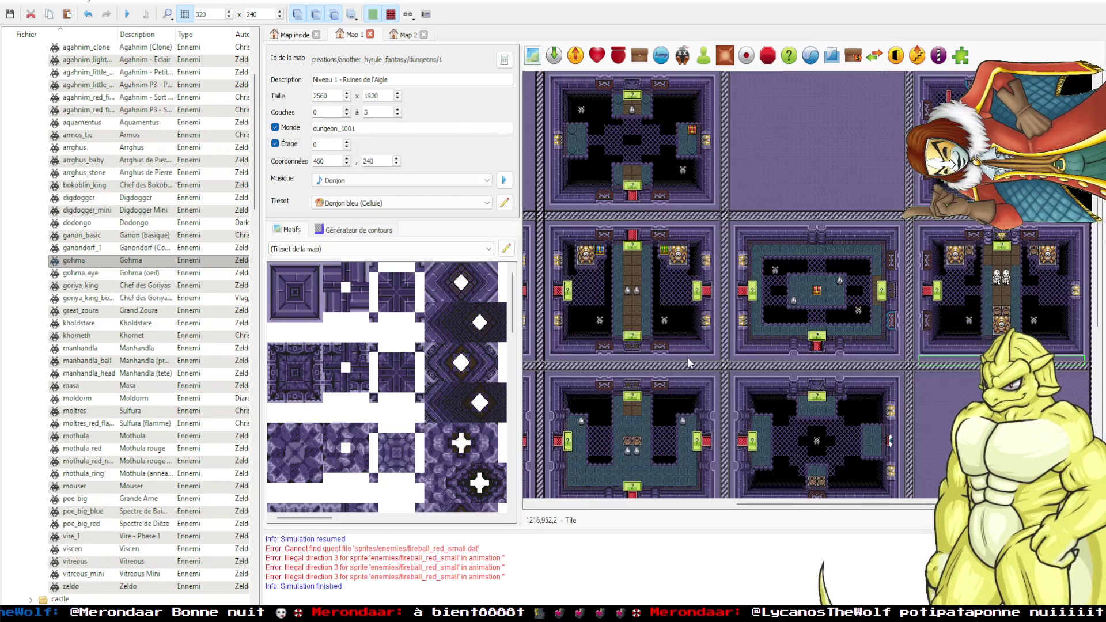
{"action": "scroll", "coordinate": [685, 363], "scroll_direction": "down", "scroll_amount": 5}
{"action": "mouse_move", "coordinate": [671, 481]}
{"action": "left_mouse_down"}
{"action": "mouse_move", "coordinate": [720, 438]}
{"action": "mouse_move", "coordinate": [811, 405]}
{"action": "mouse_move", "coordinate": [836, 330]}
{"action": "mouse_move", "coordinate": [764, 438]}
{"action": "left_mouse_up"}
{"action": "scroll", "coordinate": [749, 346], "scroll_direction": "up", "scroll_amount": 10}
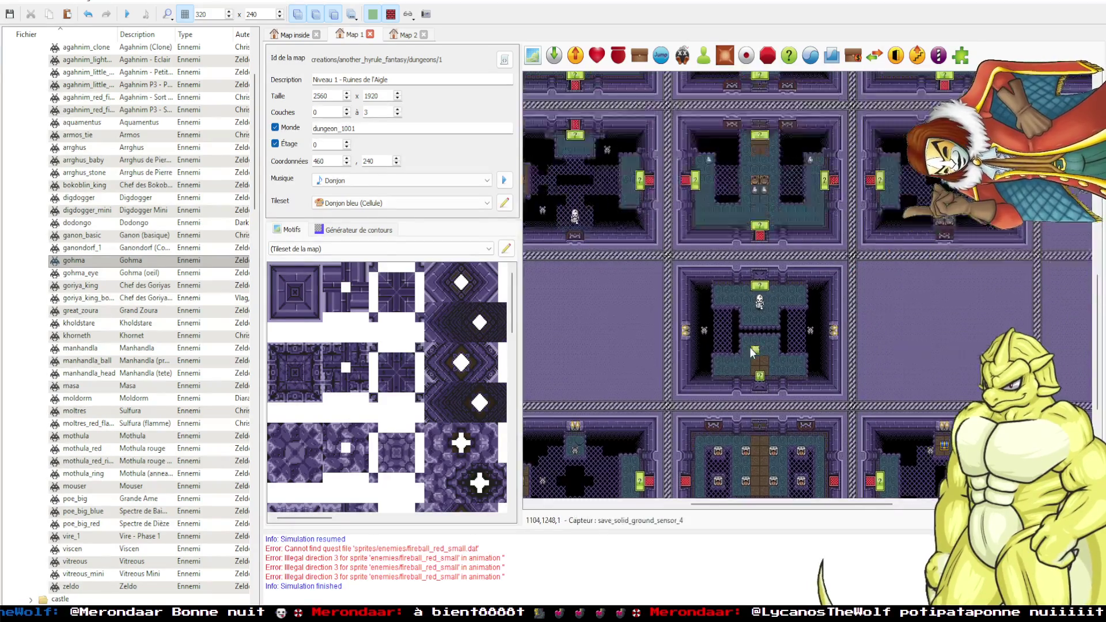
{"action": "scroll", "coordinate": [128, 245], "scroll_direction": "up", "scroll_amount": 2}
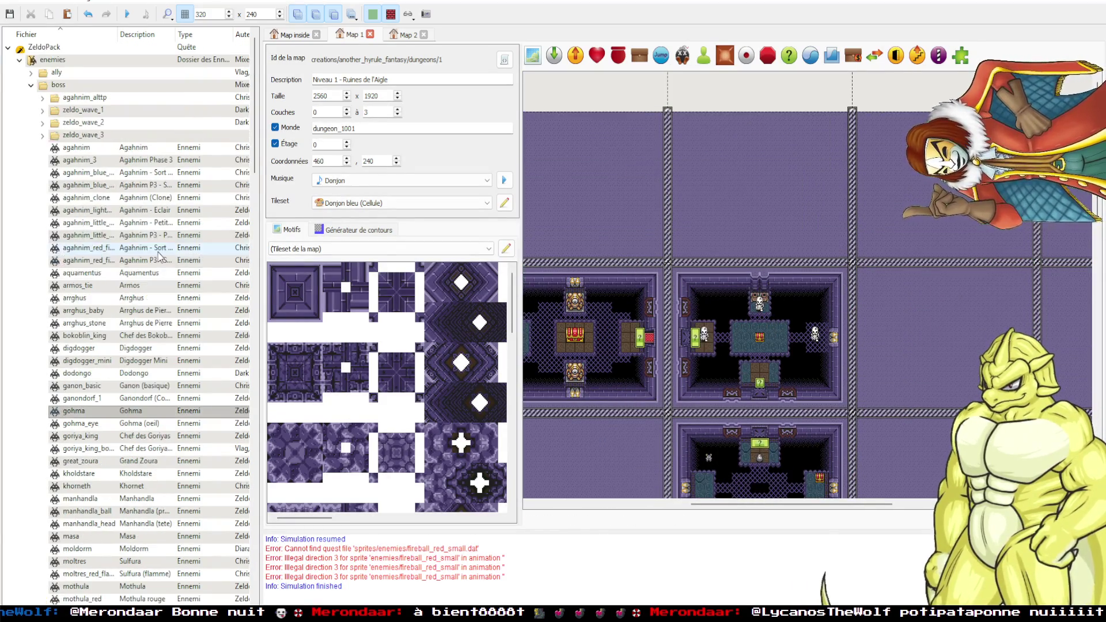
{"action": "left_click", "coordinate": [31, 85]}
Collapse the enemies folder and expand maps > creations to reach the another_hyrule_fantasy dungeons.
{"action": "left_click", "coordinate": [20, 60]}
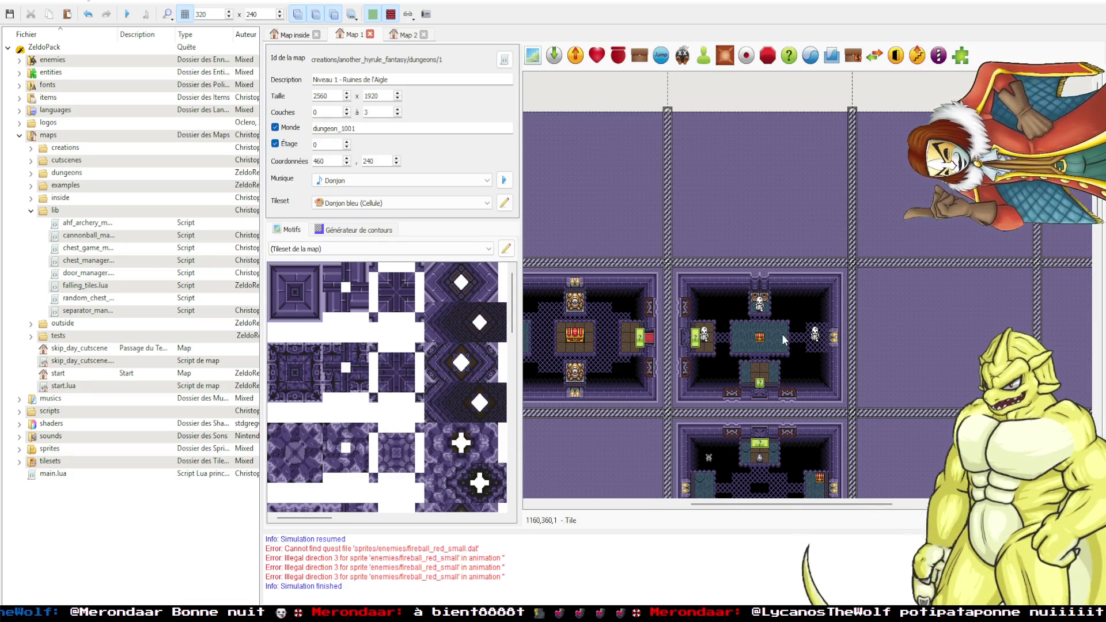
{"action": "scroll", "coordinate": [782, 340], "scroll_direction": "down", "scroll_amount": 3}
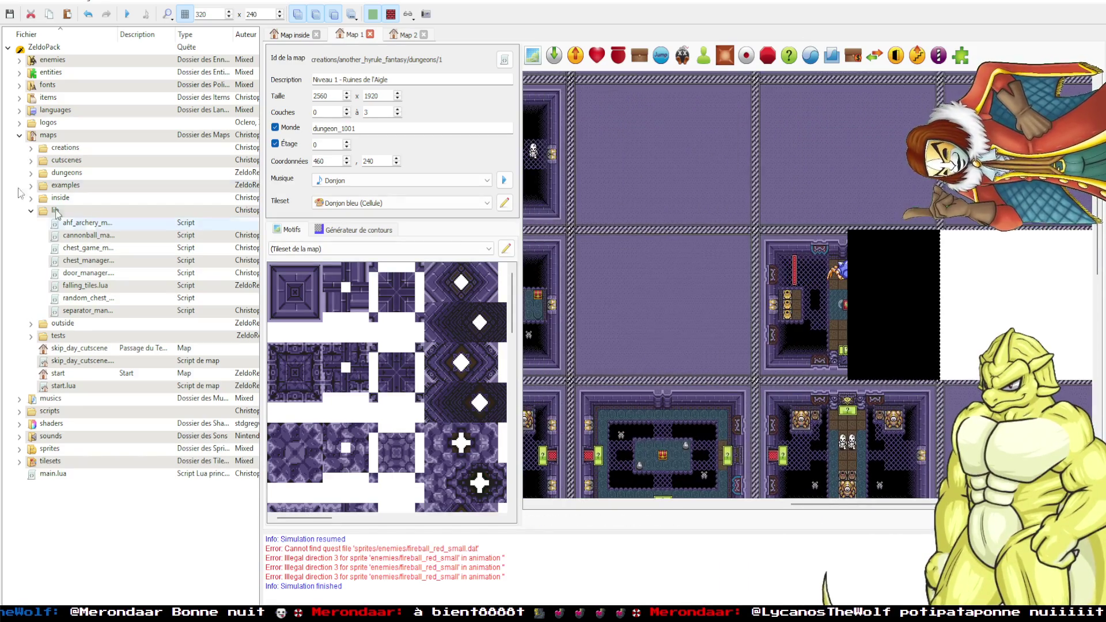
{"action": "left_click", "coordinate": [31, 148]}
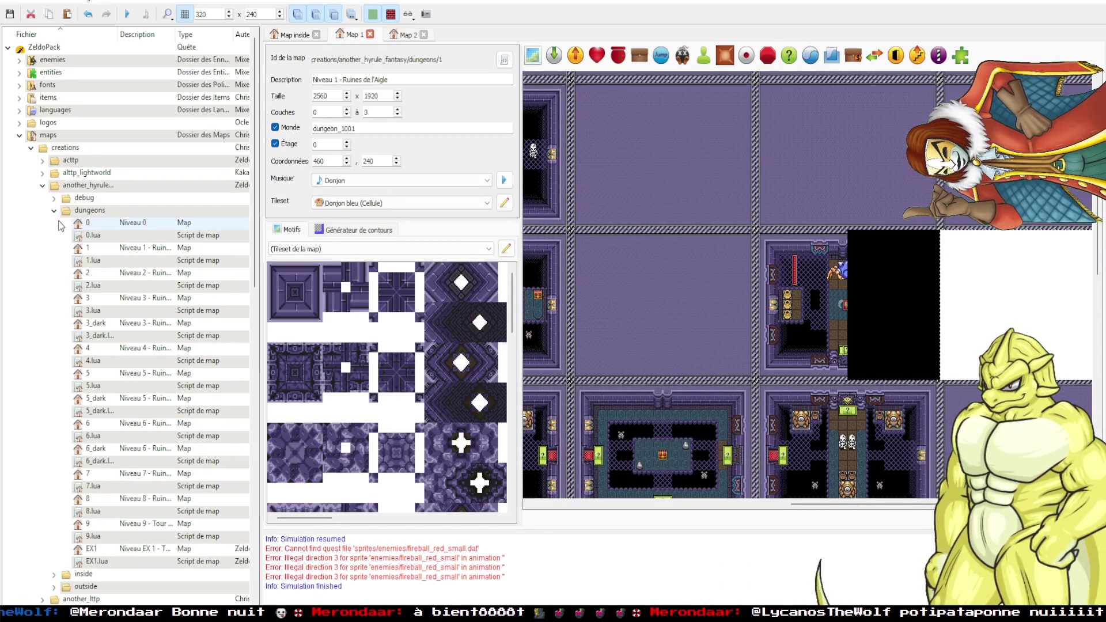
Open the Niveau 3 – Ruines du Manji map and pan over to its dungeon rooms.
{"action": "double_click", "coordinate": [92, 298]}
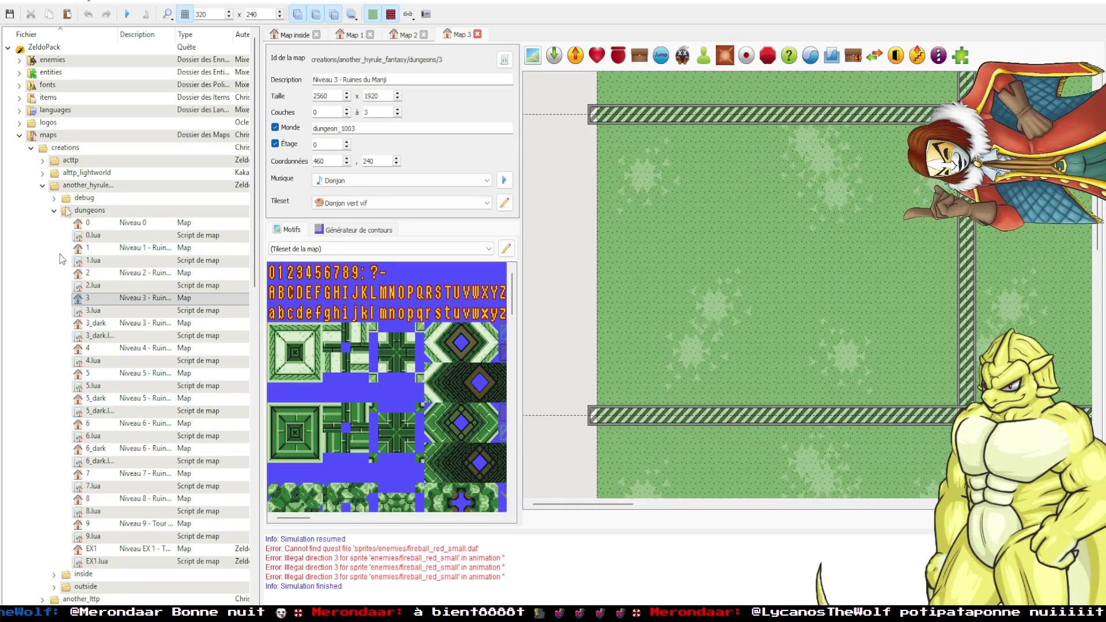
{"action": "mouse_move", "coordinate": [1020, 368]}
{"action": "left_mouse_down"}
{"action": "mouse_move", "coordinate": [812, 242]}
{"action": "mouse_move", "coordinate": [790, 240]}
{"action": "left_mouse_up"}
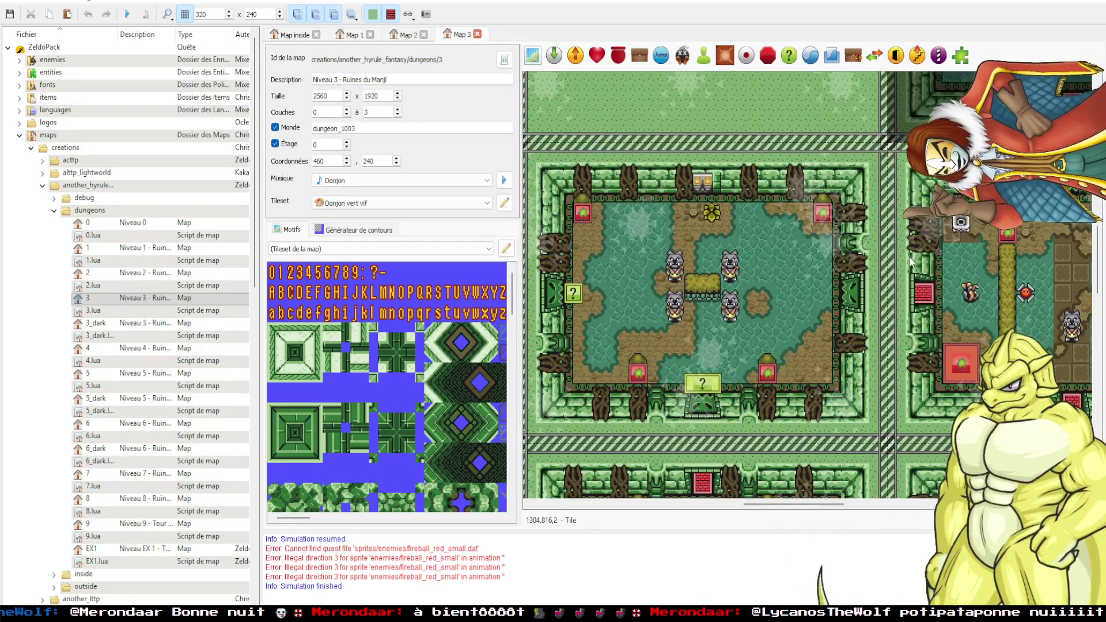
{"action": "scroll", "coordinate": [829, 276], "scroll_direction": "down", "scroll_amount": 3}
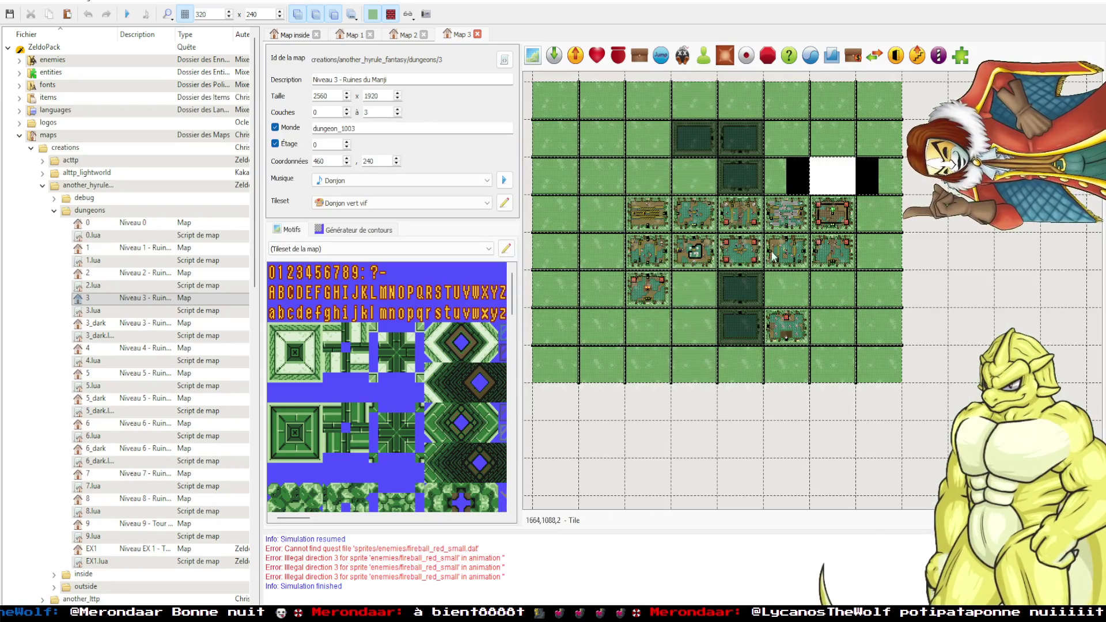
{"action": "scroll", "coordinate": [806, 276], "scroll_direction": "up", "scroll_amount": 3}
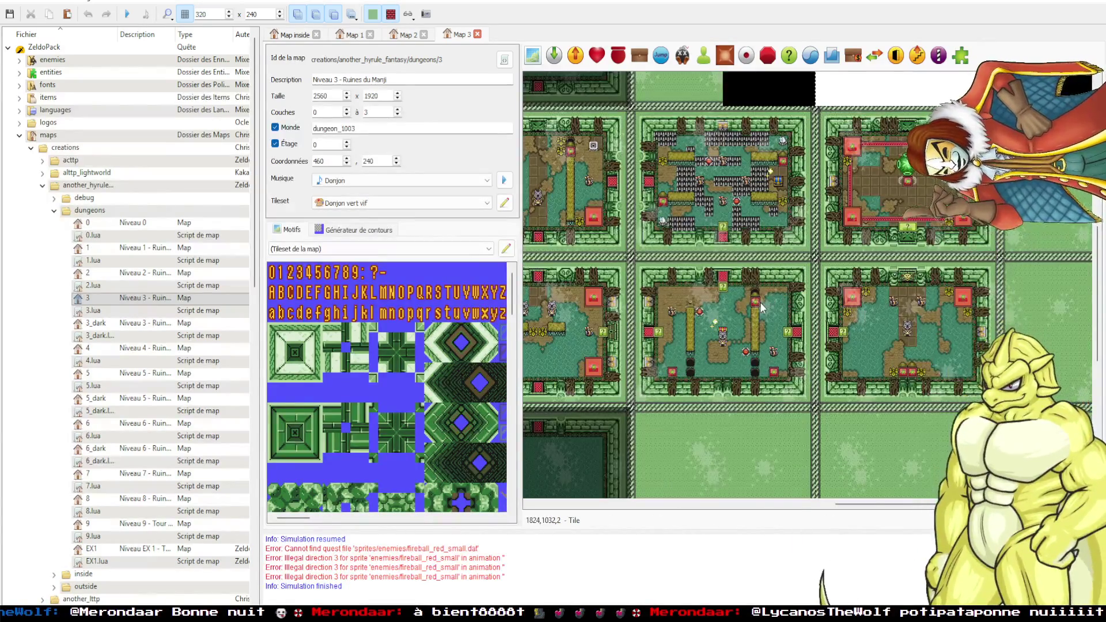
{"action": "scroll", "coordinate": [644, 392], "scroll_direction": "up", "scroll_amount": 2}
{"action": "scroll", "coordinate": [723, 330], "scroll_direction": "left", "scroll_amount": 3}
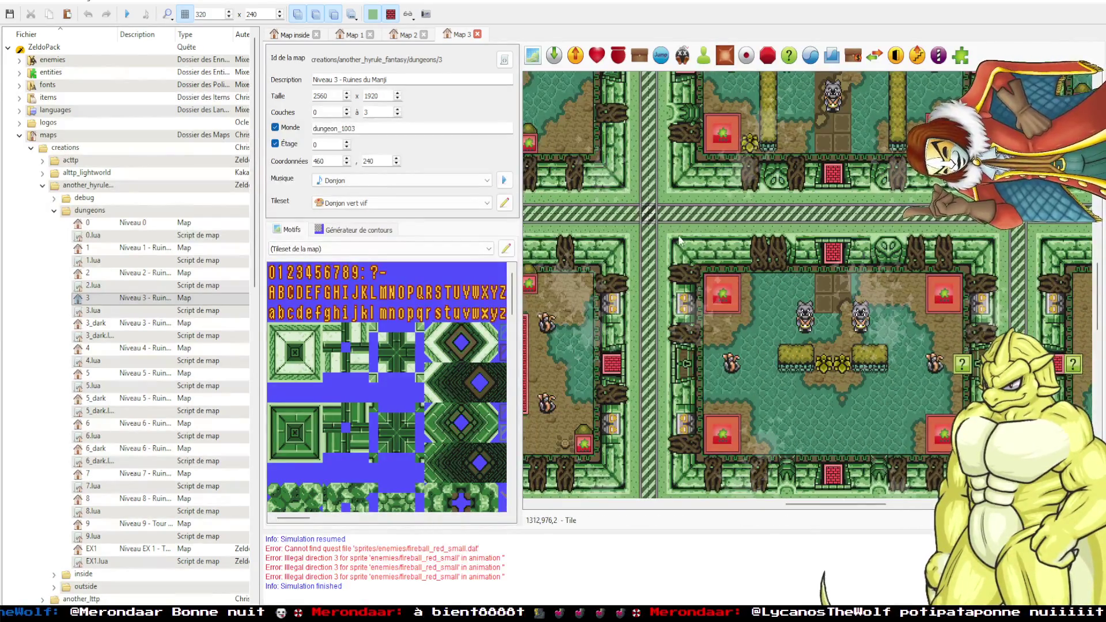
Collapse the maps folder and expand tilesets > inside in the quest tree.
{"action": "left_click", "coordinate": [20, 136]}
{"action": "left_click", "coordinate": [21, 197]}
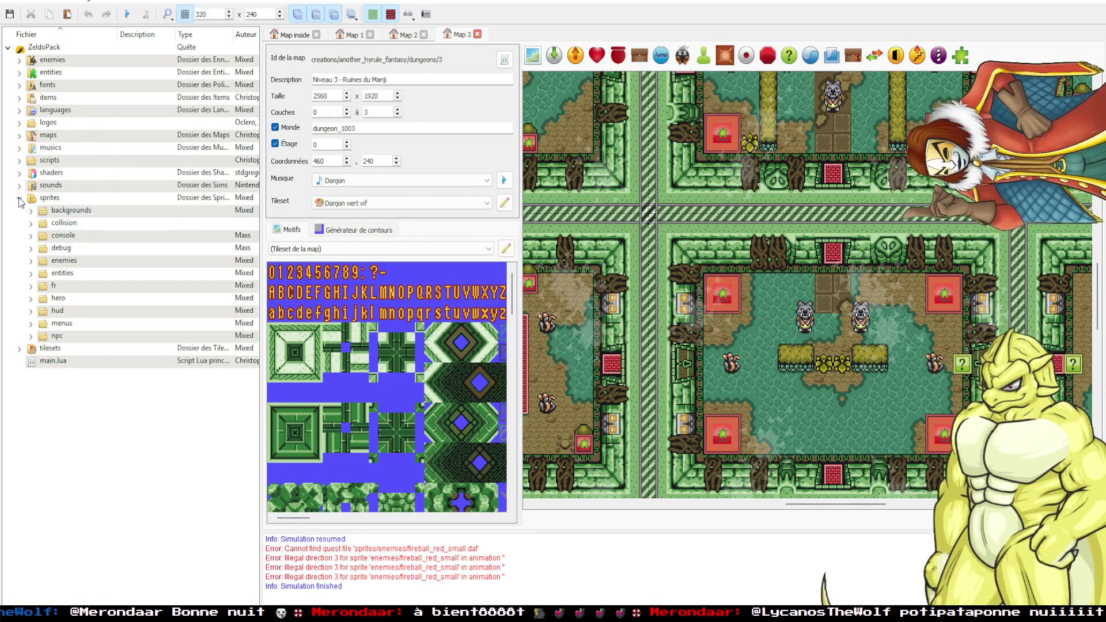
{"action": "left_click", "coordinate": [20, 197]}
{"action": "left_click", "coordinate": [19, 210]}
{"action": "left_click", "coordinate": [32, 260]}
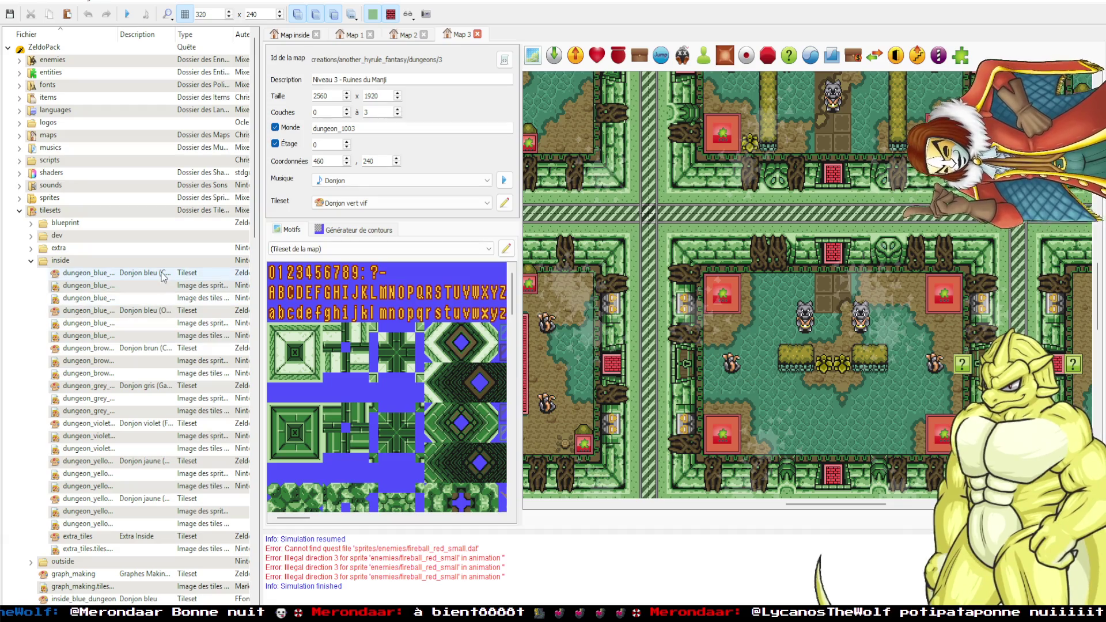
{"action": "left_click", "coordinate": [159, 313]}
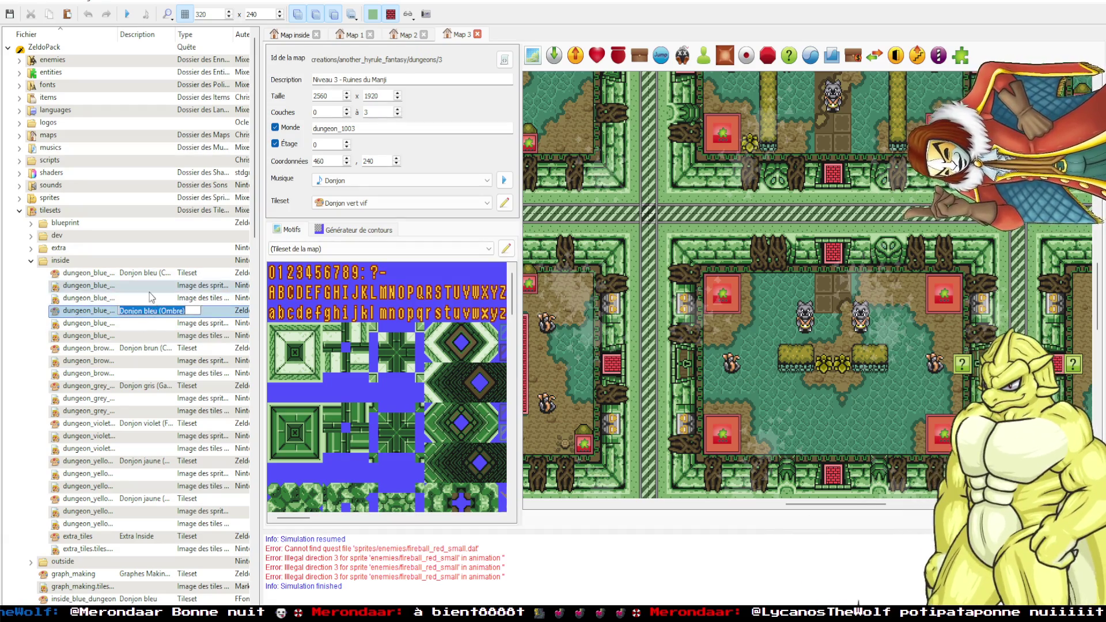
{"action": "left_click", "coordinate": [98, 286]}
{"action": "left_click", "coordinate": [158, 461]}
{"action": "left_click", "coordinate": [158, 460]}
{"action": "left_click", "coordinate": [169, 499]}
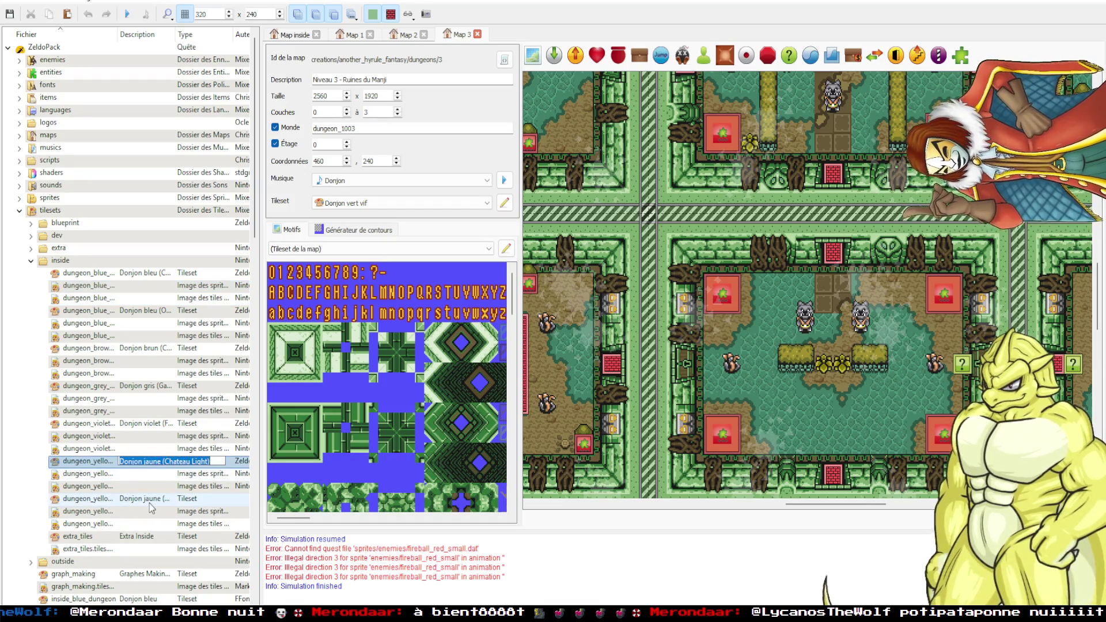
{"action": "left_click", "coordinate": [169, 499]}
{"action": "double_click", "coordinate": [86, 460]}
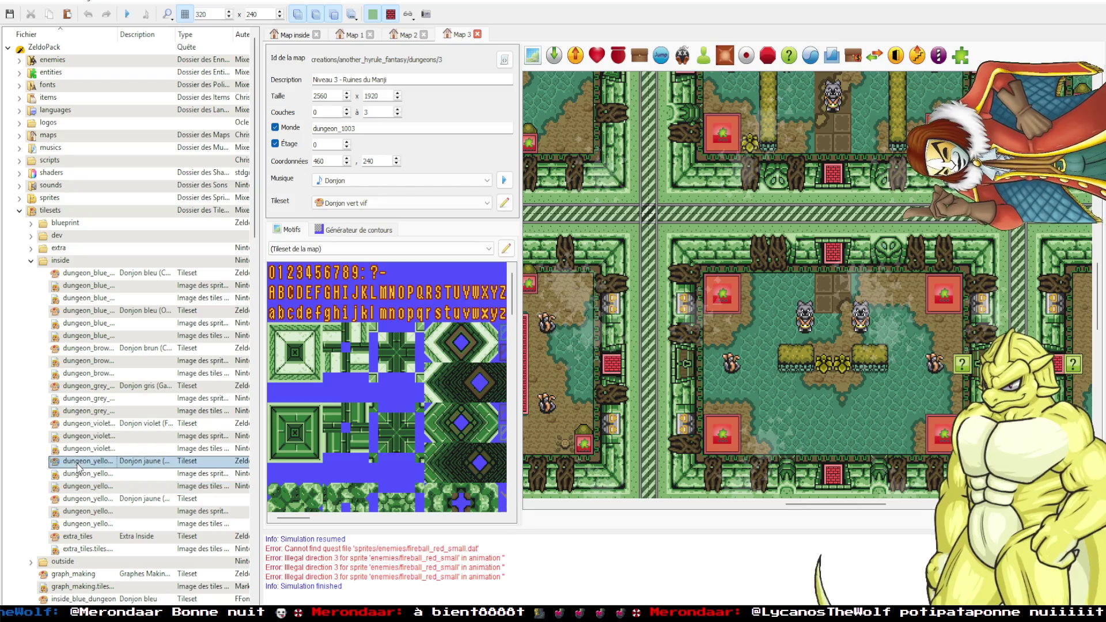
{"action": "double_click", "coordinate": [87, 499]}
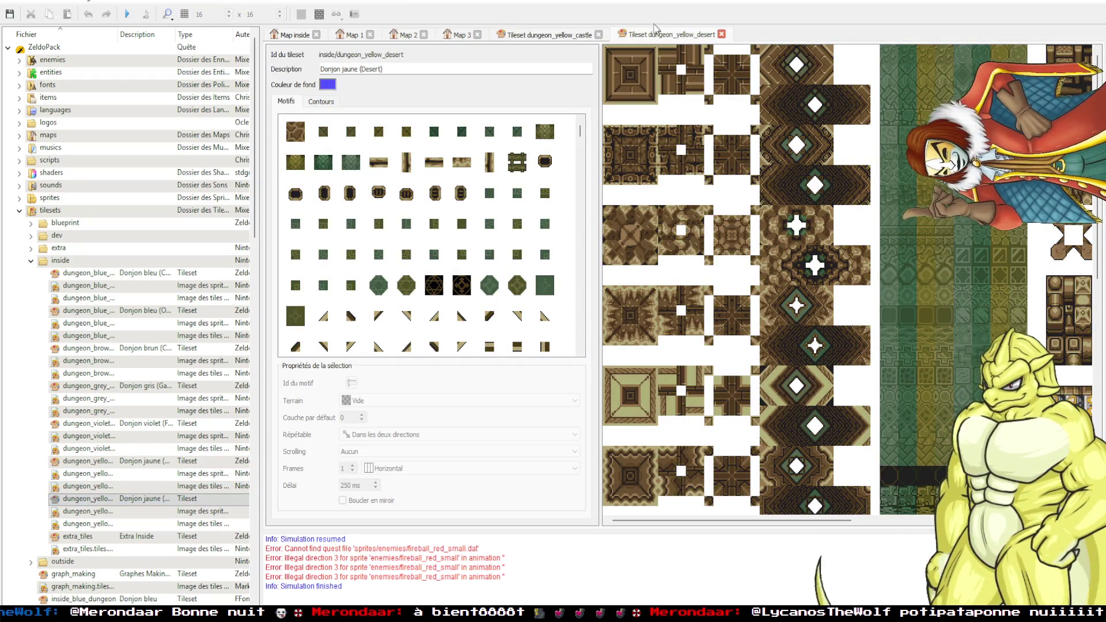
{"action": "left_click", "coordinate": [598, 35]}
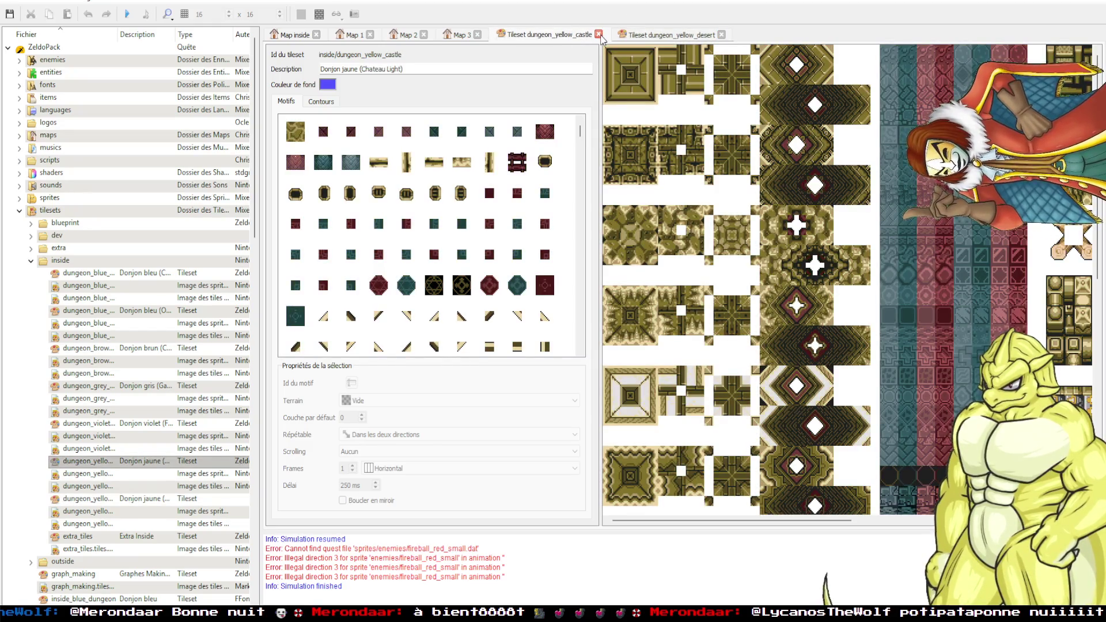
{"action": "left_click", "coordinate": [601, 34]}
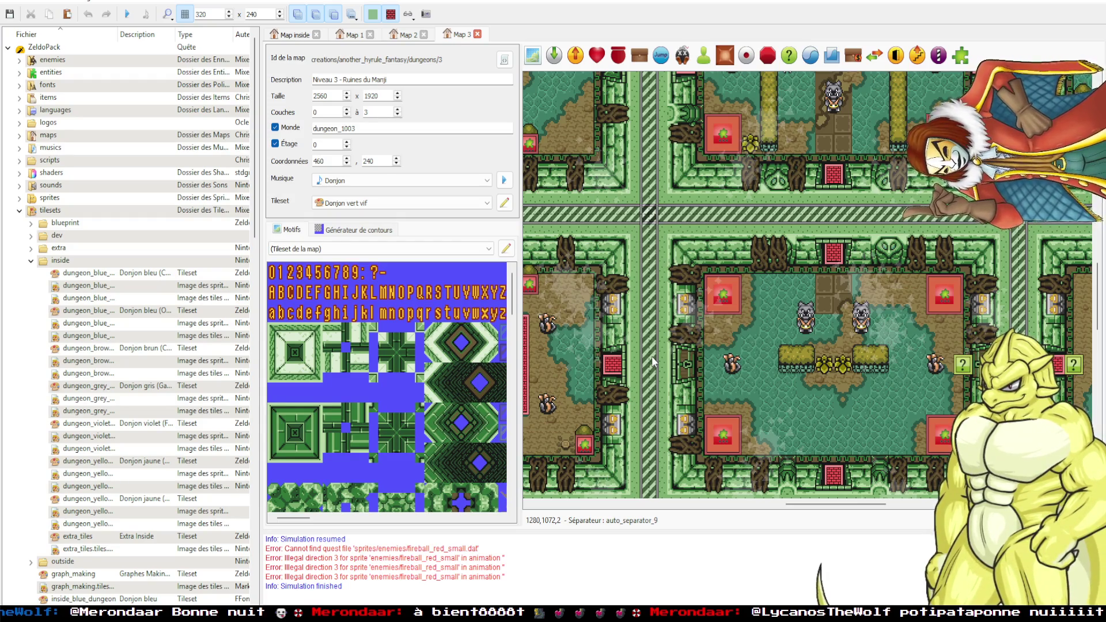
Pan around the zoomed-out Niveau 3 rooms, then switch the tree from tilesets to dungeon maps.
{"action": "mouse_move", "coordinate": [803, 358]}
{"action": "left_mouse_down"}
{"action": "mouse_move", "coordinate": [681, 311]}
{"action": "mouse_move", "coordinate": [728, 295]}
{"action": "mouse_move", "coordinate": [714, 346]}
{"action": "mouse_move", "coordinate": [717, 424]}
{"action": "left_mouse_up"}
{"action": "scroll", "coordinate": [717, 425], "scroll_direction": "up", "scroll_amount": 10}
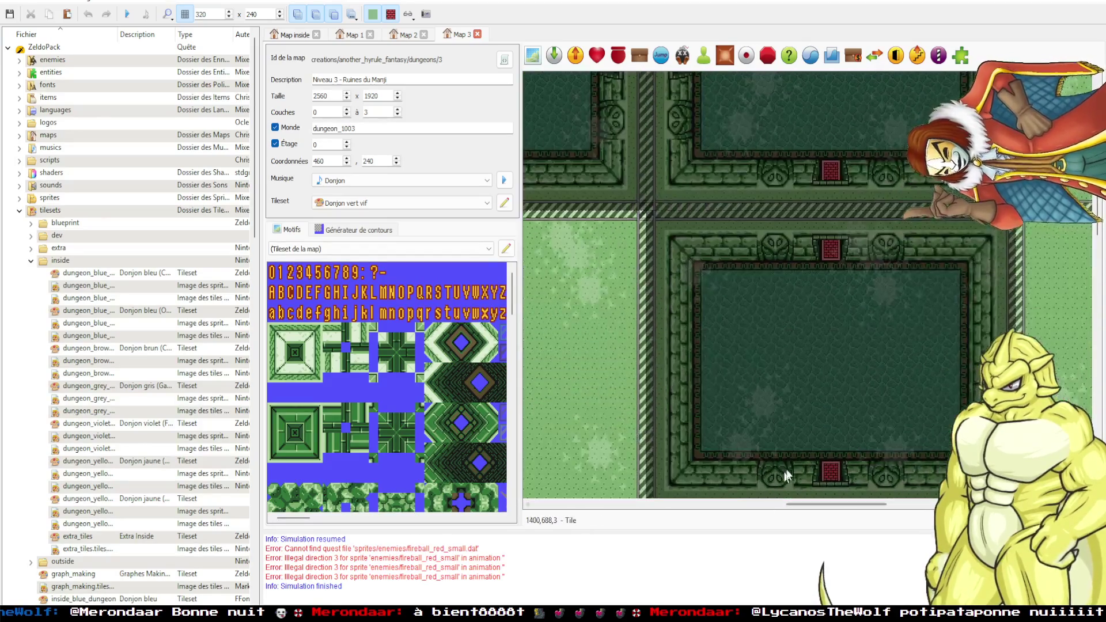
{"action": "scroll", "coordinate": [757, 365], "scroll_direction": "down", "scroll_amount": 1}
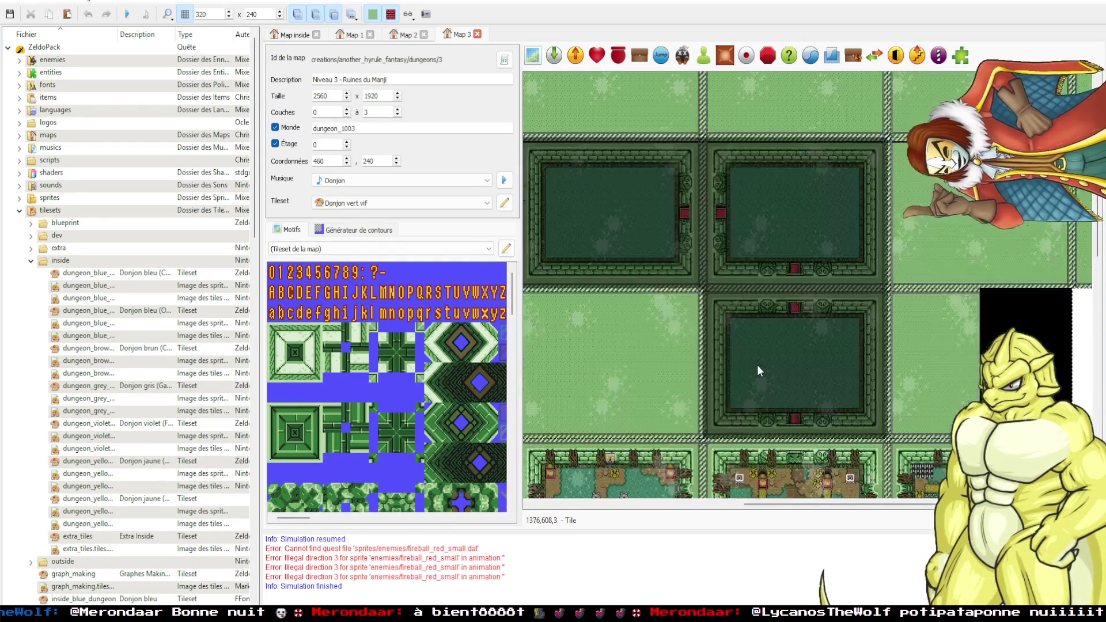
{"action": "left_click_drag", "start_coordinate": [834, 400], "coordinate": [785, 399]}
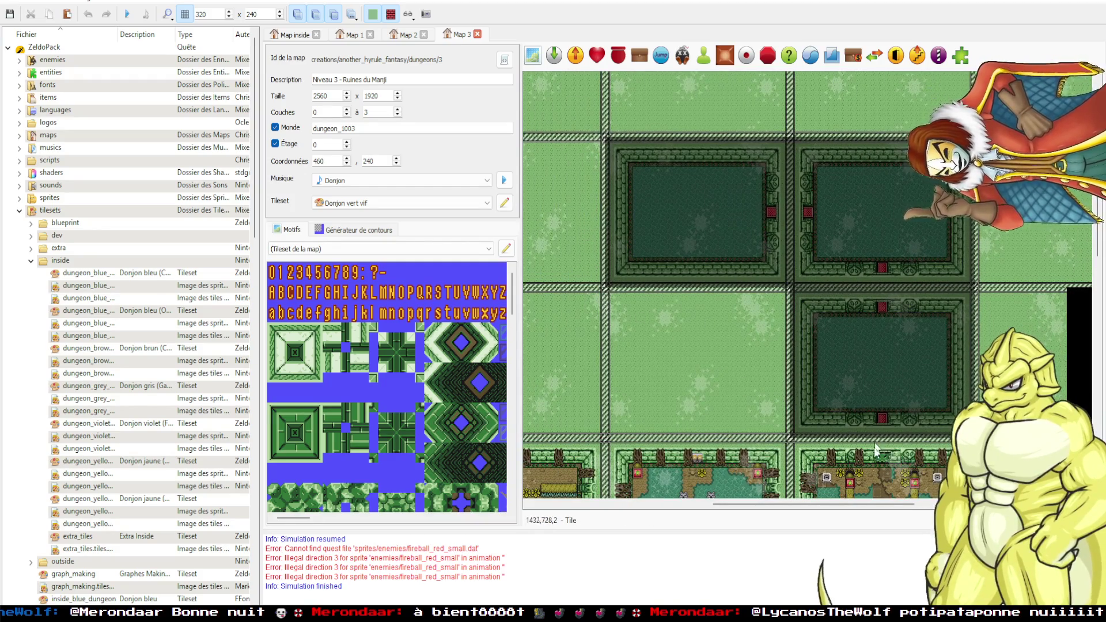
{"action": "left_click", "coordinate": [19, 210]}
{"action": "left_click", "coordinate": [19, 136]}
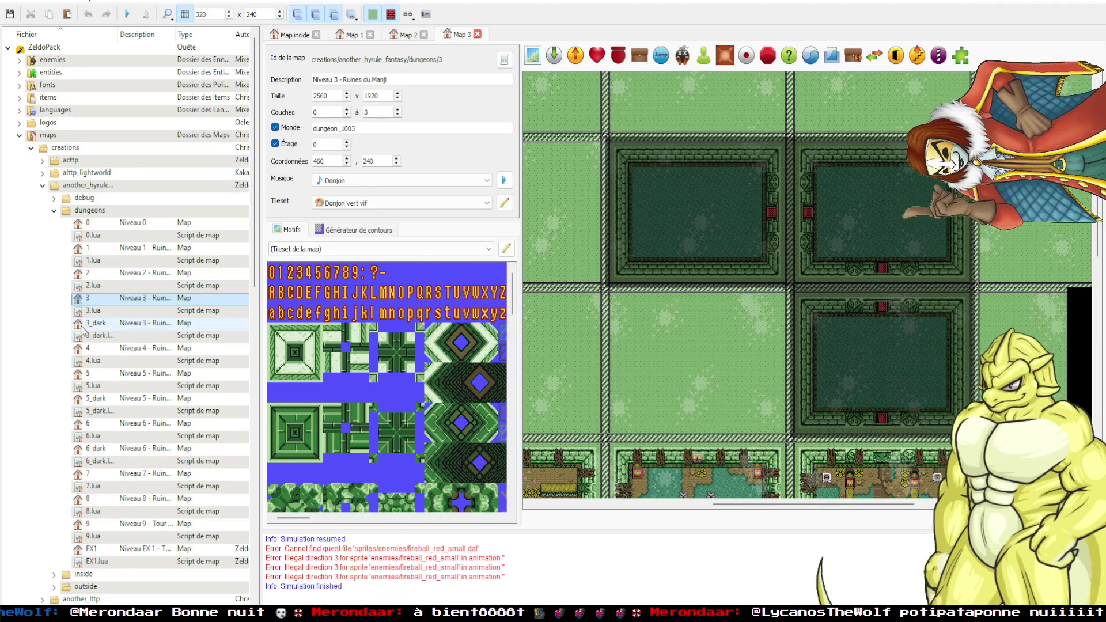
Open the 3_dark dungeon map and zoom around it.
{"action": "double_click", "coordinate": [95, 323]}
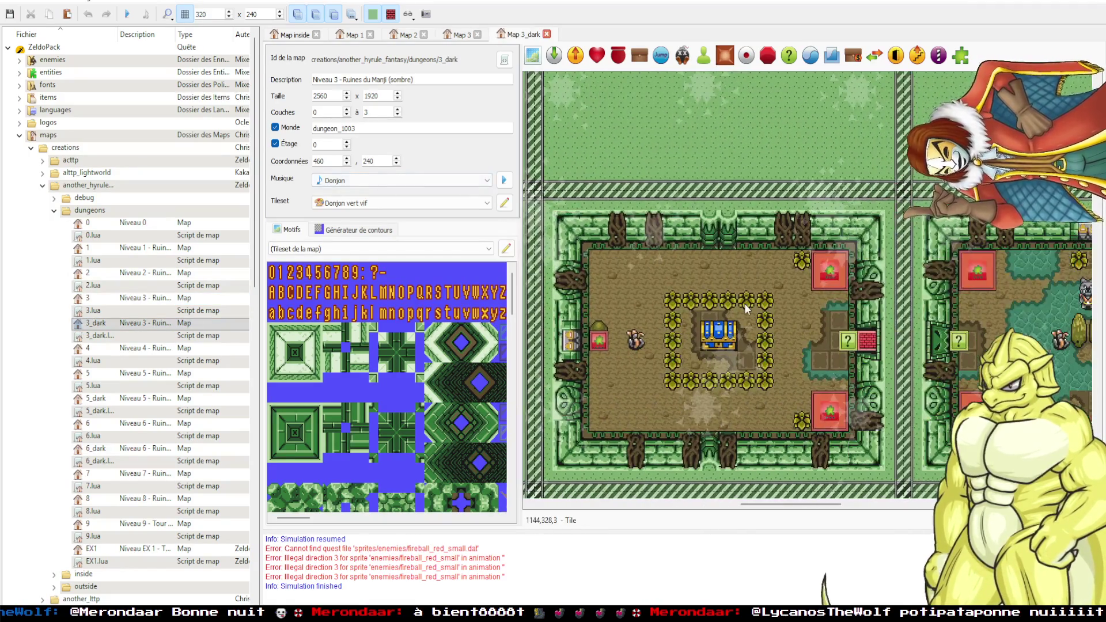
{"action": "scroll", "coordinate": [811, 343], "scroll_direction": "down", "scroll_amount": 2}
{"action": "scroll", "coordinate": [858, 375], "scroll_direction": "up", "scroll_amount": 3}
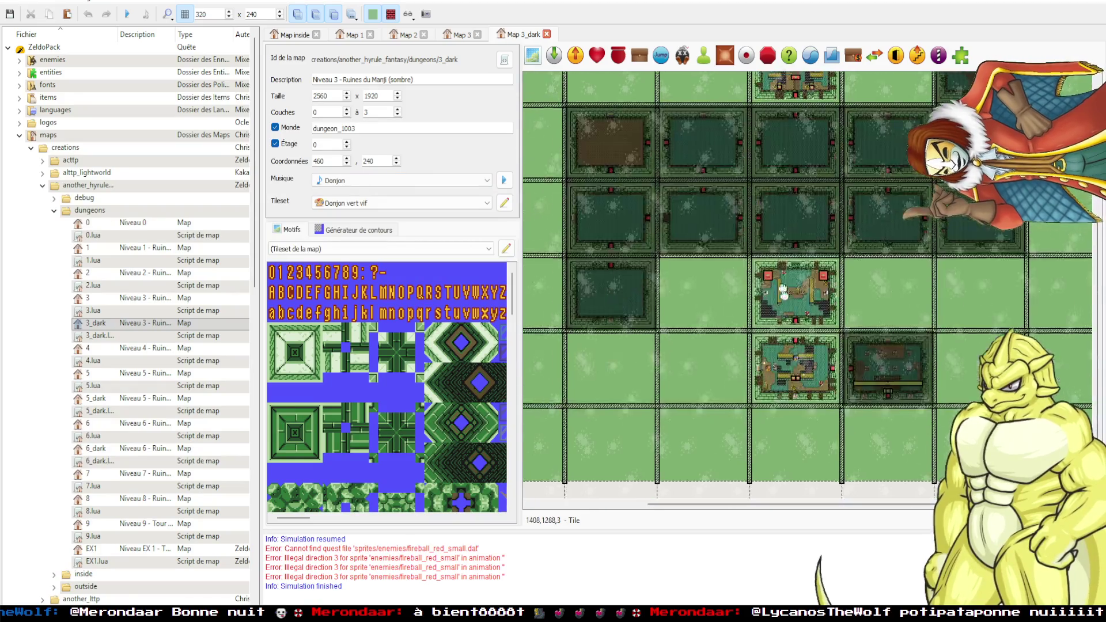
{"action": "scroll", "coordinate": [819, 247], "scroll_direction": "up", "scroll_amount": 2}
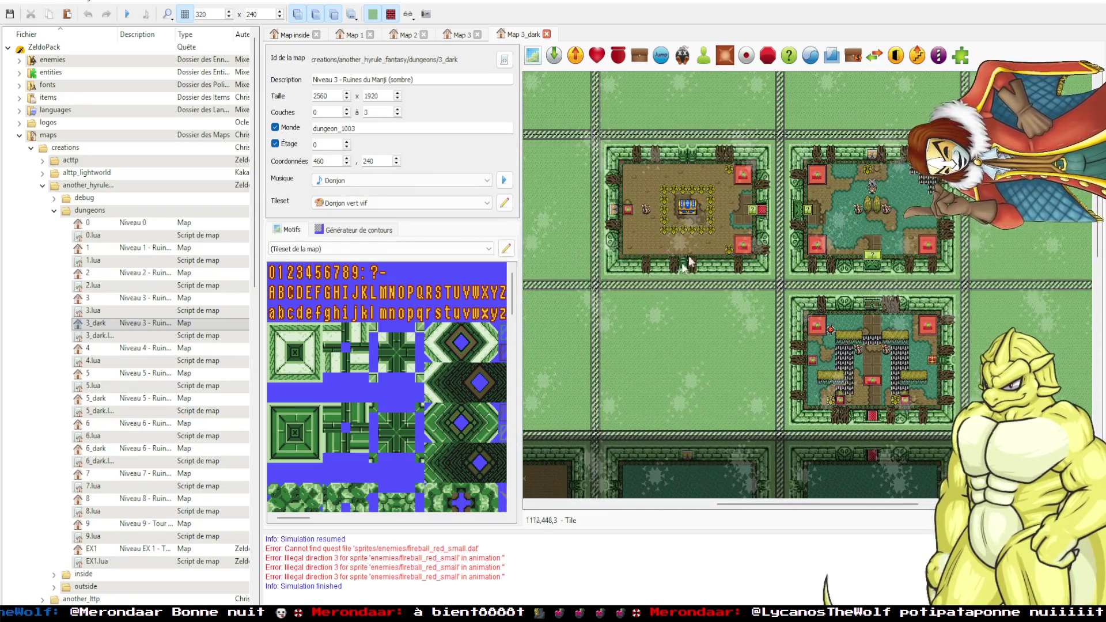
Return to the Map 1 Ruines de l'Aigle tab and launch a test run with F5.
{"action": "left_click", "coordinate": [459, 35]}
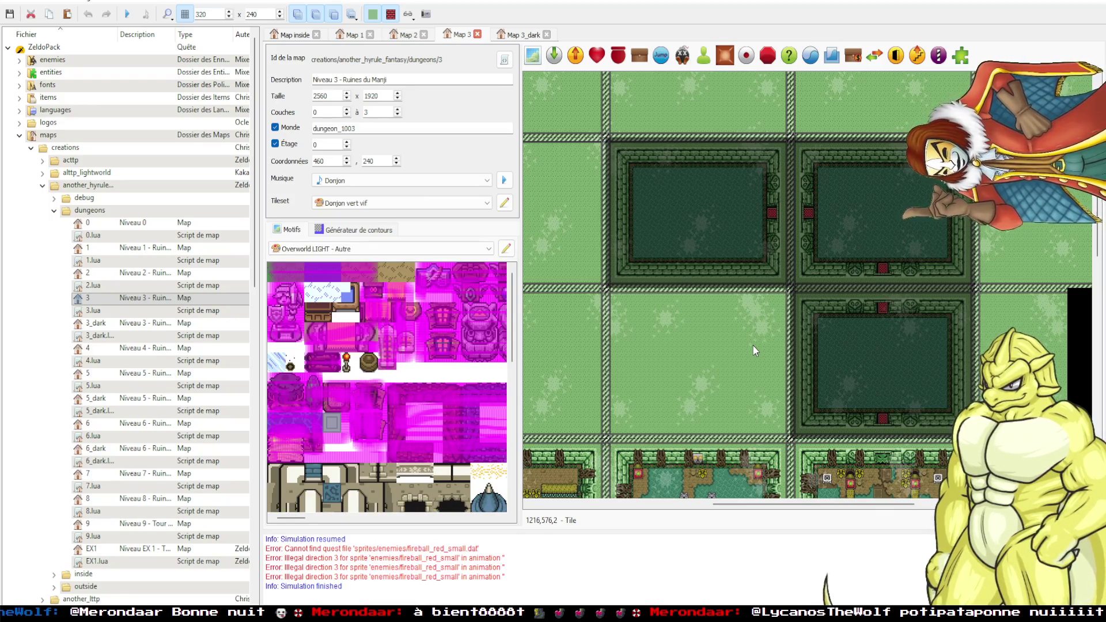
{"action": "left_click", "coordinate": [353, 35]}
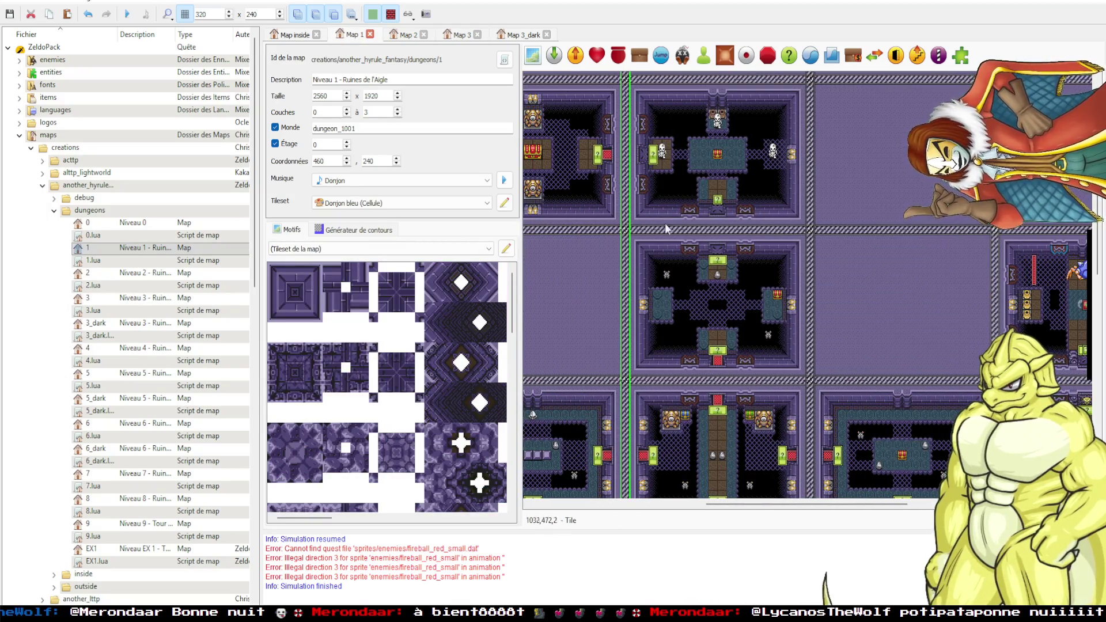
{"action": "scroll", "coordinate": [596, 244], "scroll_direction": "down", "scroll_amount": 1}
{"action": "key", "text": "F5"}
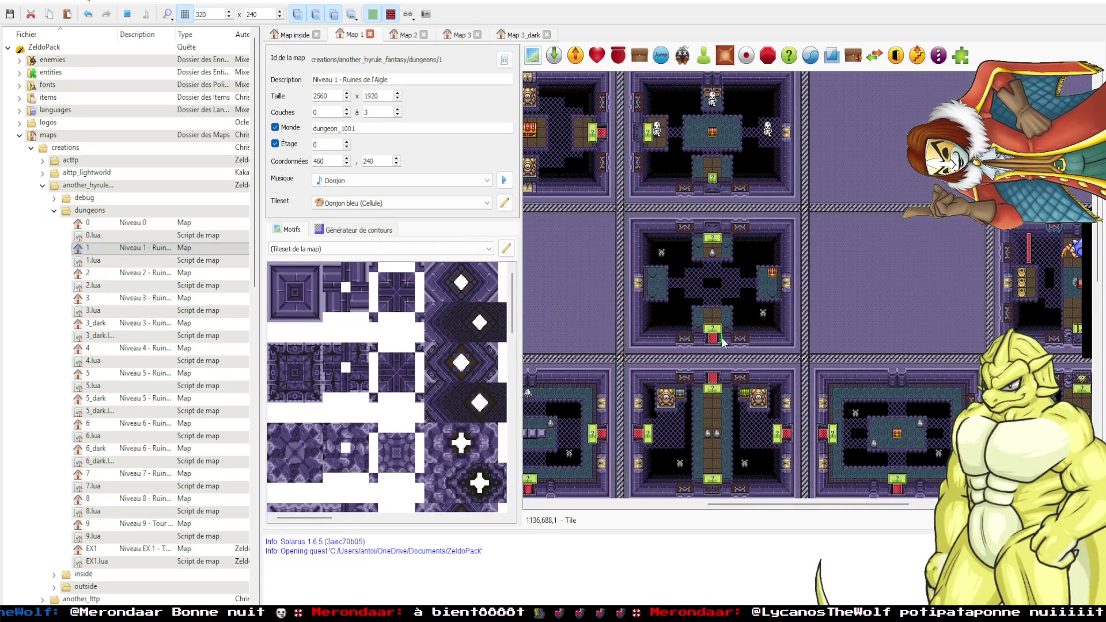
Darken the room with game:set_value("dark_room", …) console commands and walk Link to test the moving light.
{"action": "key", "text": "F12"}
{"action": "key", "text": "Up"}
{"action": "key", "text": "Return"}
{"action": "key", "text": "F12"}
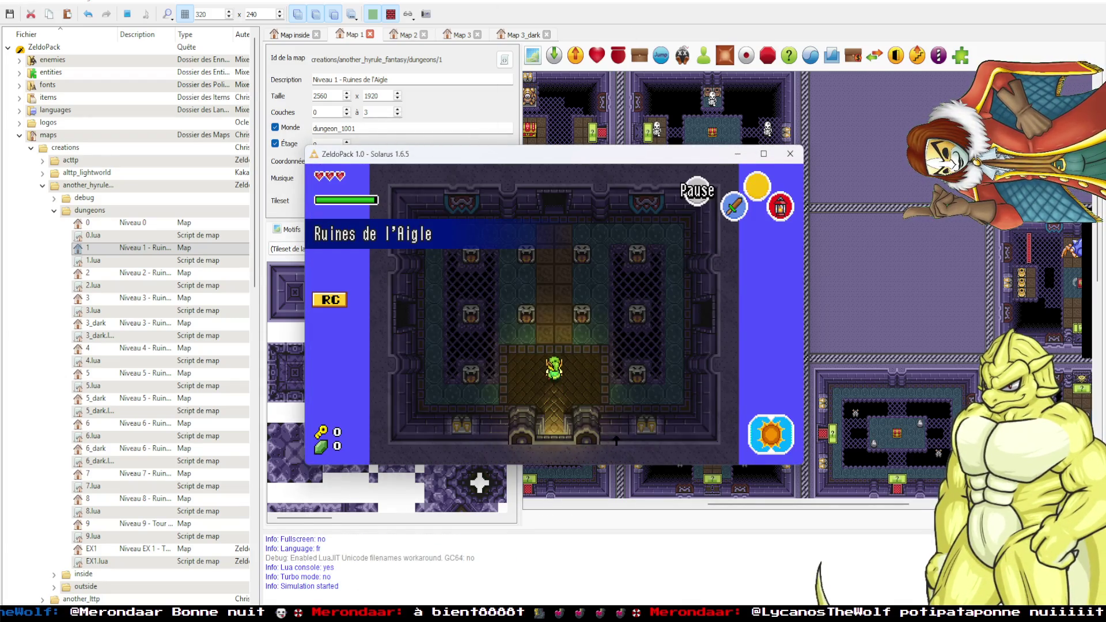
{"action": "key", "text": "F12"}
{"action": "key", "text": "Up"}
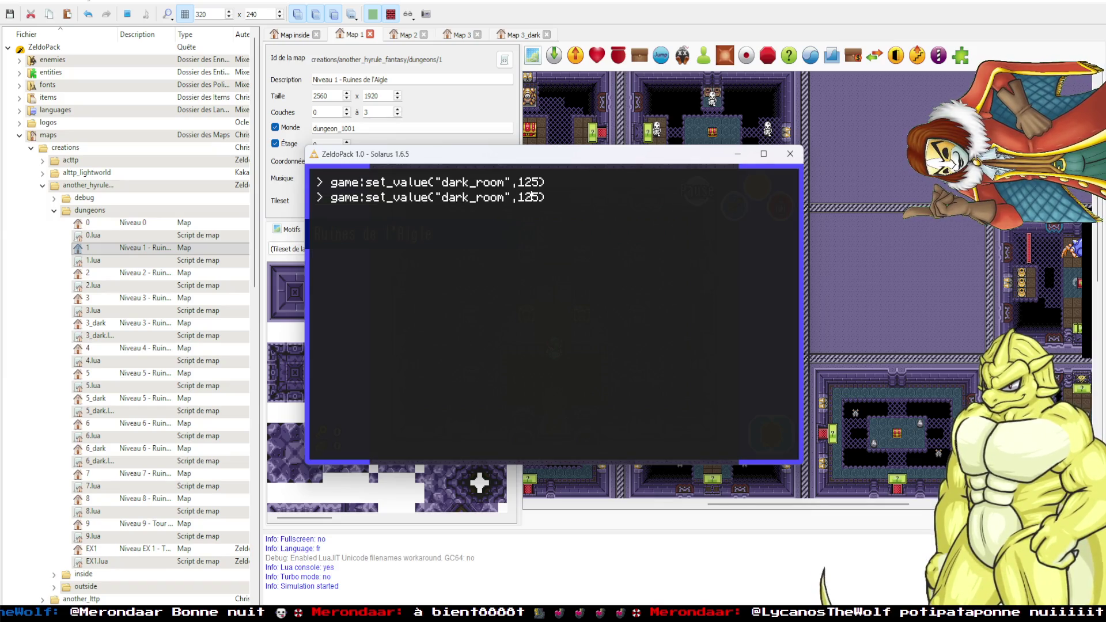
{"action": "key", "text": "Return"}
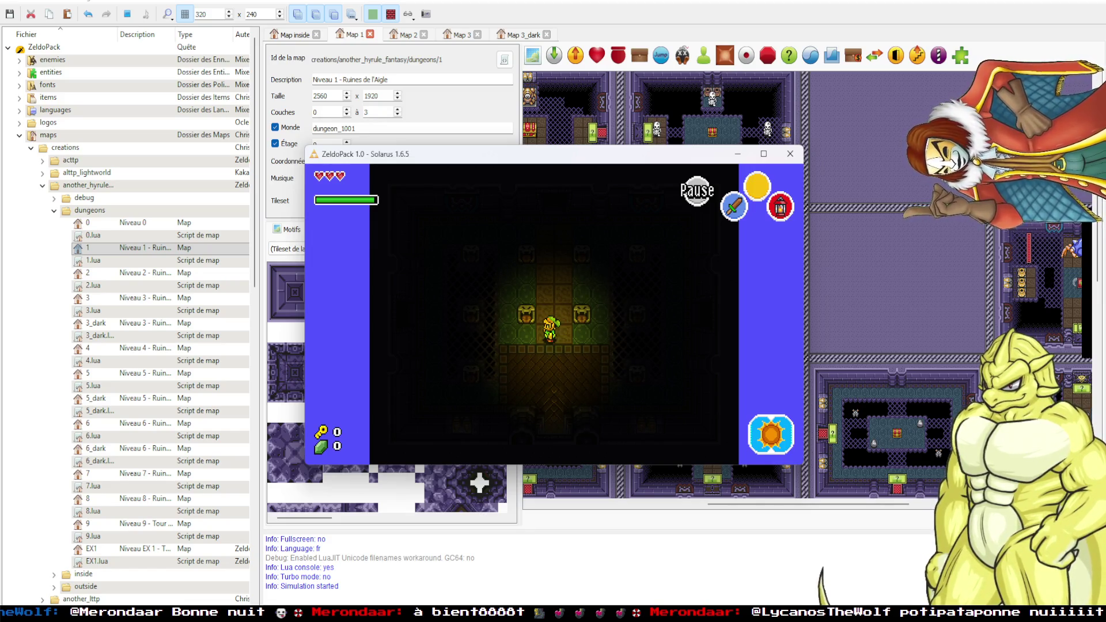
{"action": "key", "text": "Right"}
{"action": "key", "text": "Up"}
{"action": "key", "text": "Left"}
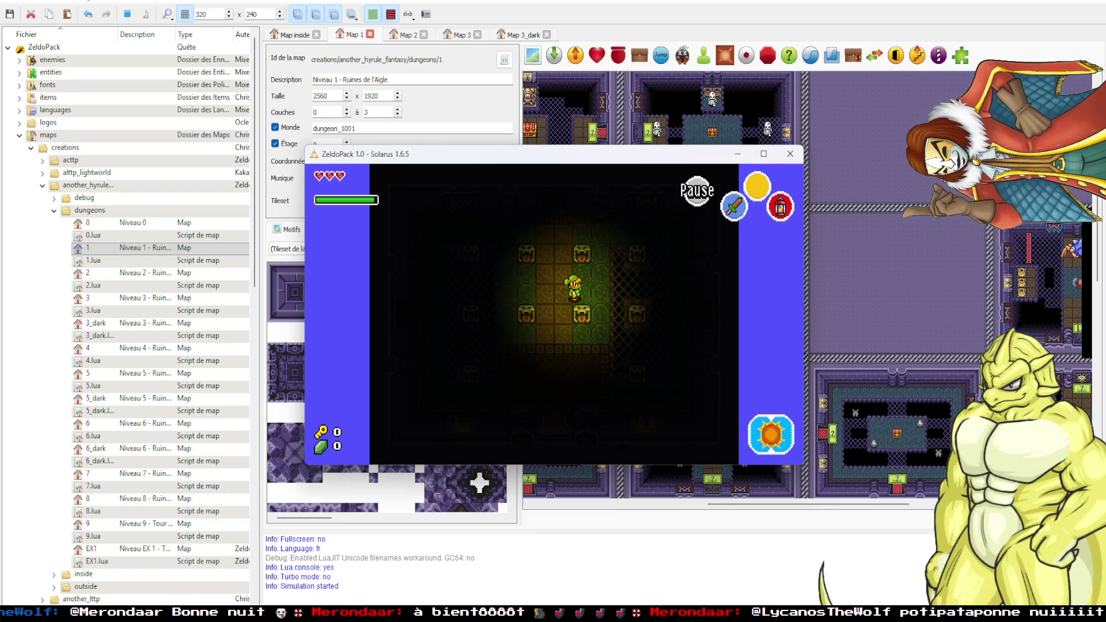
Relight the room via the console command, walk Link a little, and dismiss the save prompt.
{"action": "key", "text": "F12"}
{"action": "key", "text": "Up"}
{"action": "key", "text": "Up"}
{"action": "key", "text": "Return"}
{"action": "key", "text": "F12"}
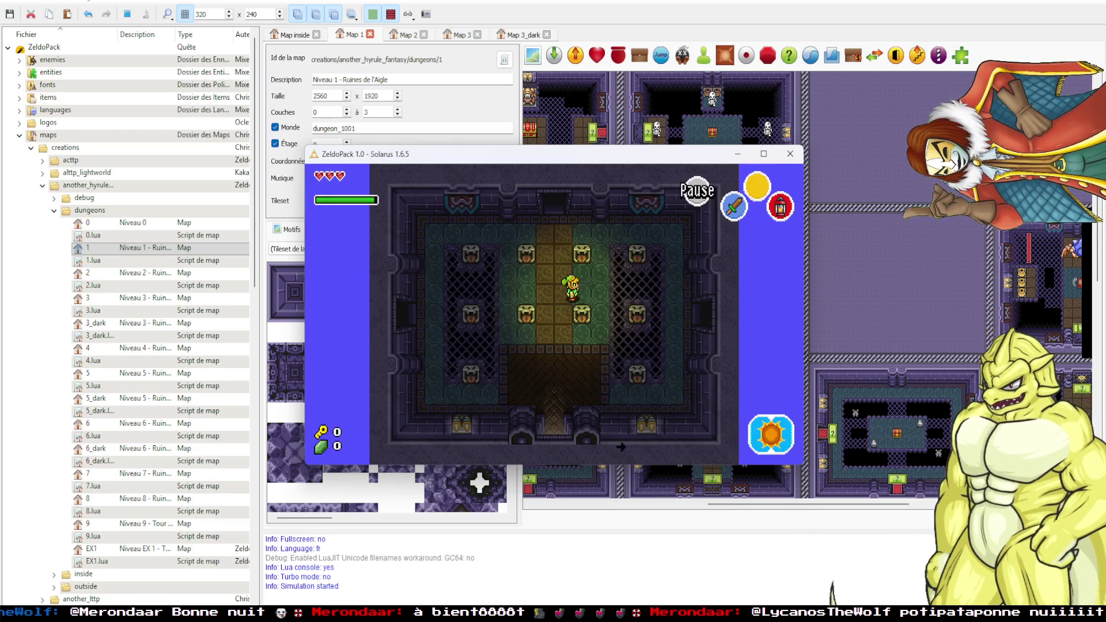
{"action": "key", "text": "Right"}
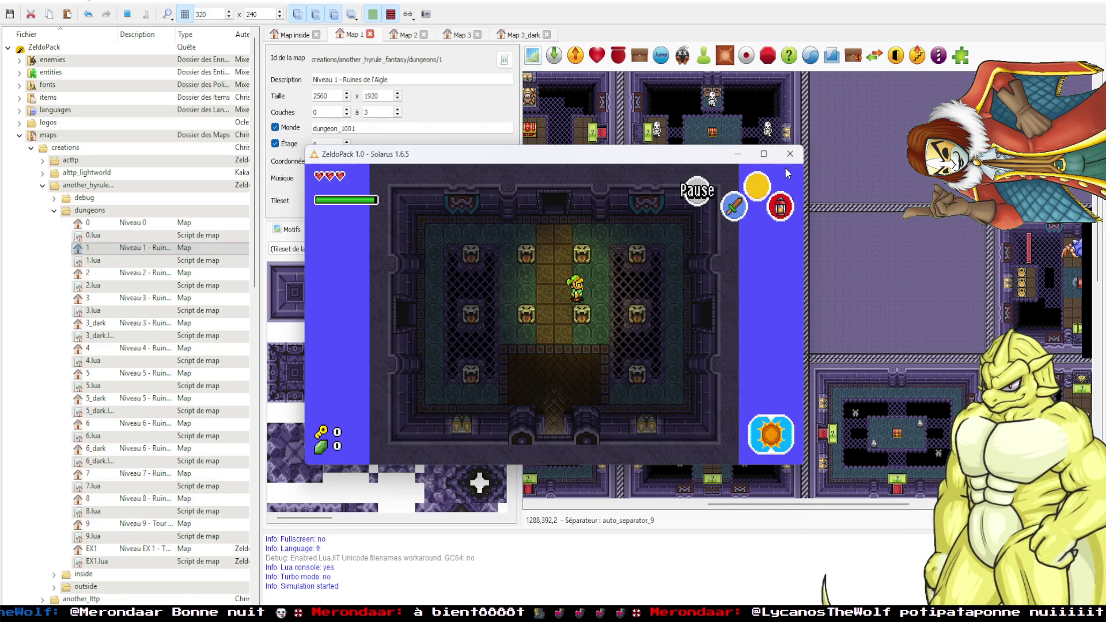
{"action": "key", "text": "Left"}
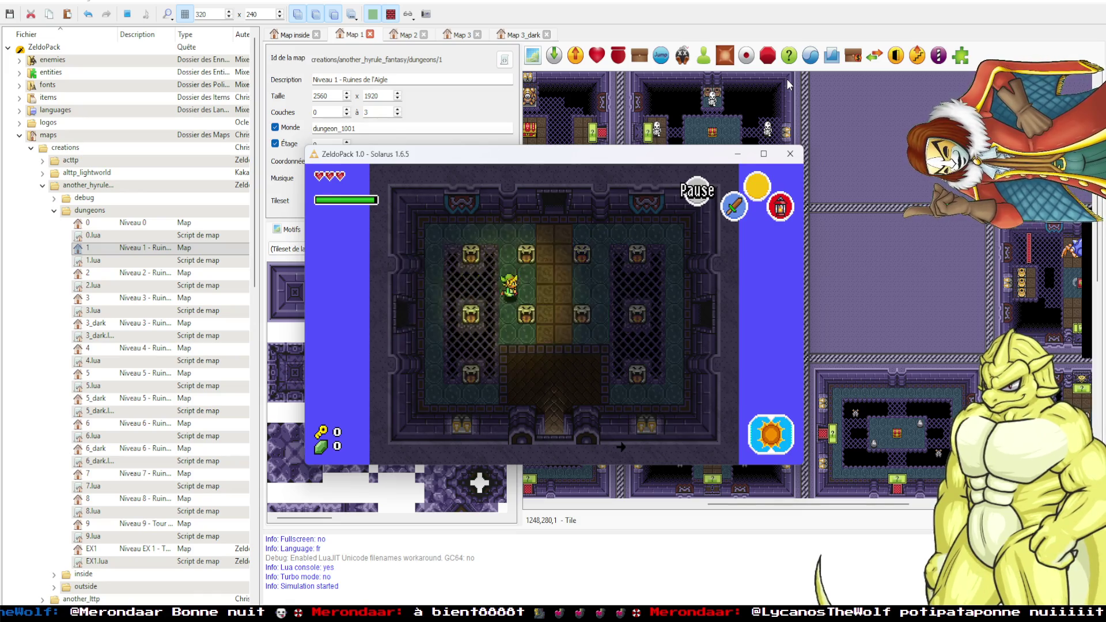
{"action": "key", "text": "Escape"}
Start a fresh test game without the saved game and walk Link up toward the top-left tiles.
{"action": "key", "text": "space"}
{"action": "key", "text": "Down"}
{"action": "key", "text": "space"}
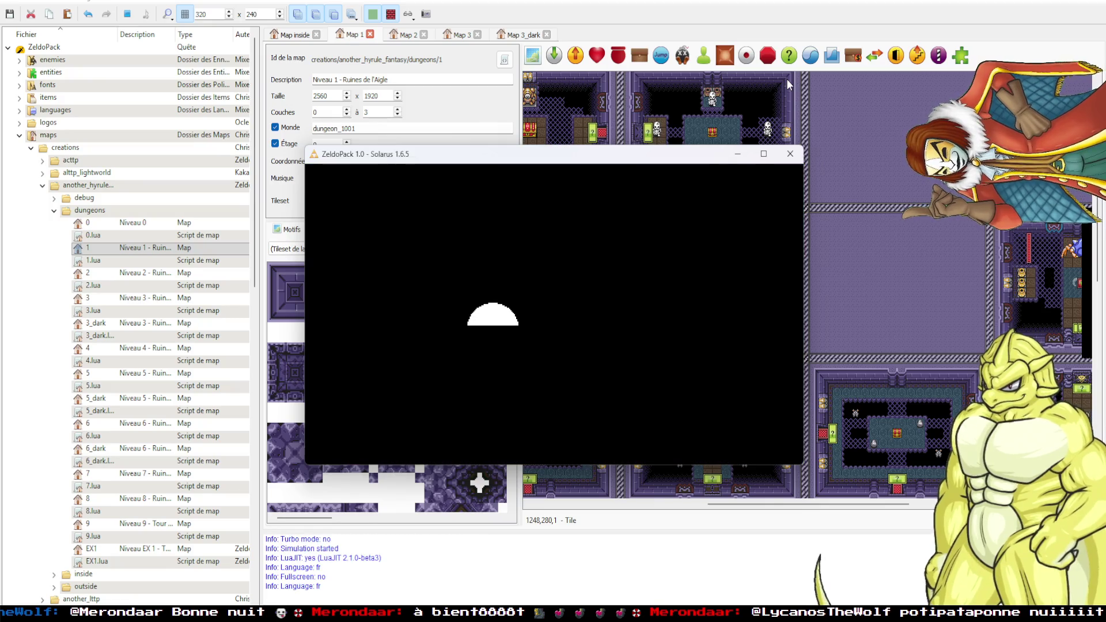
{"action": "key", "text": "Up"}
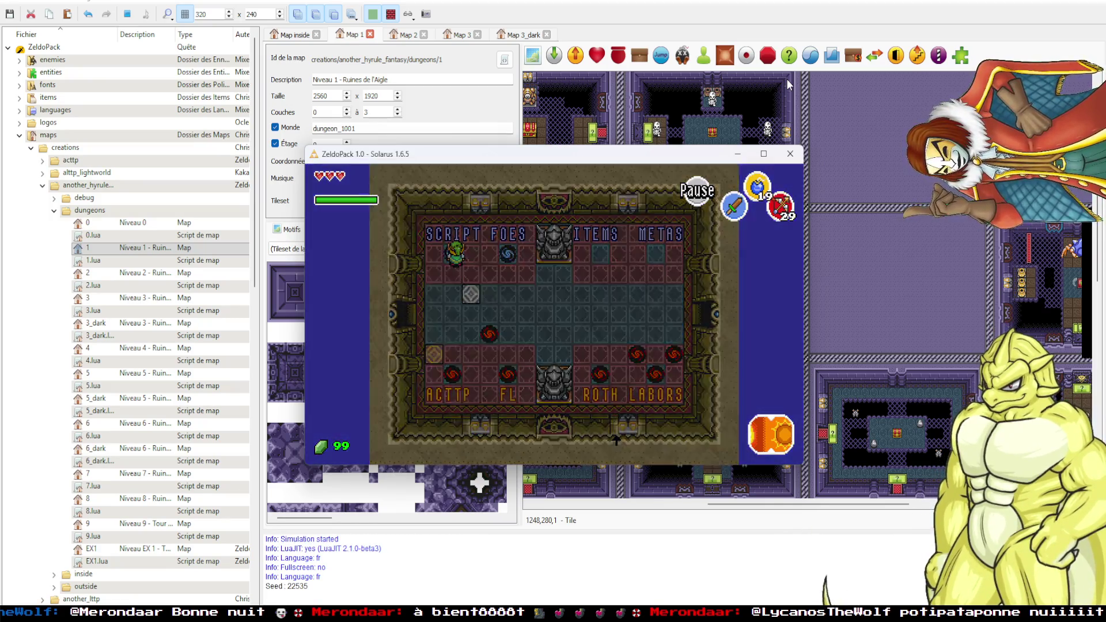
{"action": "key", "text": "Up"}
{"action": "key", "text": "Left"}
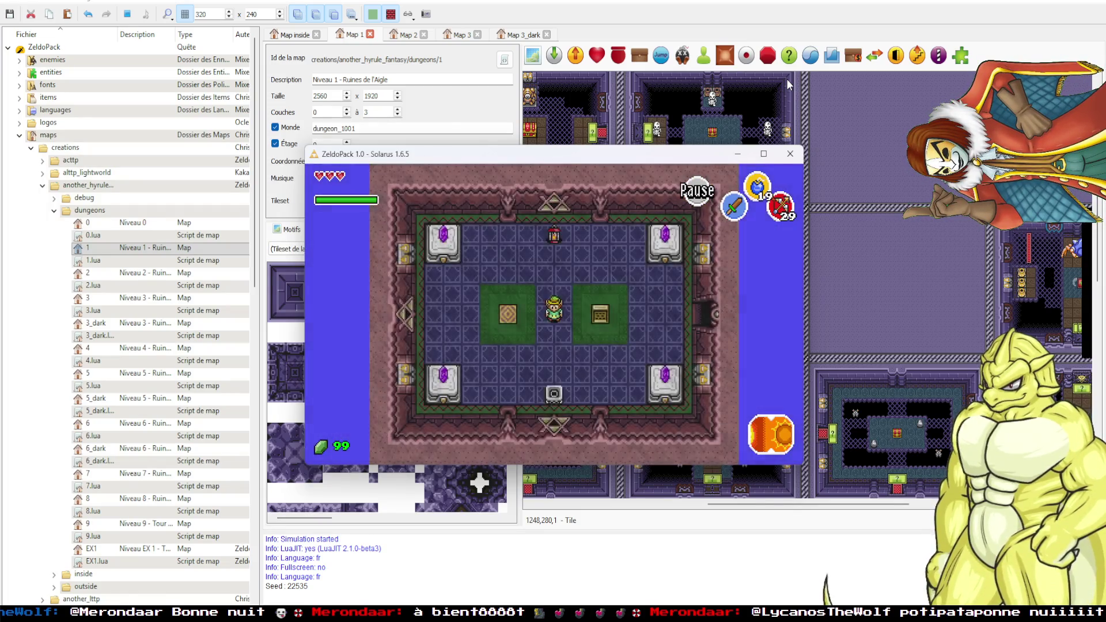
Walk Link through the east dark room, onto the central teleporter and into the next room.
{"action": "key", "text": "Right"}
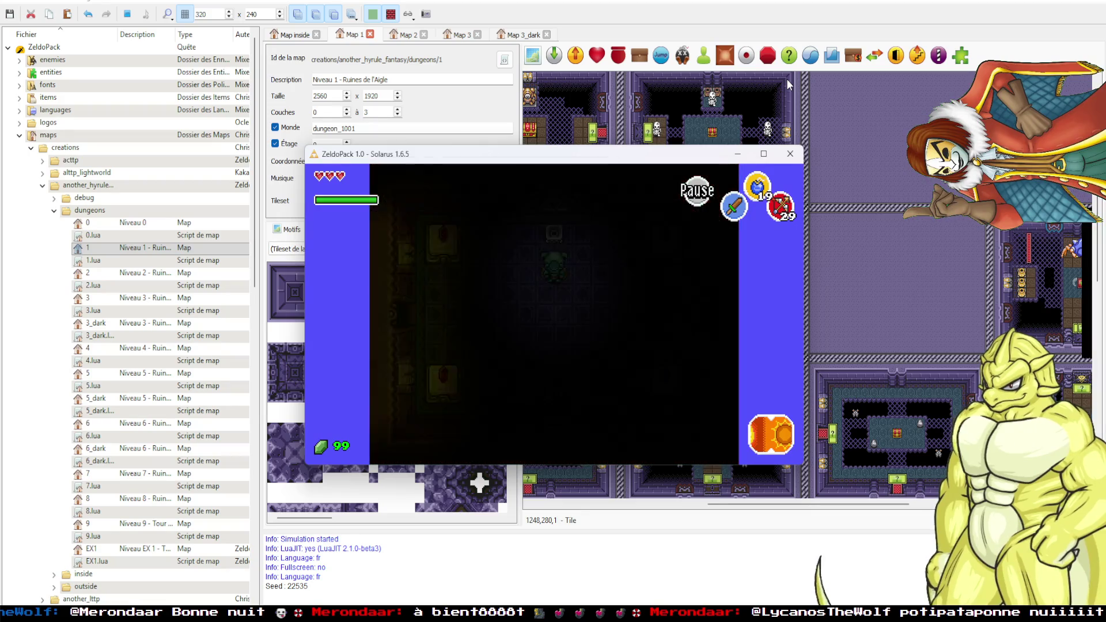
{"action": "key", "text": "Left"}
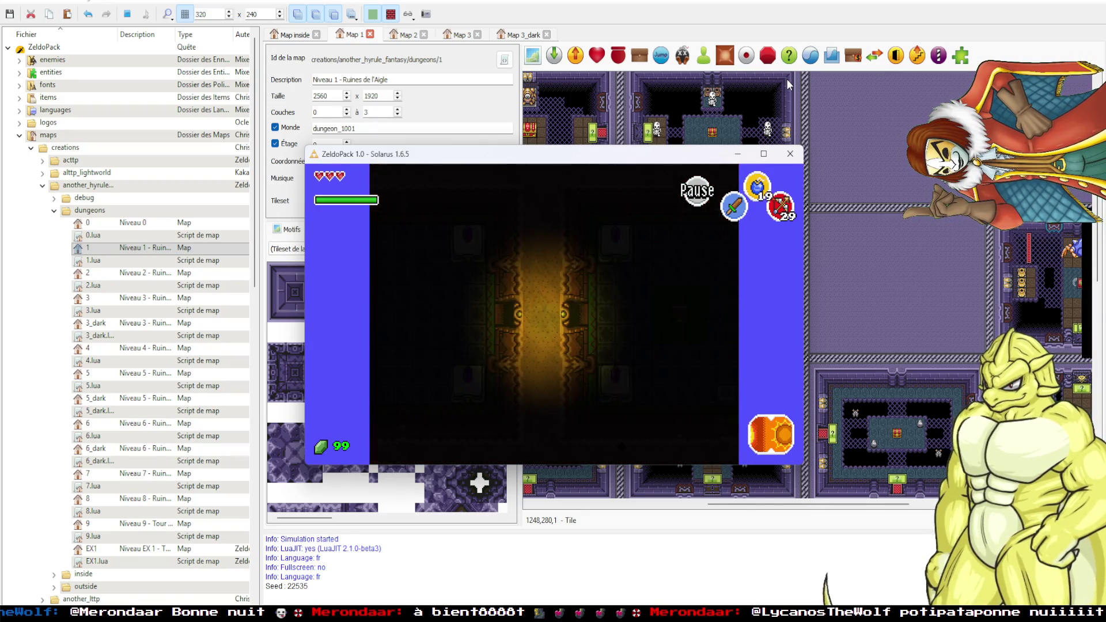
{"action": "key", "text": "Right"}
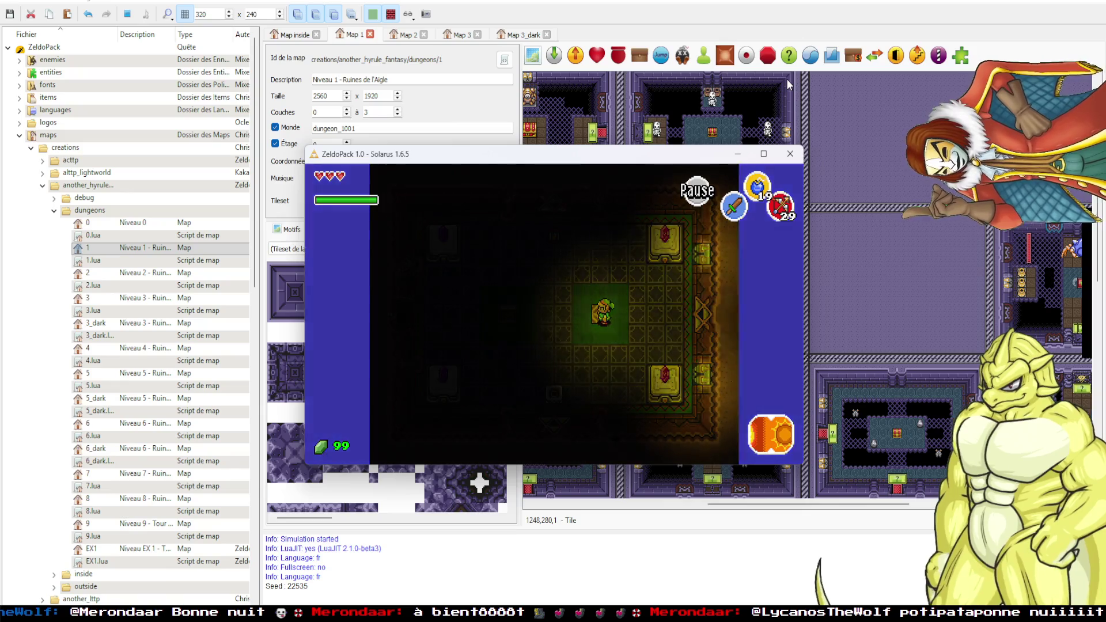
{"action": "key", "text": "Right"}
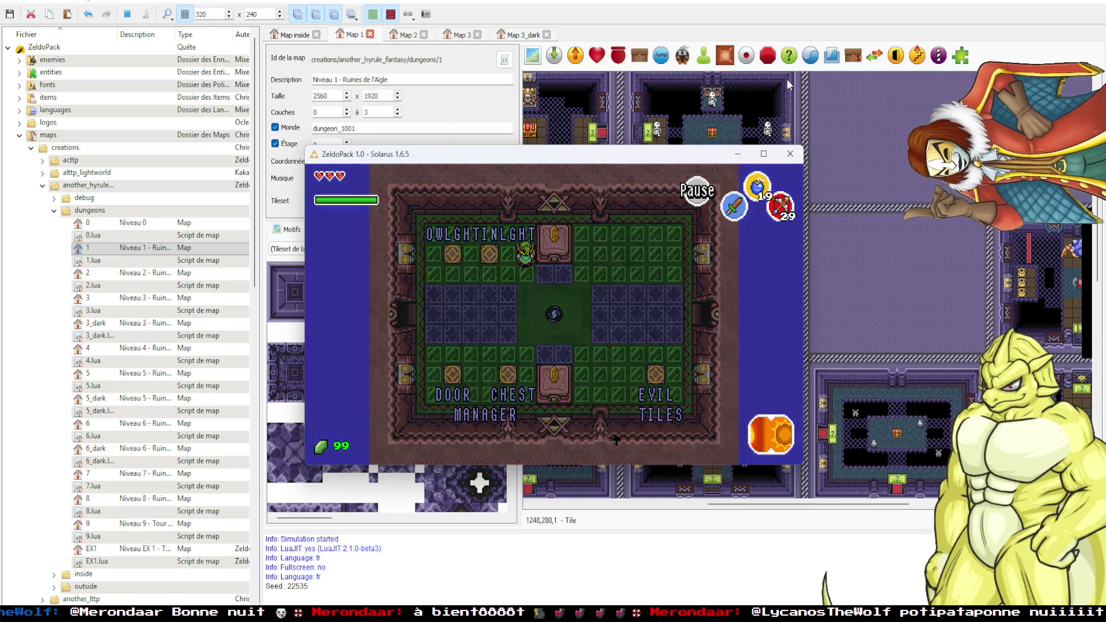
{"action": "key", "text": "Right"}
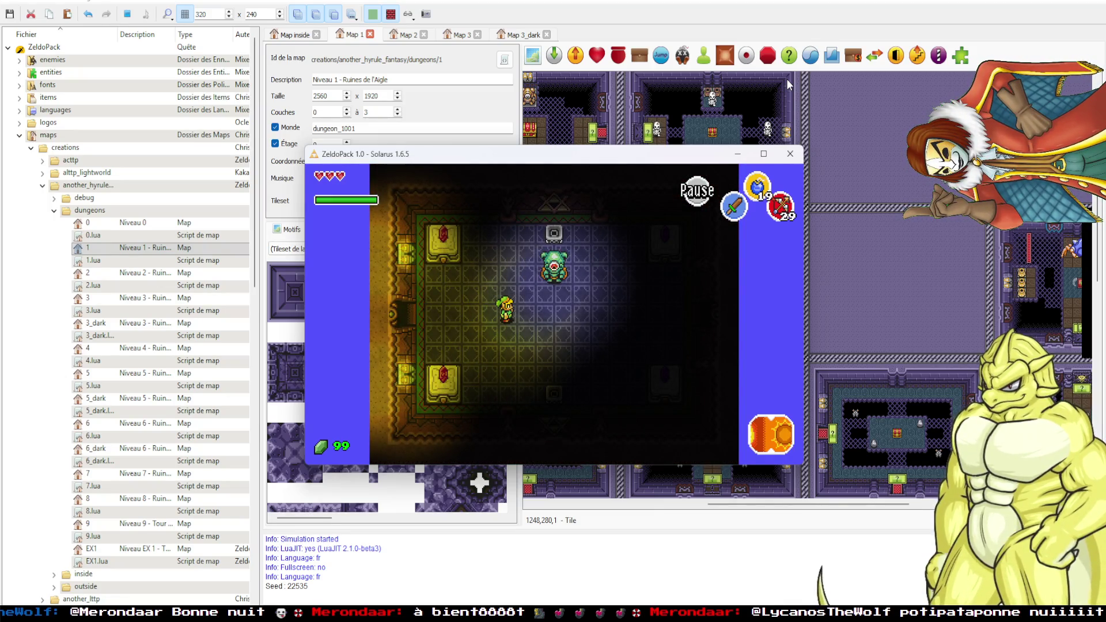
Dodge the enemy, return Link through the dark room's left doorway, and close the test window.
{"action": "key", "text": "Left"}
{"action": "key", "text": "Left"}
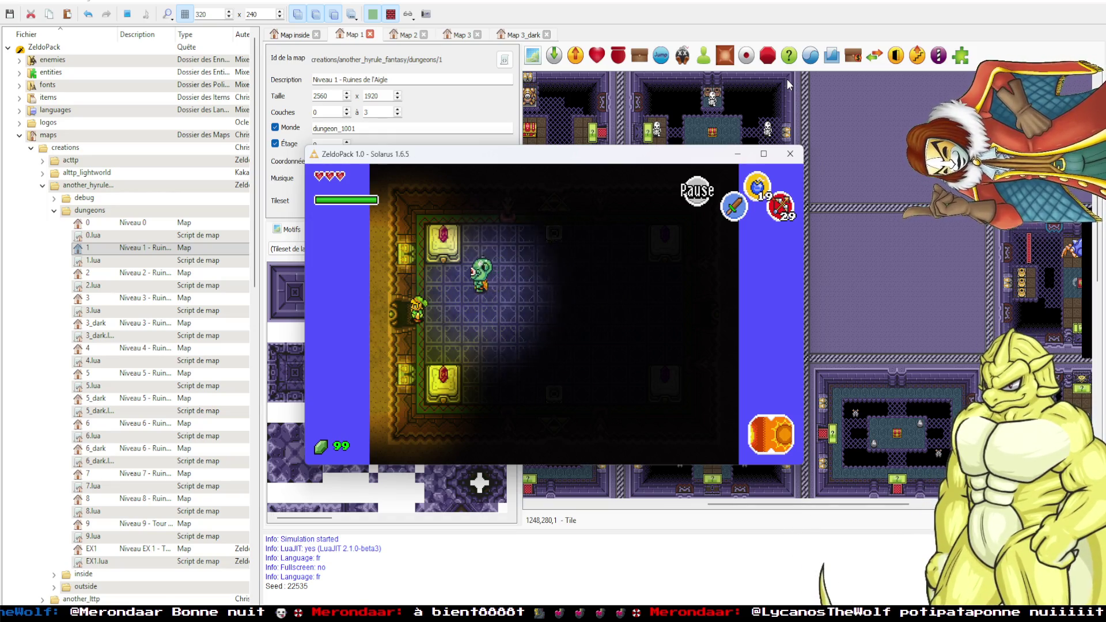
{"action": "key", "text": "Right"}
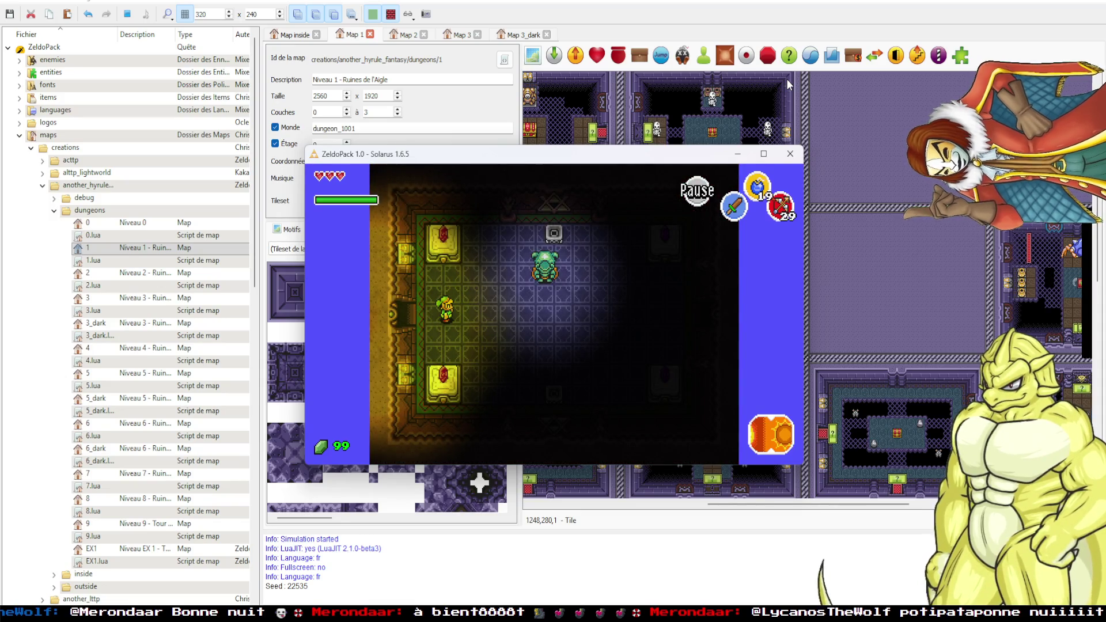
{"action": "key", "text": "Left"}
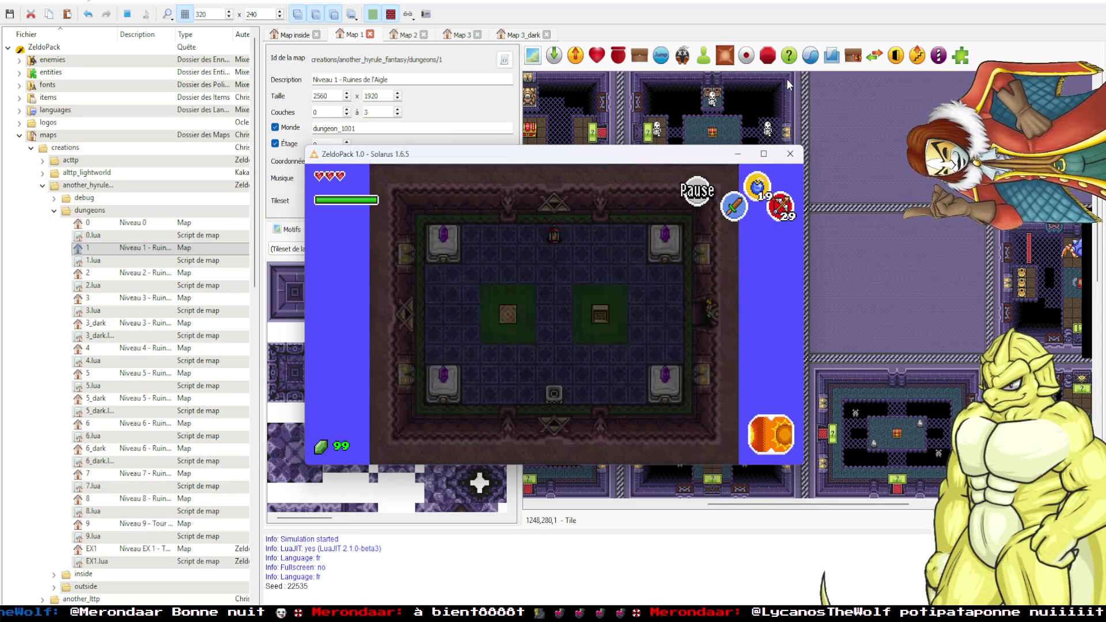
{"action": "left_click", "coordinate": [790, 154]}
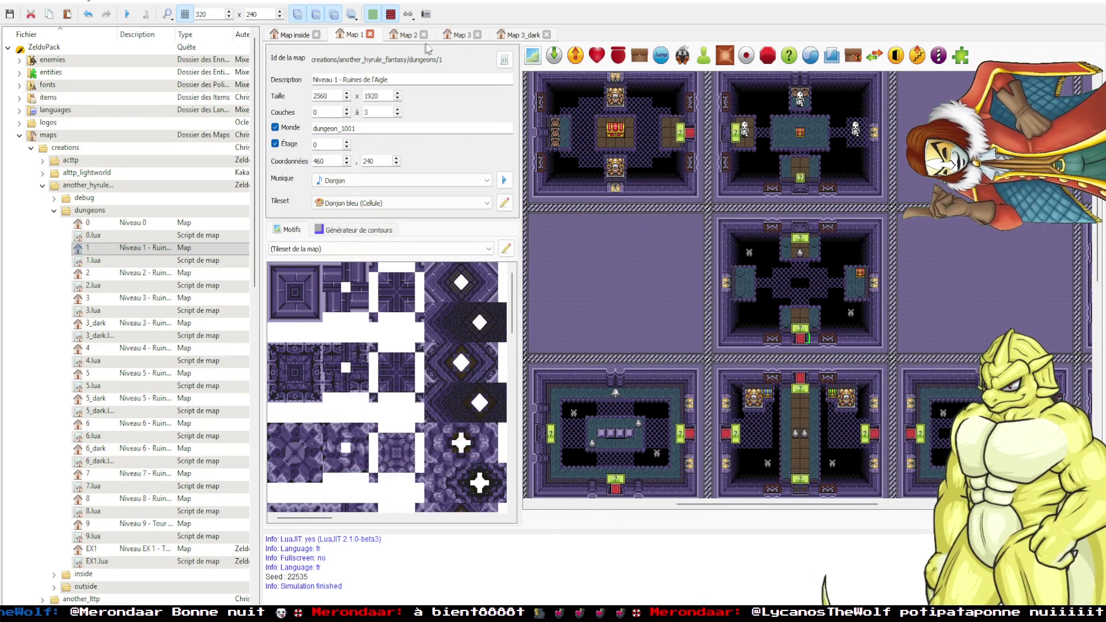
Switch to the green Map 3 dungeon and pan around to see its other rooms.
{"action": "left_click", "coordinate": [457, 34]}
{"action": "left_click_drag", "start_coordinate": [855, 364], "coordinate": [757, 255]}
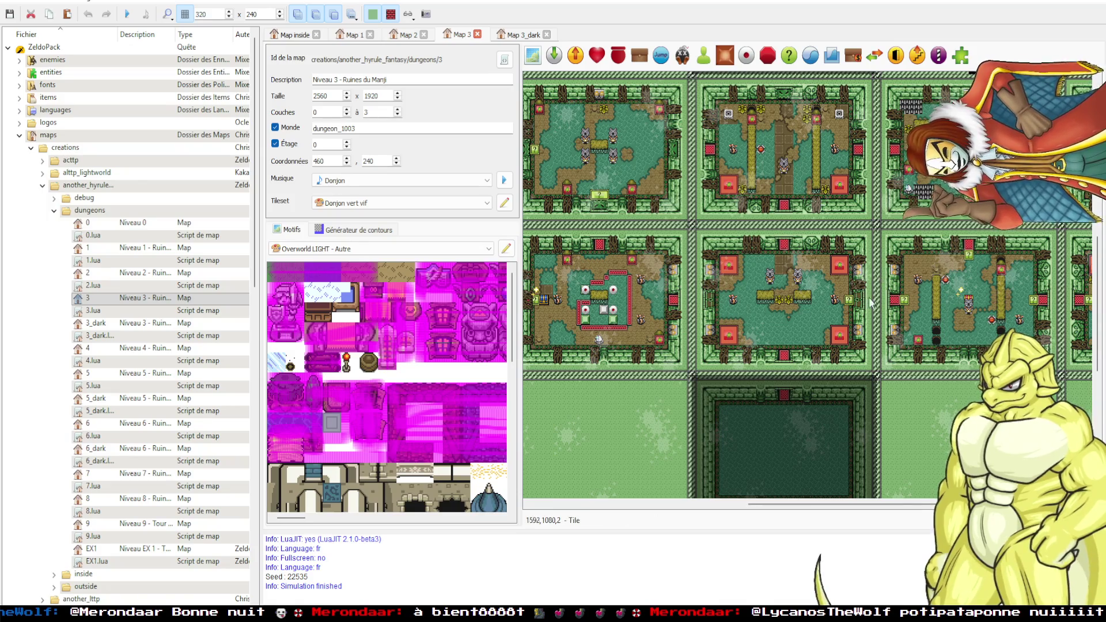
{"action": "scroll", "coordinate": [852, 324], "scroll_direction": "up", "scroll_amount": 2}
{"action": "scroll", "coordinate": [853, 324], "scroll_direction": "down", "scroll_amount": 2}
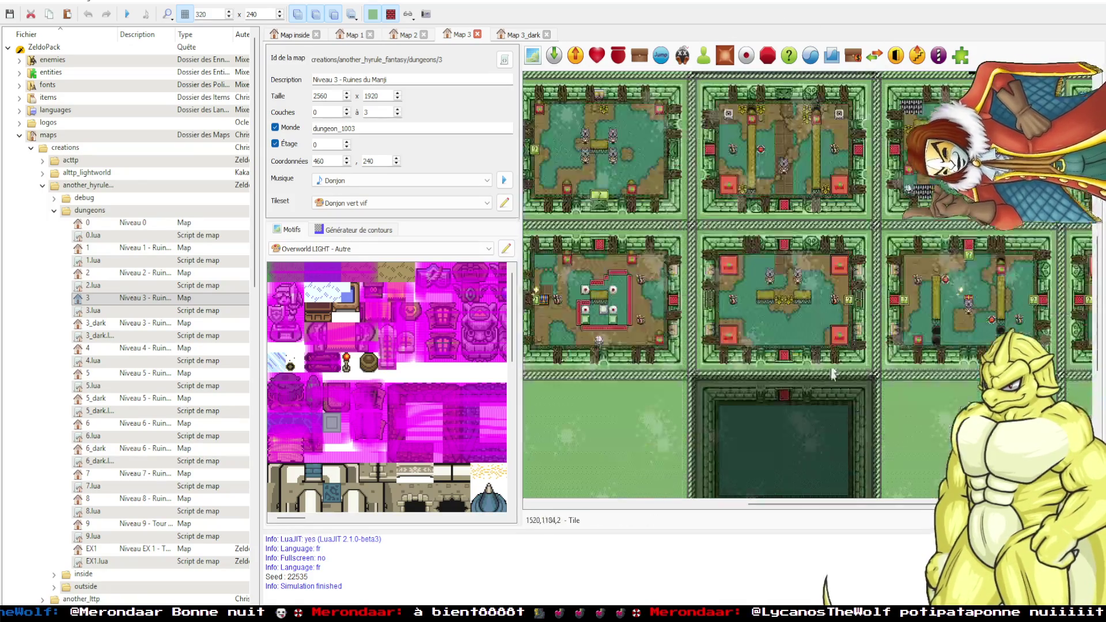
{"action": "scroll", "coordinate": [791, 397], "scroll_direction": "down", "scroll_amount": 2}
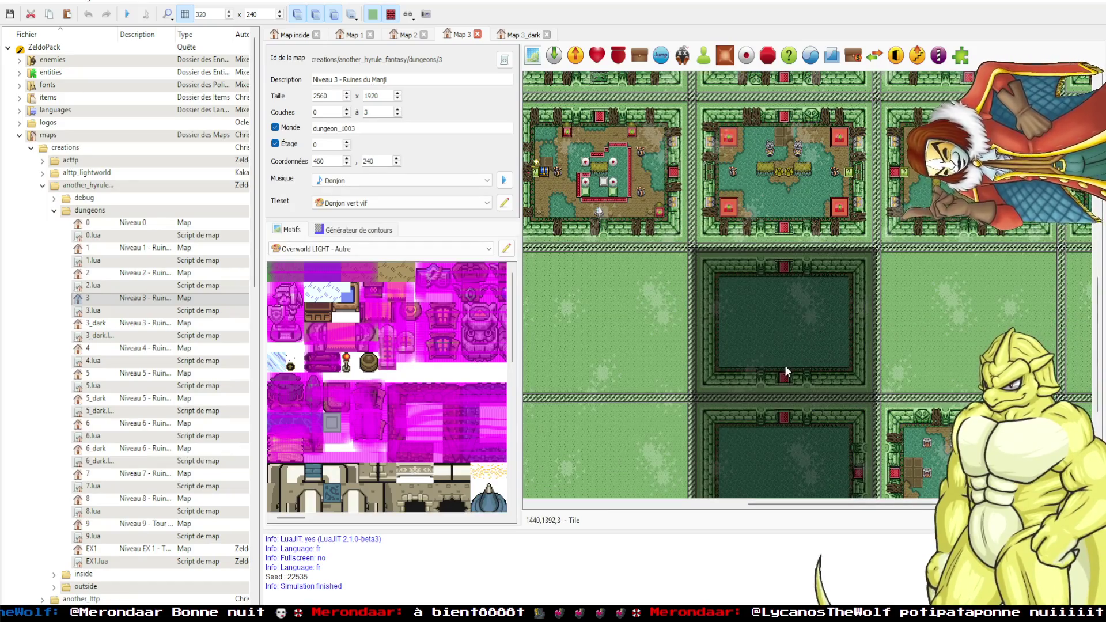
{"action": "scroll", "coordinate": [775, 358], "scroll_direction": "down", "scroll_amount": 2}
{"action": "scroll", "coordinate": [786, 357], "scroll_direction": "up", "scroll_amount": 4}
{"action": "scroll", "coordinate": [785, 386], "scroll_direction": "down", "scroll_amount": 4}
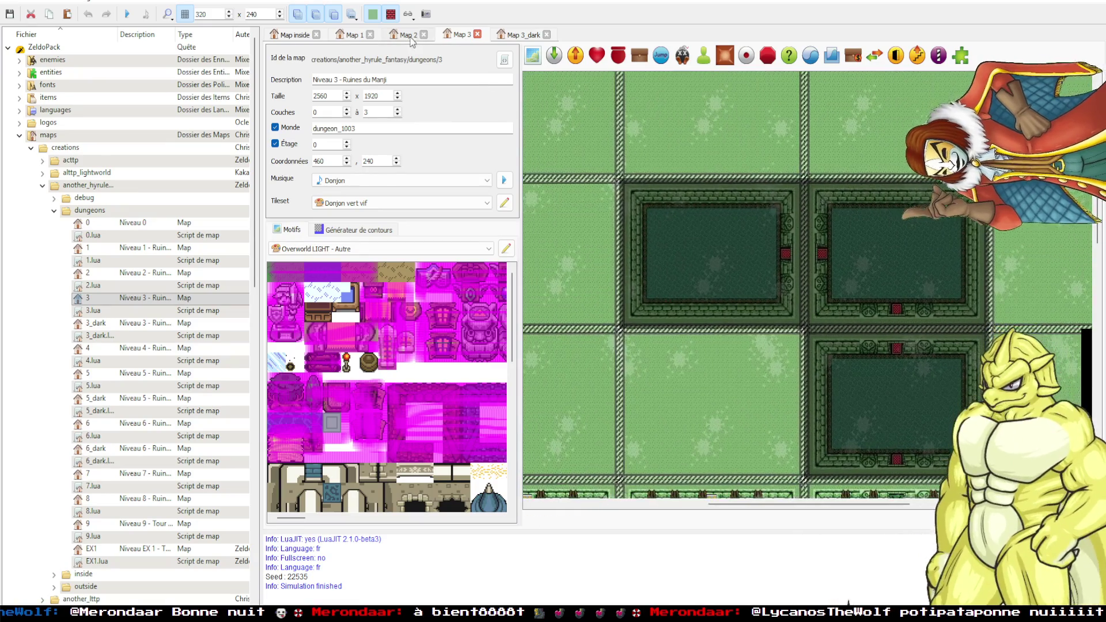
Return to the purple Map 1 dungeon and select the 3.lua map script in the quest tree.
{"action": "key", "text": "ctrl+shift+Tab"}
{"action": "key", "text": "ctrl+shift+Tab"}
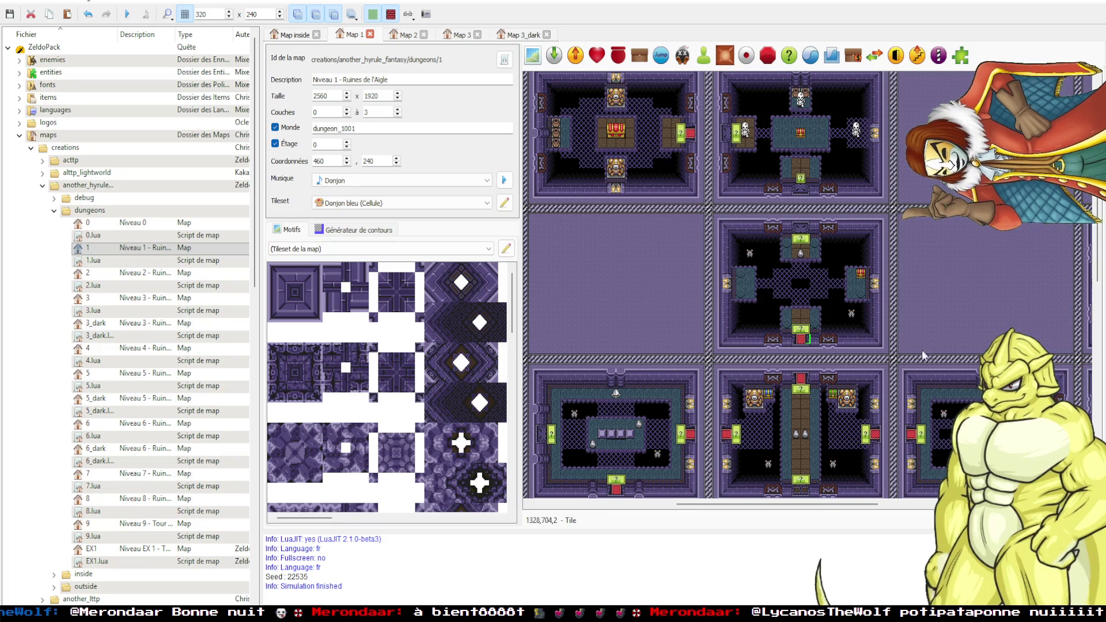
{"action": "scroll", "coordinate": [922, 350], "scroll_direction": "up", "scroll_amount": 4}
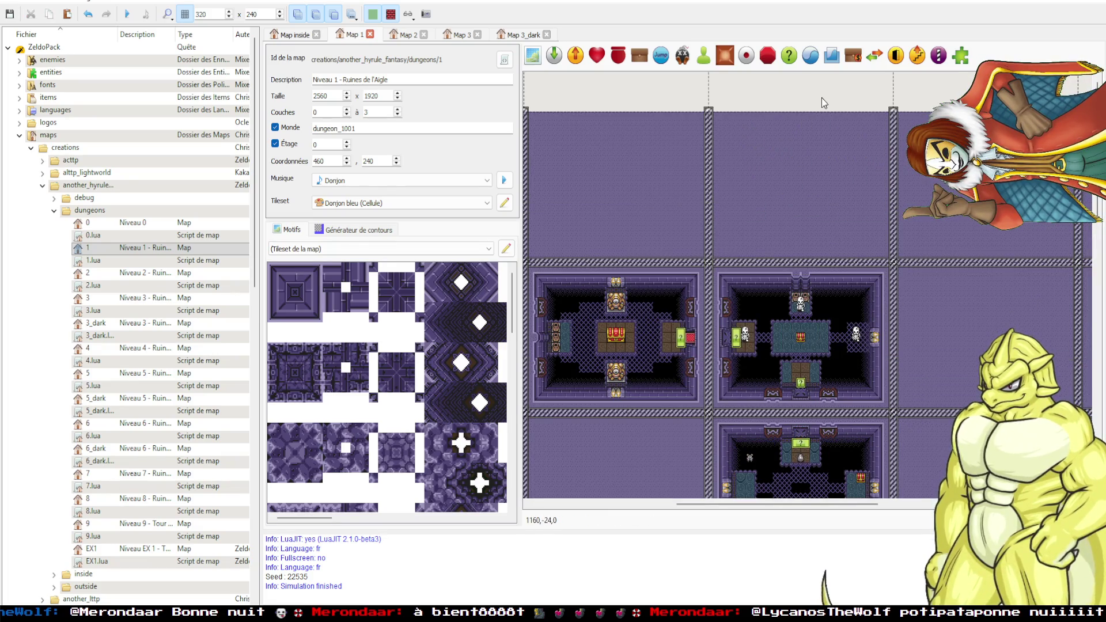
{"action": "scroll", "coordinate": [822, 102], "scroll_direction": "down", "scroll_amount": 6}
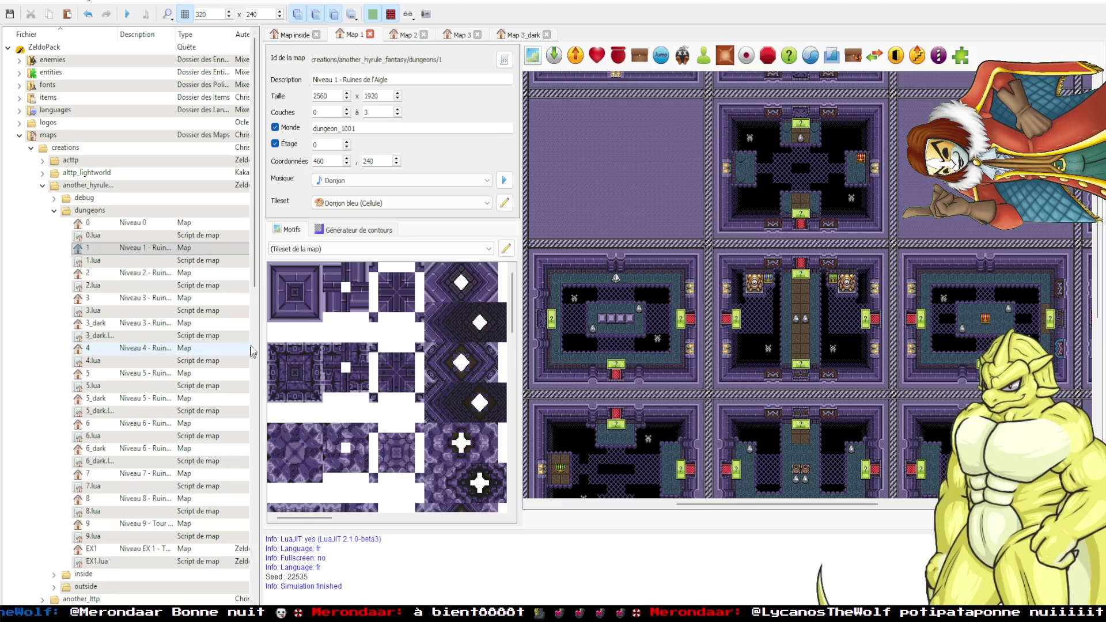
{"action": "mouse_move", "coordinate": [144, 311]}
{"action": "left_mouse_down"}
{"action": "mouse_move", "coordinate": [144, 510]}
{"action": "mouse_move", "coordinate": [144, 311]}
{"action": "left_mouse_up"}
{"action": "left_click", "coordinate": [553, 333]}
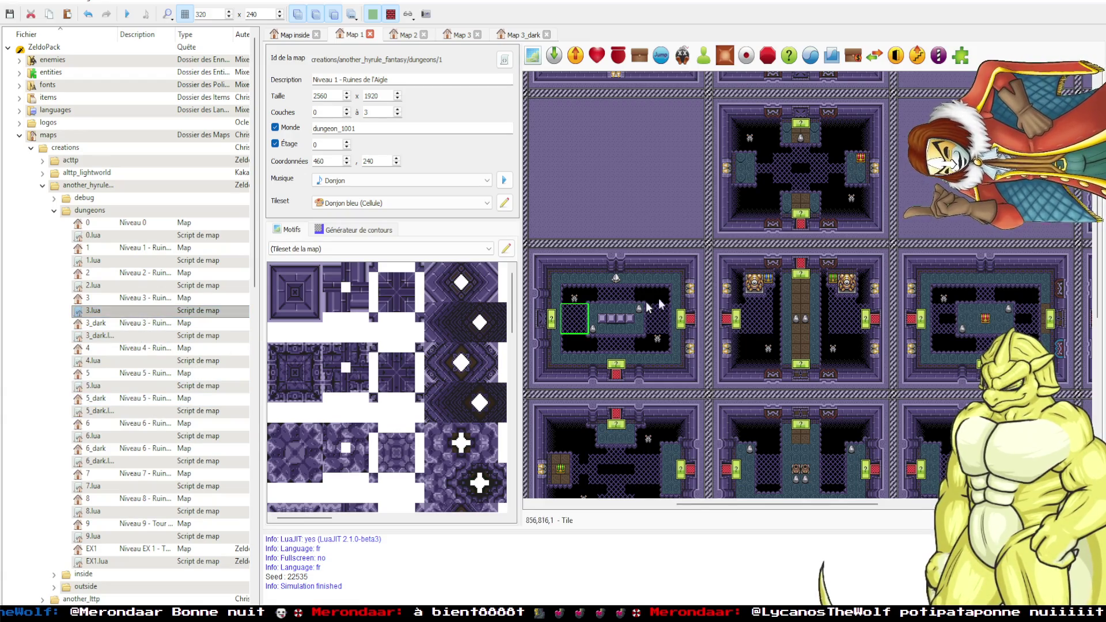
Scroll over the Map 1 rooms, then open the gohma_eye.lua script in Visual Studio Code.
{"action": "scroll", "coordinate": [682, 379], "scroll_direction": "up", "scroll_amount": 5}
{"action": "scroll", "coordinate": [691, 389], "scroll_direction": "down", "scroll_amount": 4}
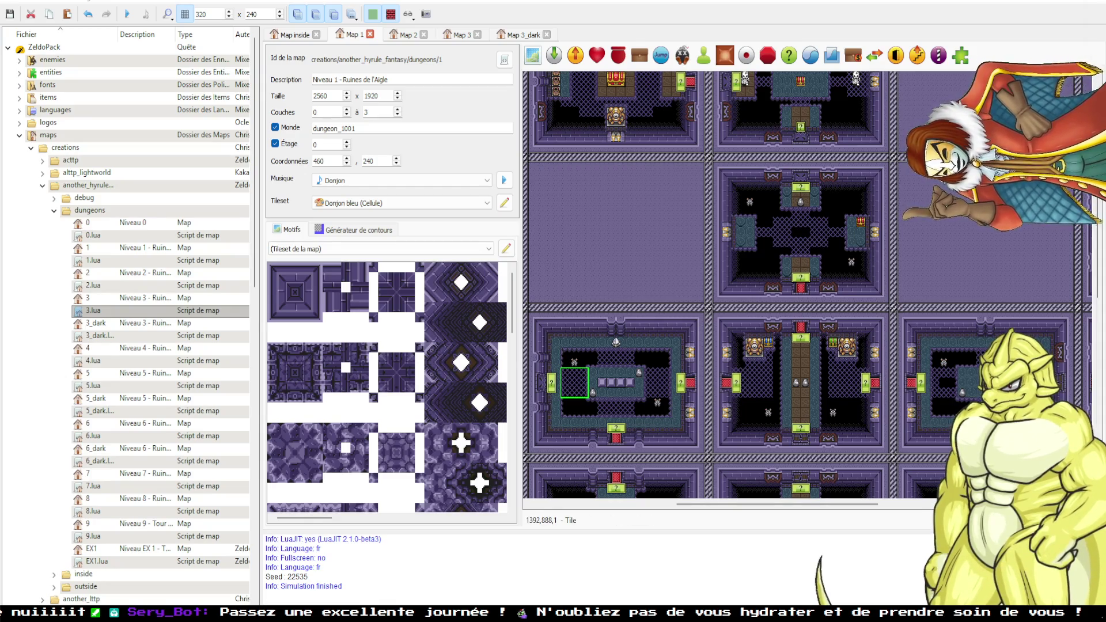
{"action": "scroll", "coordinate": [842, 337], "scroll_direction": "down", "scroll_amount": 5}
{"action": "scroll", "coordinate": [818, 381], "scroll_direction": "down", "scroll_amount": 2}
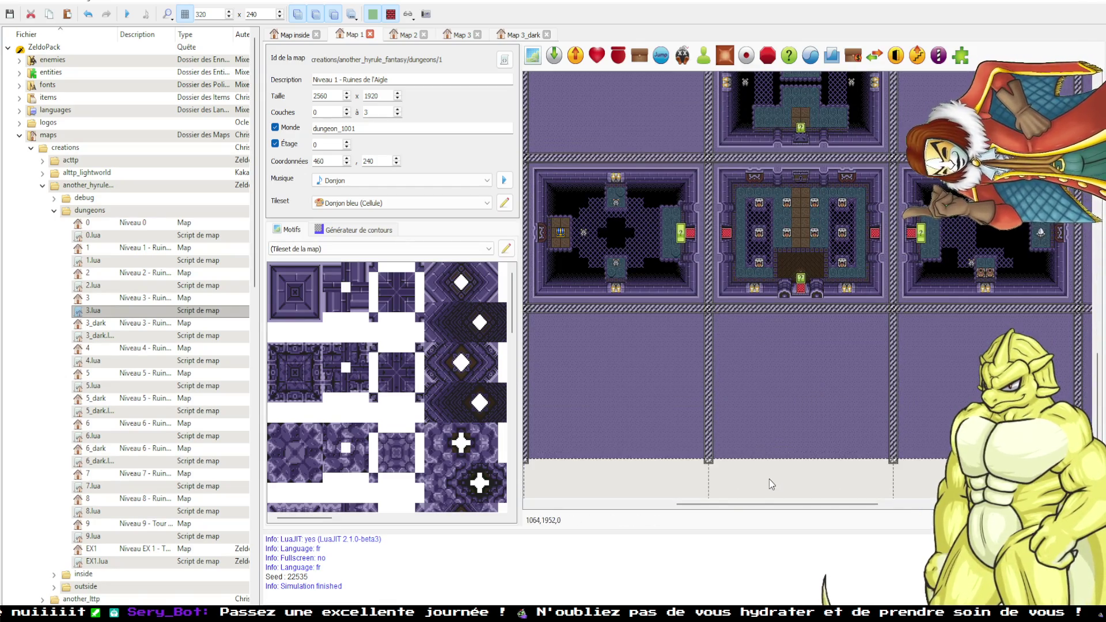
{"action": "scroll", "coordinate": [755, 380], "scroll_direction": "up", "scroll_amount": 5}
{"action": "scroll", "coordinate": [720, 403], "scroll_direction": "up", "scroll_amount": 5}
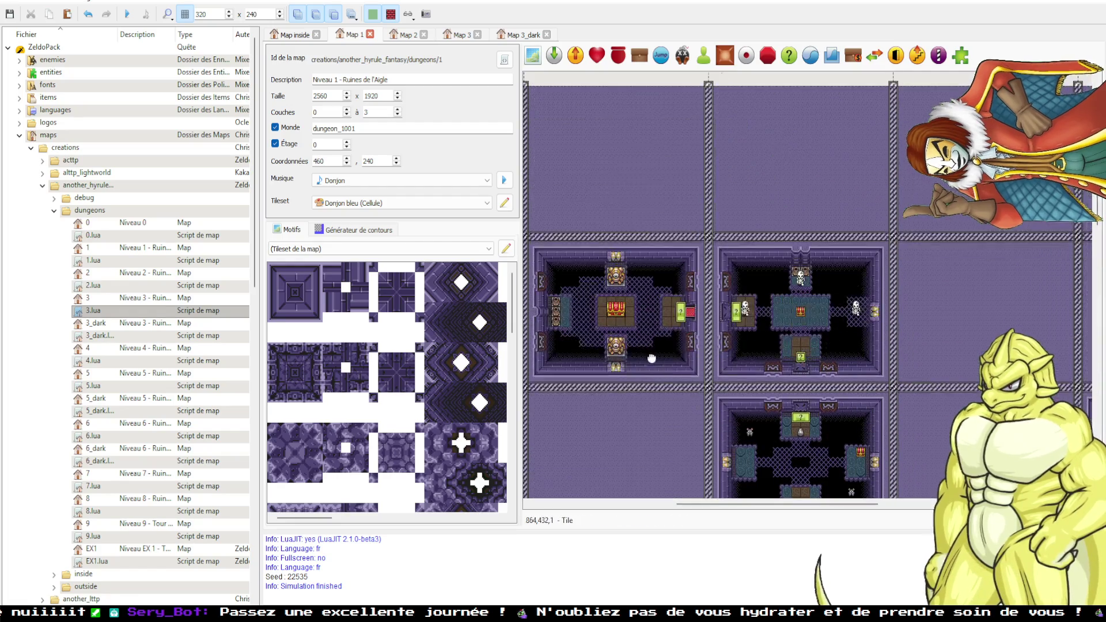
{"action": "scroll", "coordinate": [762, 416], "scroll_direction": "left", "scroll_amount": 5}
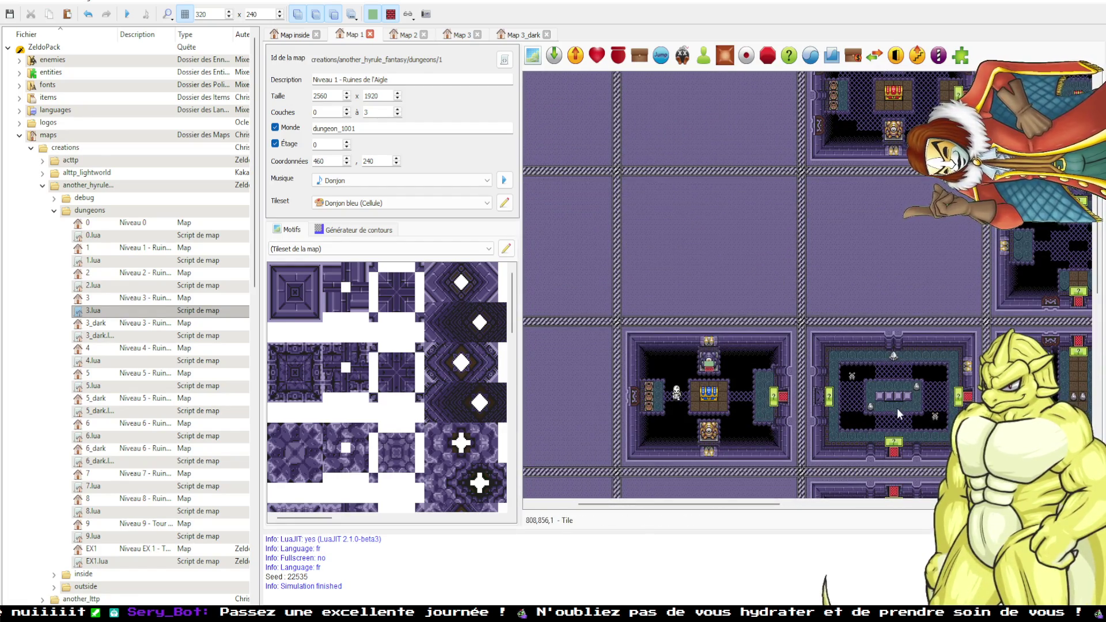
{"action": "scroll", "coordinate": [811, 401], "scroll_direction": "right", "scroll_amount": 5}
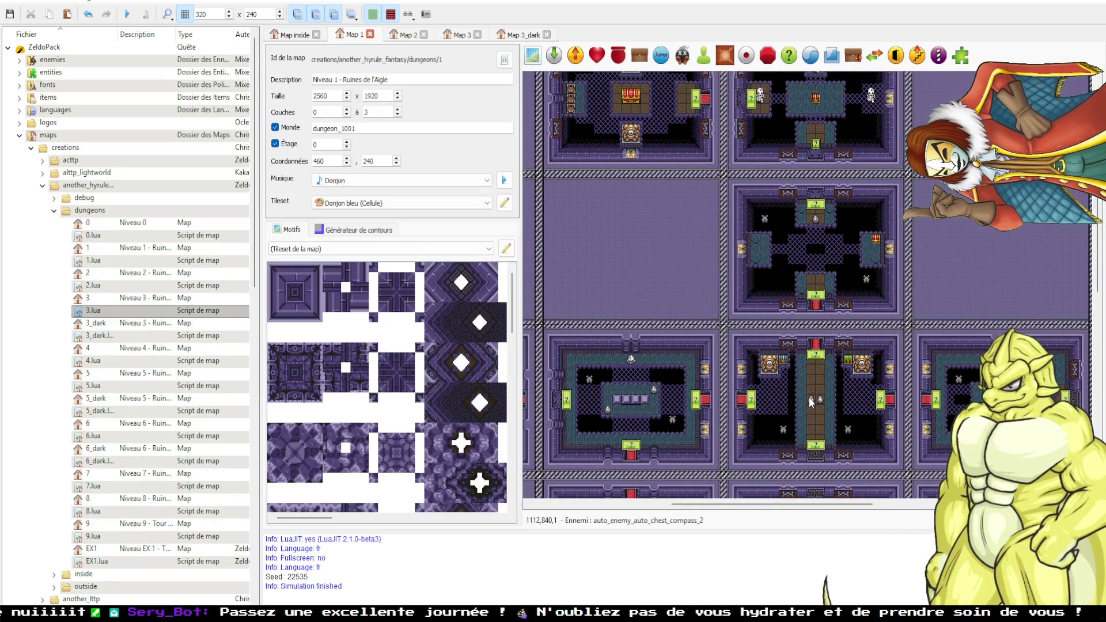
{"action": "left_click", "coordinate": [504, 60]}
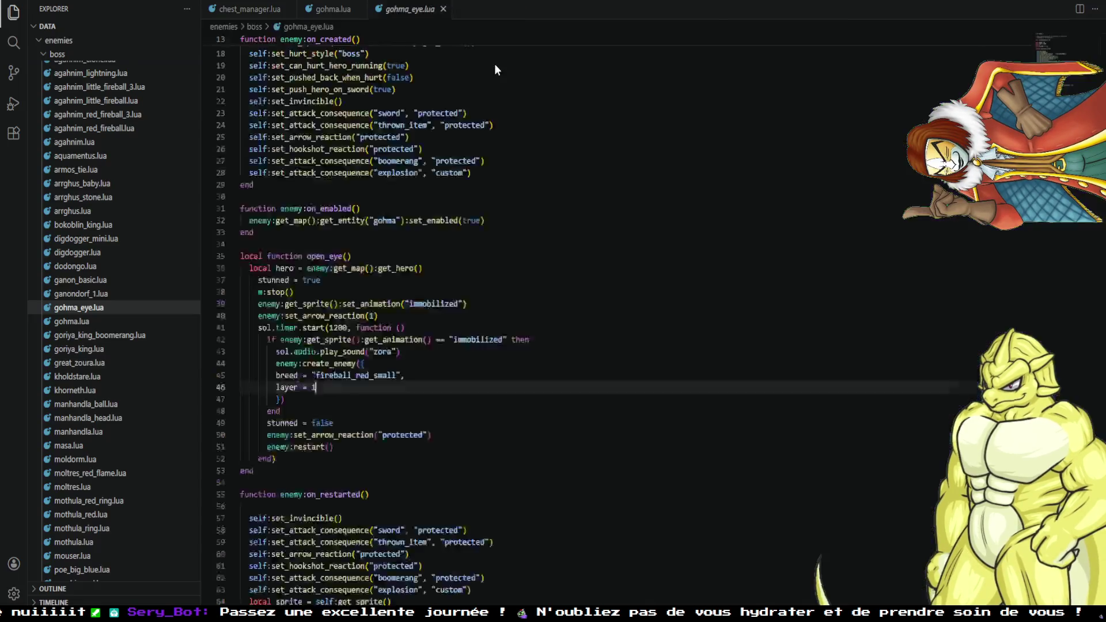